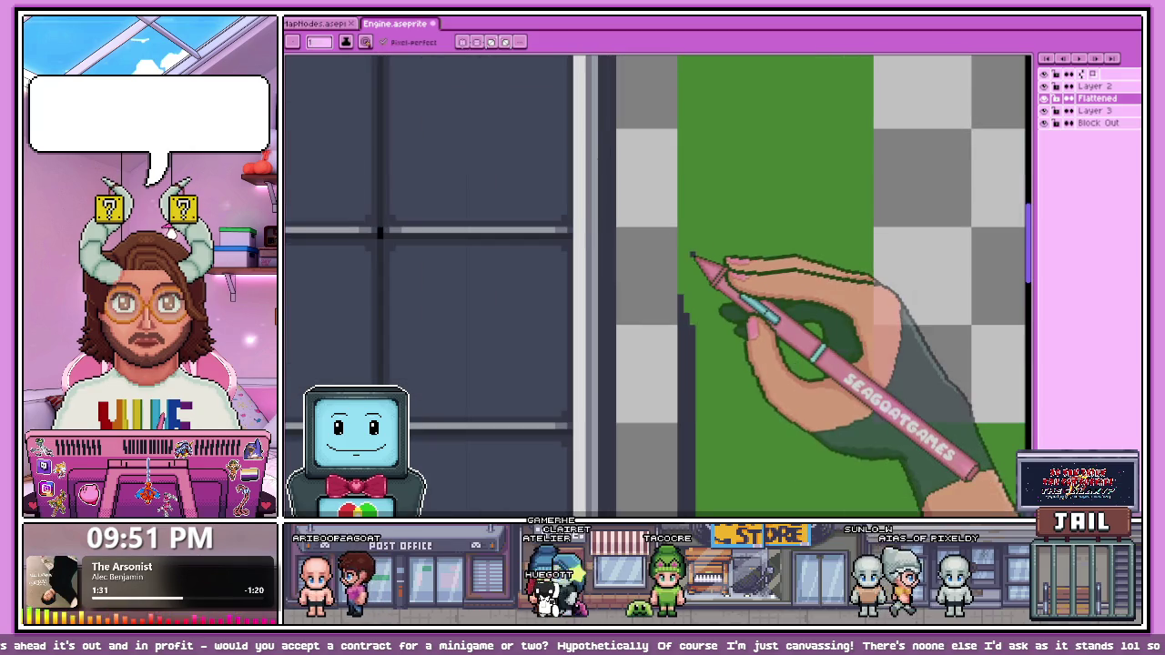
Step: Draw dark vertical pixel lines down the green frame's inner edge beside the grey panel
scroll(696, 373, "up", 1)
scroll(697, 333, "down", 1)
scroll(688, 195, "up", 1)
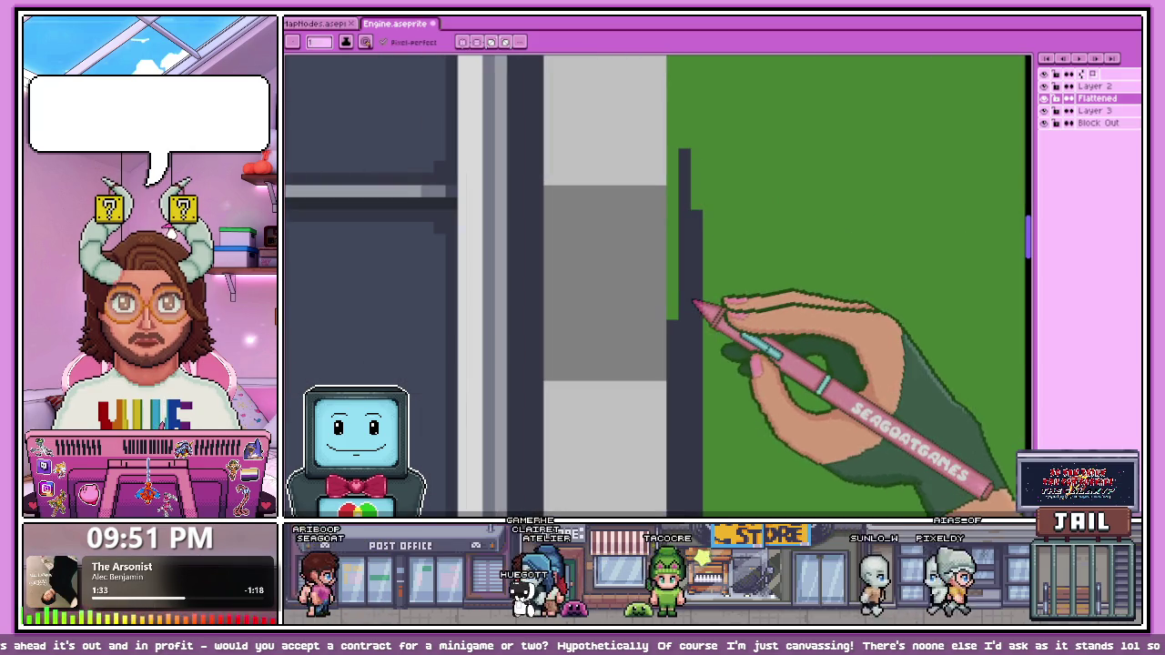
scroll(680, 284, "down", 1)
scroll(681, 195, "up", 1)
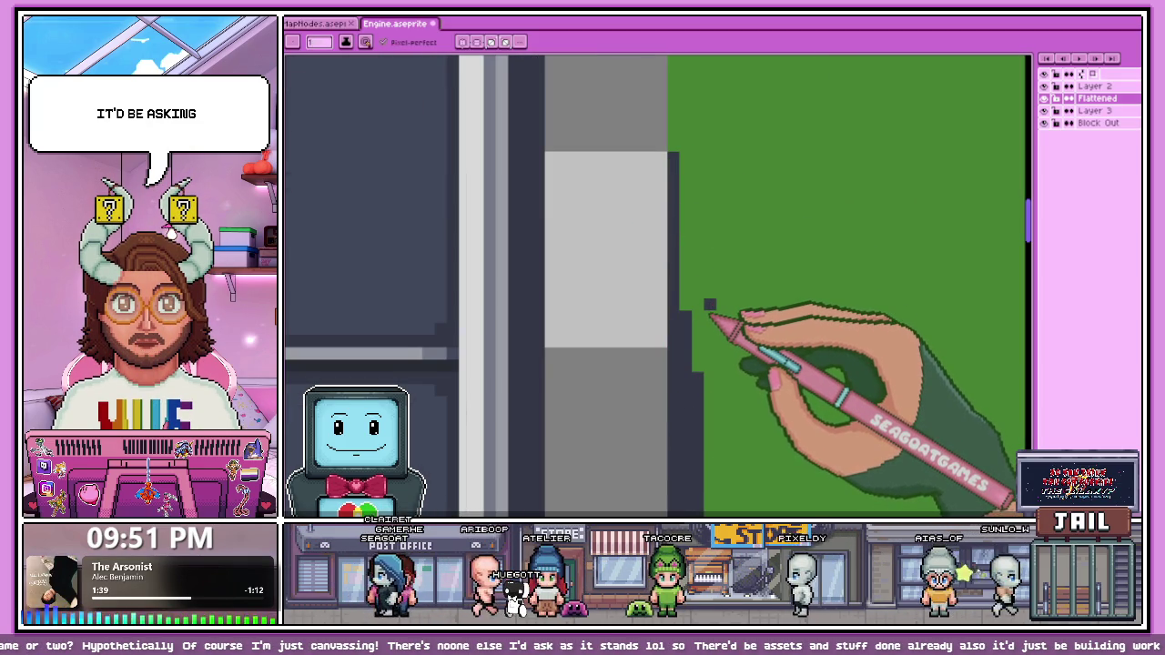
left_click_drag(682, 82, 687, 229)
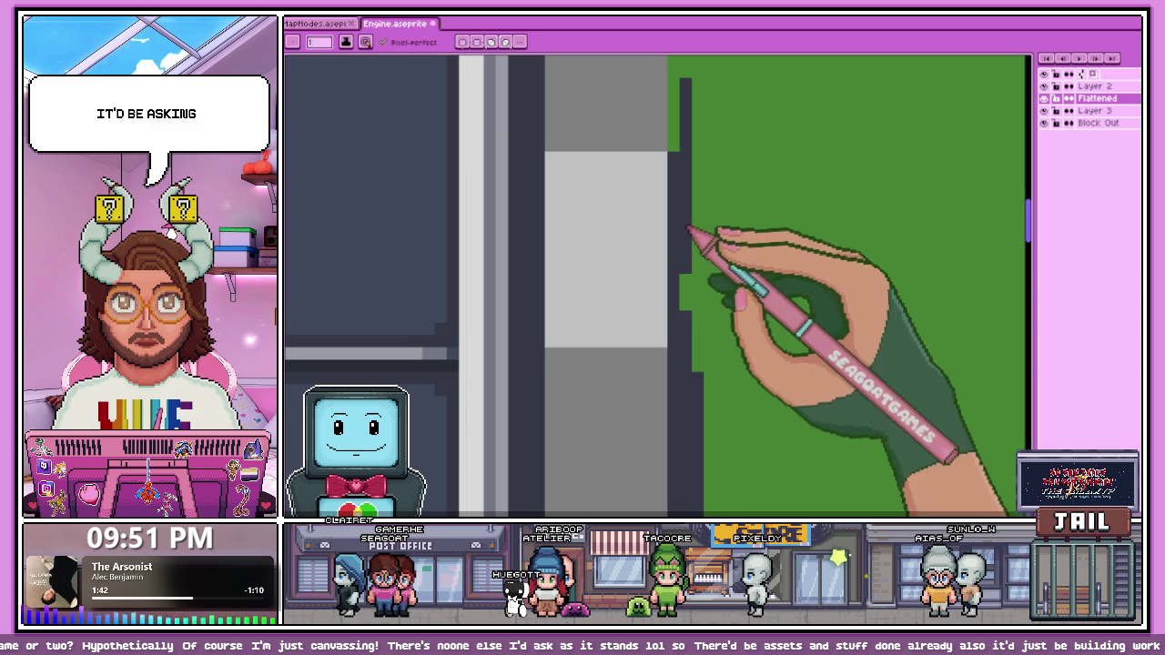
scroll(700, 227, "down", 1)
scroll(698, 175, "up", 1)
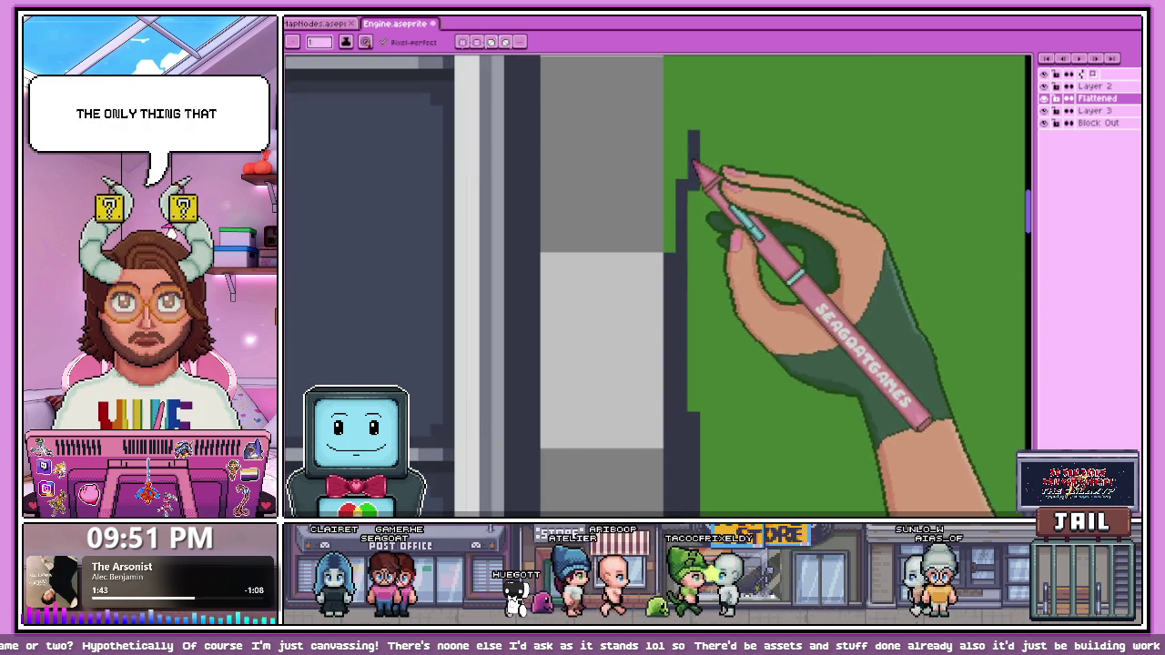
scroll(692, 291, "down", 1)
scroll(677, 160, "up", 1)
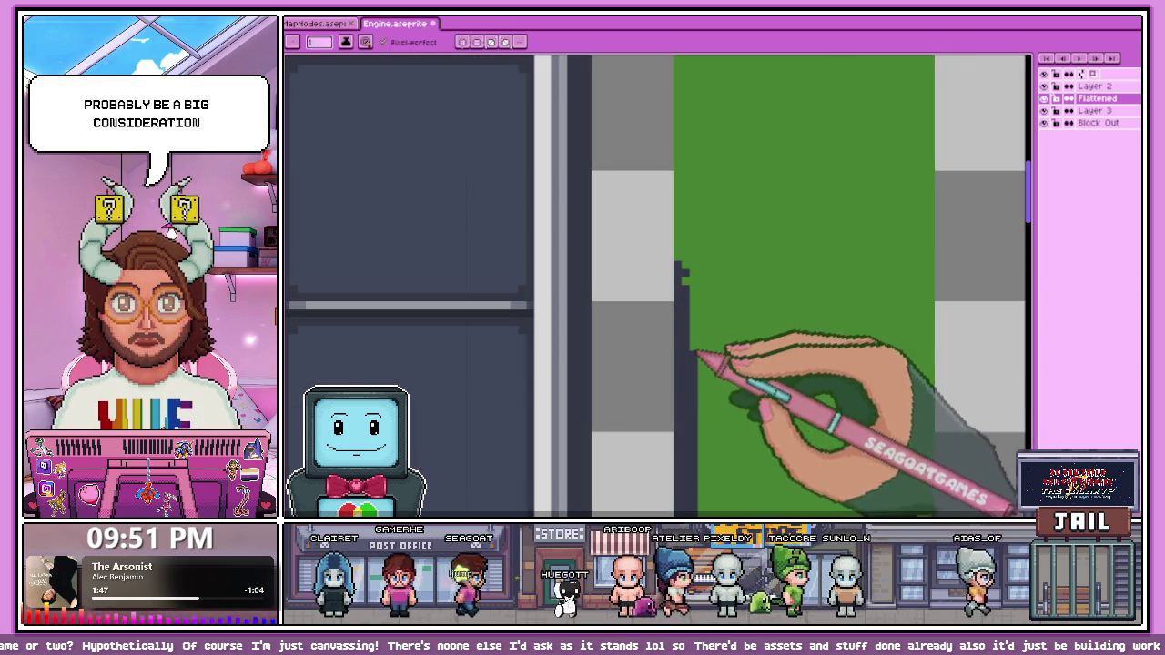
scroll(684, 170, "up", 1)
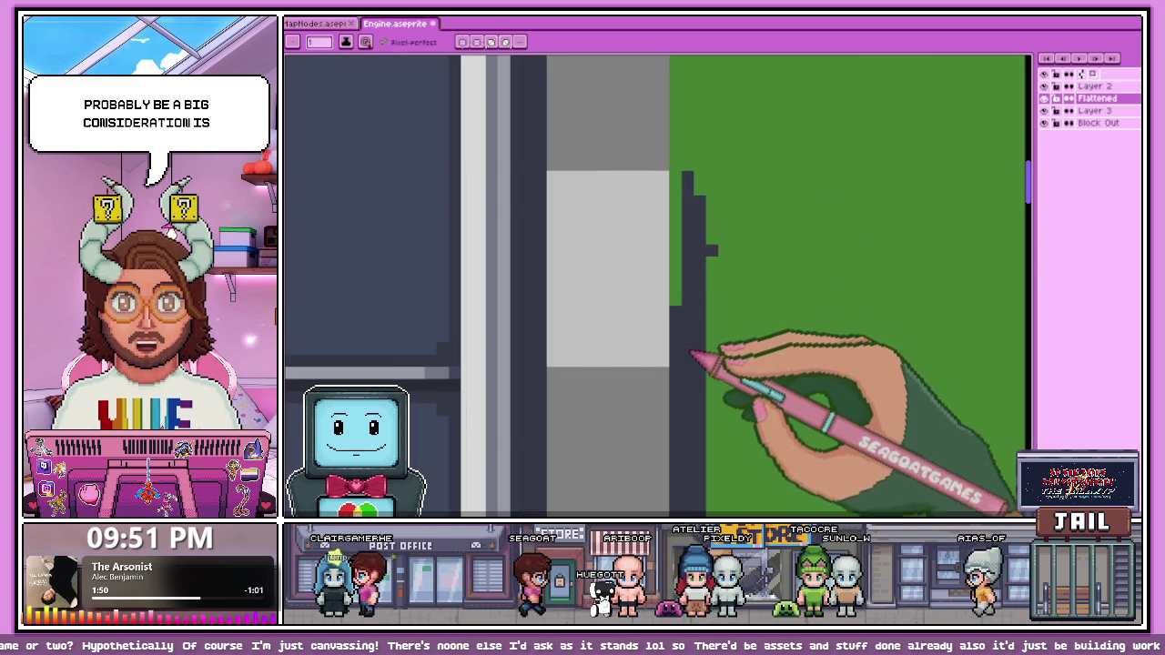
scroll(702, 309, "down", 1)
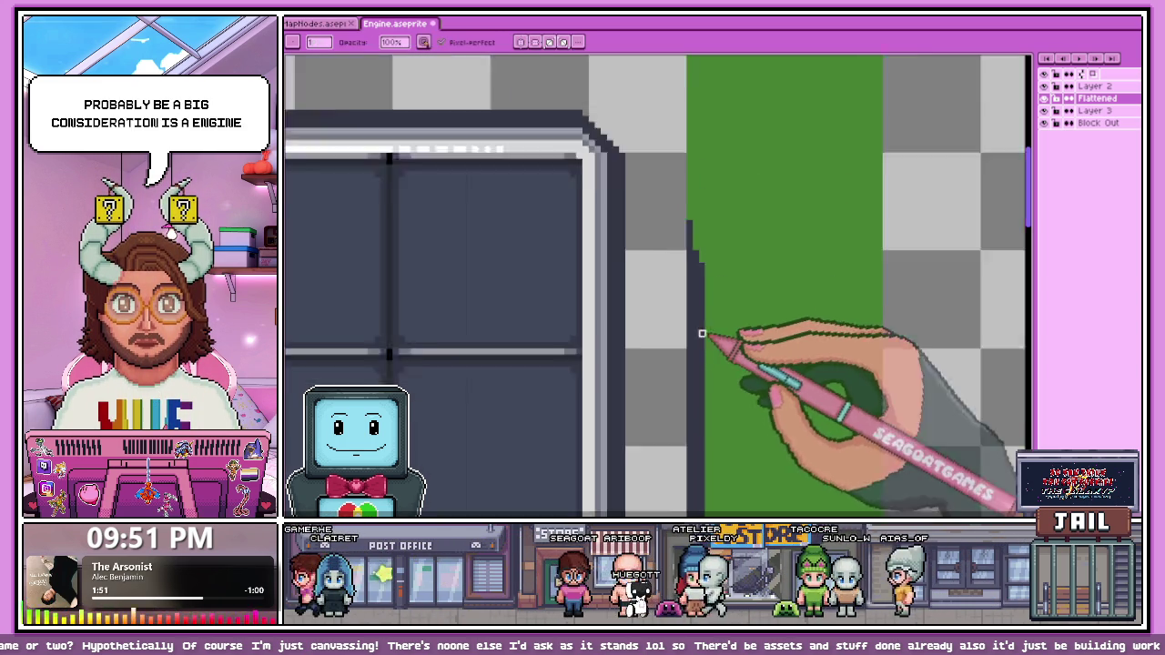
scroll(704, 237, "up", 1)
left_click_drag(689, 156, 667, 277)
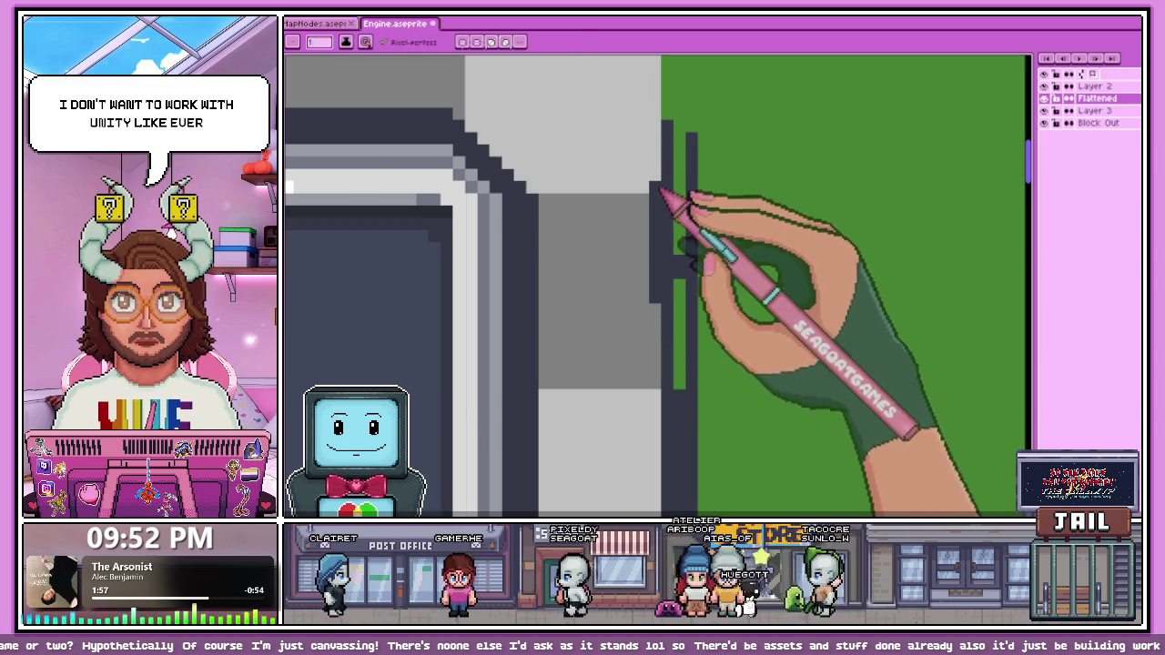
Step: Turn the leftover green strip beside the outline into the dark outline colour
scroll(683, 367, "down", 1)
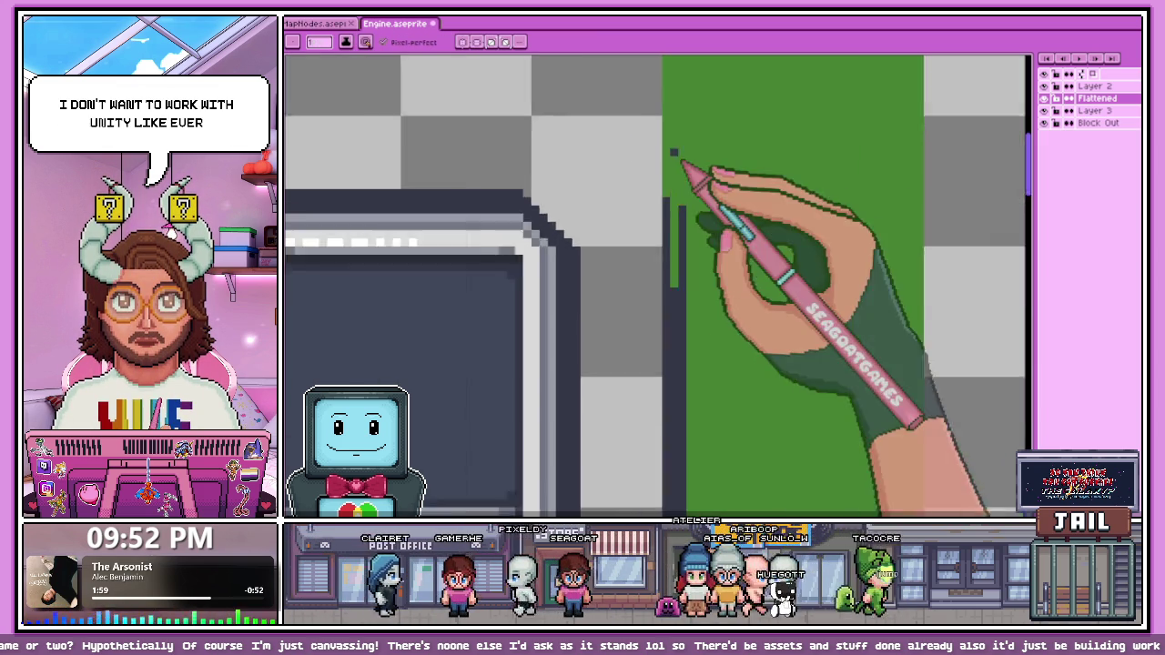
scroll(671, 155, "up", 1)
scroll(682, 359, "down", 1)
scroll(641, 237, "down", 1)
scroll(653, 305, "up", 2)
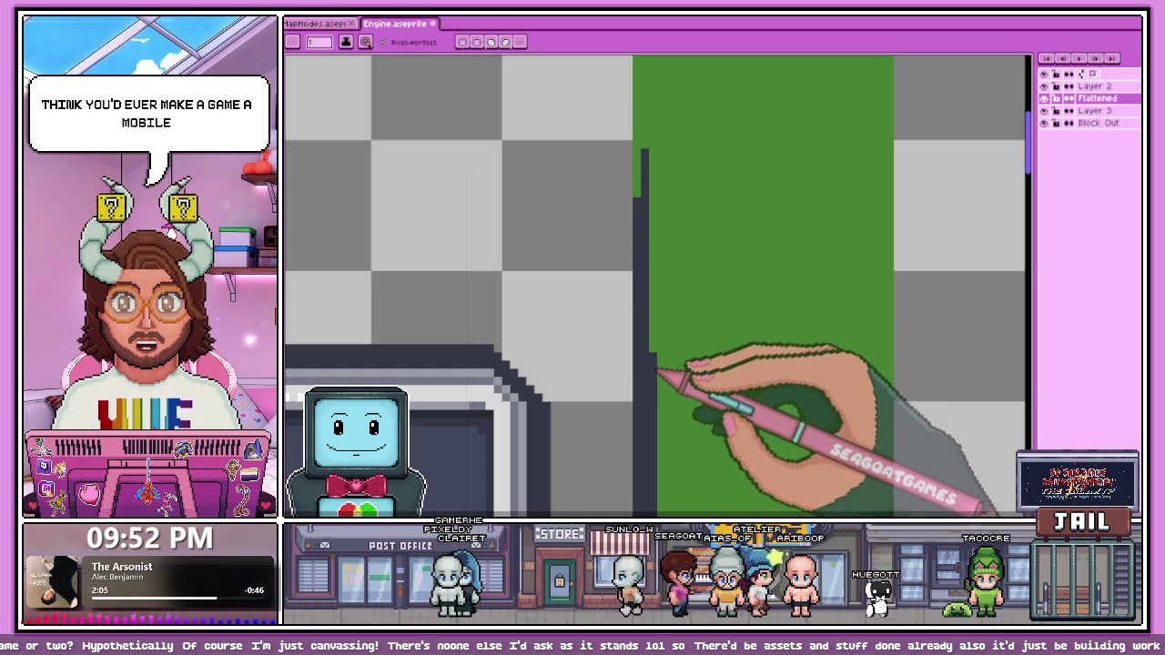
scroll(671, 232, "down", 1)
scroll(653, 180, "up", 1)
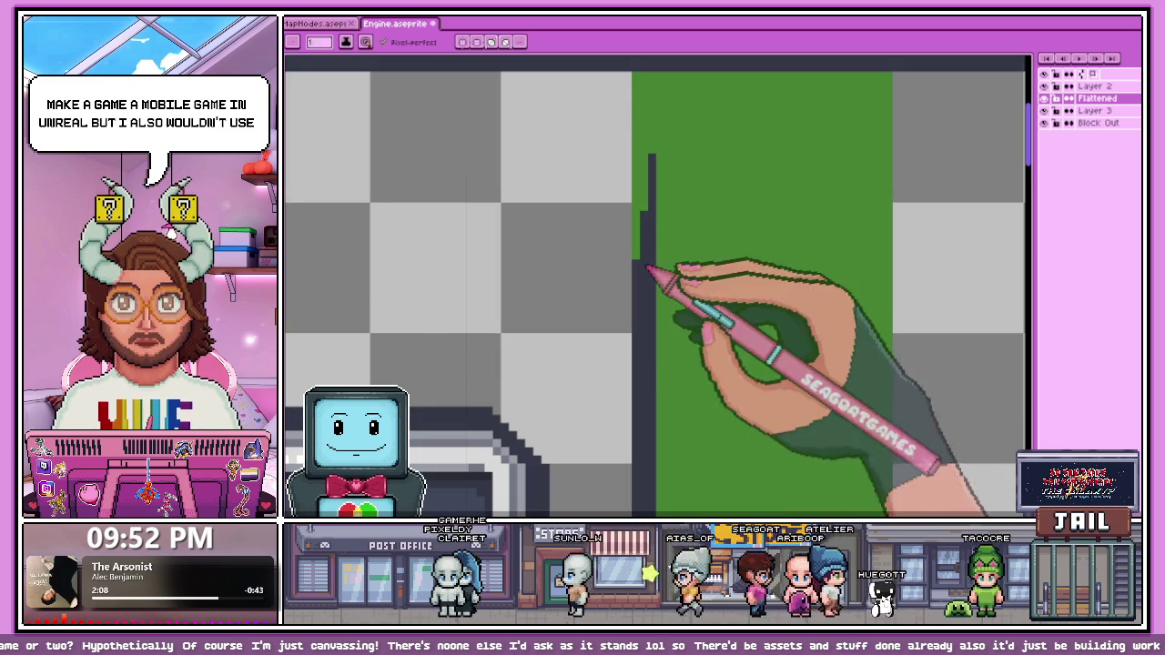
scroll(646, 209, "up", 1)
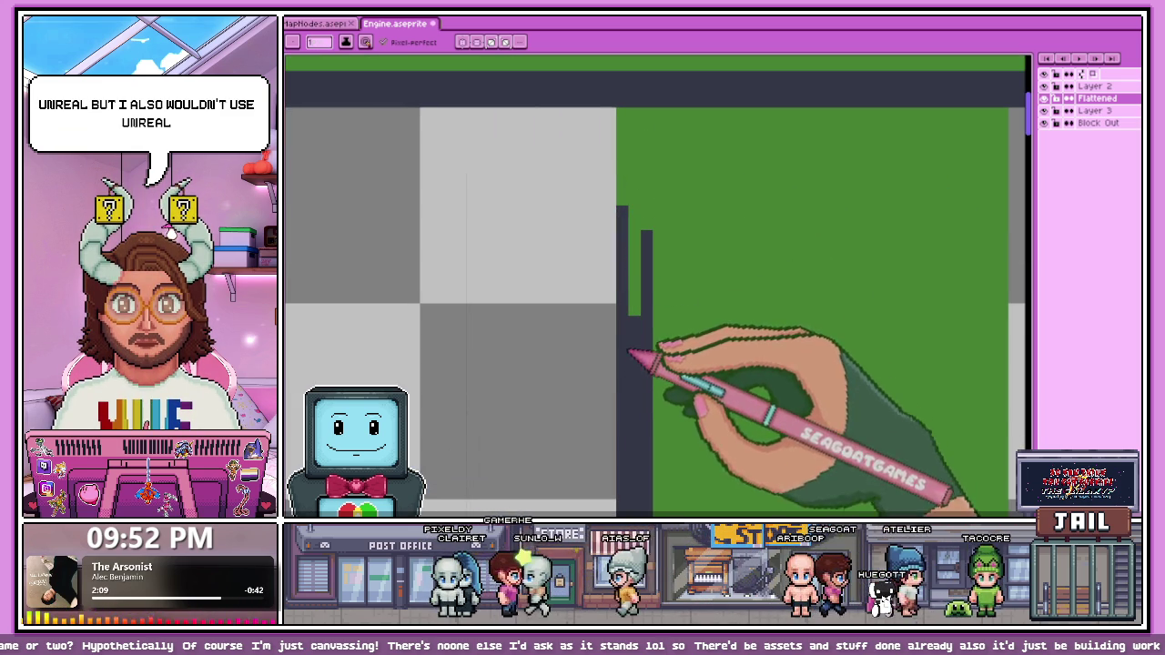
scroll(630, 201, "up", 2)
scroll(630, 200, "up", 1)
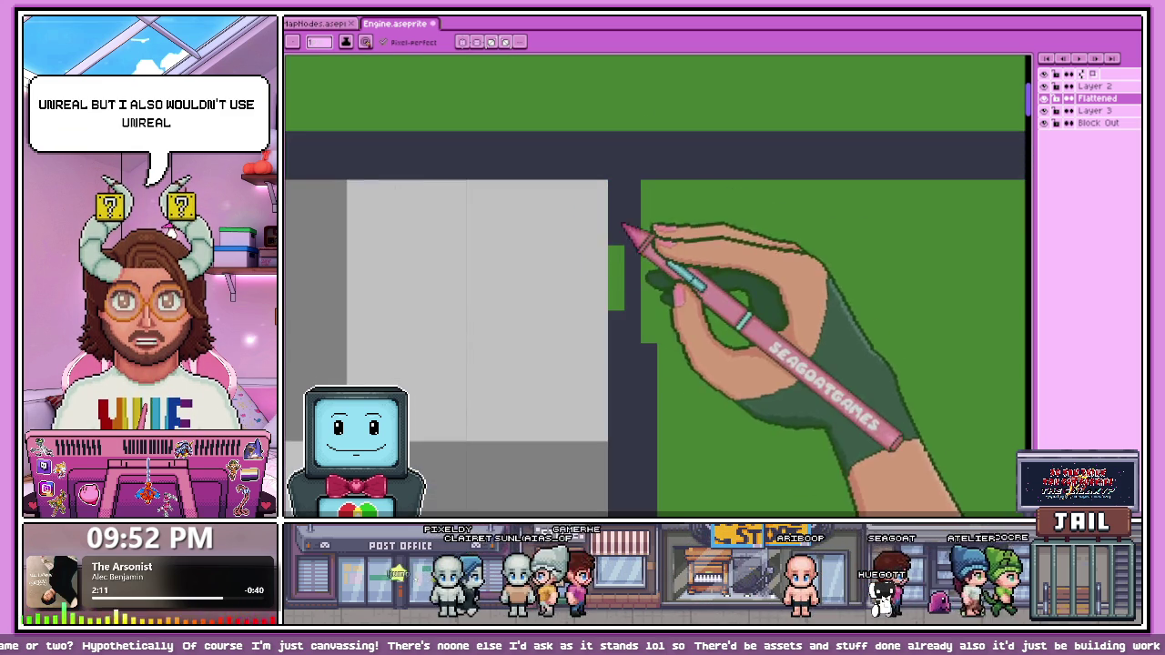
key("ctrl+z")
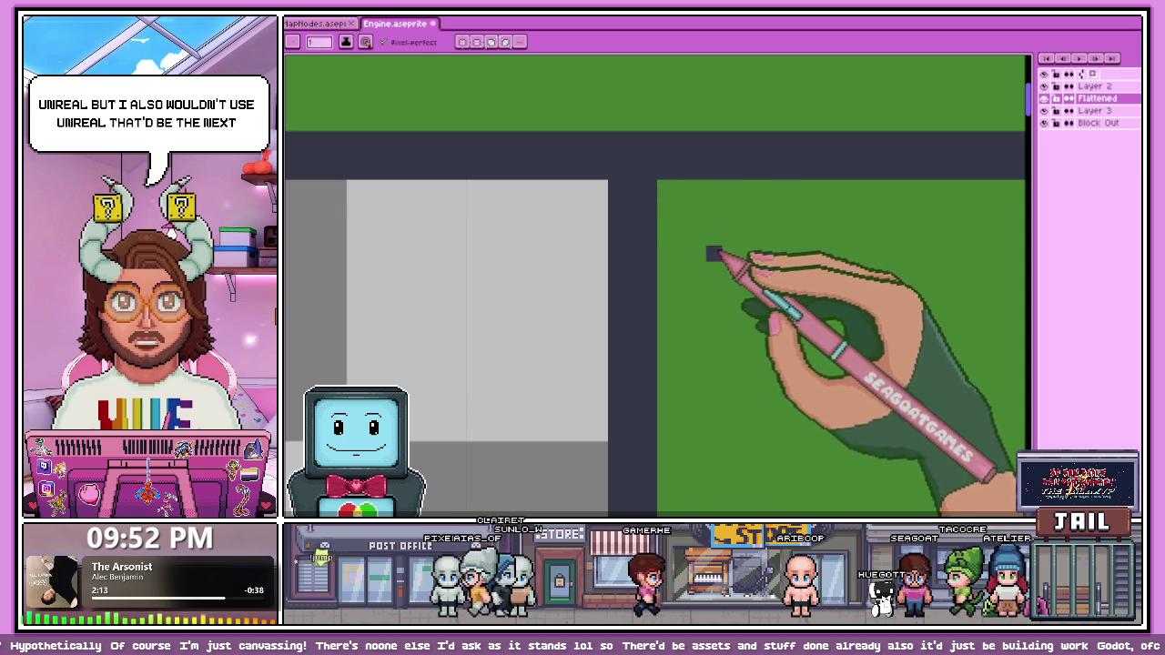
scroll(655, 227, "up", 1)
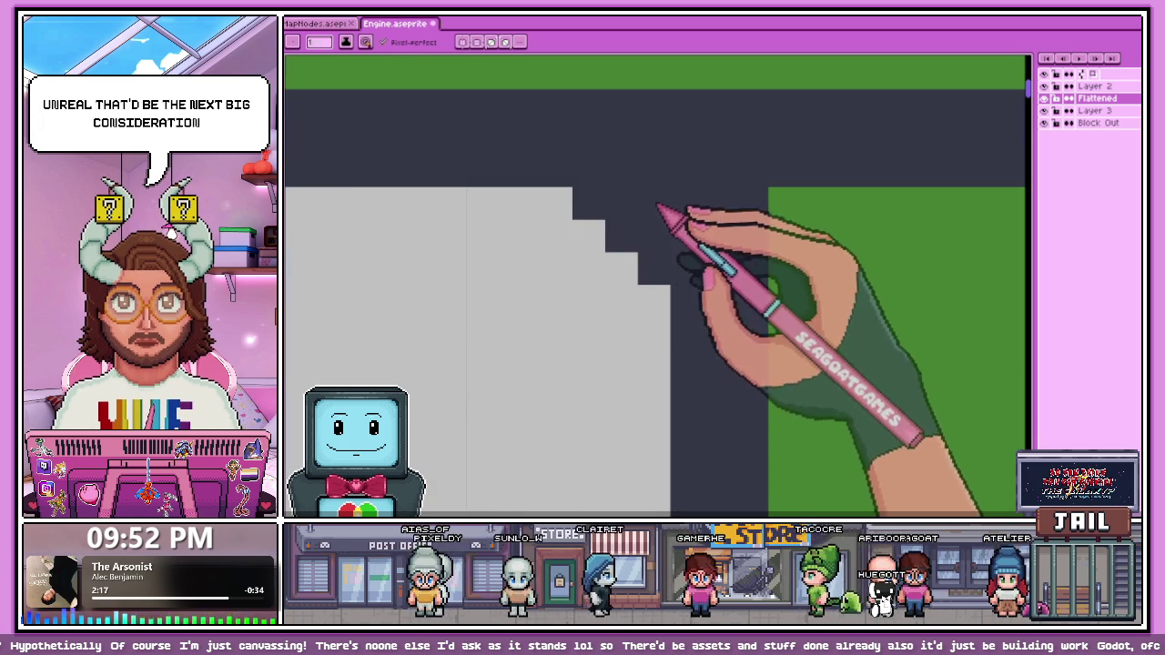
scroll(659, 202, "down", 2)
scroll(655, 247, "up", 1)
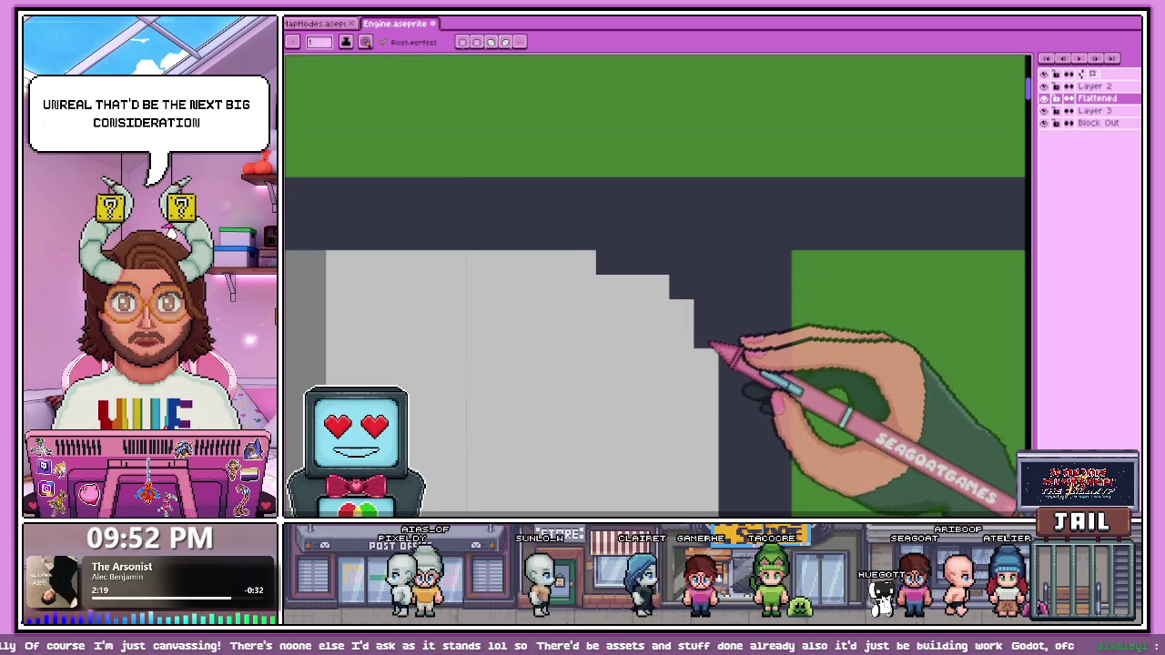
scroll(618, 266, "down", 2)
scroll(732, 344, "up", 1)
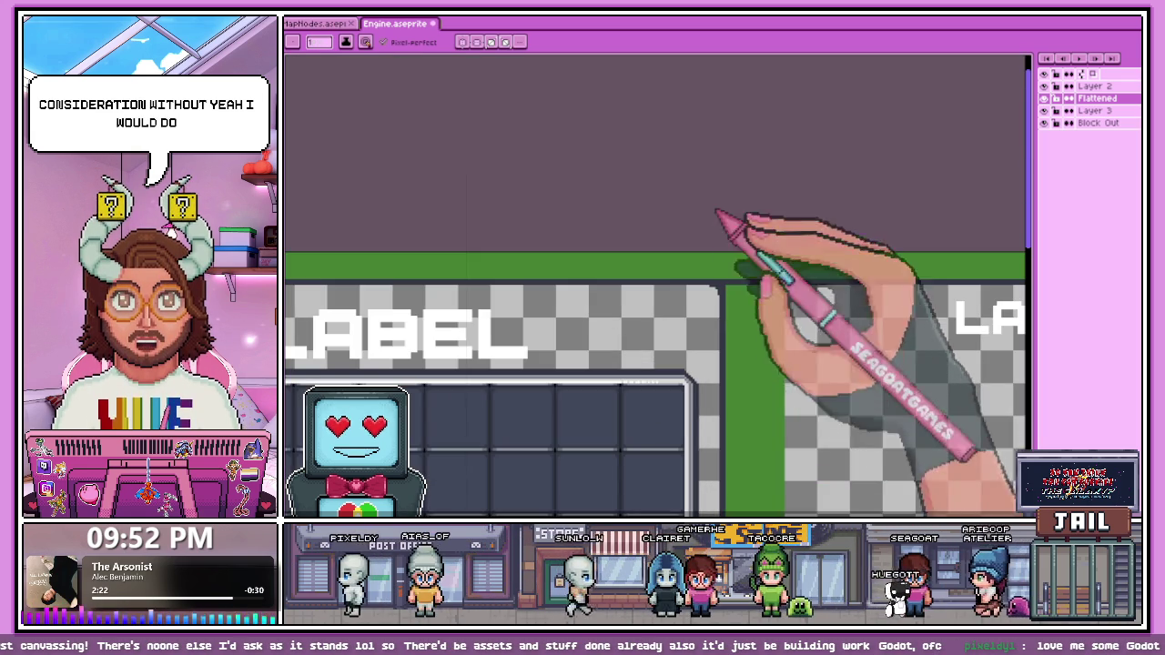
scroll(732, 326, "up", 1)
scroll(732, 326, "up", 1)
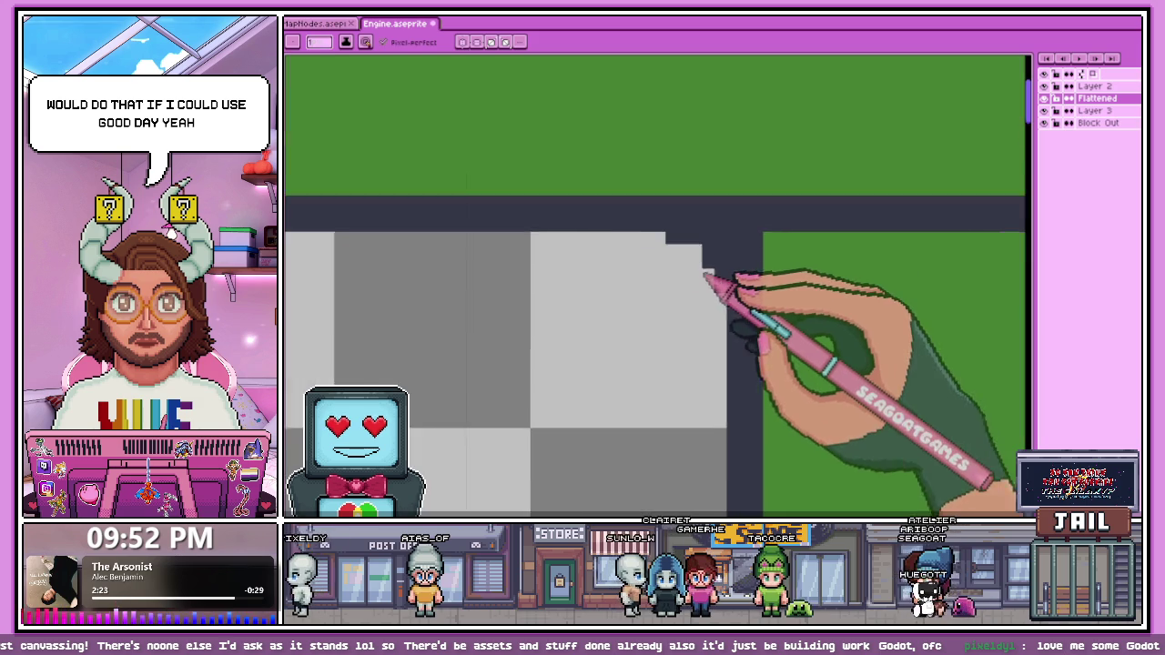
scroll(728, 314, "down", 1)
scroll(732, 323, "down", 1)
scroll(700, 328, "down", 1)
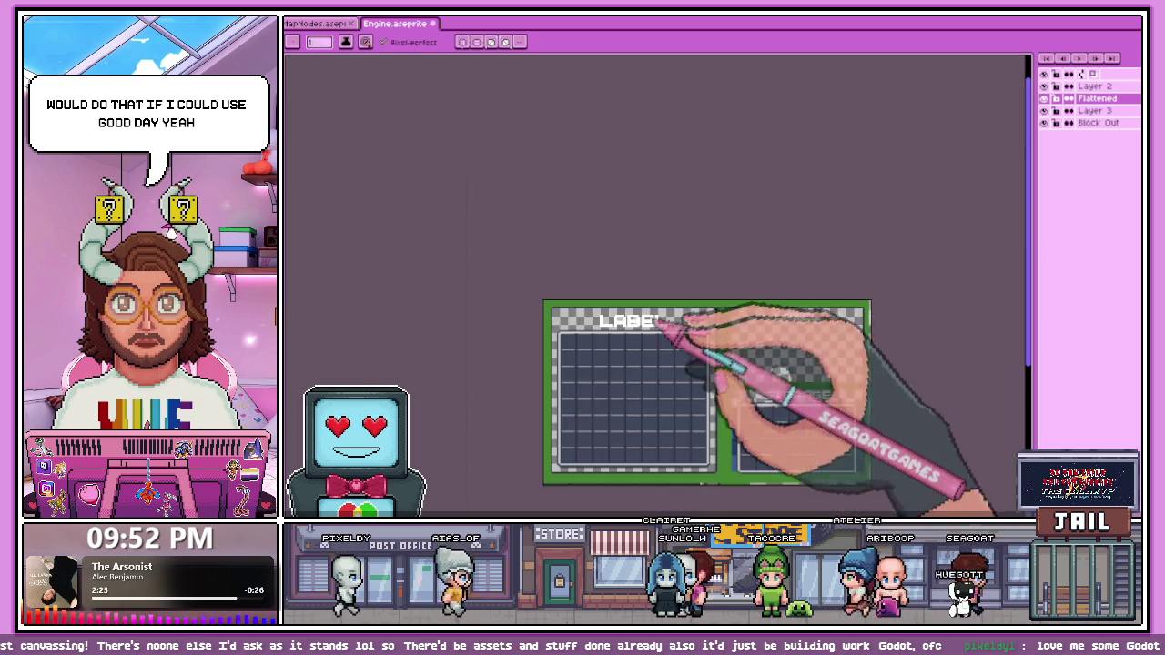
scroll(618, 323, "up", 2)
scroll(579, 309, "up", 1)
scroll(581, 303, "up", 1)
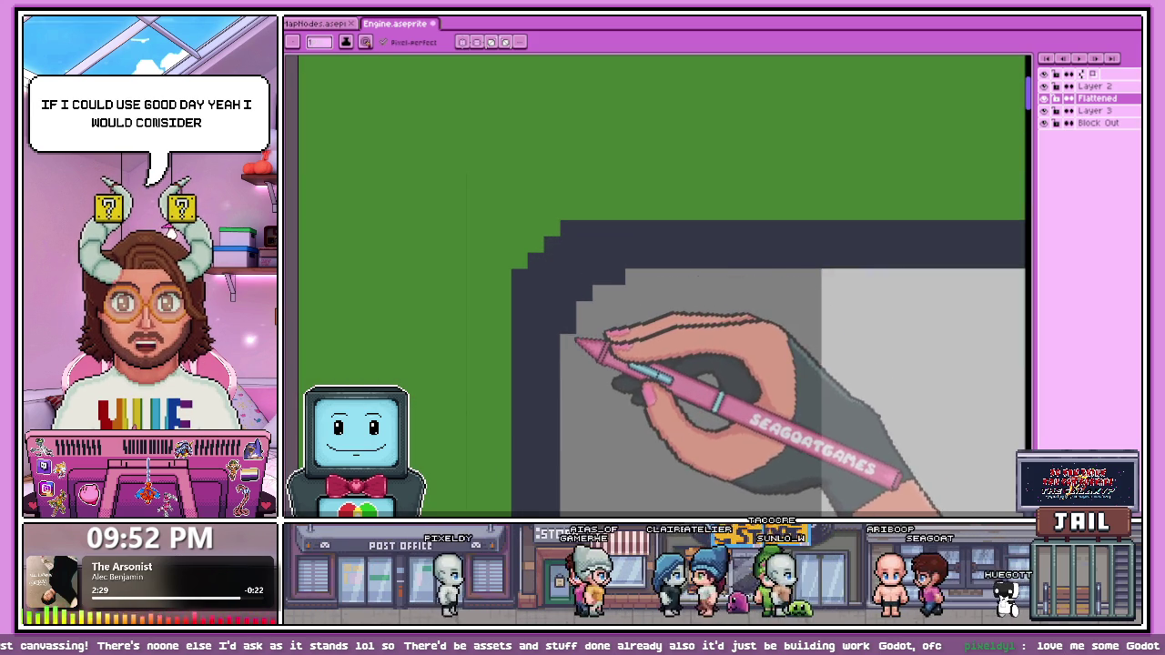
scroll(583, 328, "down", 1)
scroll(596, 313, "down", 1)
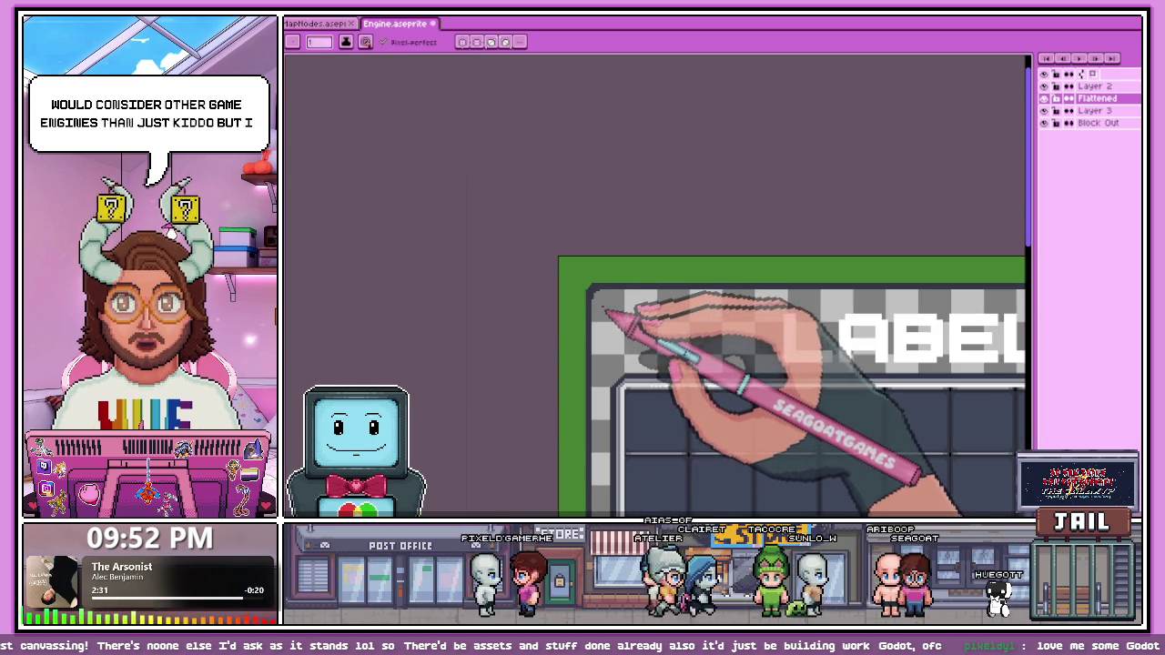
scroll(602, 309, "up", 1)
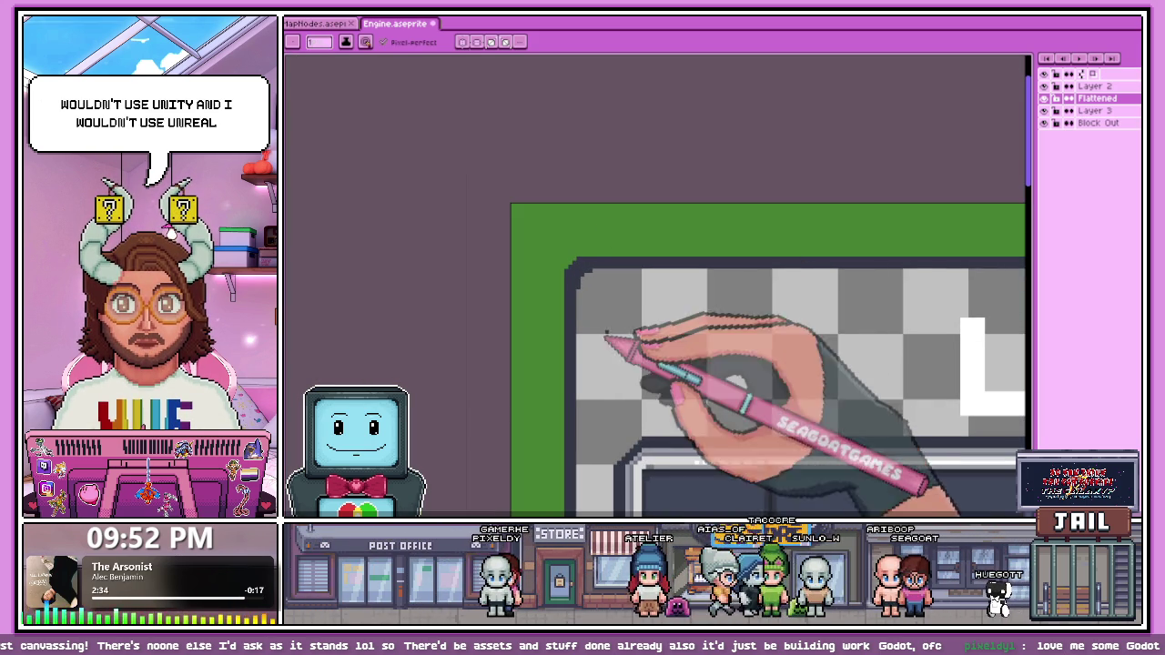
scroll(605, 300, "up", 1)
scroll(591, 246, "up", 2)
scroll(519, 223, "down", 2)
scroll(469, 241, "up", 2)
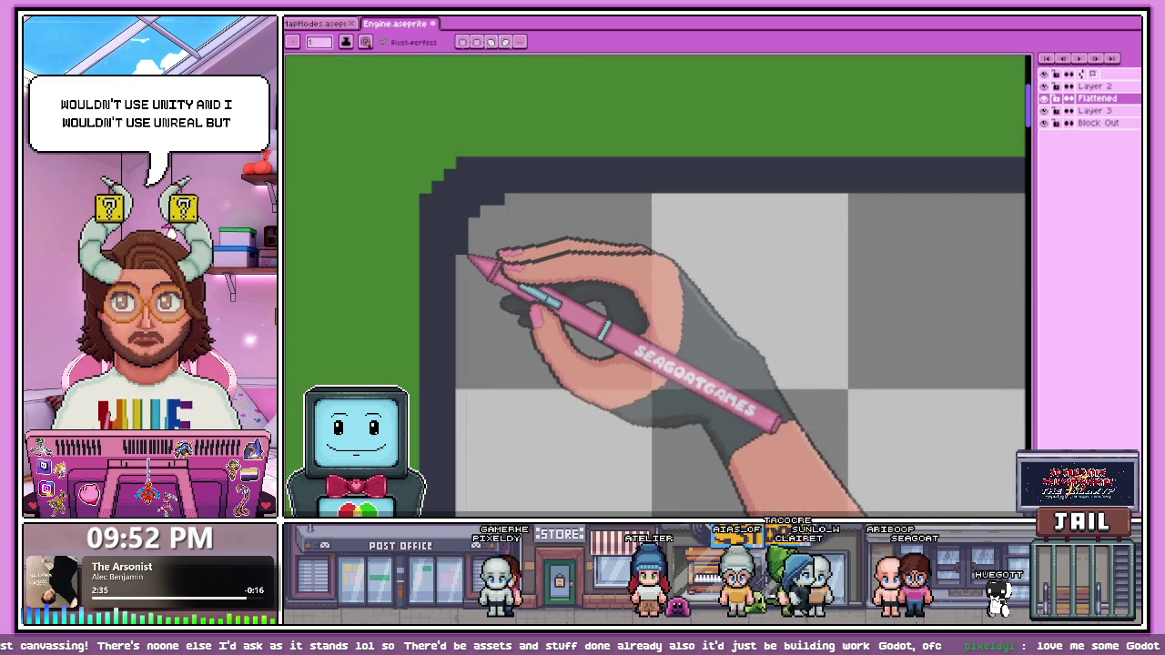
scroll(455, 250, "up", 1)
scroll(494, 239, "down", 1)
scroll(533, 214, "down", 1)
scroll(546, 261, "down", 1)
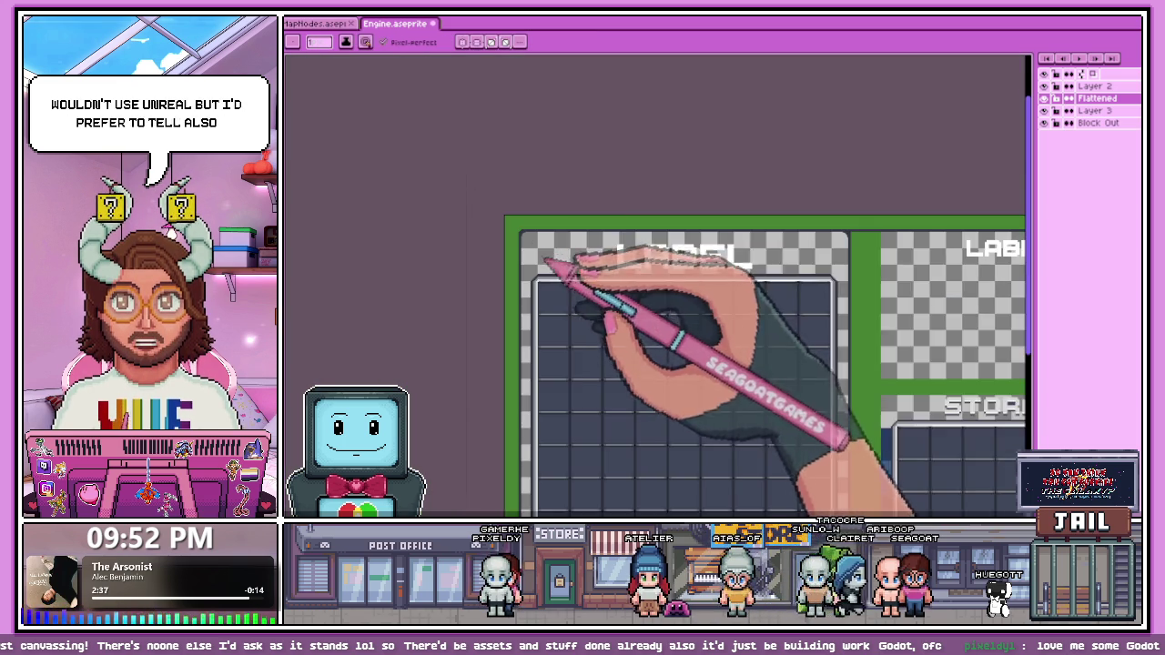
scroll(754, 221, "down", 2)
scroll(697, 307, "up", 3)
scroll(689, 307, "up", 1)
scroll(678, 300, "up", 1)
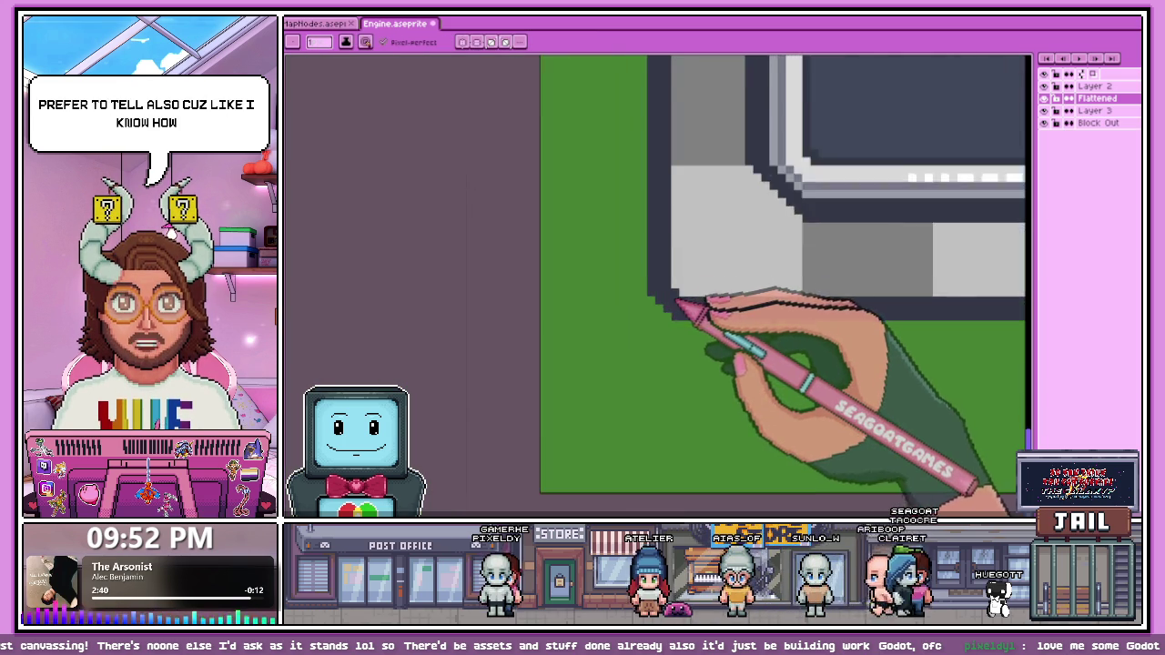
scroll(678, 301, "up", 1)
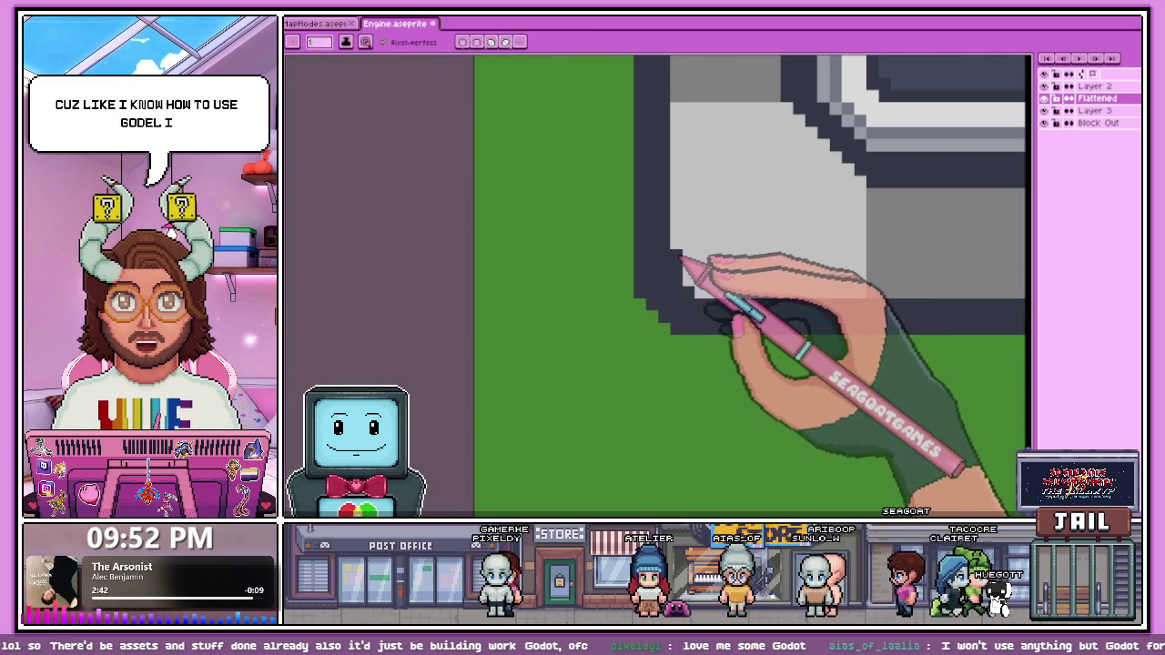
scroll(694, 289, "down", 2)
scroll(649, 247, "down", 2)
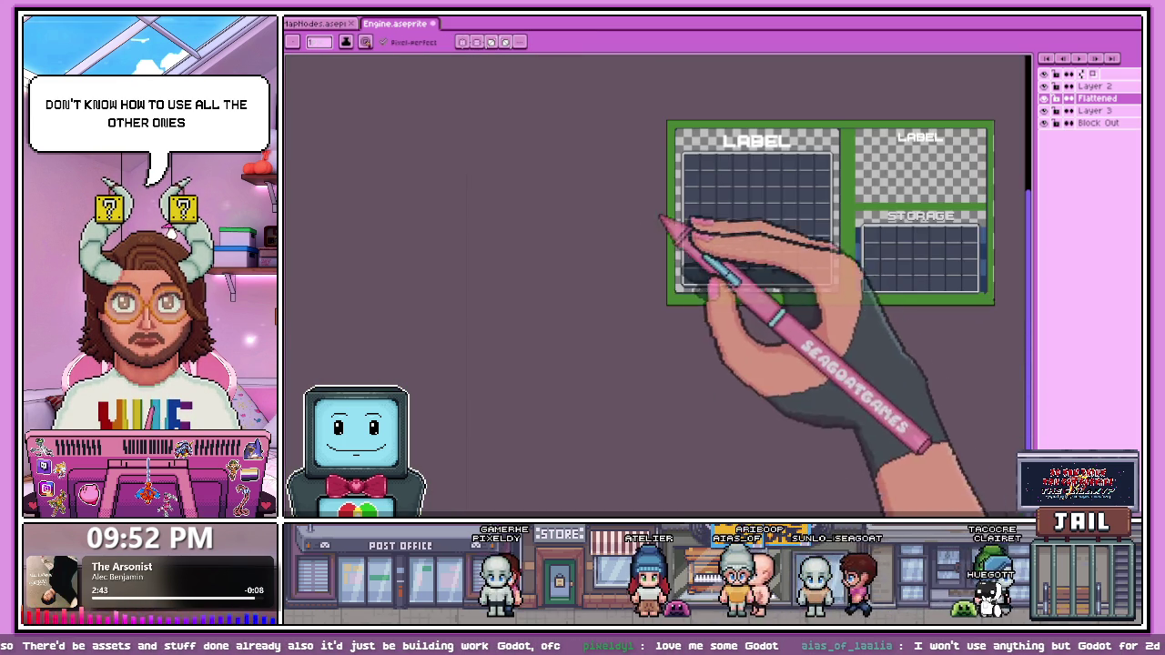
Step: Draw a diagonal line of near-black pixels along the box's stepped corner into the green frame
scroll(923, 324, "up", 1)
scroll(601, 335, "up", 1)
scroll(600, 335, "up", 1)
scroll(583, 329, "up", 2)
scroll(594, 339, "up", 1)
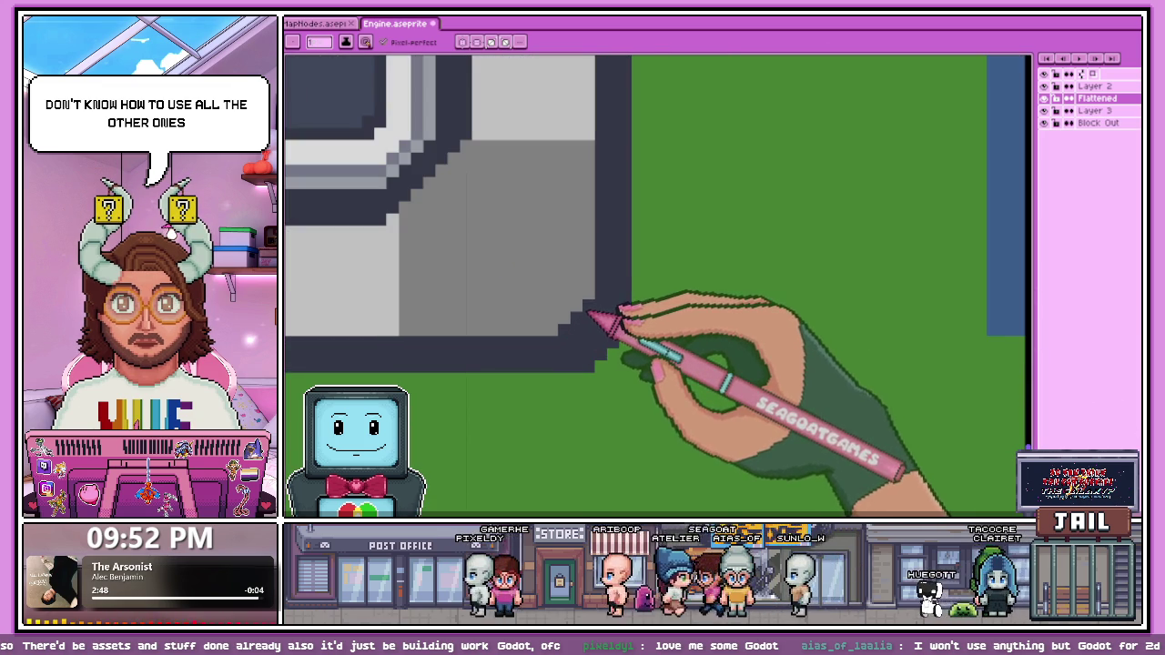
scroll(564, 332, "down", 2)
scroll(595, 338, "down", 1)
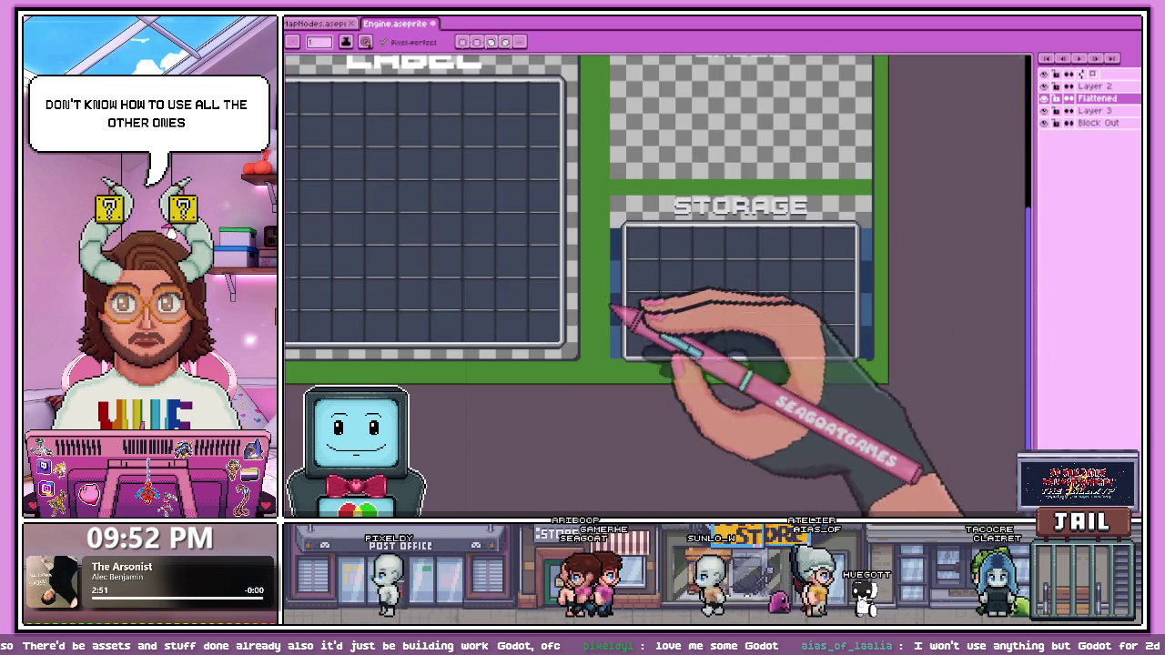
scroll(564, 389, "up", 1)
scroll(539, 376, "down", 3)
scroll(552, 384, "up", 3)
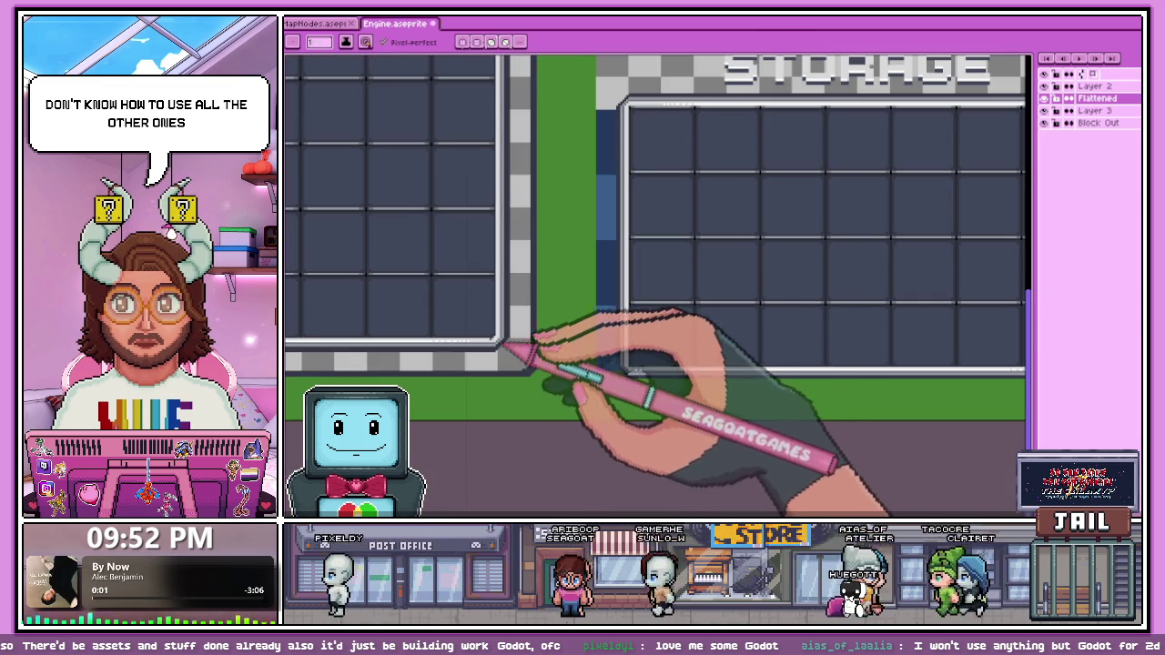
scroll(484, 360, "up", 2)
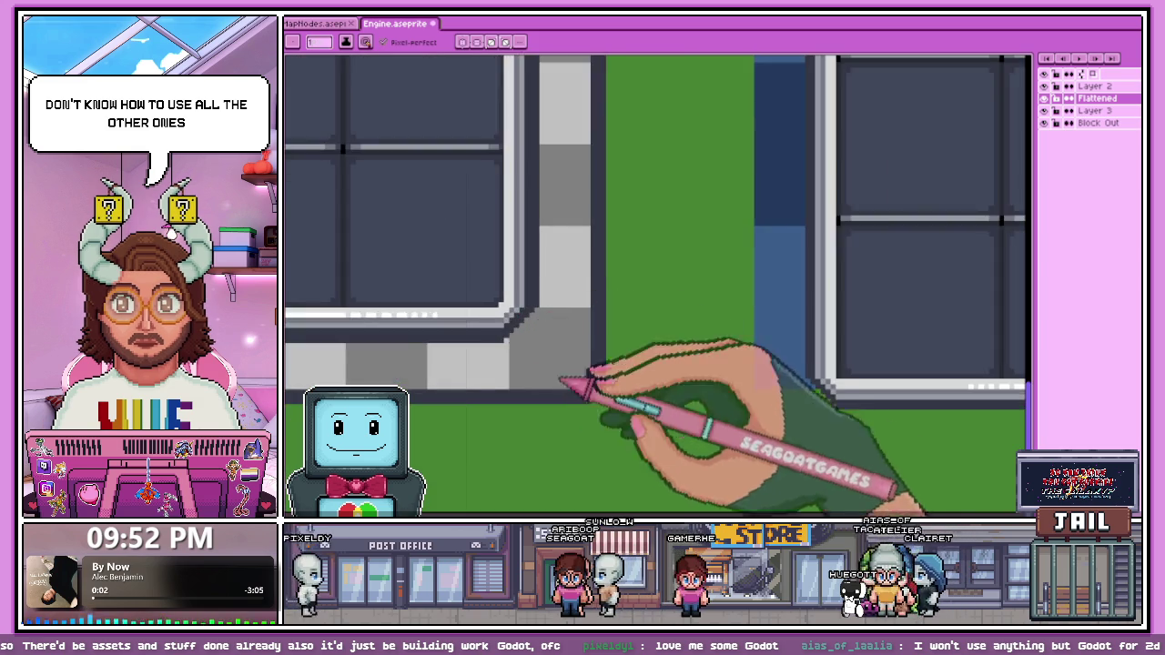
scroll(533, 351, "up", 3)
left_click_drag(554, 355, 630, 281)
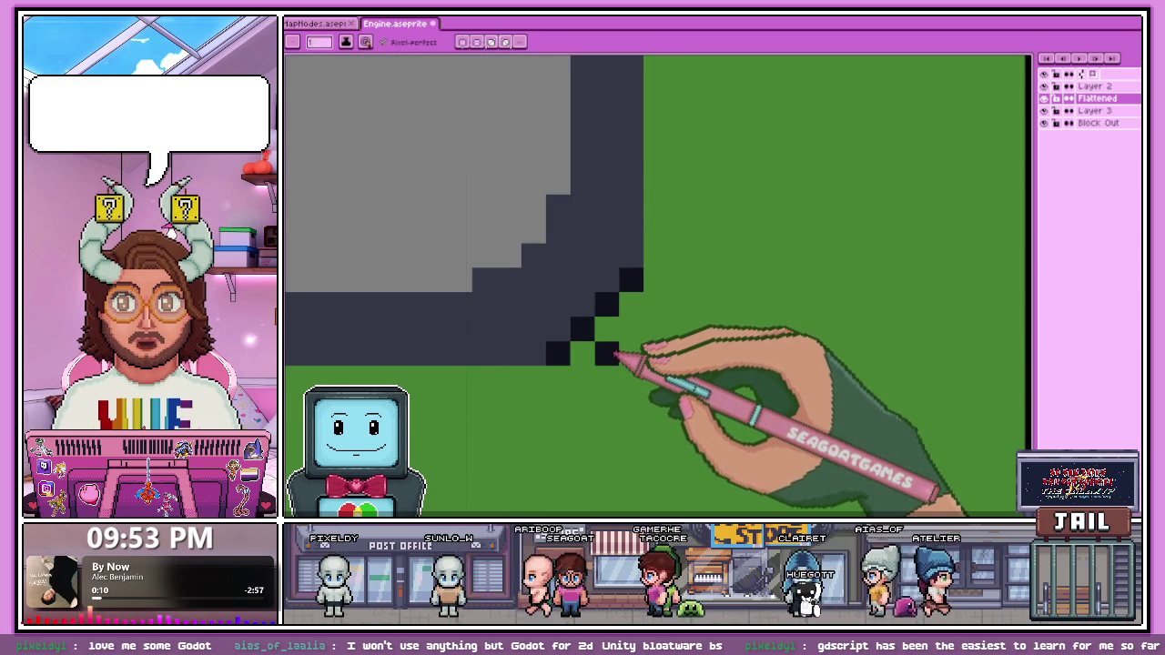
scroll(611, 350, "down", 1)
scroll(603, 341, "down", 2)
scroll(599, 373, "down", 2)
scroll(608, 346, "down", 3)
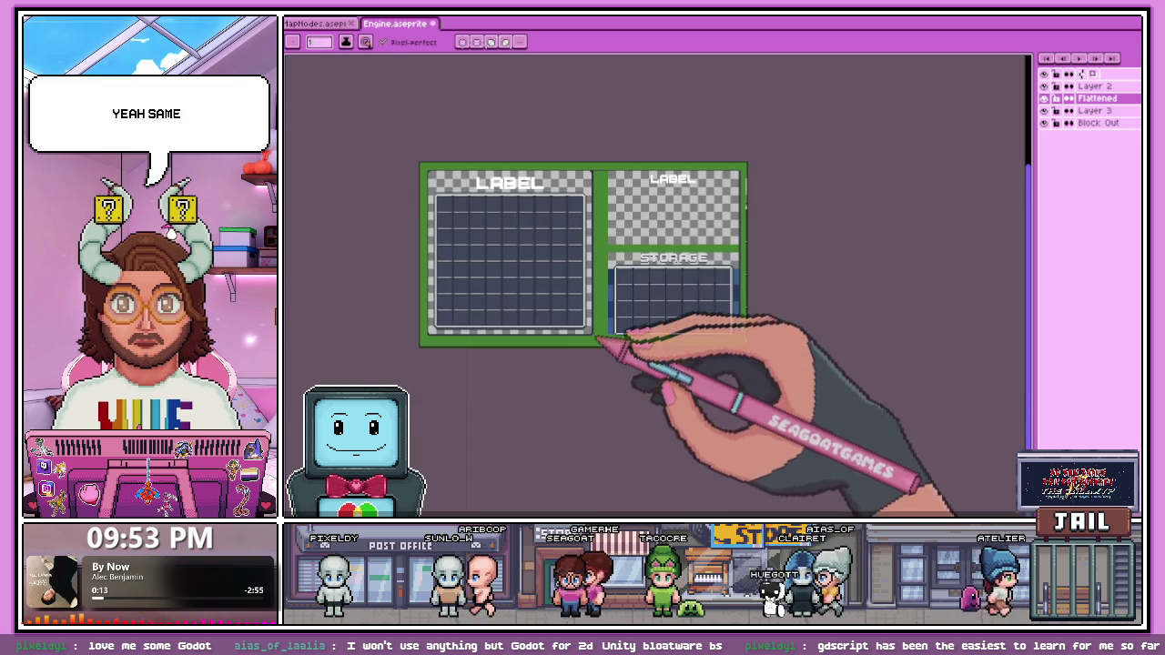
scroll(592, 173, "up", 2)
scroll(649, 229, "up", 1)
scroll(669, 278, "down", 3)
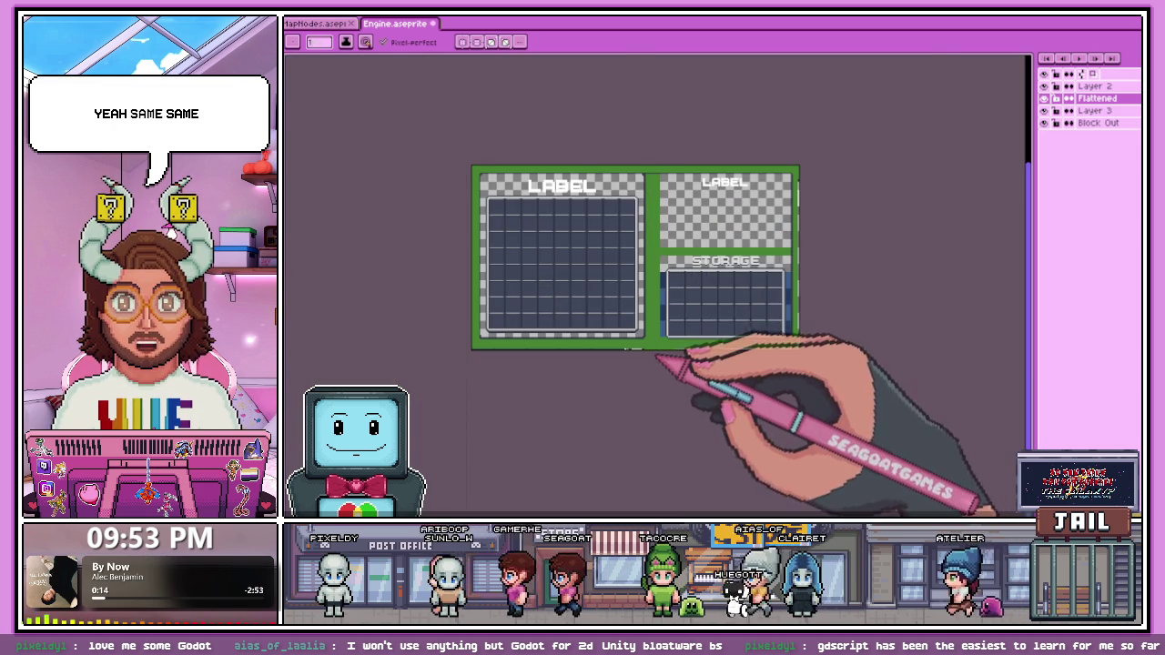
scroll(673, 369, "up", 2)
scroll(610, 259, "up", 2)
scroll(626, 266, "up", 1)
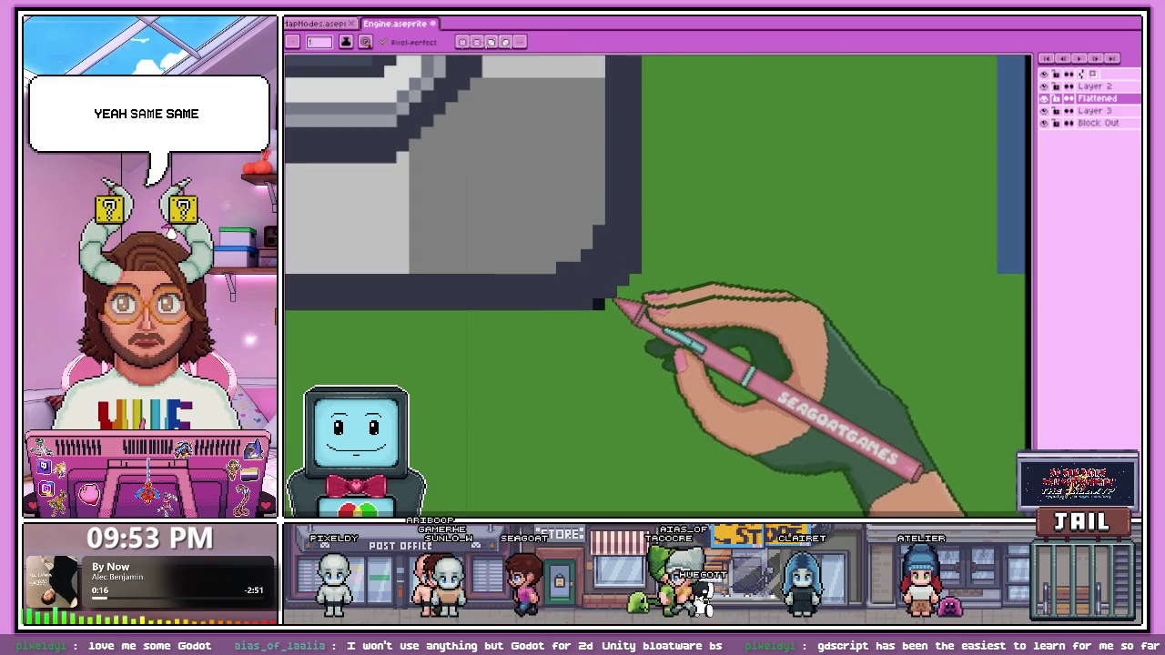
scroll(624, 271, "down", 2)
scroll(555, 291, "down", 1)
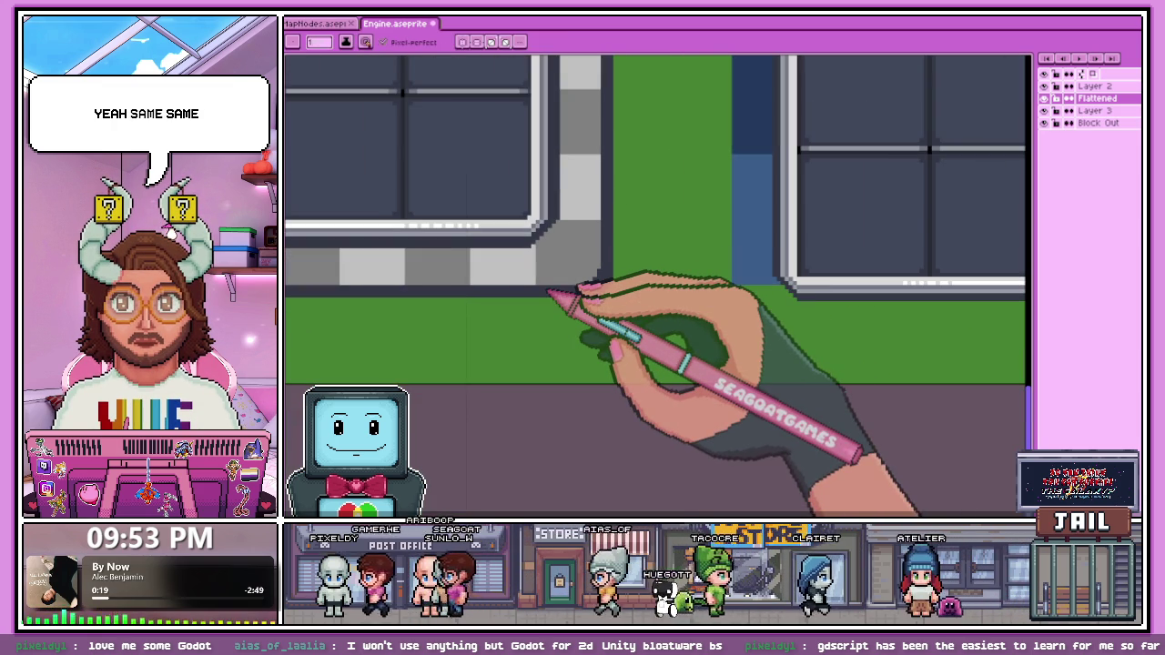
scroll(549, 293, "down", 2)
scroll(624, 331, "up", 1)
scroll(473, 328, "up", 1)
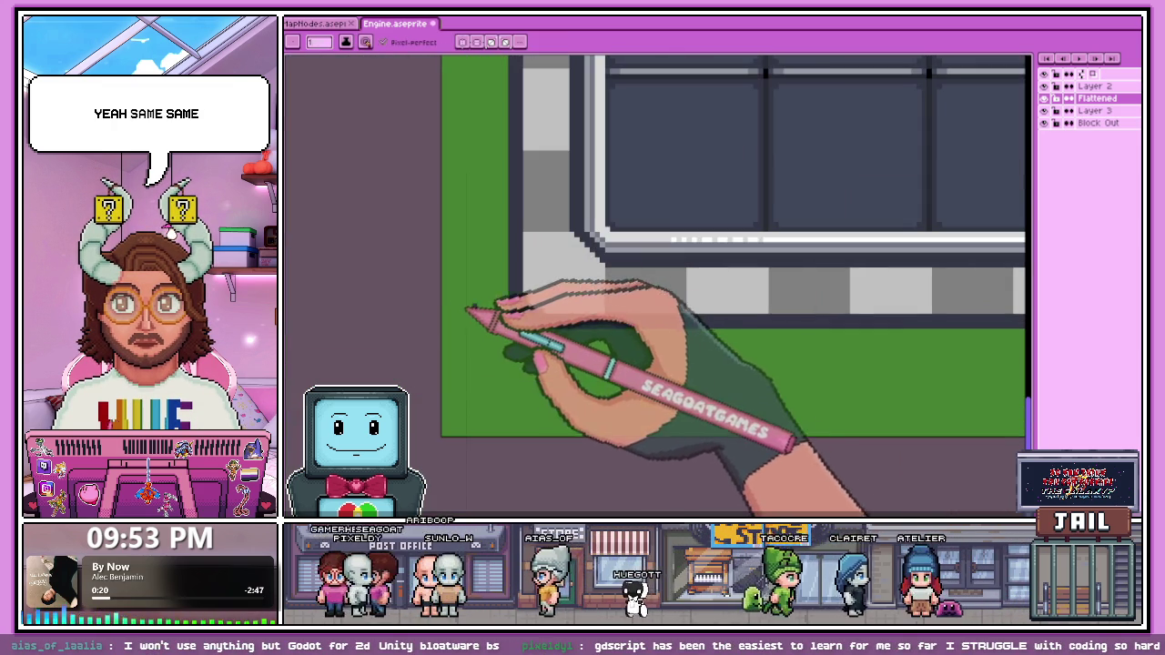
scroll(491, 327, "up", 1)
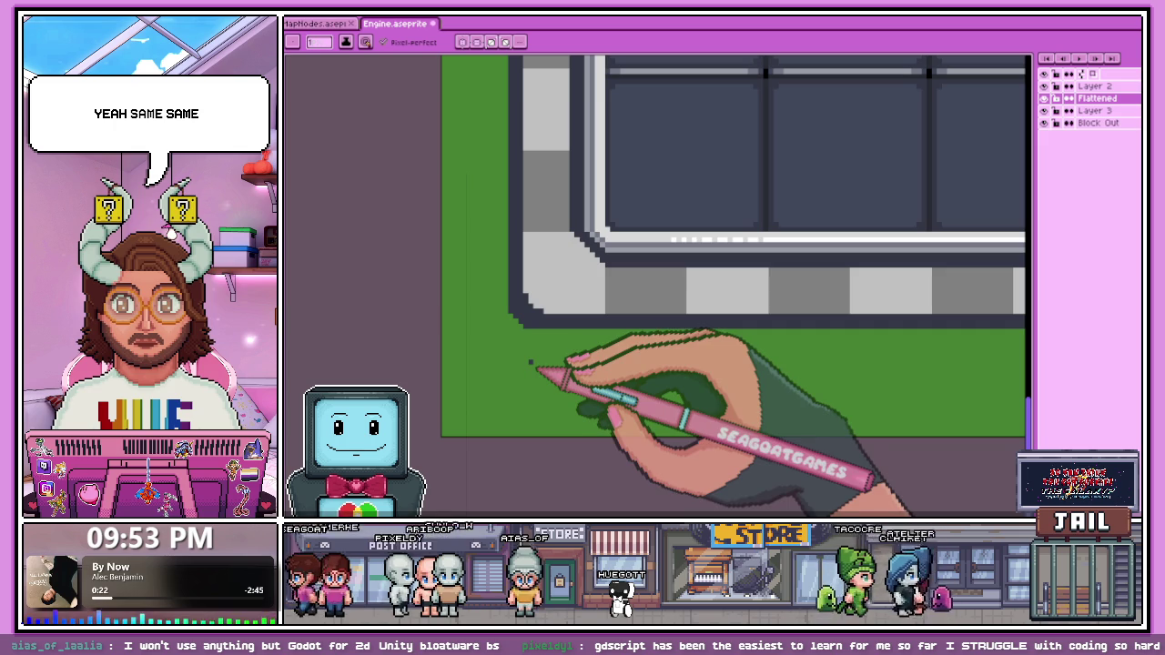
scroll(537, 337, "up", 1)
scroll(541, 310, "up", 1)
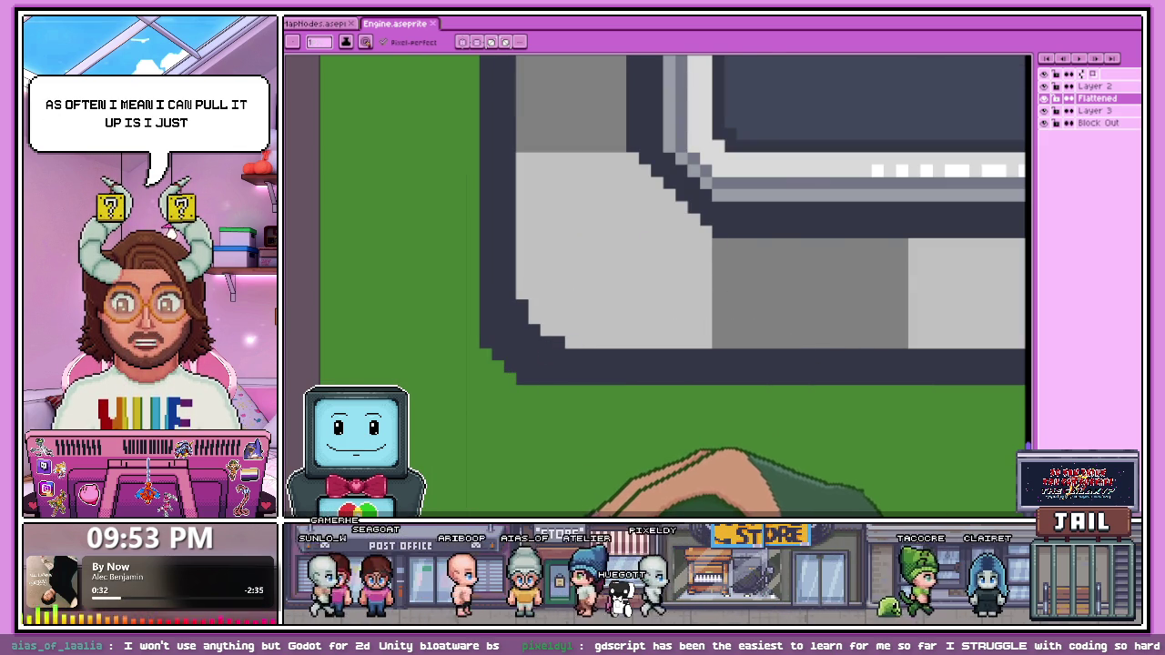
key("alt+Tab")
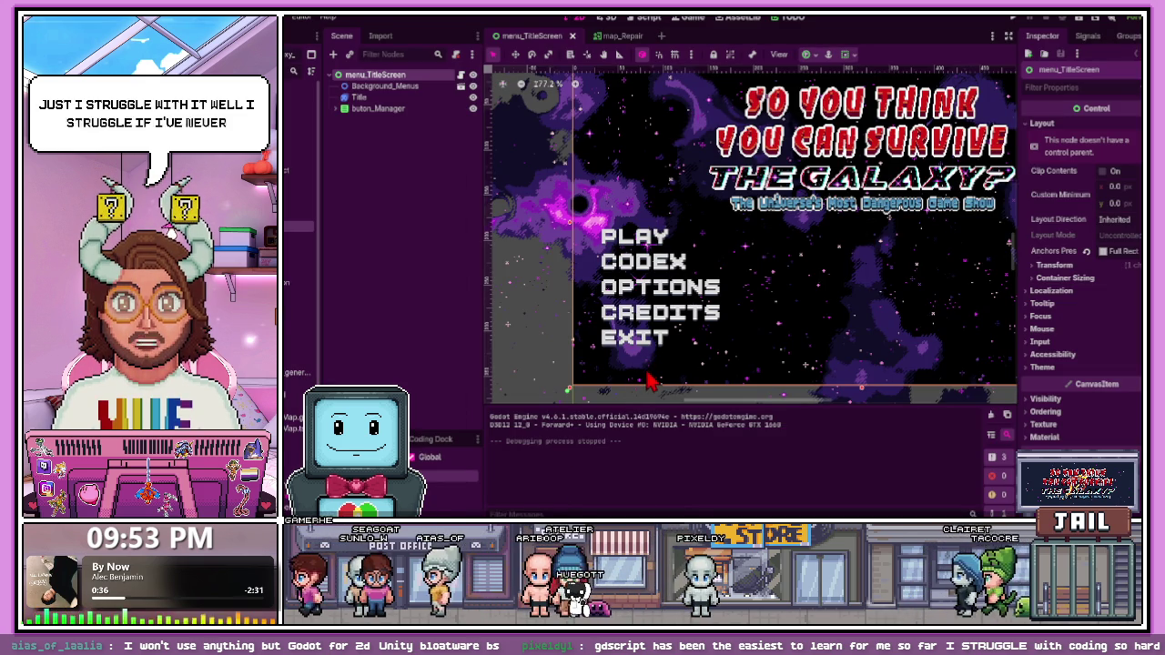
Step: Run the project from the title screen so the PLAY, CODEX, OPTIONS, CREDITS, EXIT menu appears
scroll(853, 284, "down", 4)
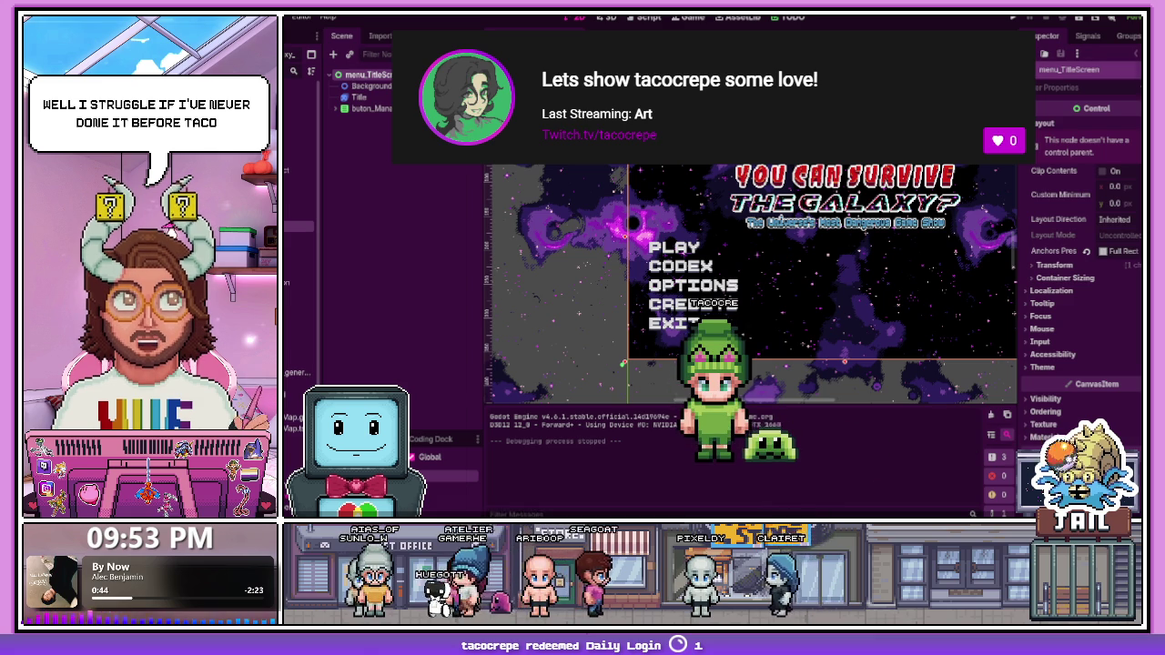
key("F5")
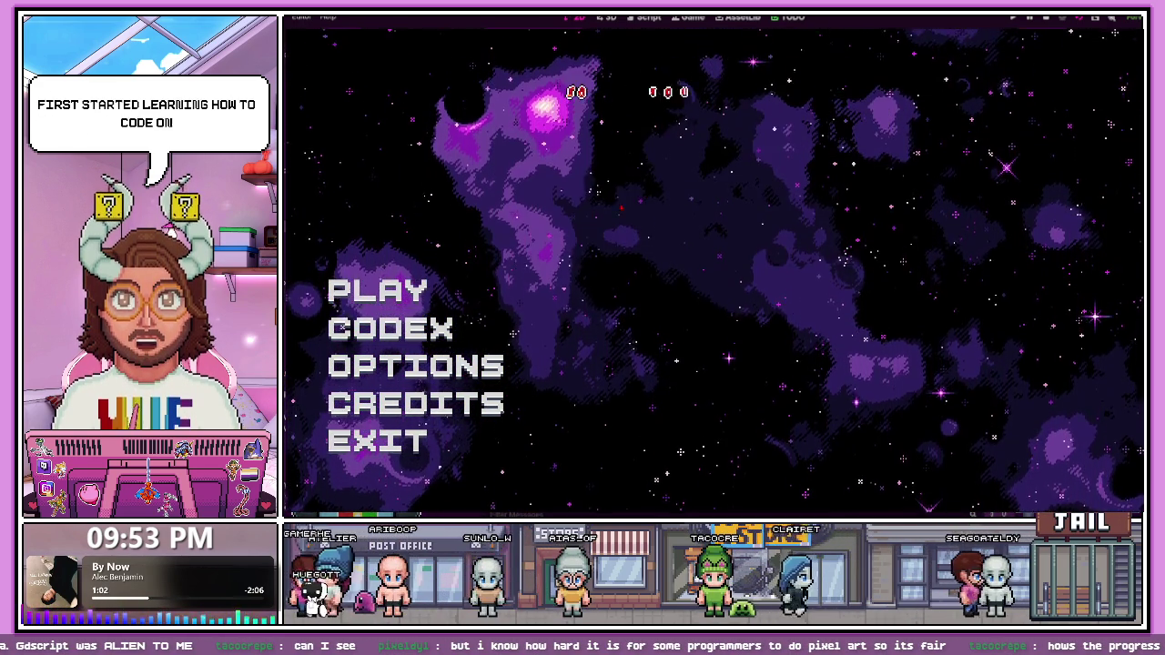
Step: Activate PLAY with Enter to load the overworld mission node map
key("Return")
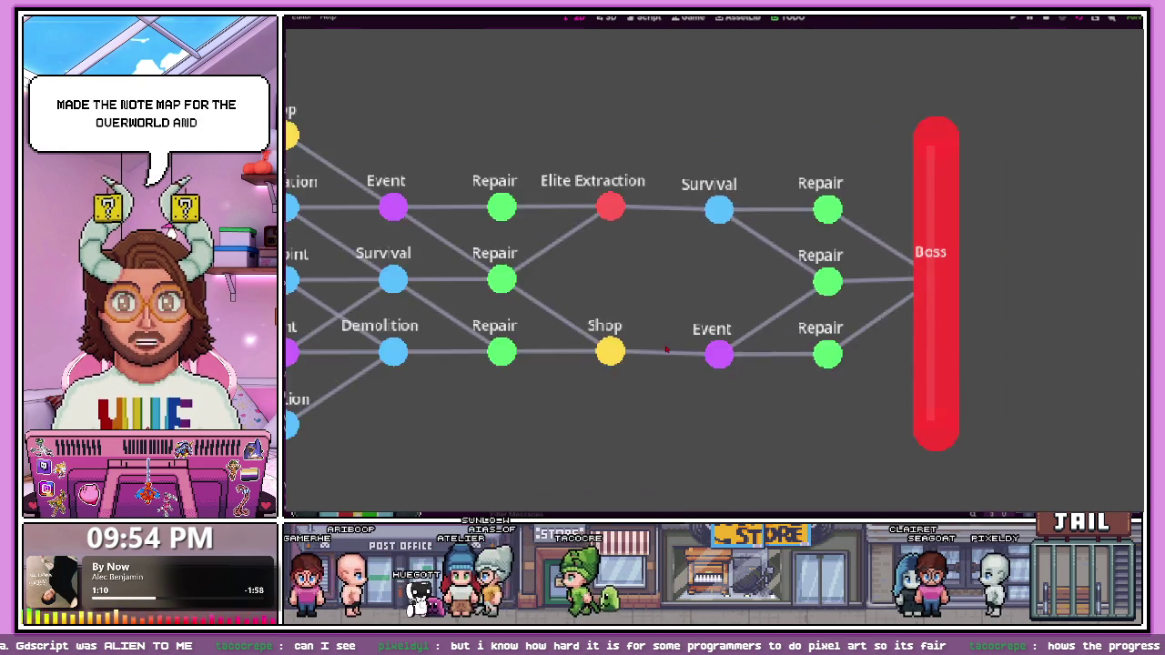
Step: Regenerate the overworld map repeatedly with R to cycle through new mission node layouts
key("space")
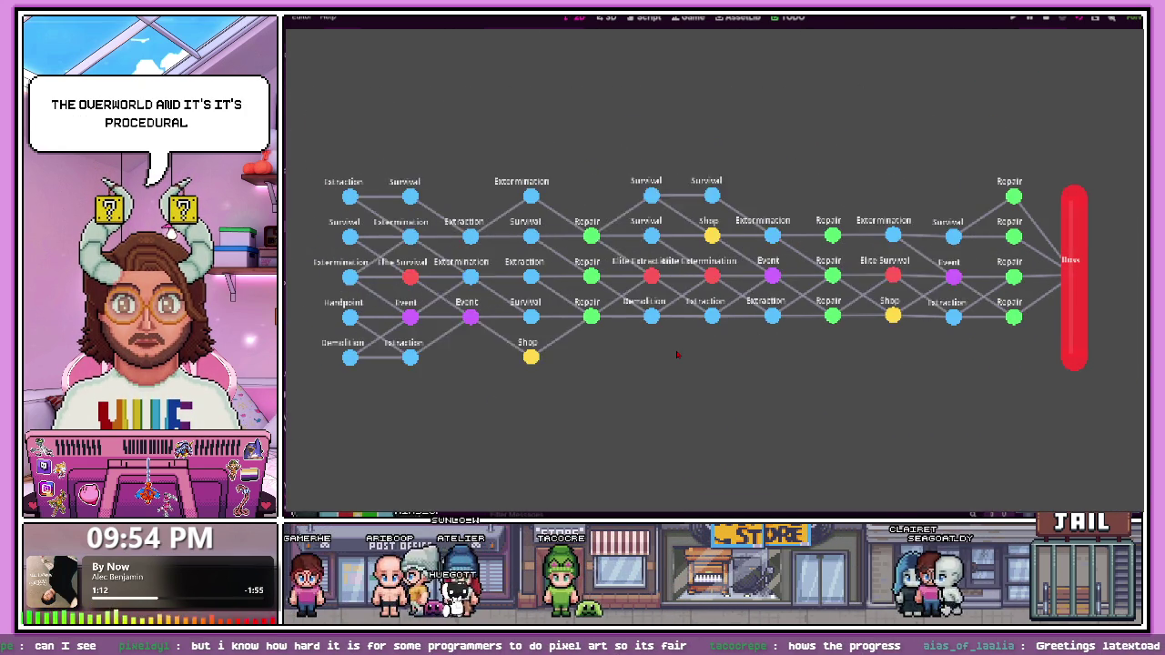
key("space")
key("space")
key("space")
key("space")
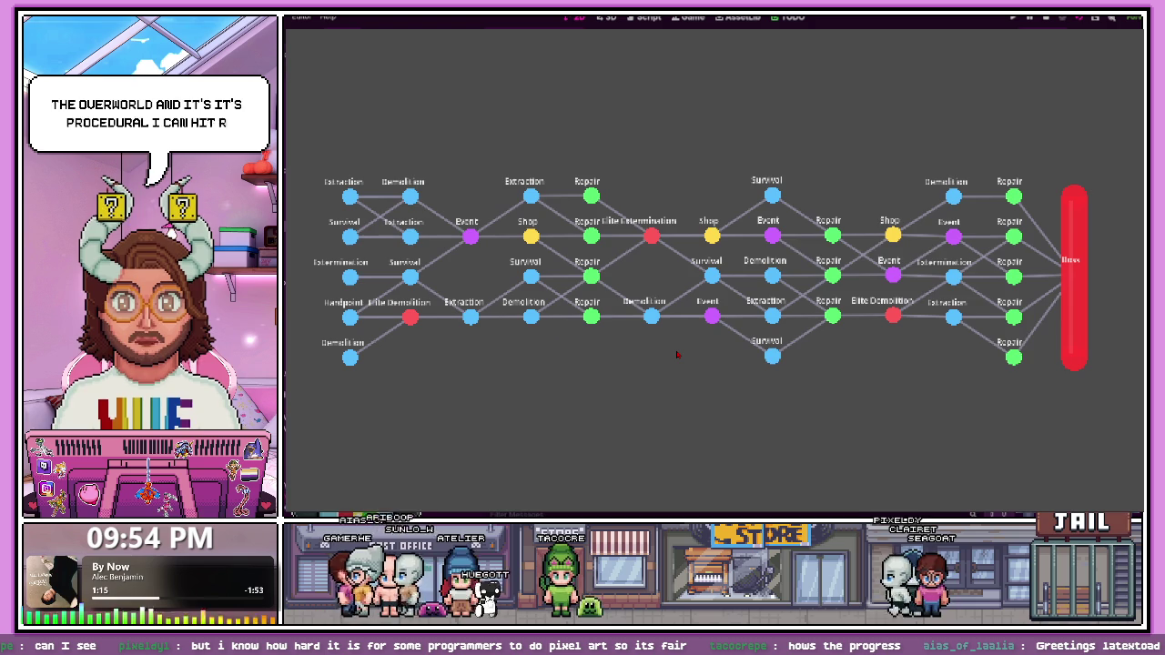
key("r")
key("r")
key("r")
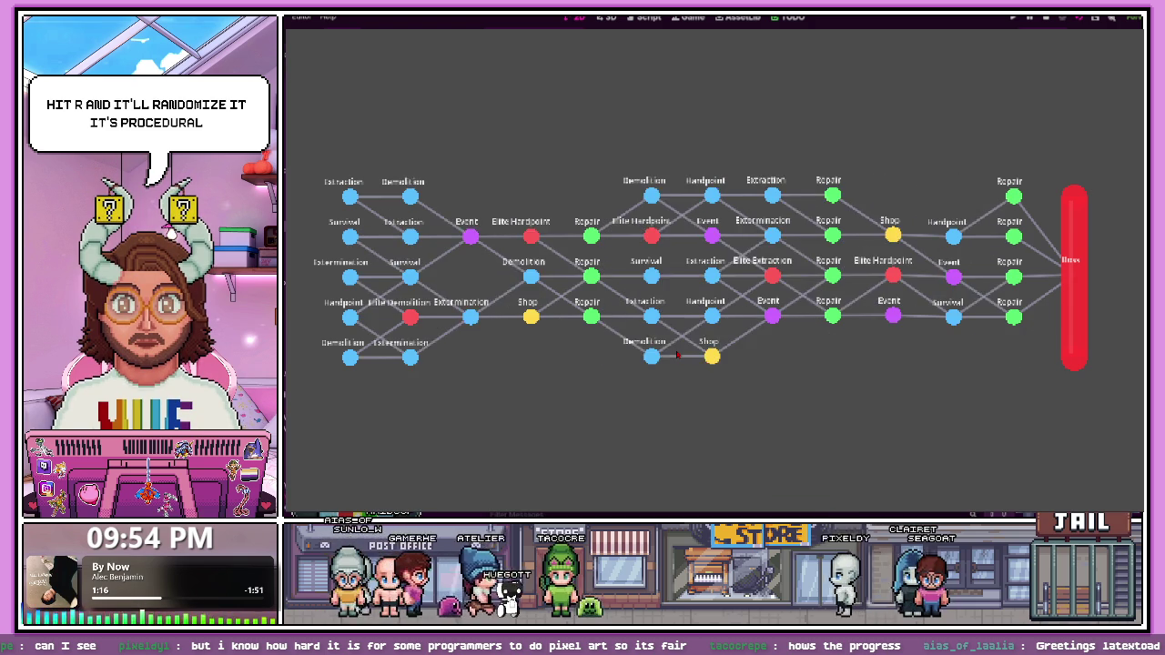
key("r")
key("r")
key("r")
key("r")
key("r")
key("r")
key("r")
key("r")
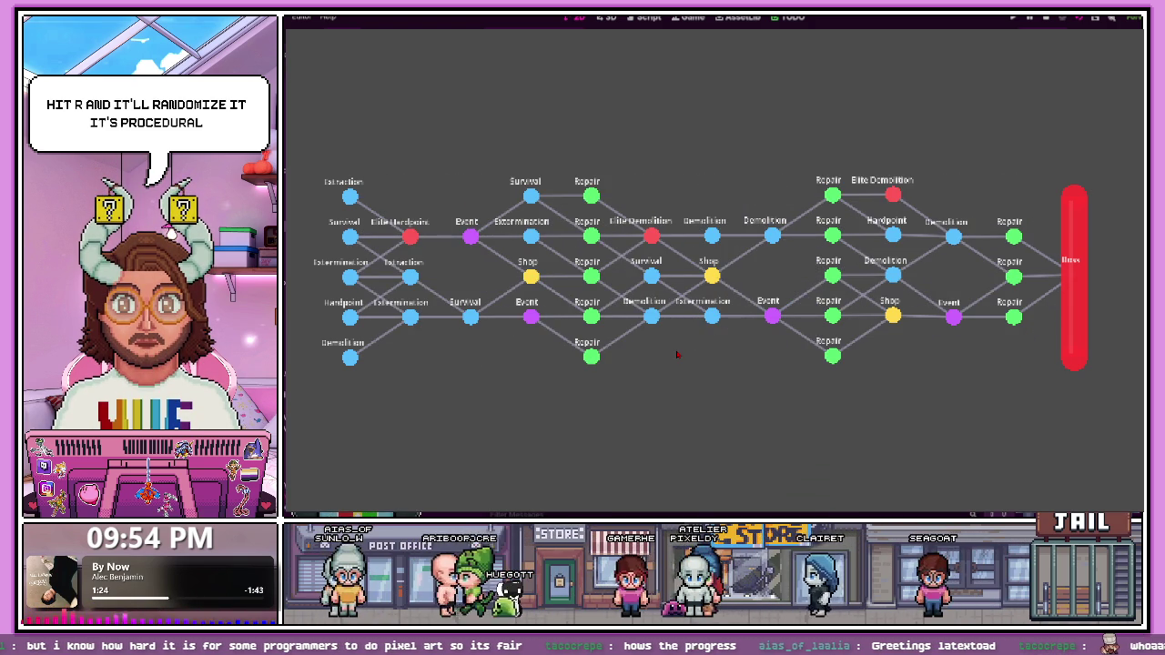
key("r")
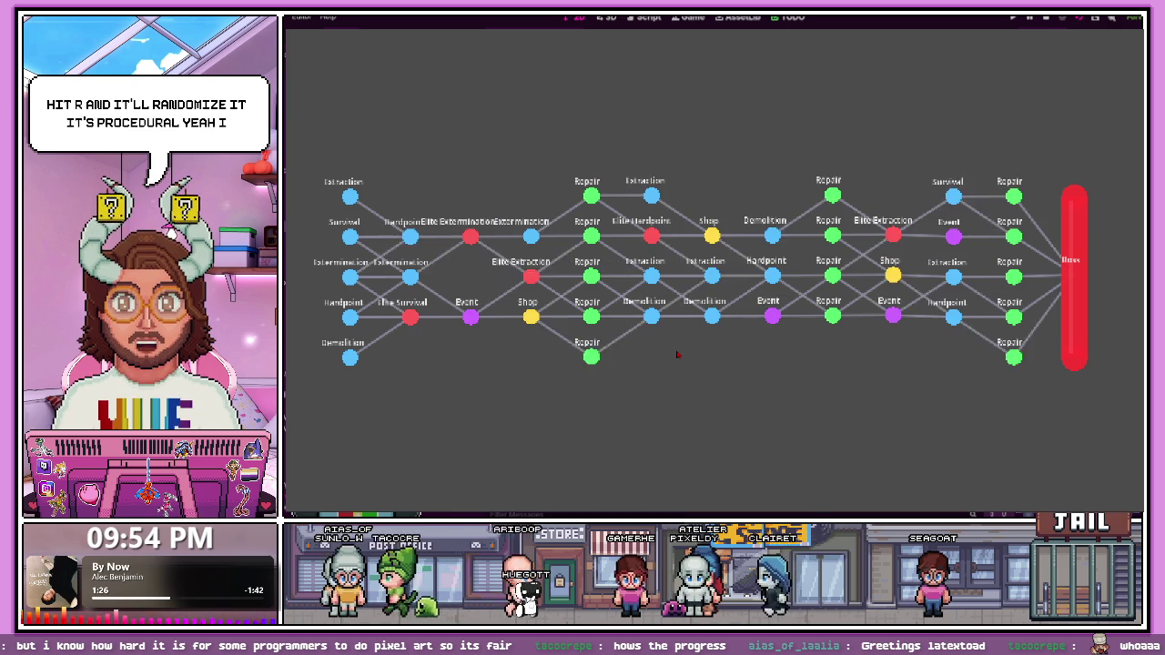
key("r")
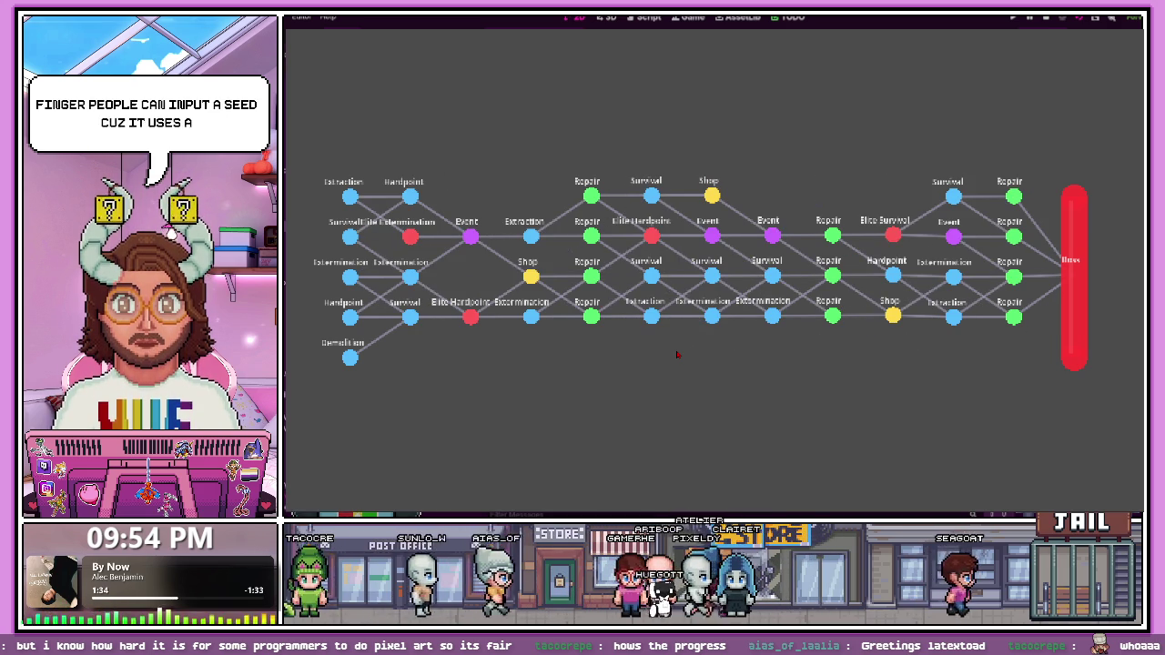
key("r")
key("r")
key("r")
key("r")
key("r")
key("r")
key("r")
key("r")
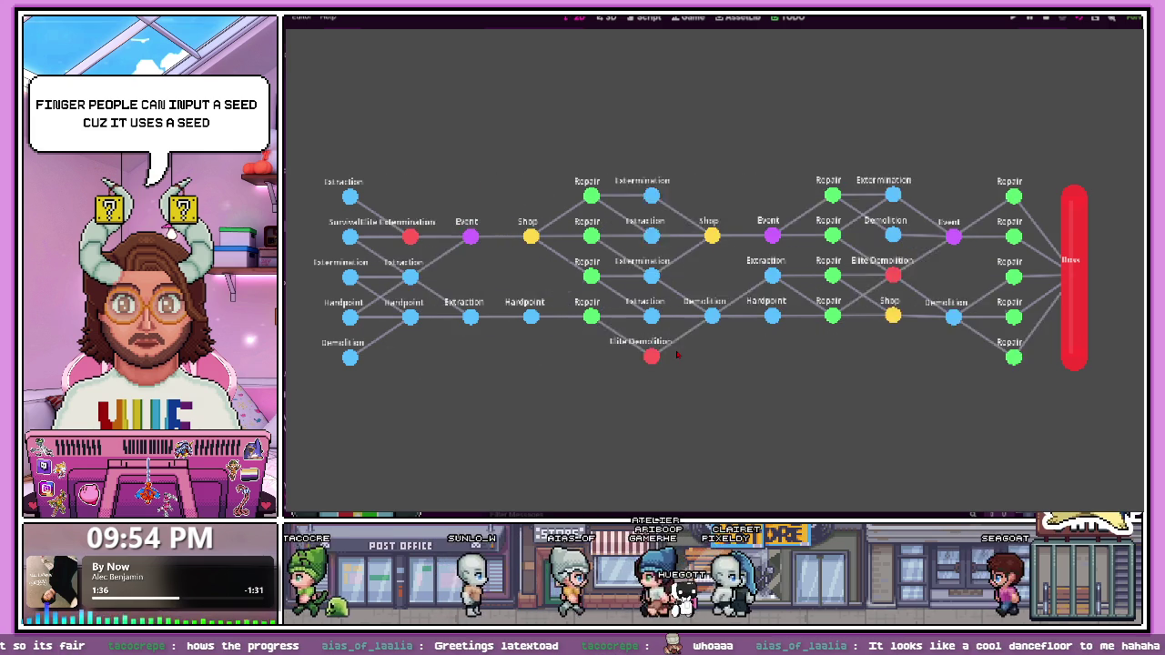
key("r")
key("r")
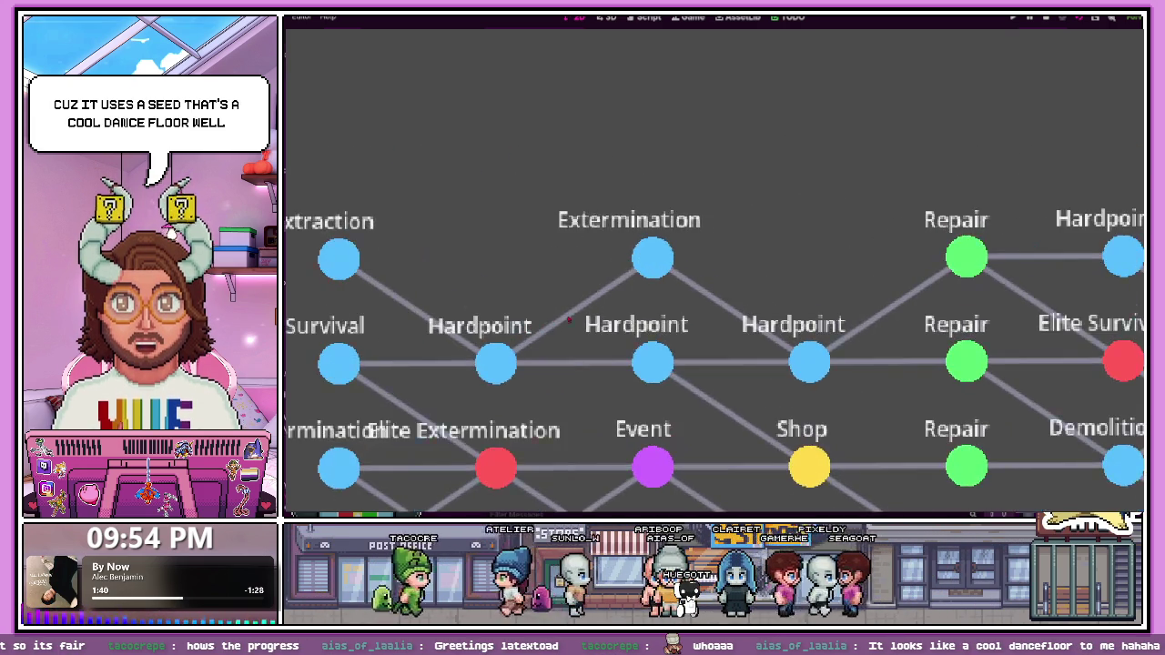
key("r")
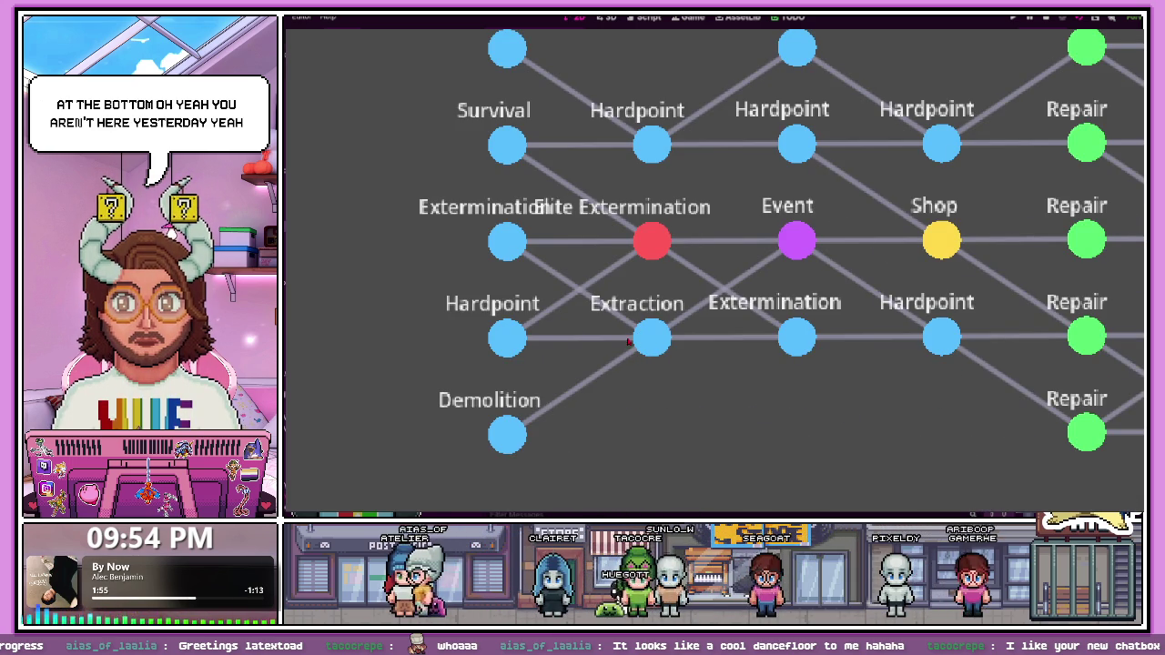
Step: Pan right across the mission map to inspect the route up to the Boss
scroll(545, 348, "up", 3)
scroll(509, 241, "down", 2)
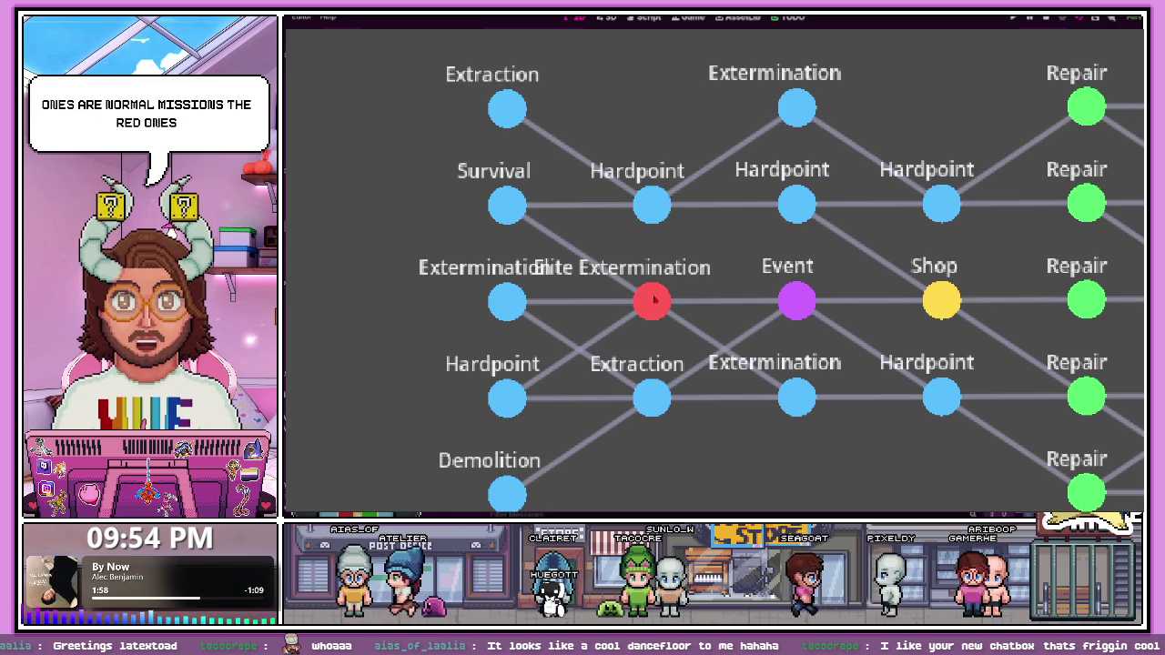
scroll(653, 300, "right", 3)
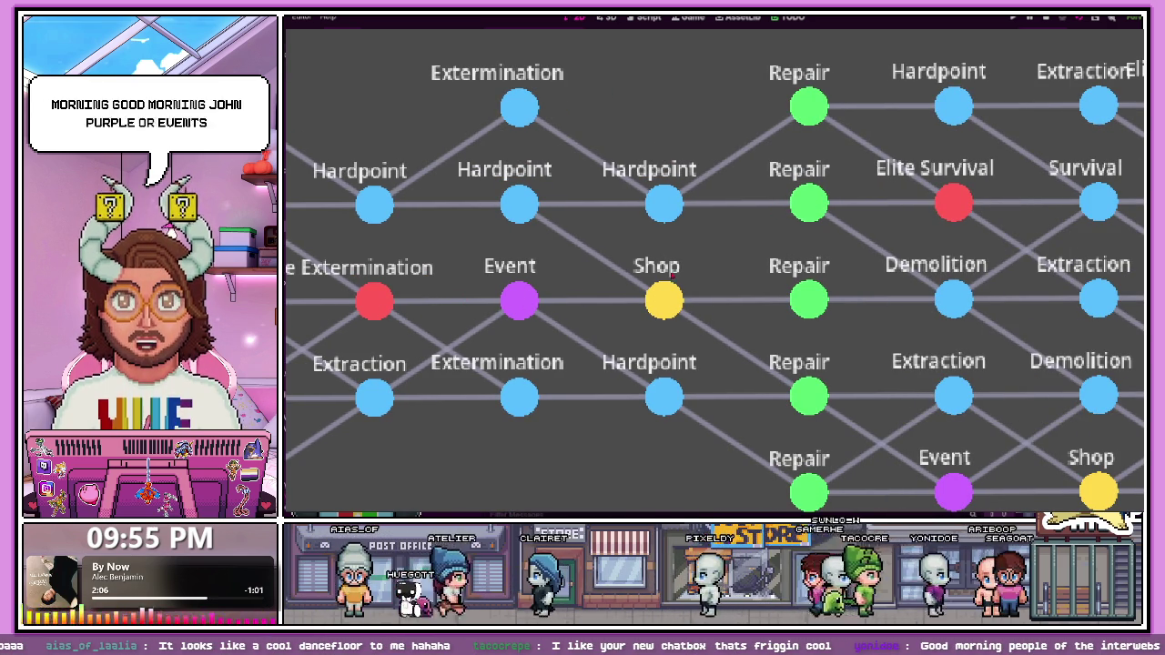
scroll(668, 303, "right", 2)
scroll(669, 303, "right", 2)
scroll(673, 305, "right", 2)
scroll(683, 309, "right", 4)
scroll(701, 304, "right", 4)
scroll(637, 273, "down", 2)
scroll(592, 291, "up", 2)
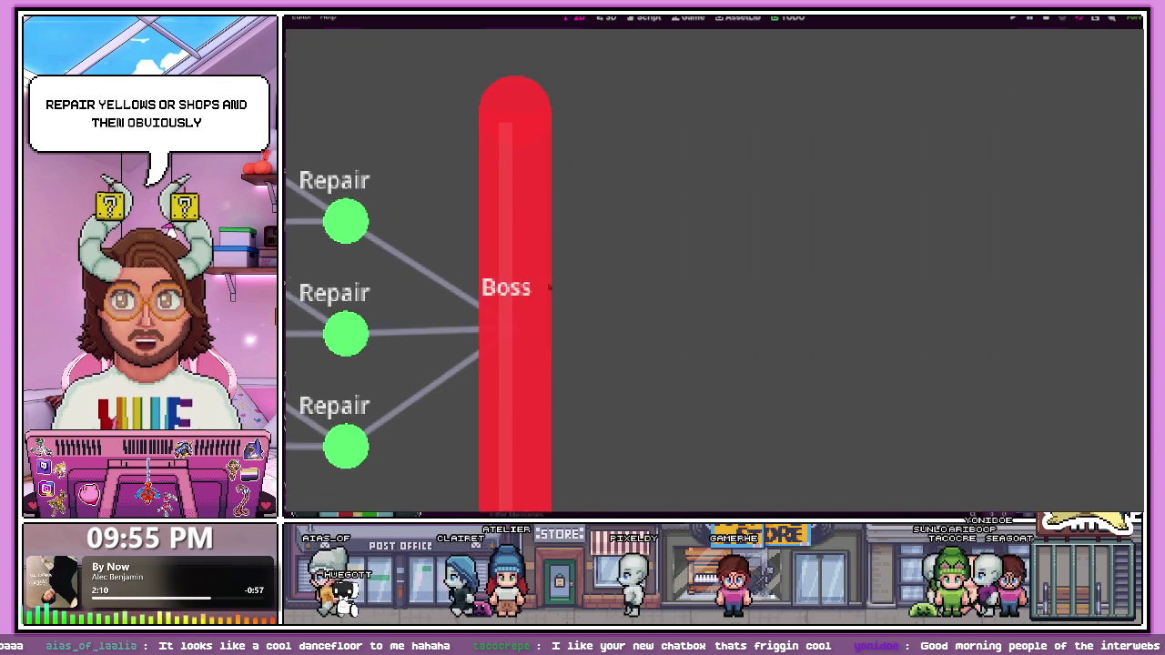
Step: Stop the running game with F8 and return to the Godot editor
scroll(571, 310, "left", 2)
scroll(572, 310, "down", 2)
scroll(572, 311, "down", 2)
scroll(637, 327, "down", 2)
scroll(741, 343, "up", 1)
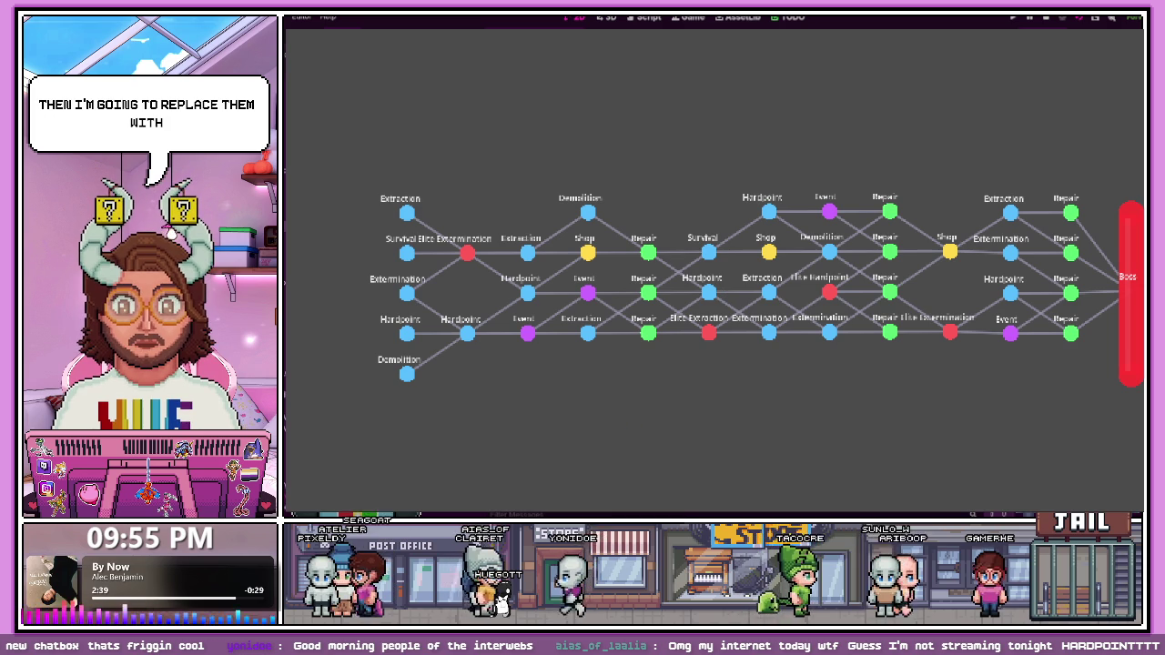
key("F8")
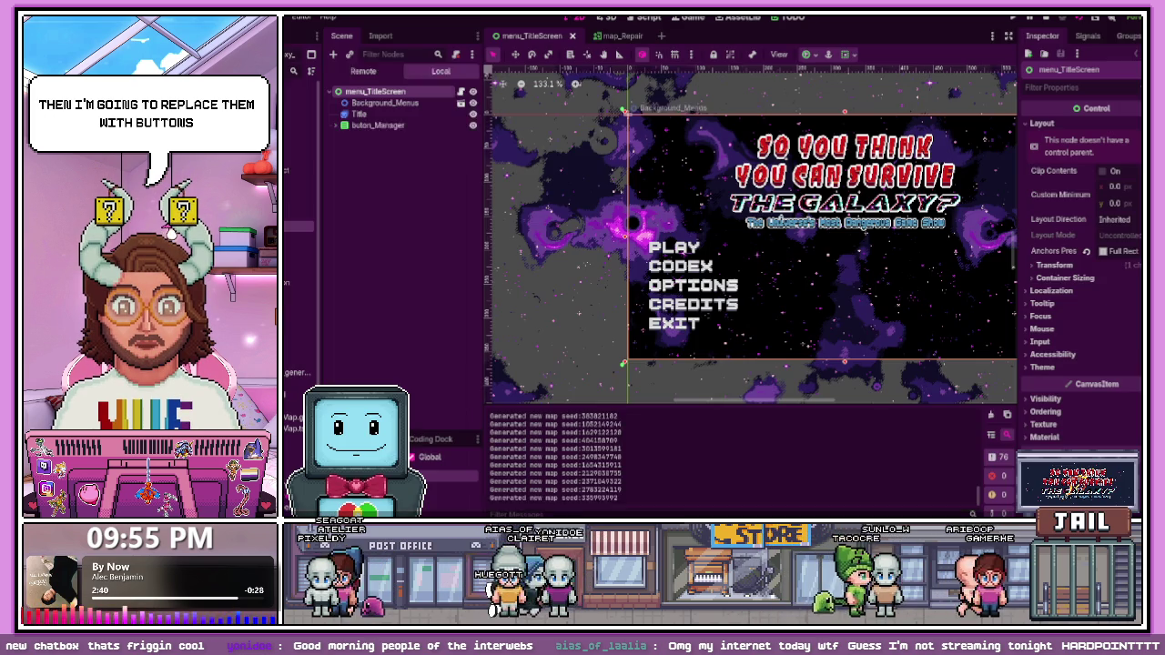
Step: Switch to the map_Repair scene with the wrench icon, then stop the running game
left_click(626, 36)
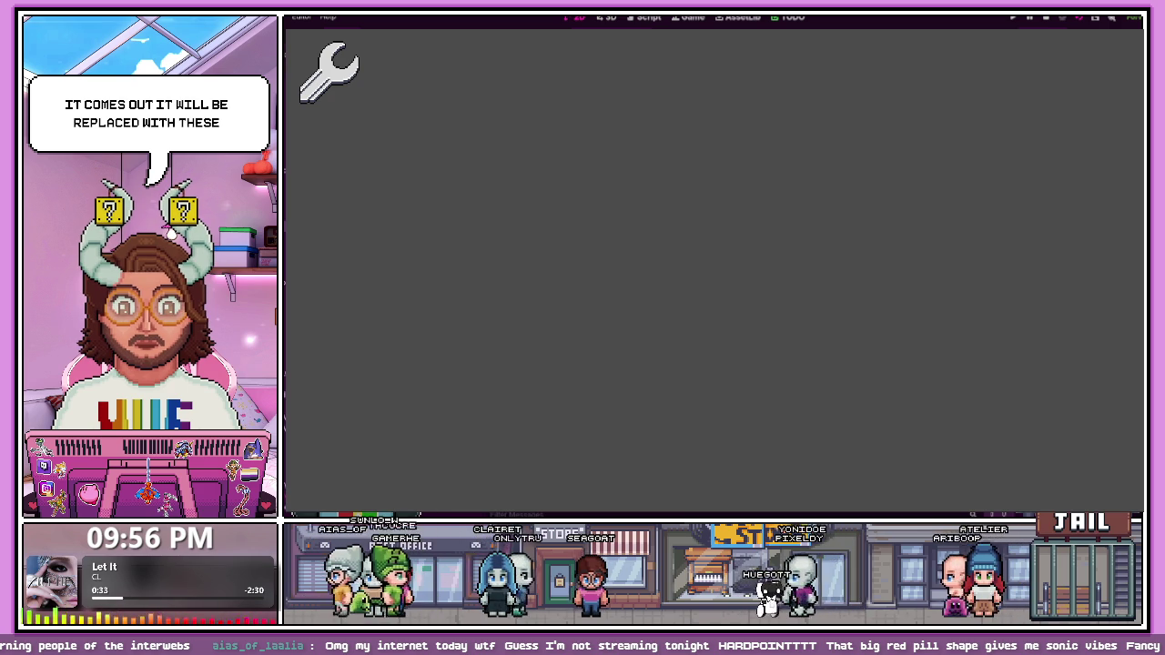
key("F8")
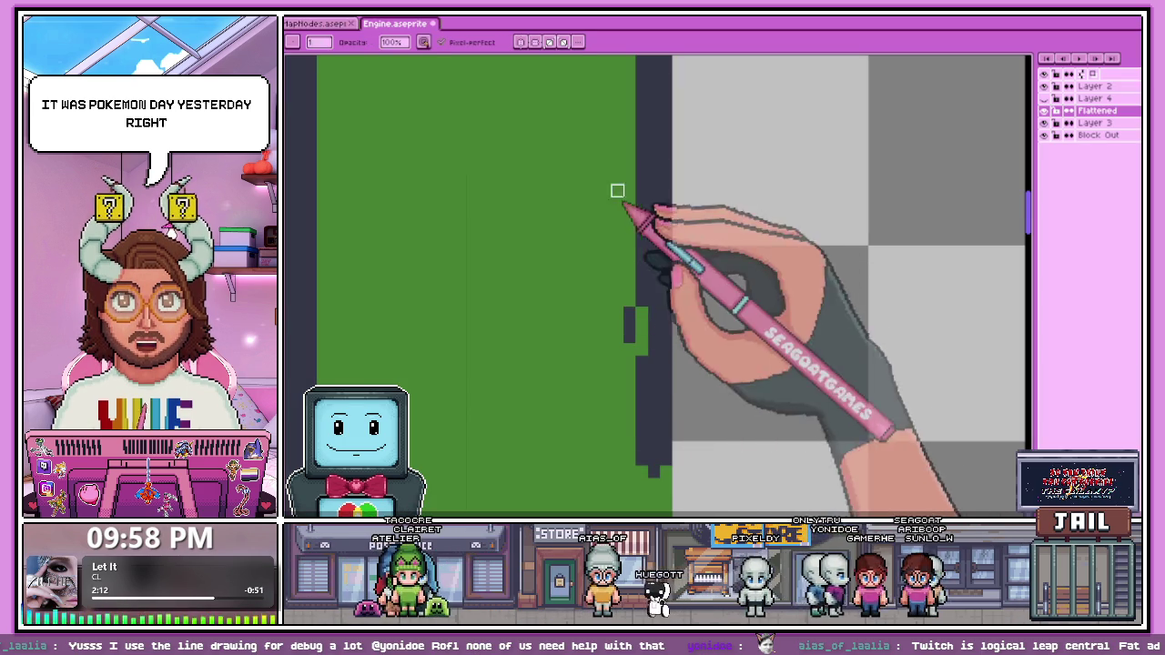
Step: Touch up the dark outline column's edge and draw a thin dark line down from it
left_click_drag(628, 398, 641, 273)
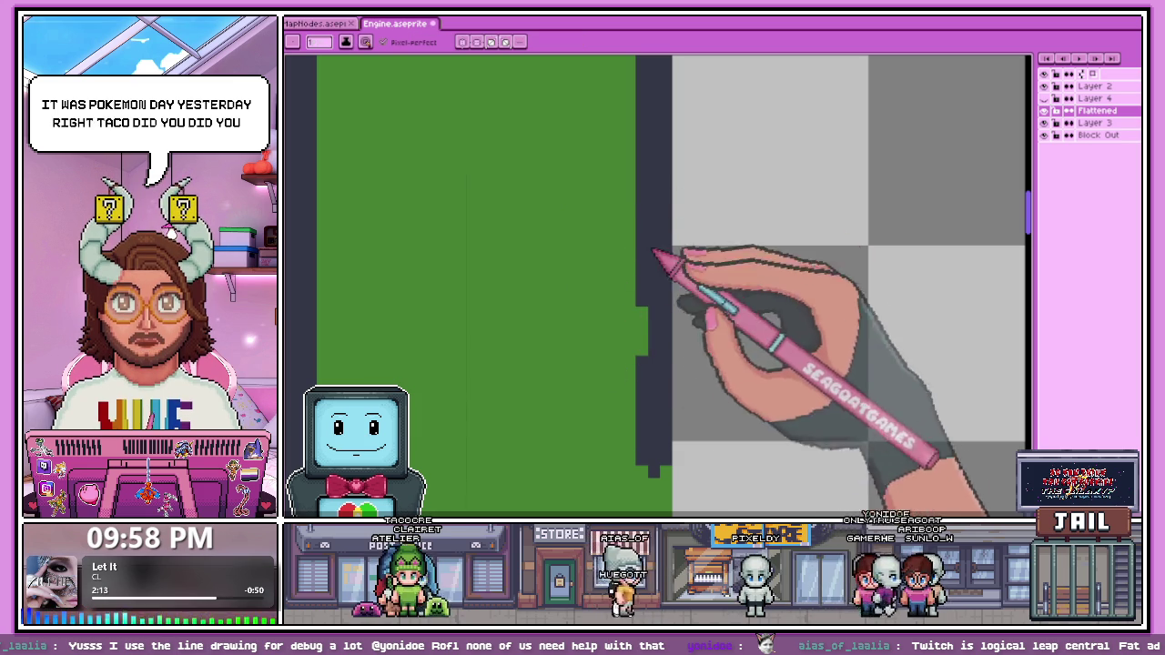
scroll(639, 273, "down", 3)
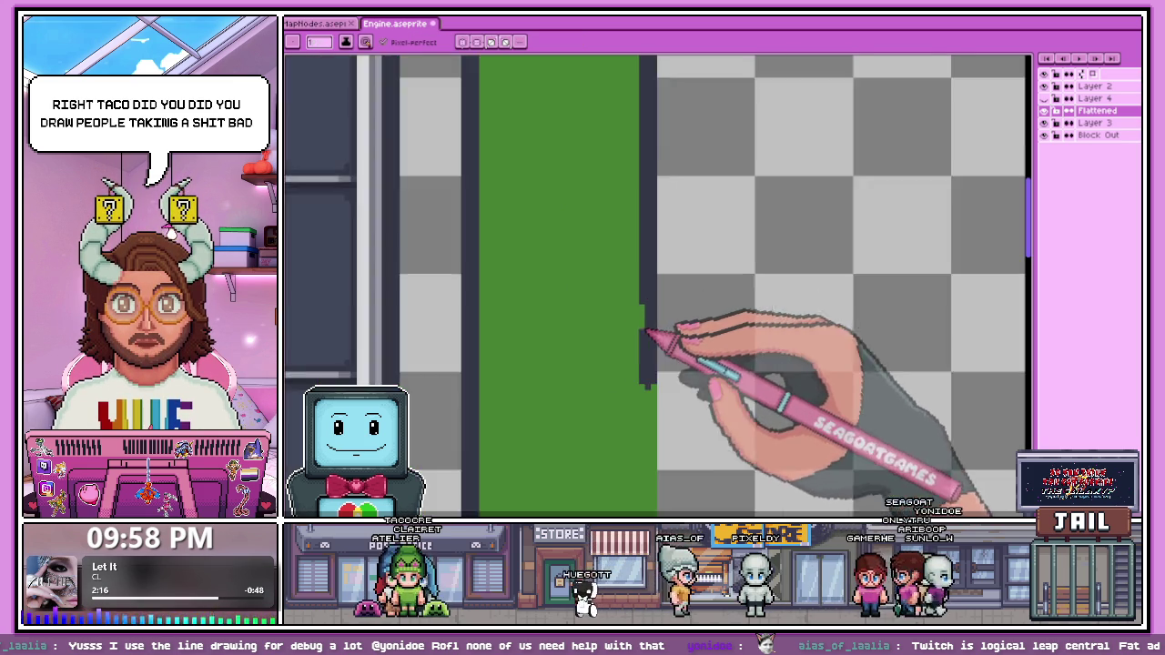
scroll(648, 382, "up", 2)
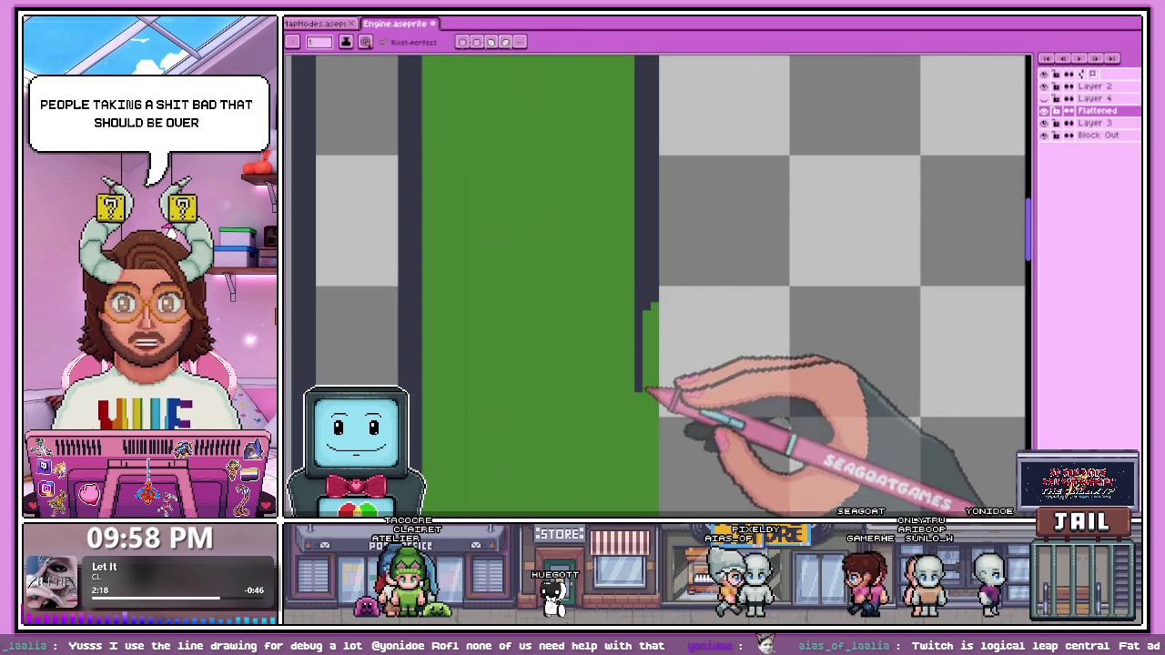
scroll(659, 310, "down", 1)
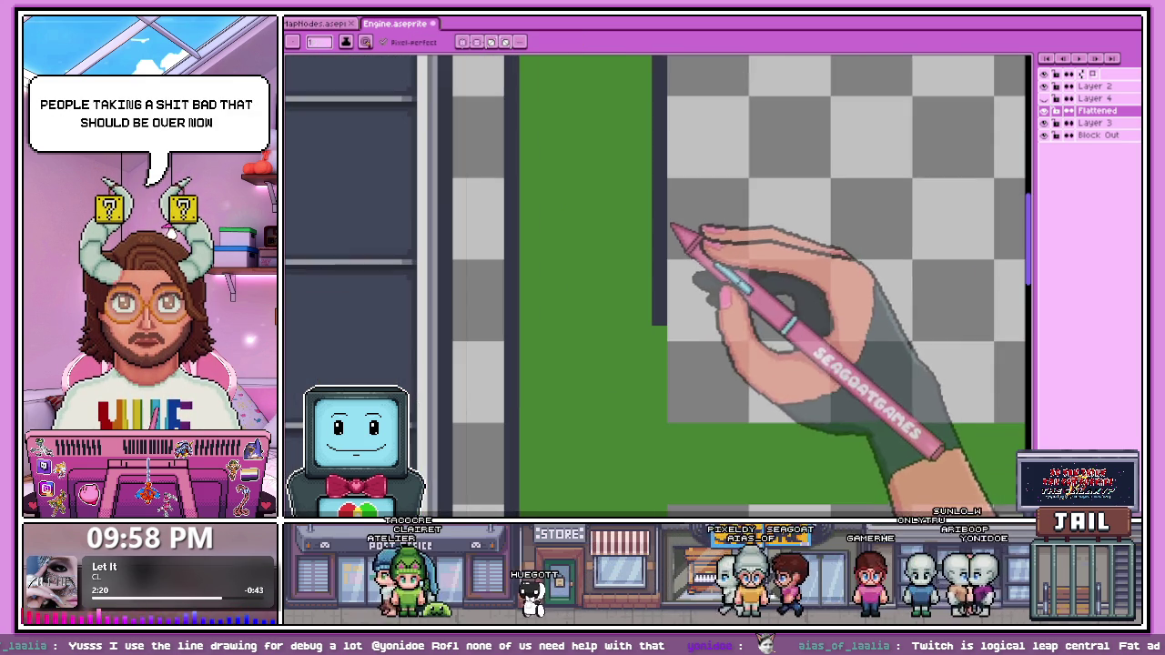
scroll(659, 311, "down", 1)
scroll(657, 307, "up", 2)
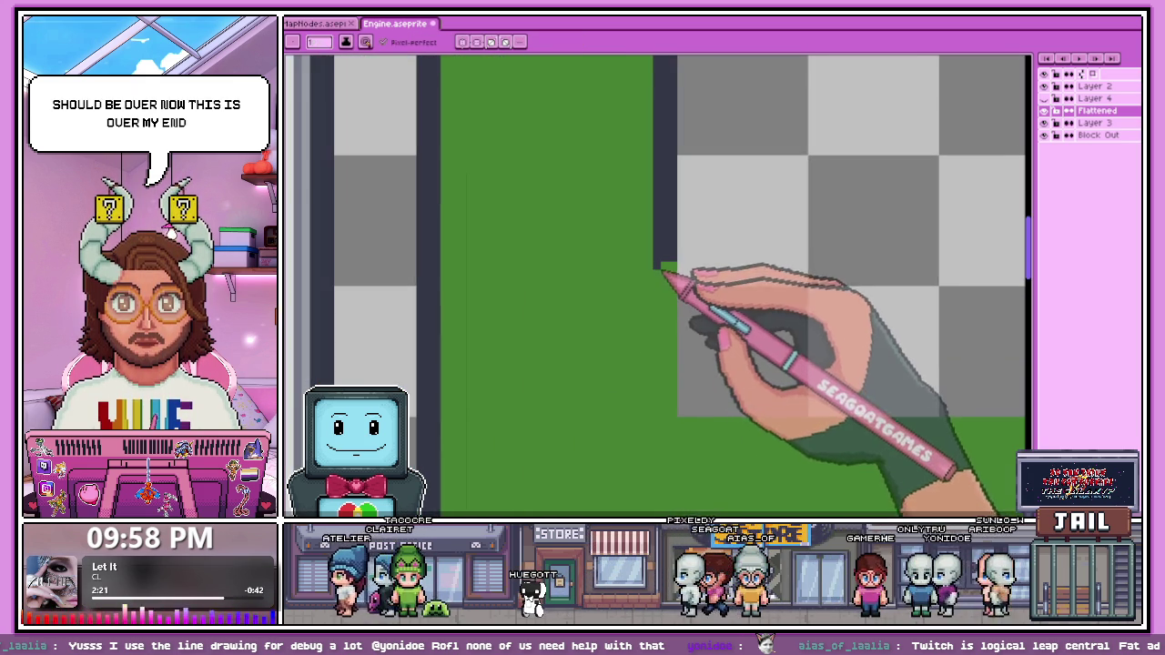
left_click_drag(661, 264, 648, 315)
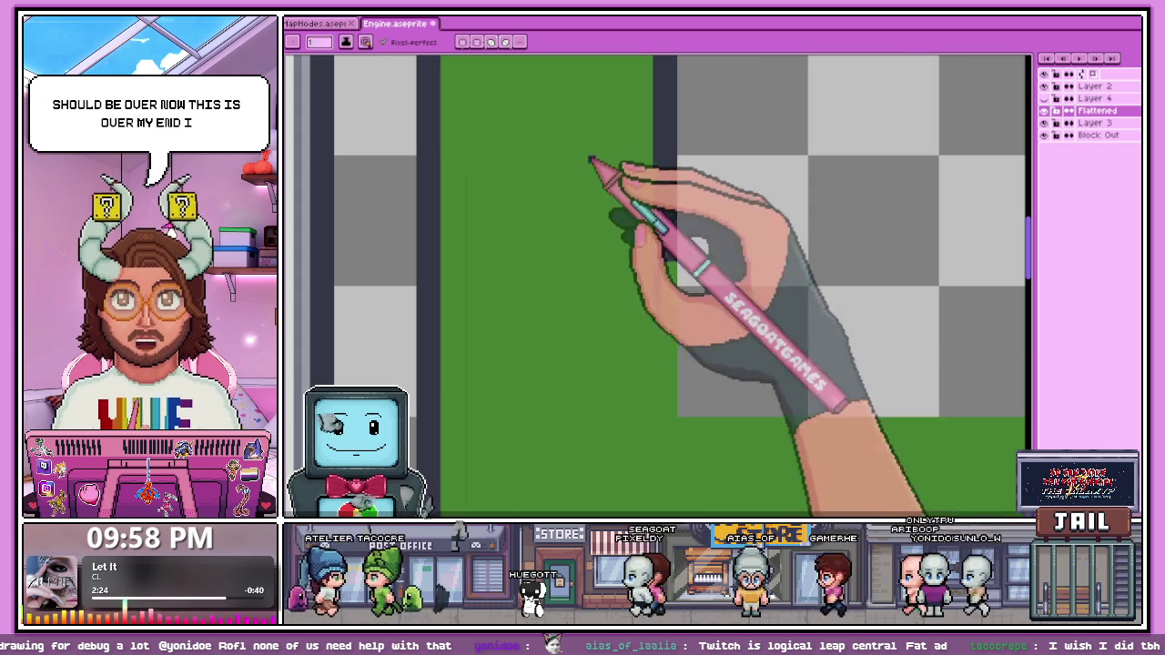
scroll(592, 273, "down", 1)
scroll(604, 273, "up", 2)
Step: Extend the dark column to close its gap and paint the adjacent green strip dark
left_click(602, 336)
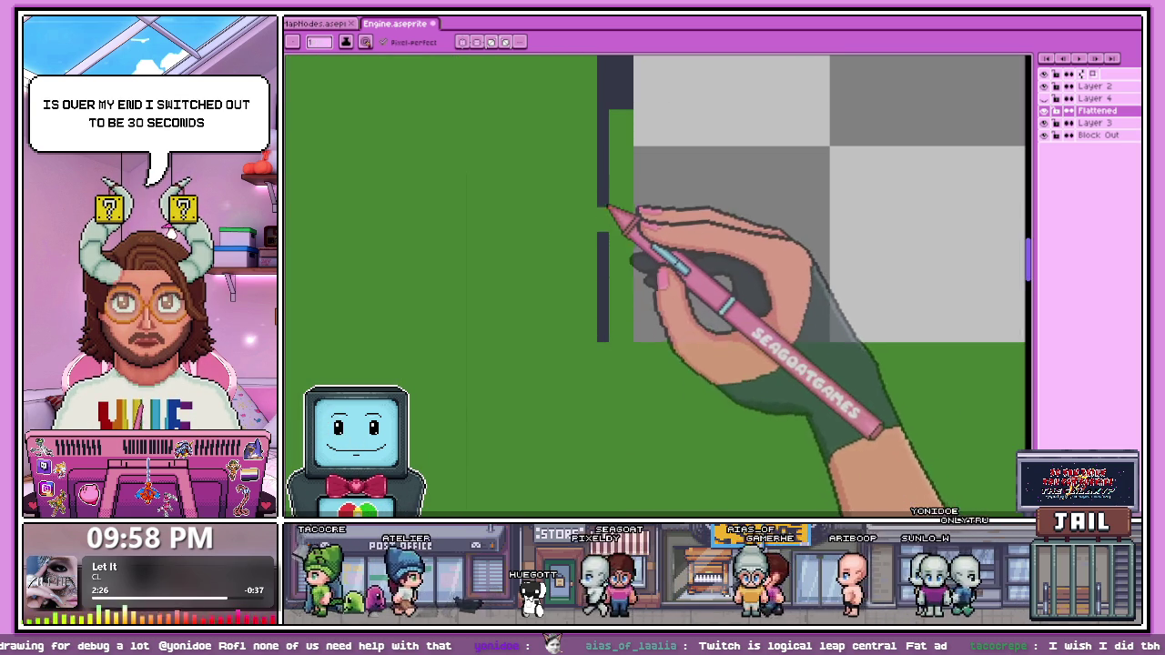
mouse_move(624, 176)
left_mouse_down()
mouse_move(621, 336)
mouse_move(628, 262)
left_mouse_up()
left_click_drag(622, 116, 636, 260)
scroll(637, 260, "down", 1)
scroll(624, 343, "up", 1)
scroll(632, 294, "up", 1)
key("ctrl+z")
left_click_drag(631, 338, 667, 340)
left_click_drag(593, 270, 655, 260)
Step: Extend the top and bottom dark outline rows further to the right
left_click_drag(735, 312, 910, 307)
scroll(696, 260, "down", 1)
scroll(689, 270, "up", 1)
left_click(679, 270)
left_click_drag(689, 270, 910, 270)
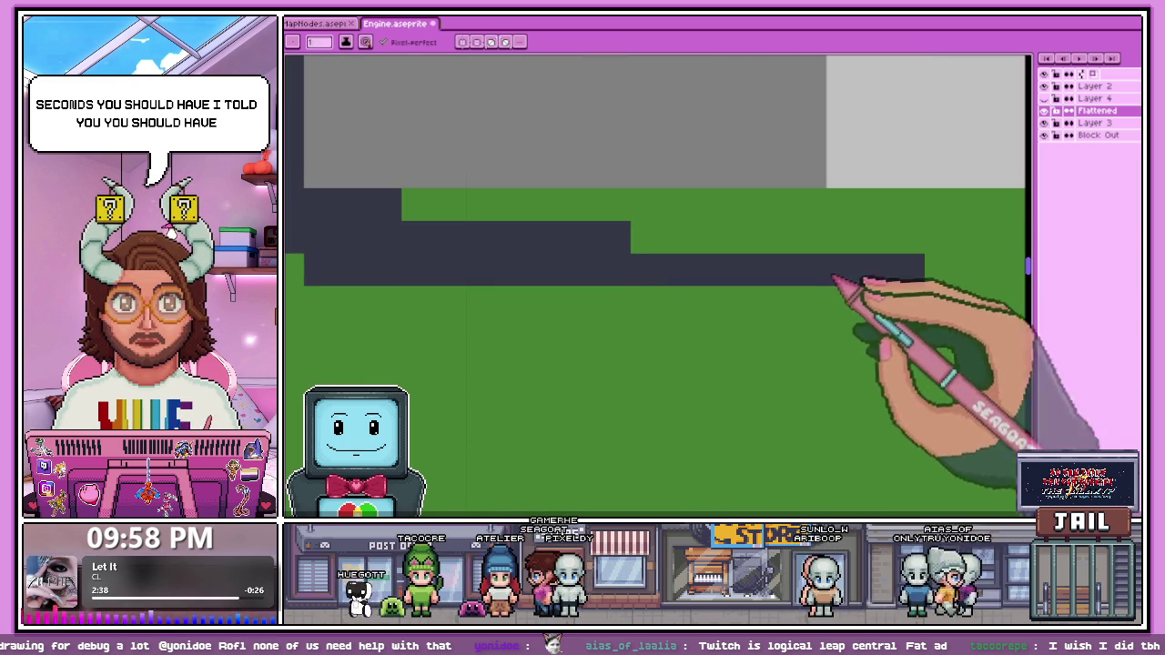
left_click_drag(409, 204, 983, 204)
scroll(681, 333, "up", 2)
mouse_move(603, 278)
left_mouse_down()
mouse_move(941, 264)
mouse_move(582, 291)
mouse_move(1023, 291)
left_mouse_up()
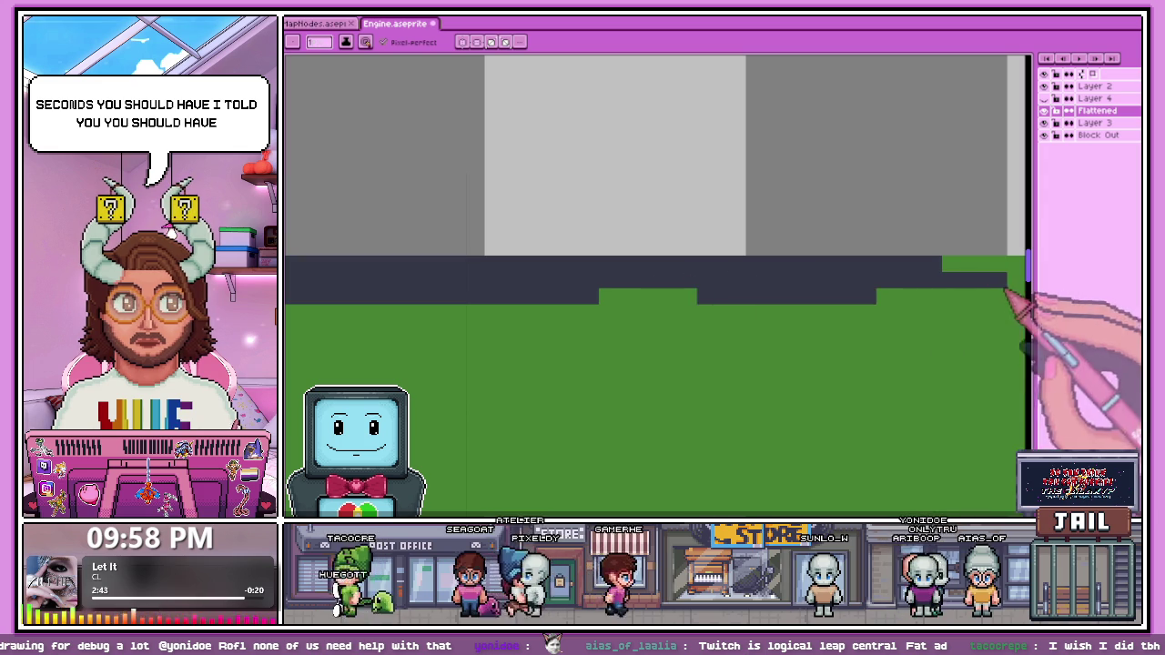
scroll(828, 293, "down", 1)
scroll(828, 293, "down", 1)
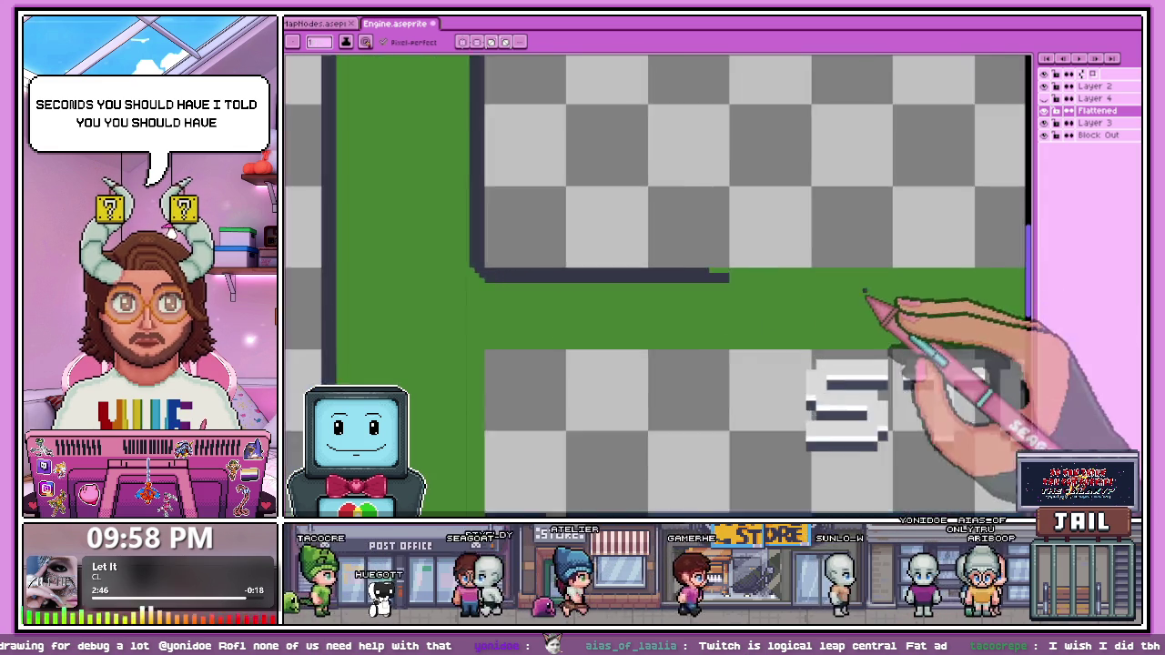
Step: Extend the upper and lower dark outline rows rightward toward the frame corner
scroll(897, 312, "up", 2)
left_click_drag(655, 272, 899, 272)
mouse_move(577, 252)
left_mouse_down()
mouse_move(616, 250)
mouse_move(642, 227)
mouse_move(923, 264)
left_mouse_up()
scroll(455, 301, "down", 1)
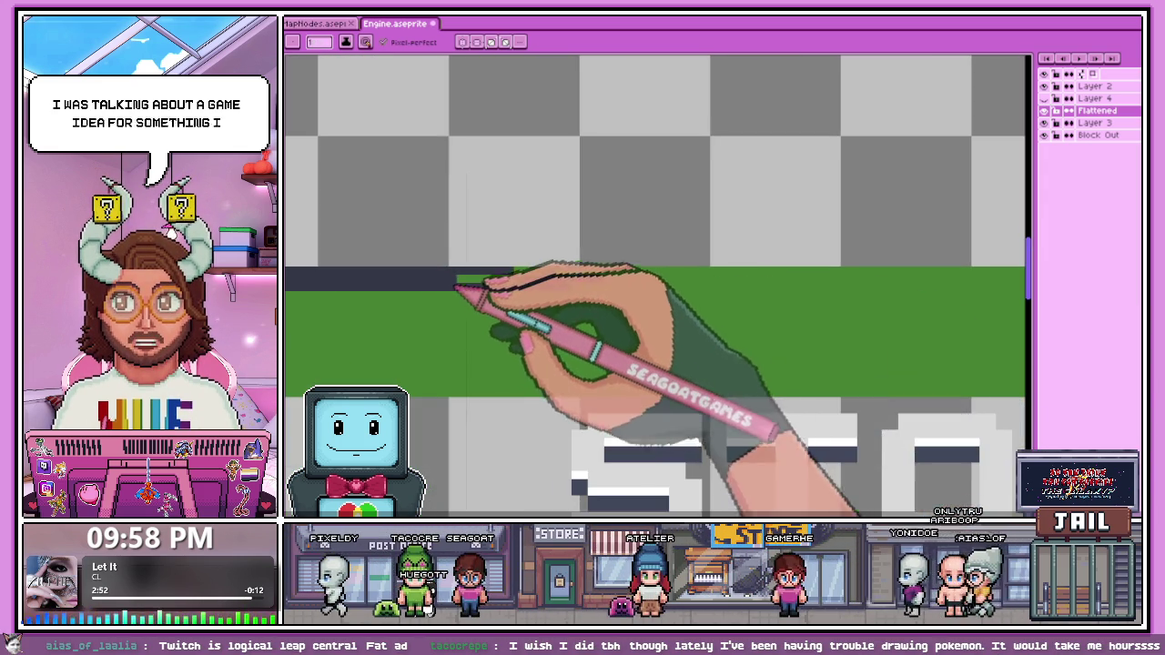
scroll(455, 286, "up", 1)
left_click_drag(577, 278, 900, 277)
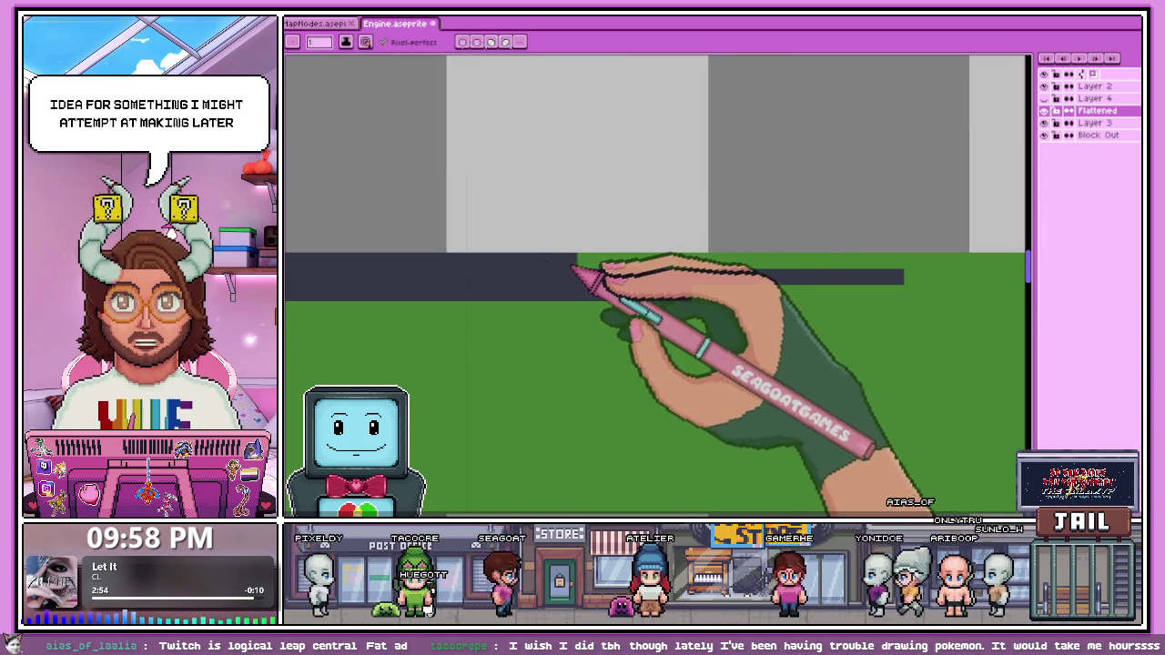
scroll(846, 267, "down", 1)
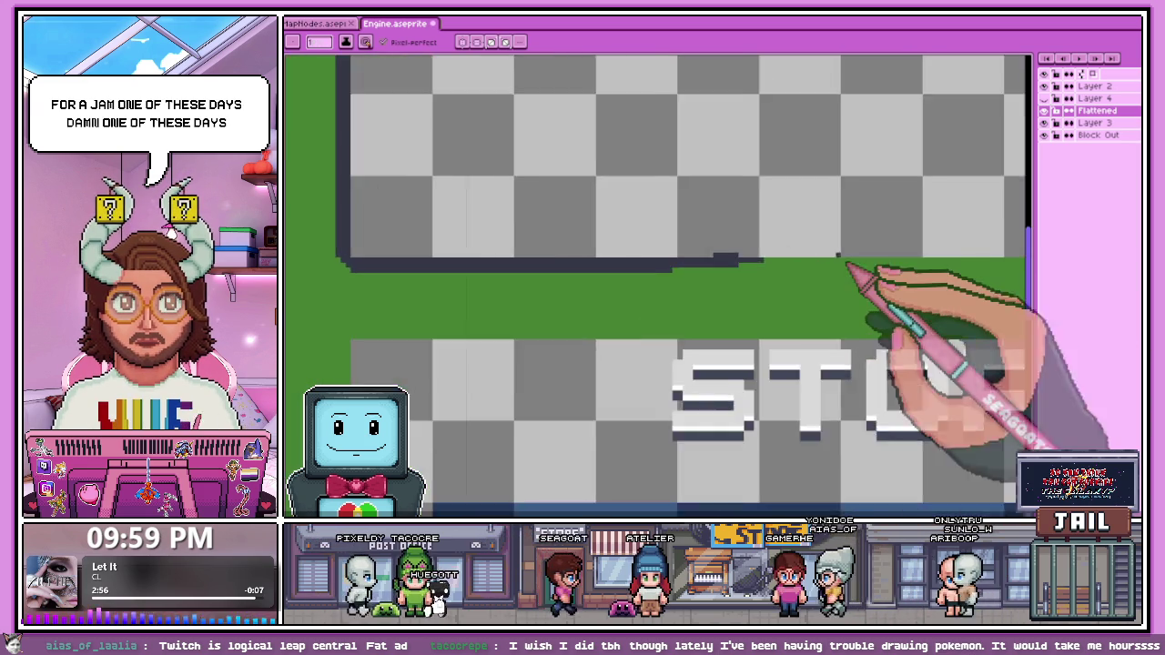
scroll(846, 265, "up", 1)
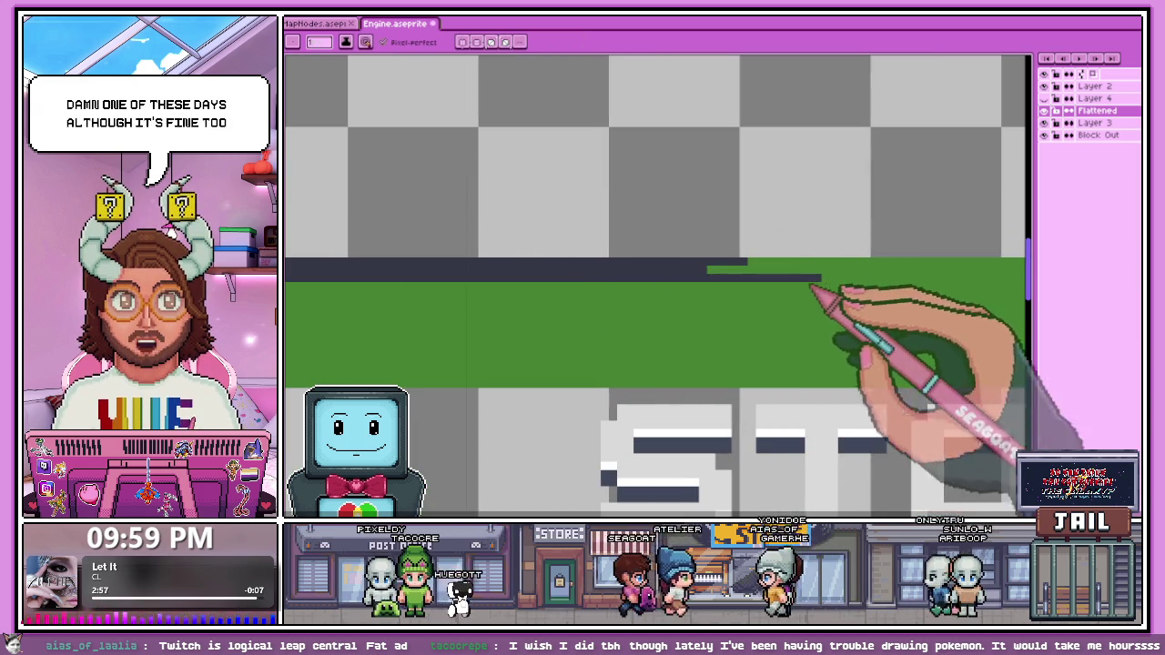
scroll(656, 248, "down", 1)
scroll(671, 260, "up", 2)
left_click_drag(546, 261, 919, 255)
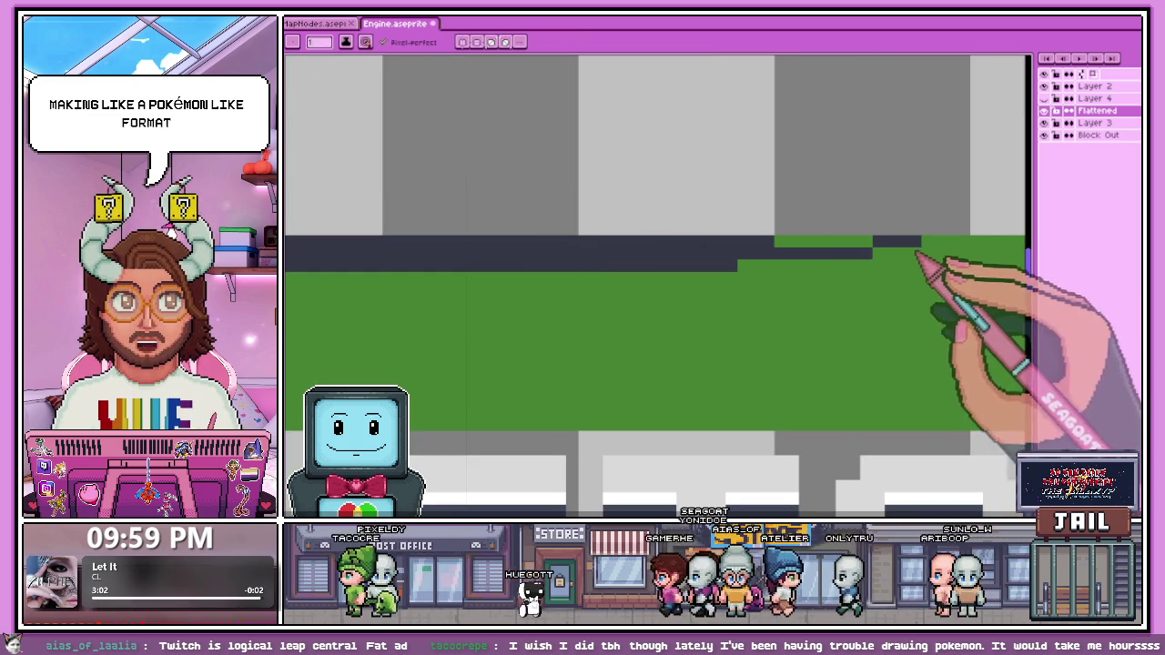
Step: Paint a thin dark strip along the green band's top and fill its green notch
scroll(783, 253, "down", 2)
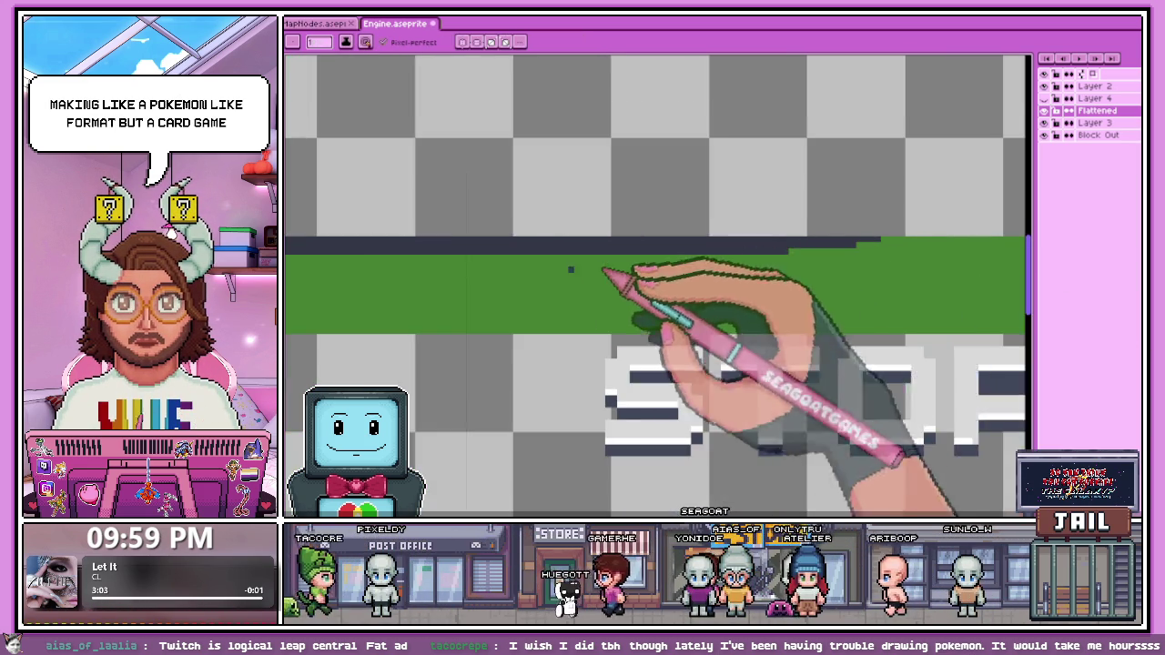
scroll(819, 273, "up", 1)
scroll(554, 294, "down", 1)
scroll(611, 273, "up", 3)
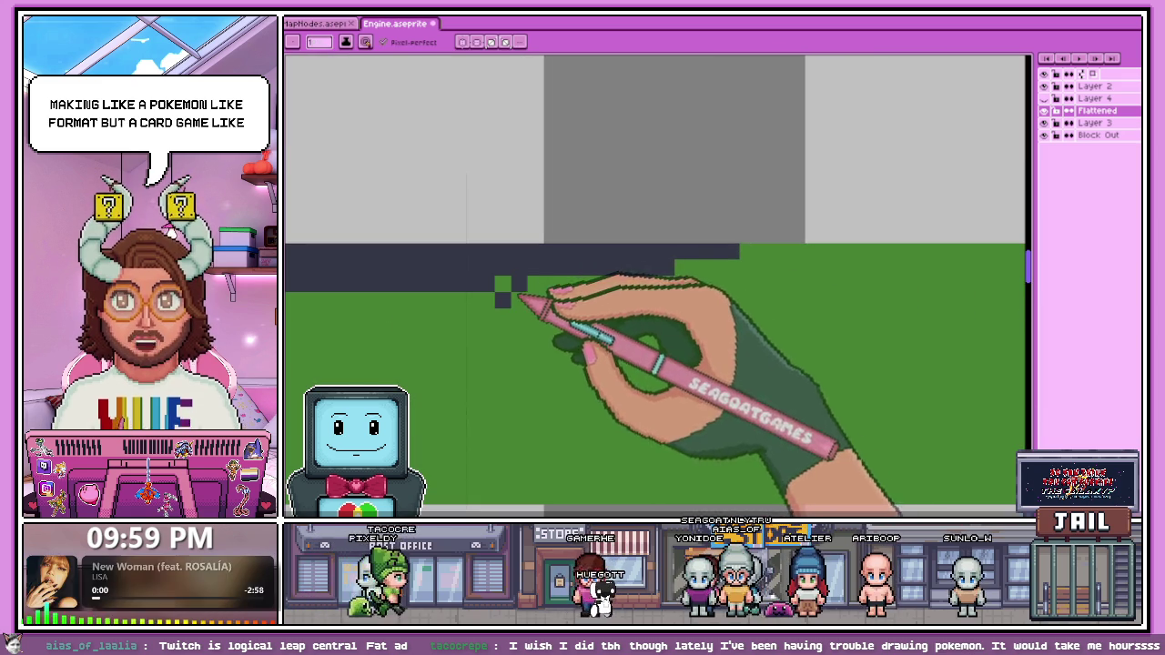
scroll(519, 305, "down", 1)
scroll(676, 277, "down", 1)
scroll(673, 275, "up", 1)
left_click_drag(637, 289, 888, 289)
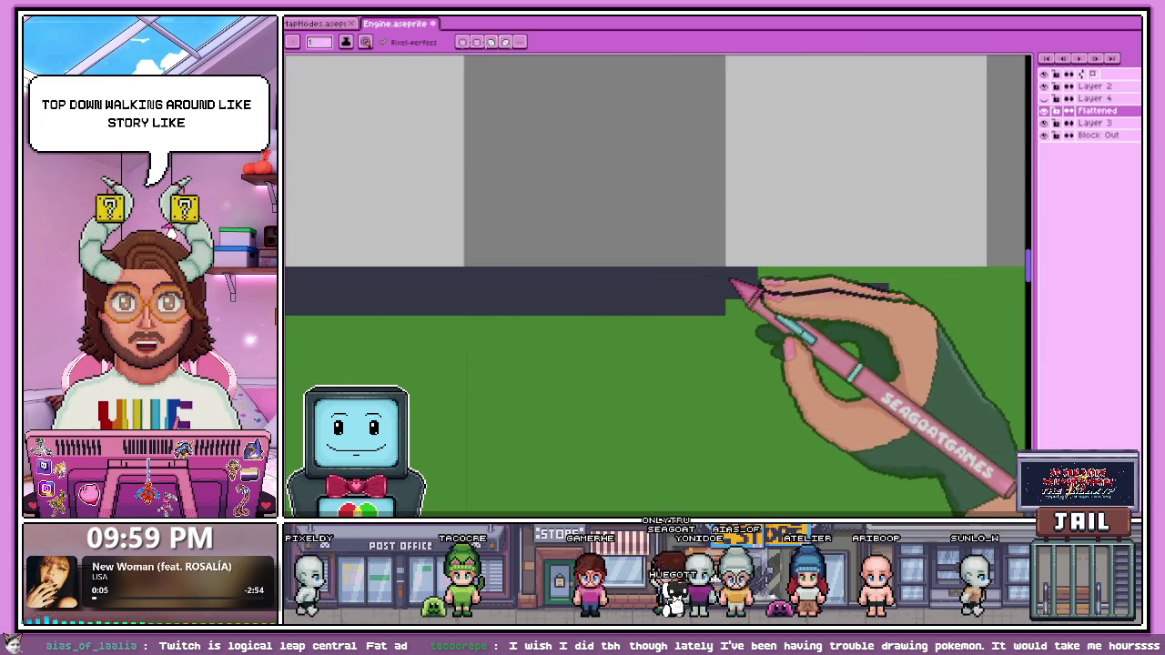
scroll(494, 304, "down", 2)
scroll(692, 301, "up", 1)
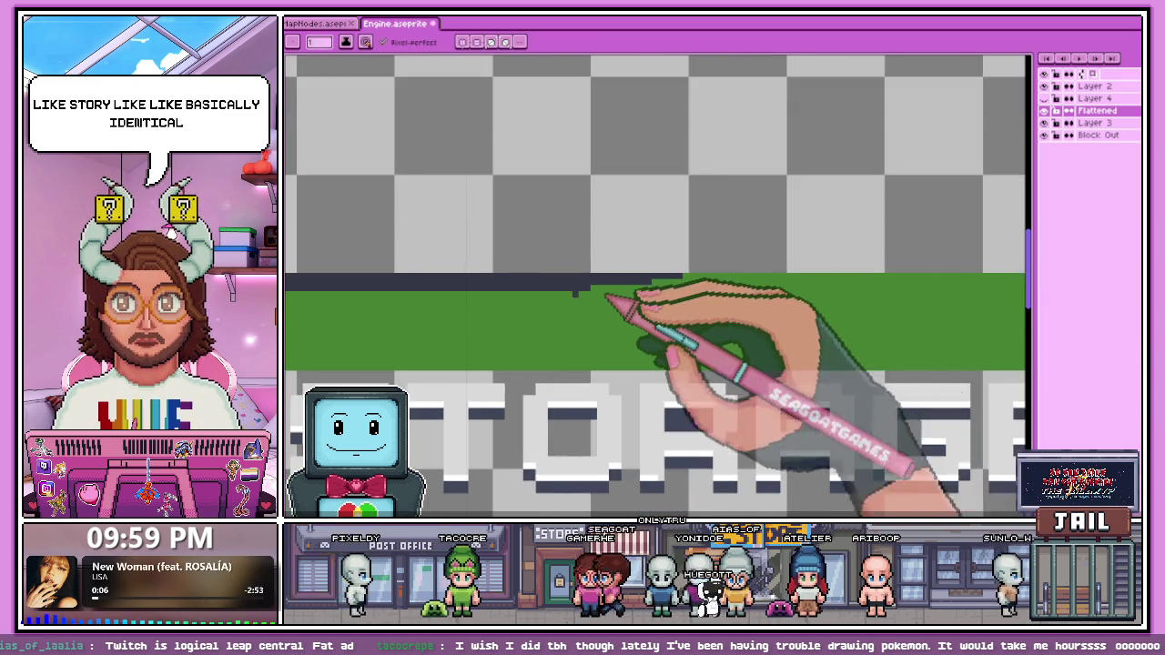
scroll(605, 290, "up", 1)
key("b")
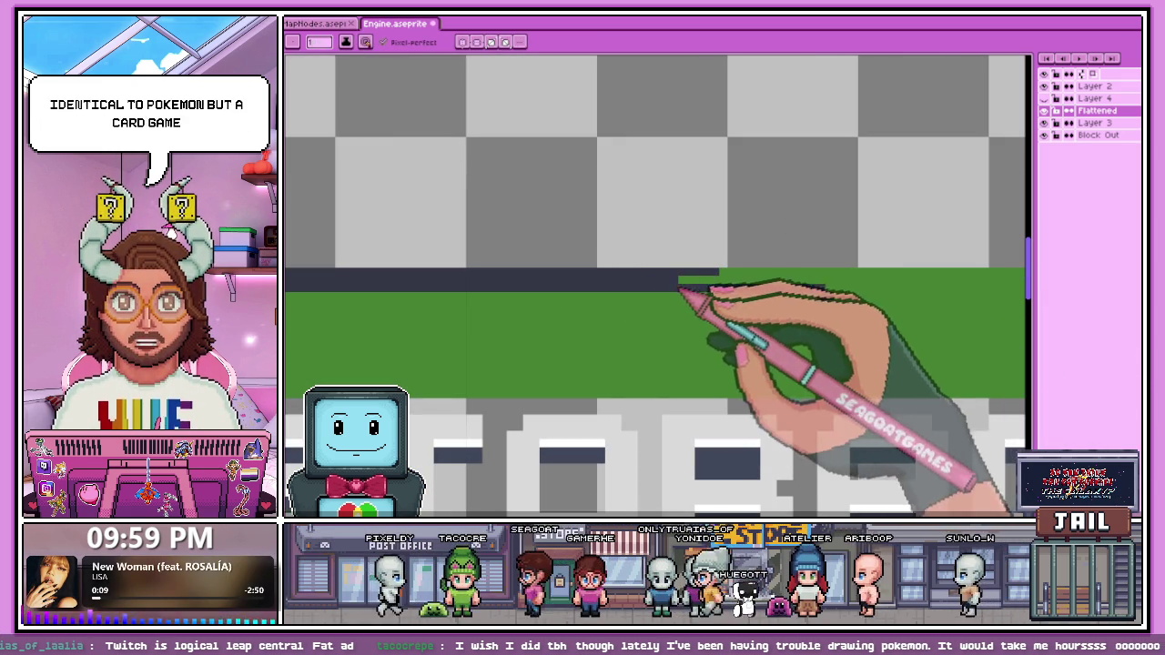
left_click_drag(681, 284, 860, 284)
scroll(773, 279, "down", 2)
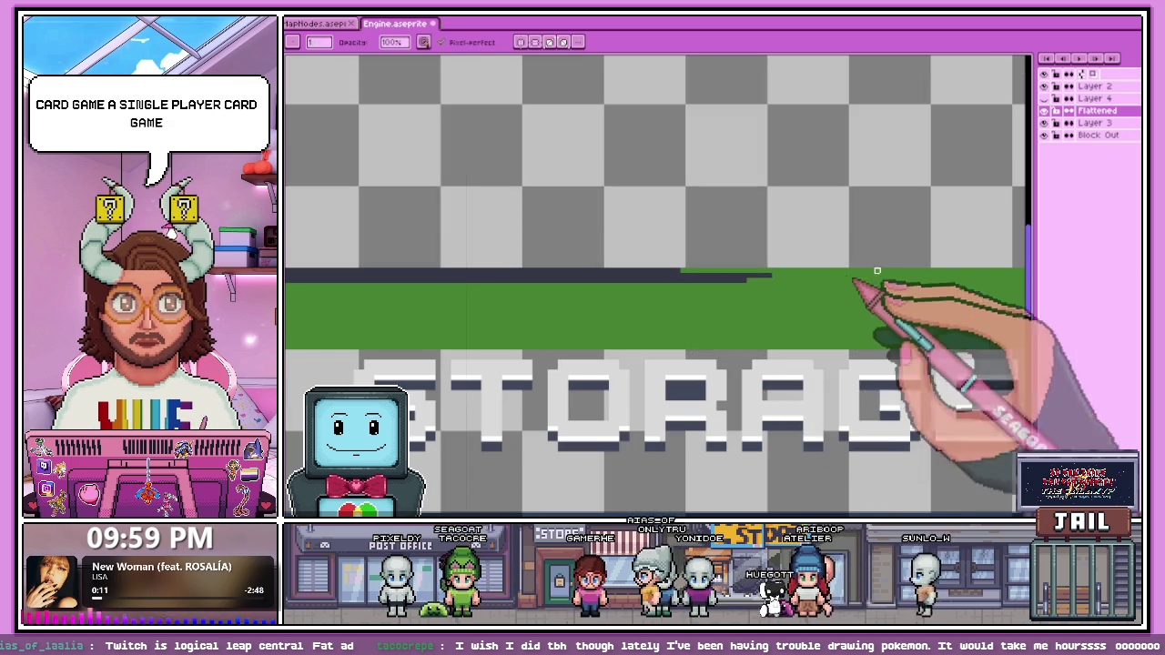
scroll(780, 271, "up", 1)
scroll(779, 271, "up", 1)
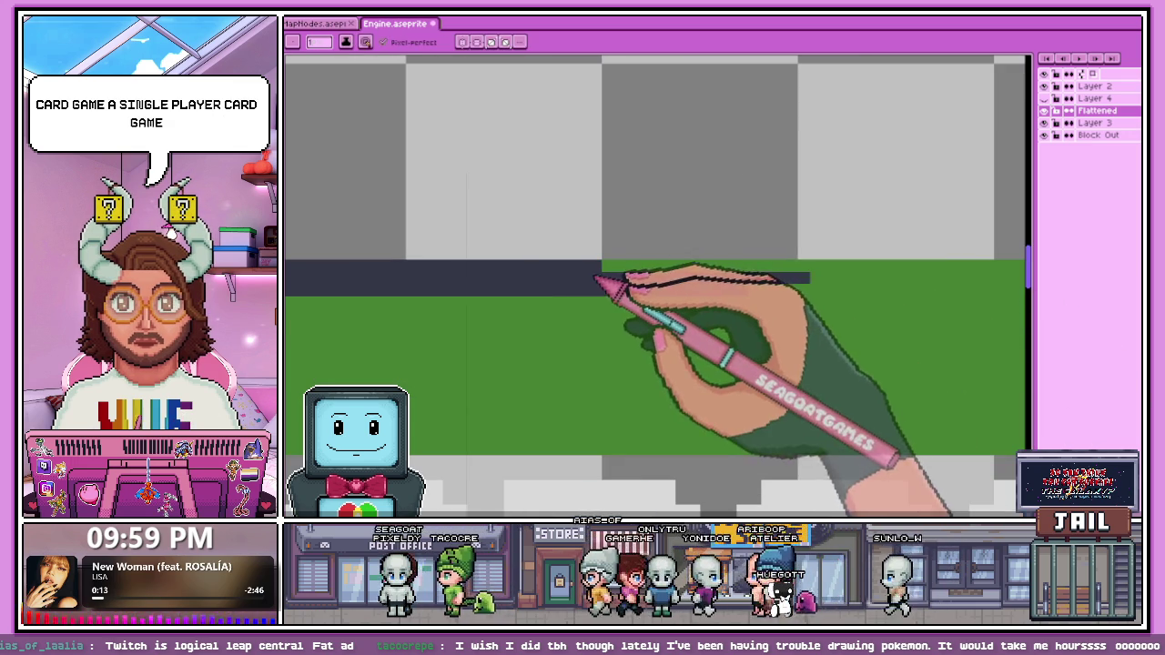
Step: Fill the remaining notch, lengthen the dark strip, and erase stray dark bumps above it
key("e")
key("b")
left_click_drag(710, 264, 669, 260)
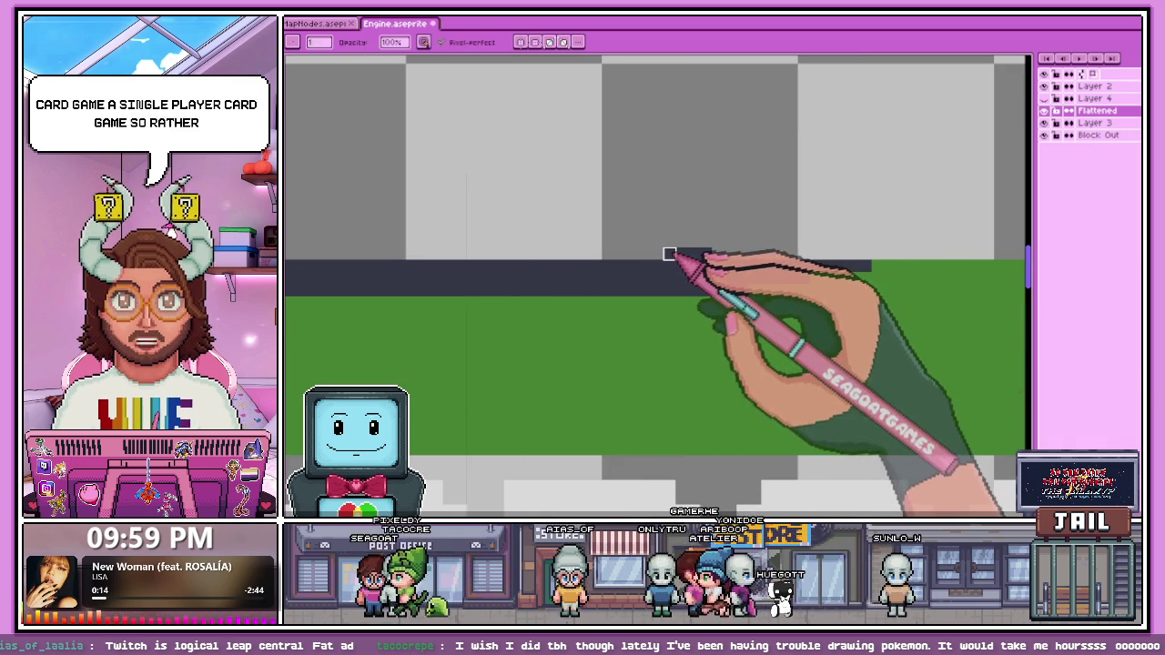
scroll(730, 254, "down", 2)
scroll(683, 261, "up", 1)
scroll(636, 261, "up", 1)
key("e")
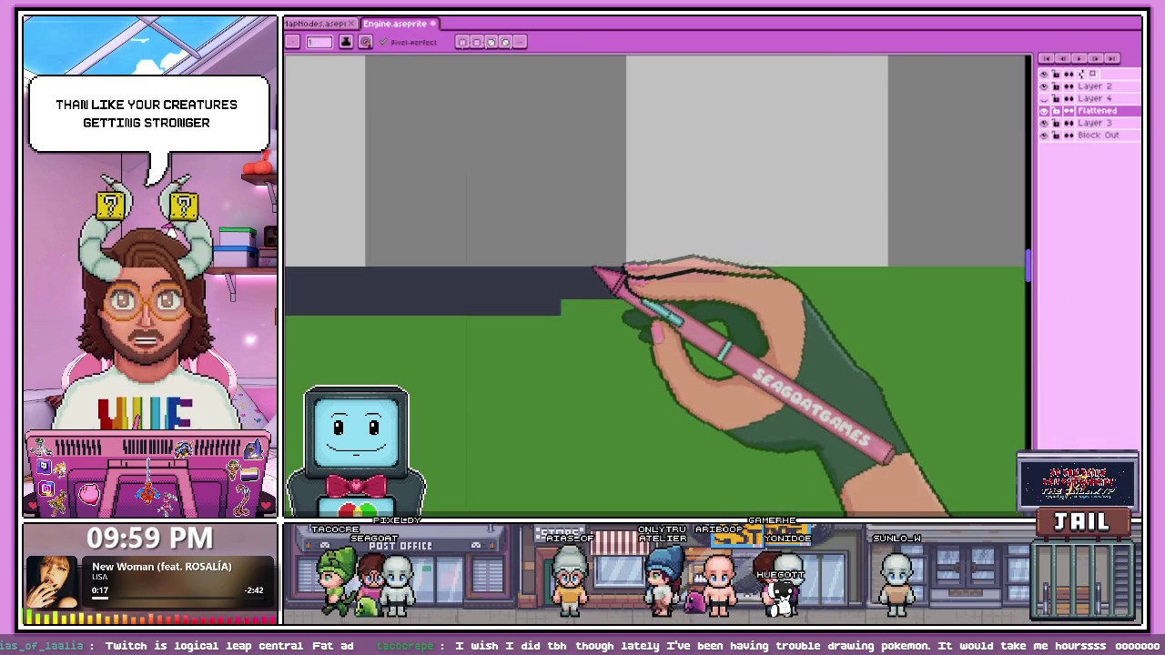
left_click_drag(887, 308, 642, 307)
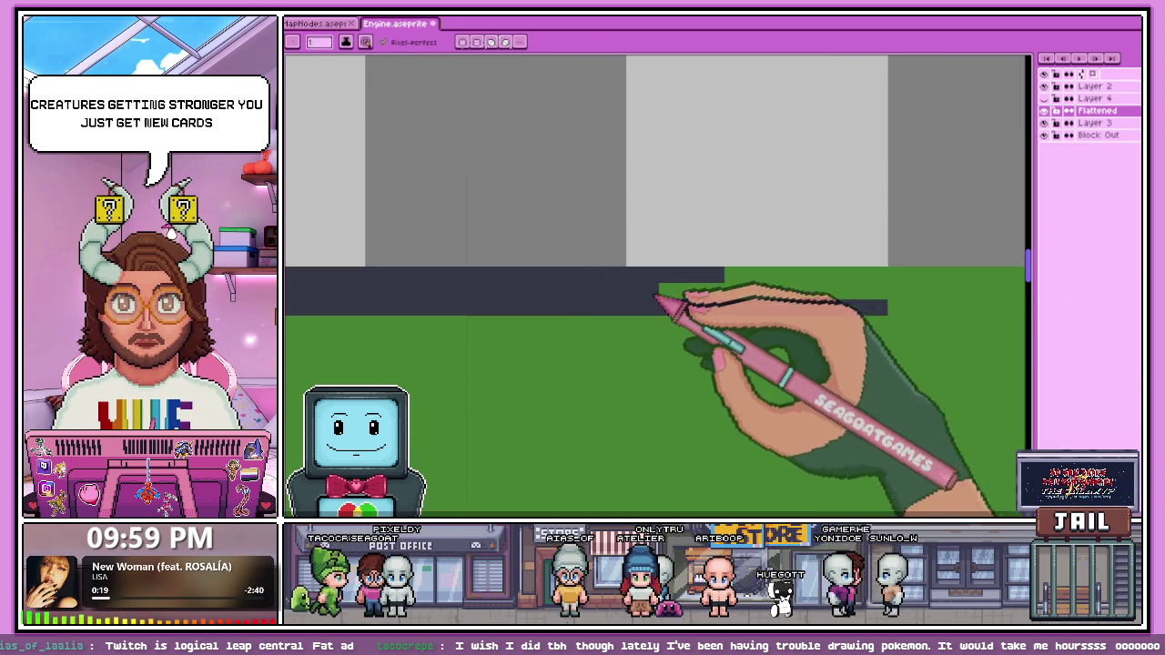
scroll(967, 294, "down", 2)
scroll(520, 307, "up", 1)
scroll(754, 312, "up", 1)
left_click_drag(411, 284, 725, 289)
key("e")
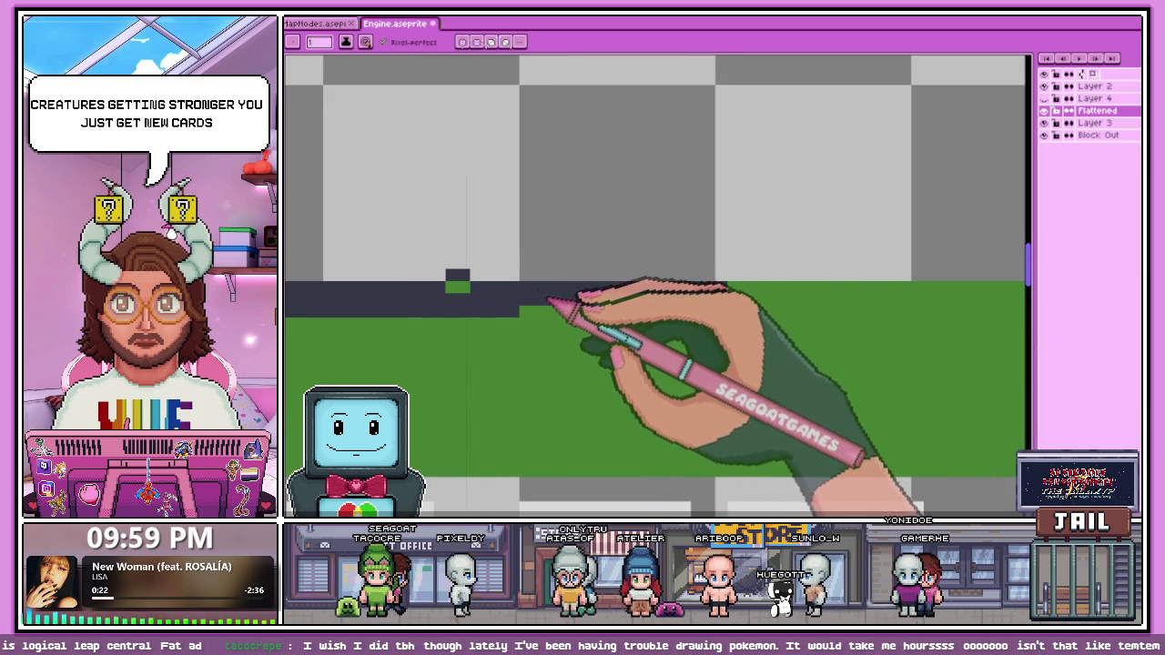
left_click_drag(575, 275, 462, 275)
key("b")
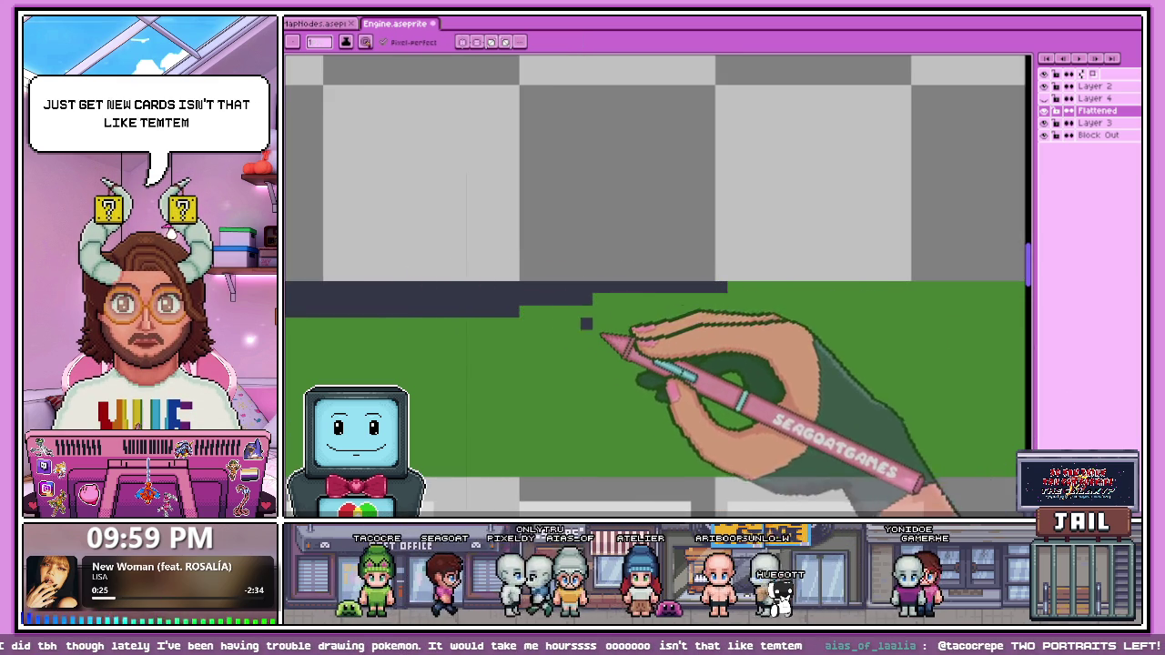
left_click_drag(601, 312, 874, 312)
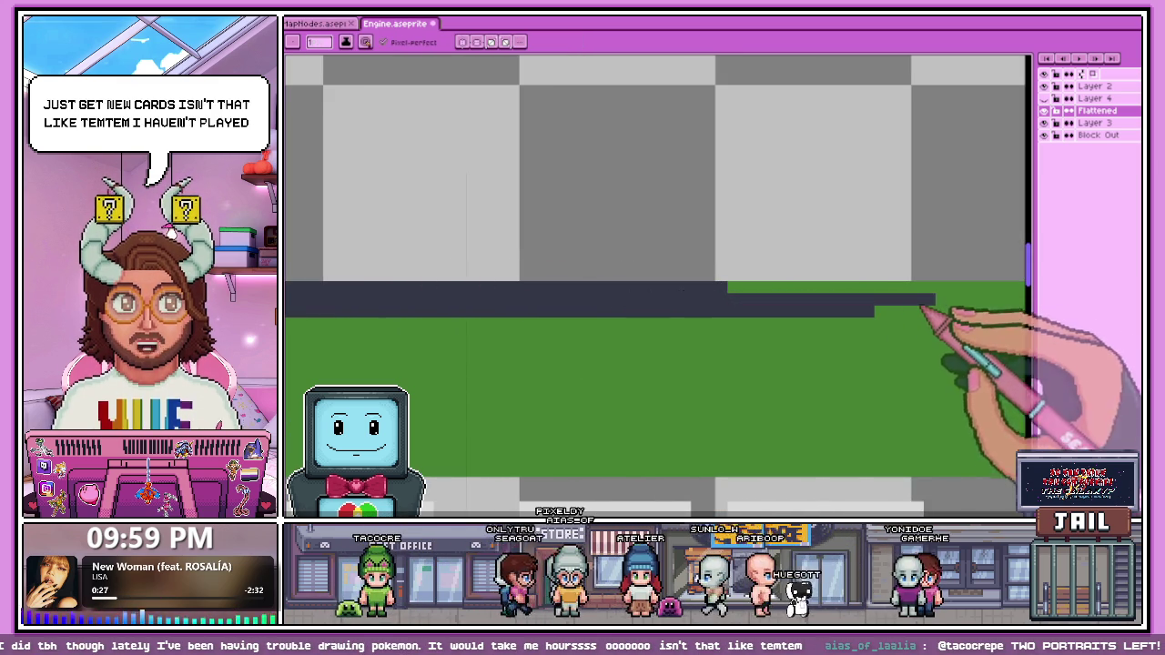
scroll(526, 272, "down", 1)
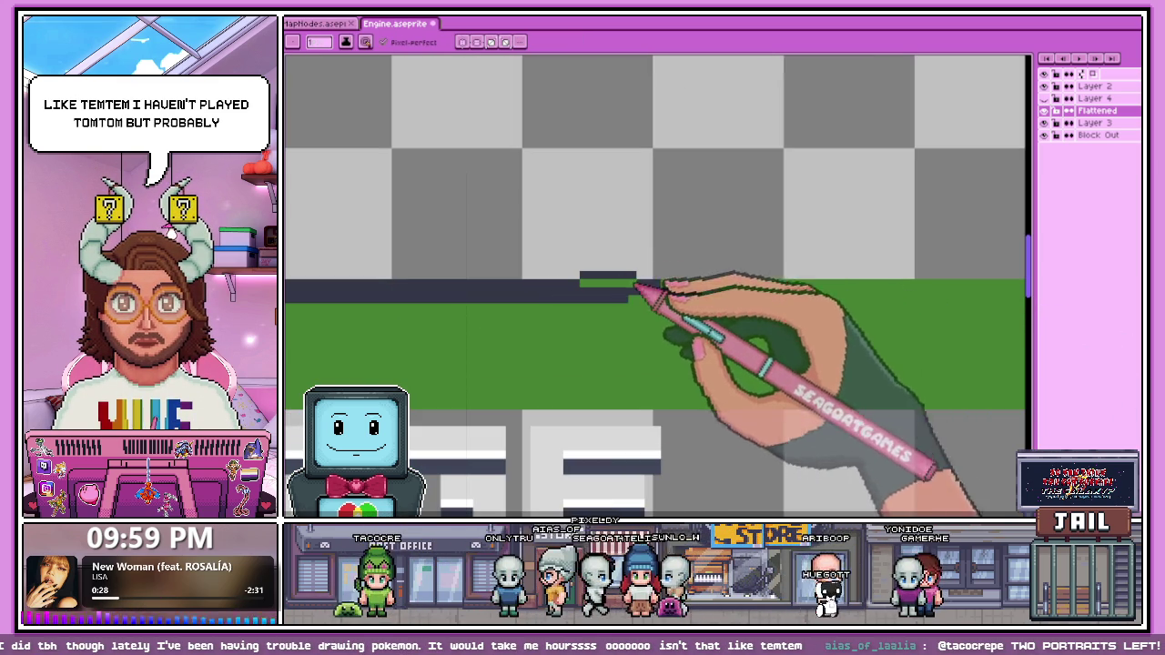
scroll(624, 290, "up", 1)
key("b")
left_click_drag(557, 273, 621, 273)
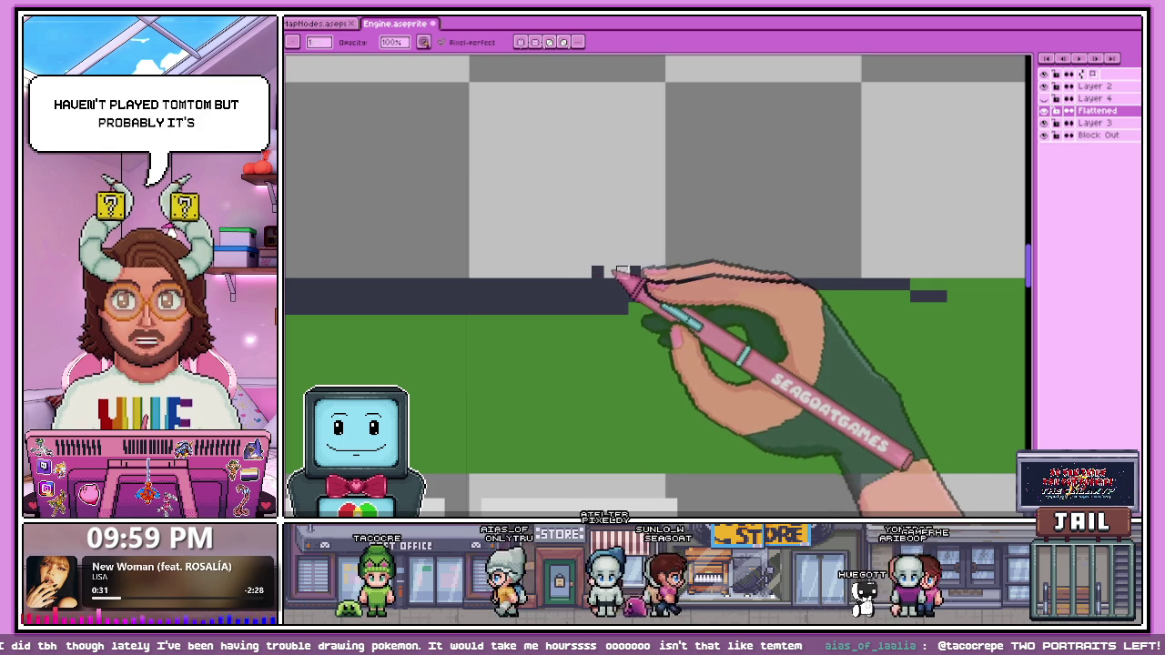
Step: Continue the dark band rightward along the green edge up to the vertical dark column
key("b")
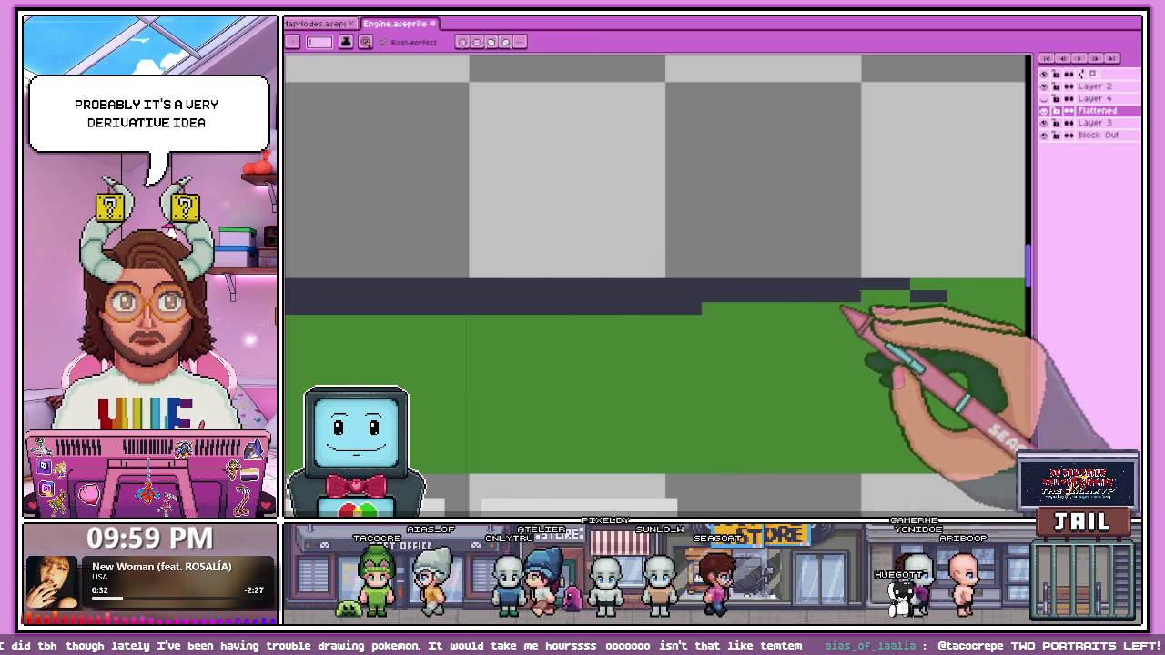
left_click_drag(646, 273, 767, 316)
scroll(492, 289, "up", 1)
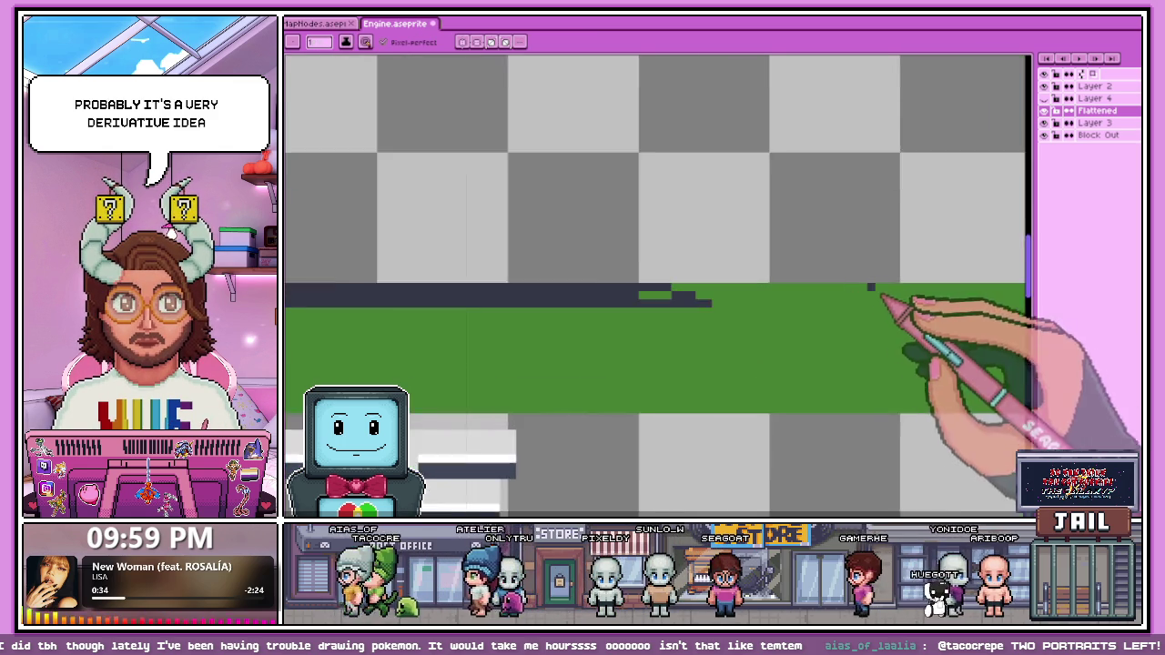
scroll(546, 293, "up", 1)
left_click_drag(626, 300, 961, 309)
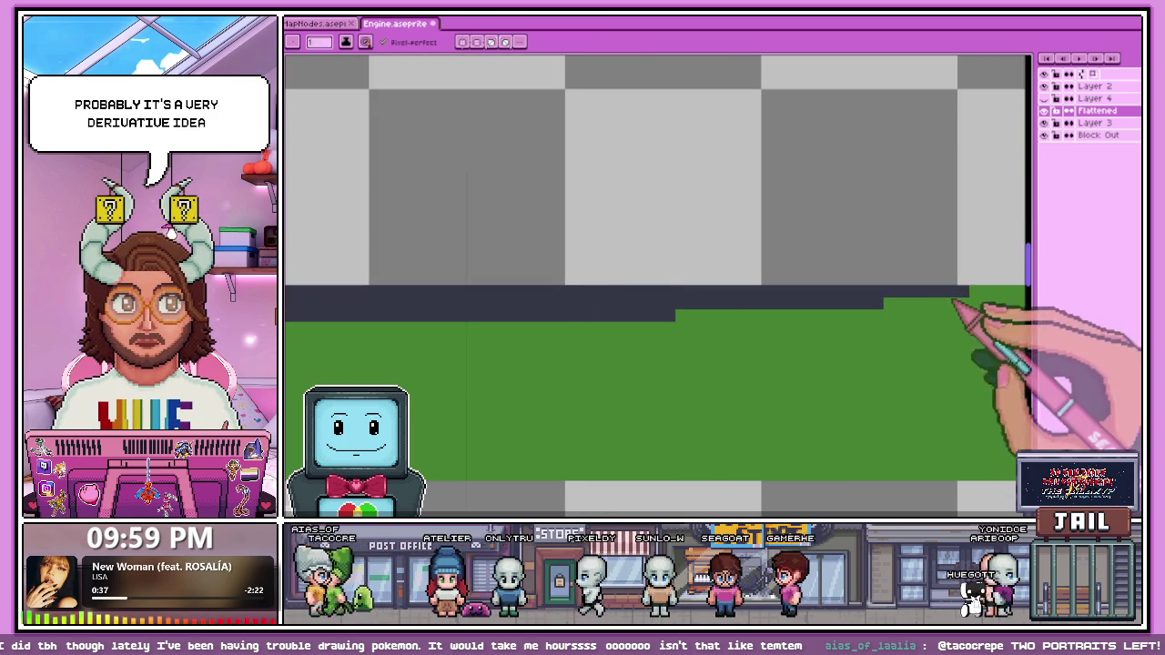
scroll(701, 325, "down", 2)
scroll(858, 333, "up", 2)
left_click_drag(662, 322, 839, 322)
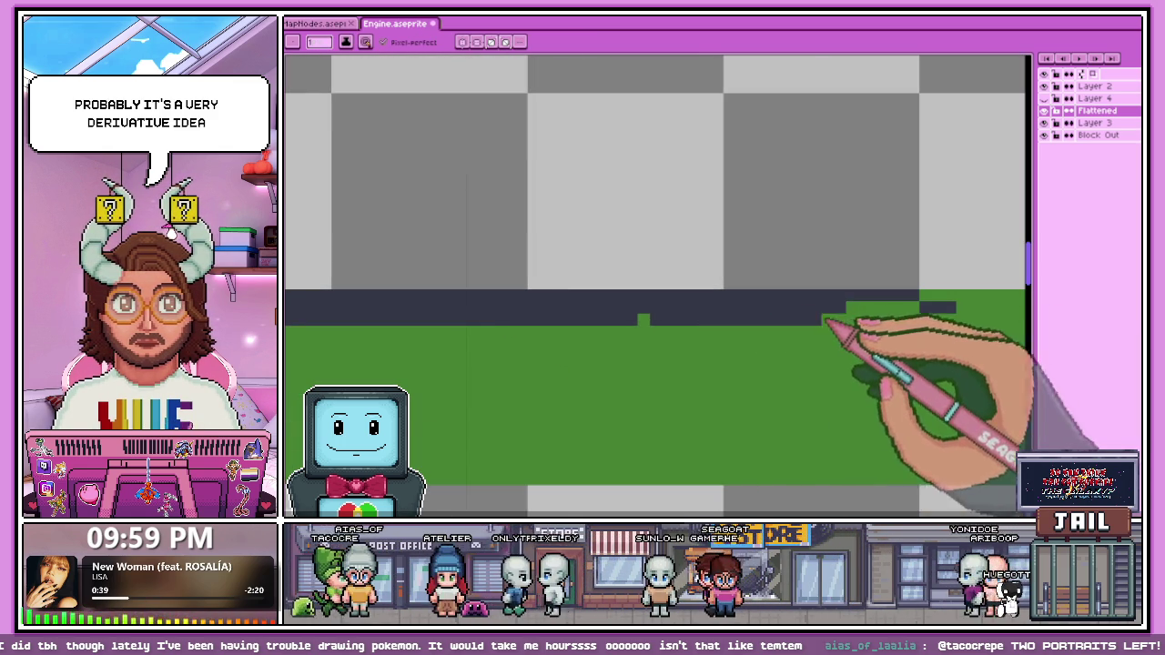
scroll(791, 332, "right", 2)
left_click_drag(684, 327, 960, 318)
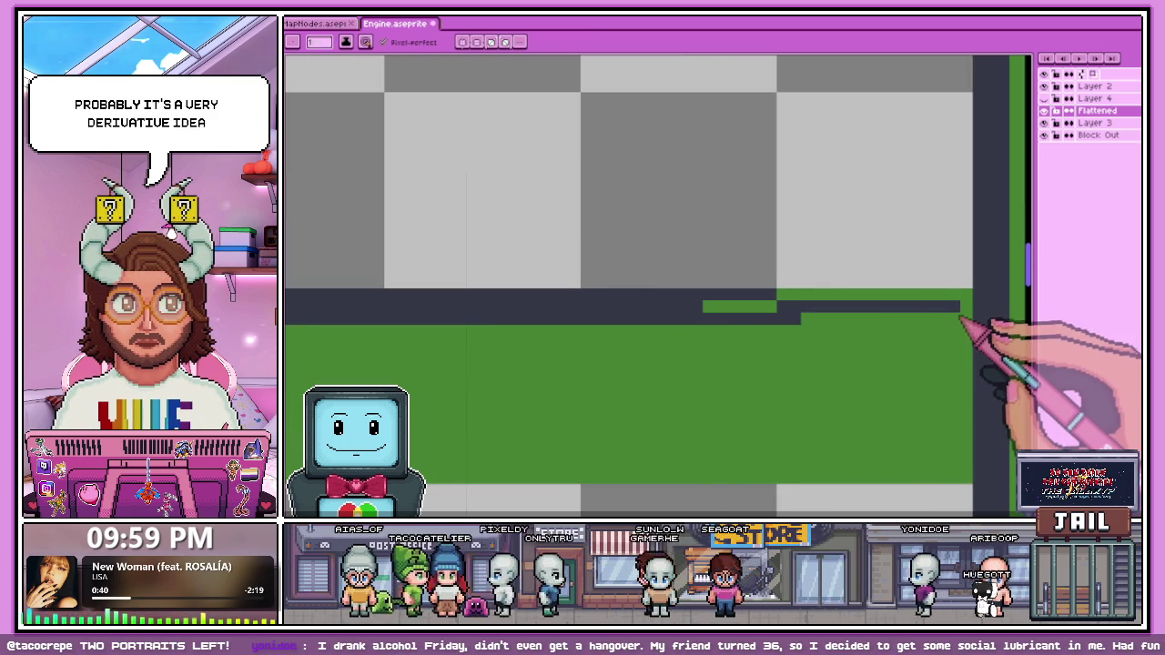
scroll(728, 291, "down", 1)
scroll(748, 298, "right", 2)
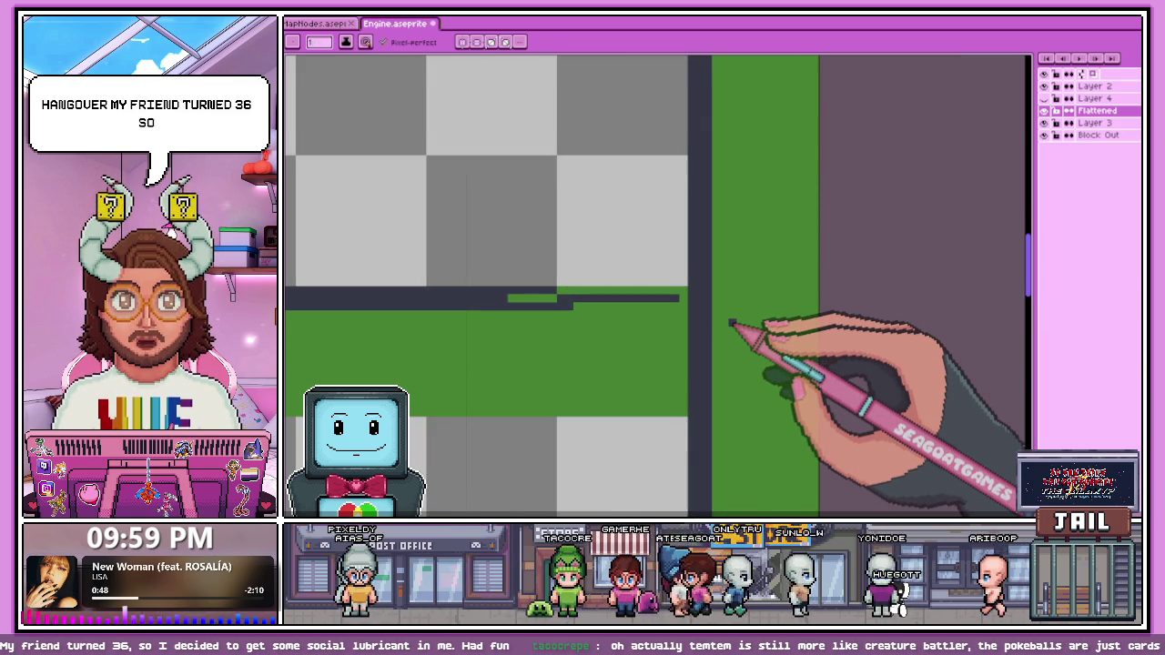
Step: Cover stray dark pixels on the grey and the green strip, and square off the frame corner
scroll(583, 300, "up", 2)
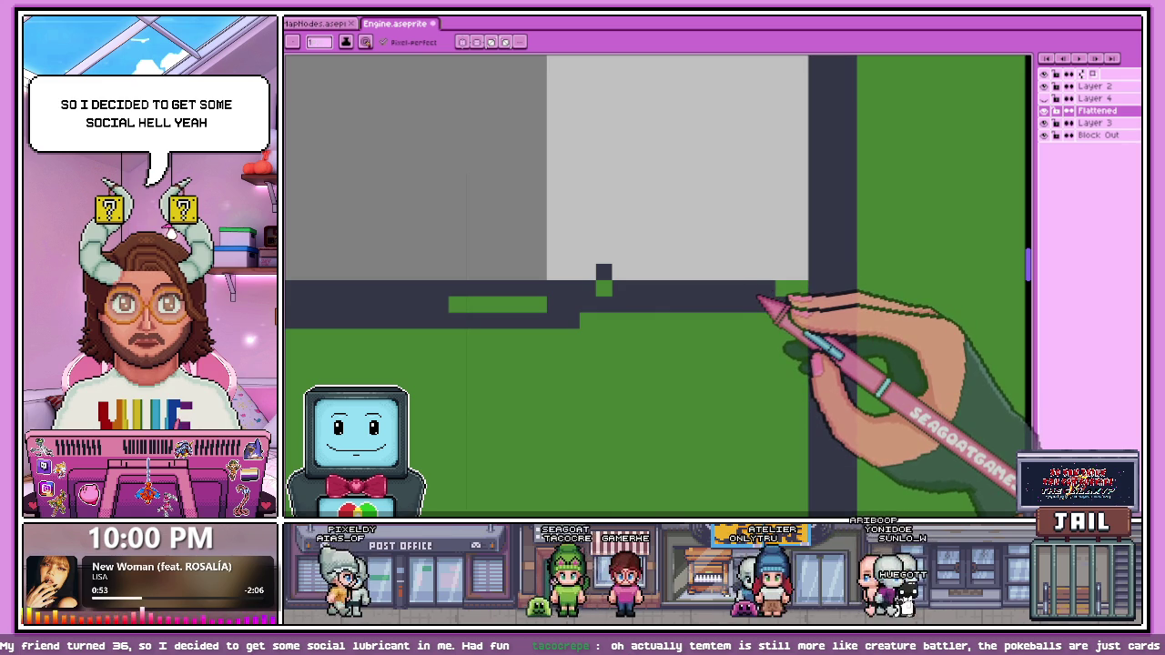
left_click_drag(685, 273, 603, 273)
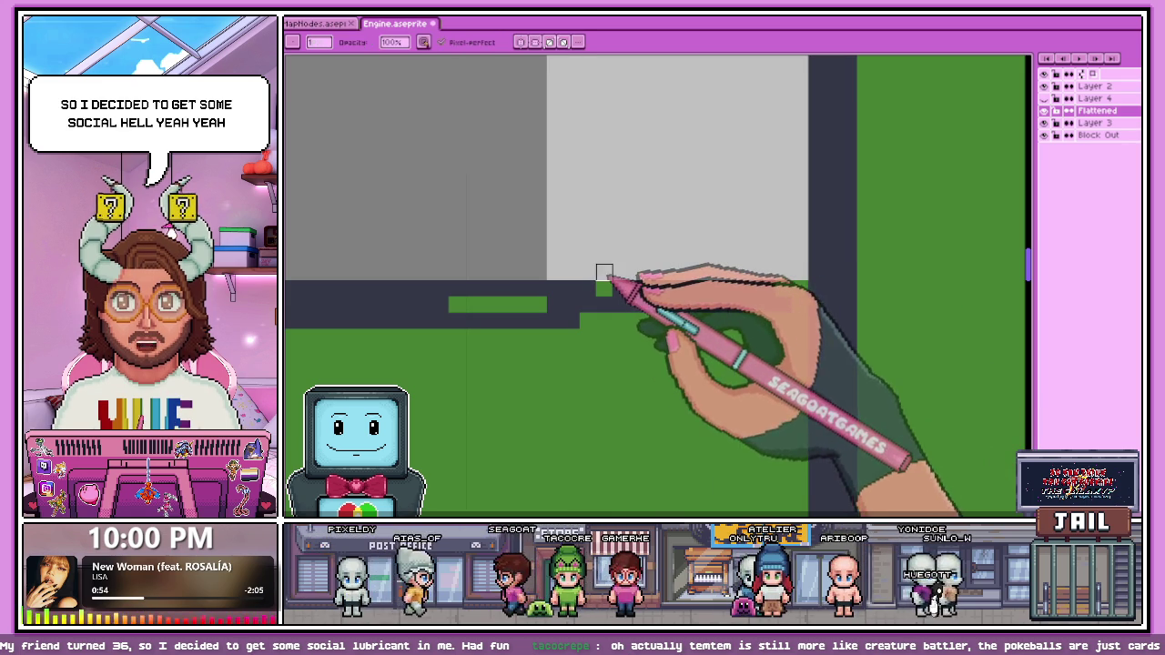
left_click_drag(546, 305, 448, 305)
mouse_move(775, 288)
left_mouse_down()
mouse_move(807, 288)
mouse_move(582, 300)
mouse_move(824, 324)
left_mouse_up()
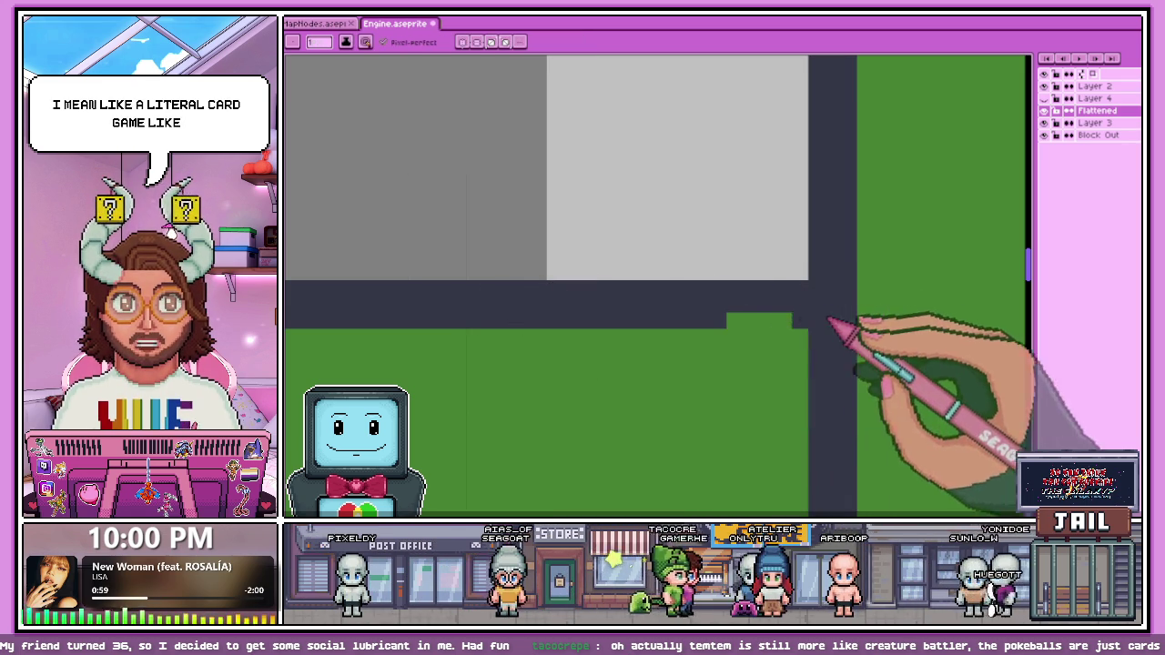
Step: Fill the dark notch to straighten the grey block's edge
scroll(714, 327, "down", 2)
scroll(702, 325, "down", 2)
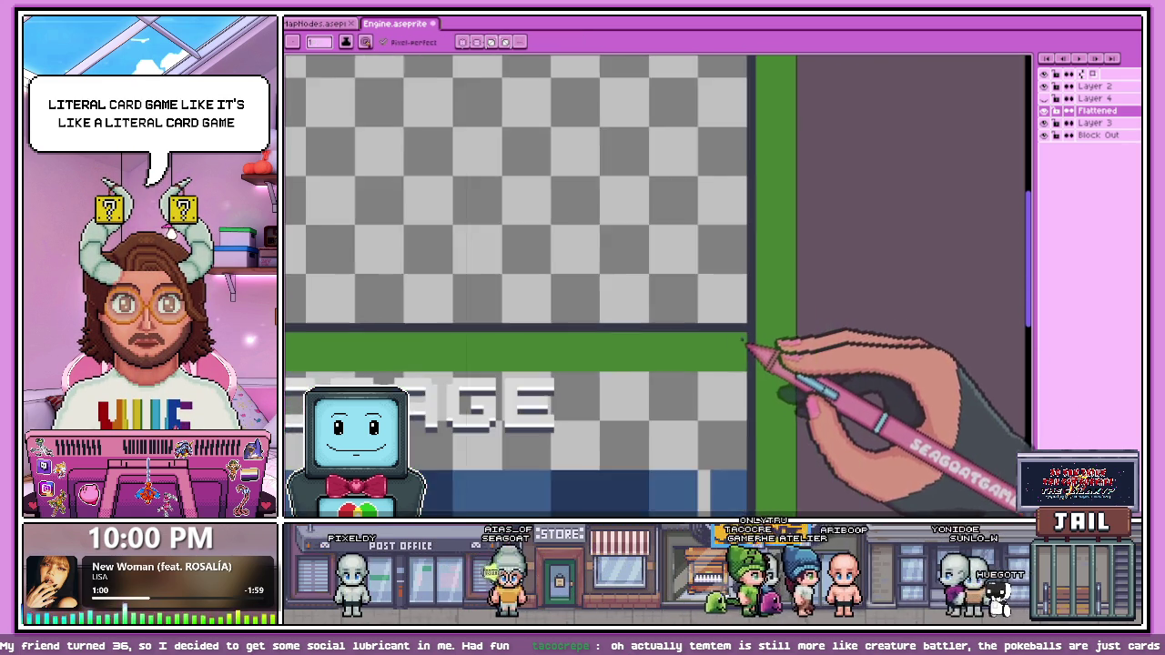
scroll(749, 345, "up", 2)
scroll(749, 312, "up", 2)
scroll(744, 344, "up", 1)
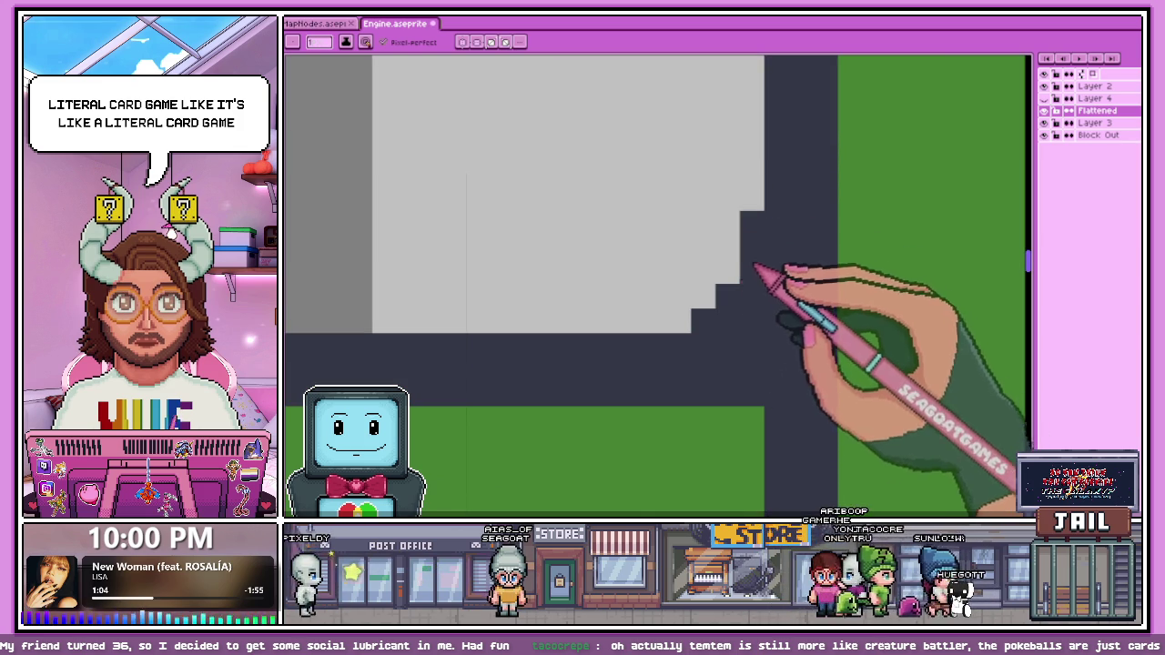
scroll(701, 333, "down", 3)
scroll(733, 346, "down", 1)
scroll(746, 356, "down", 2)
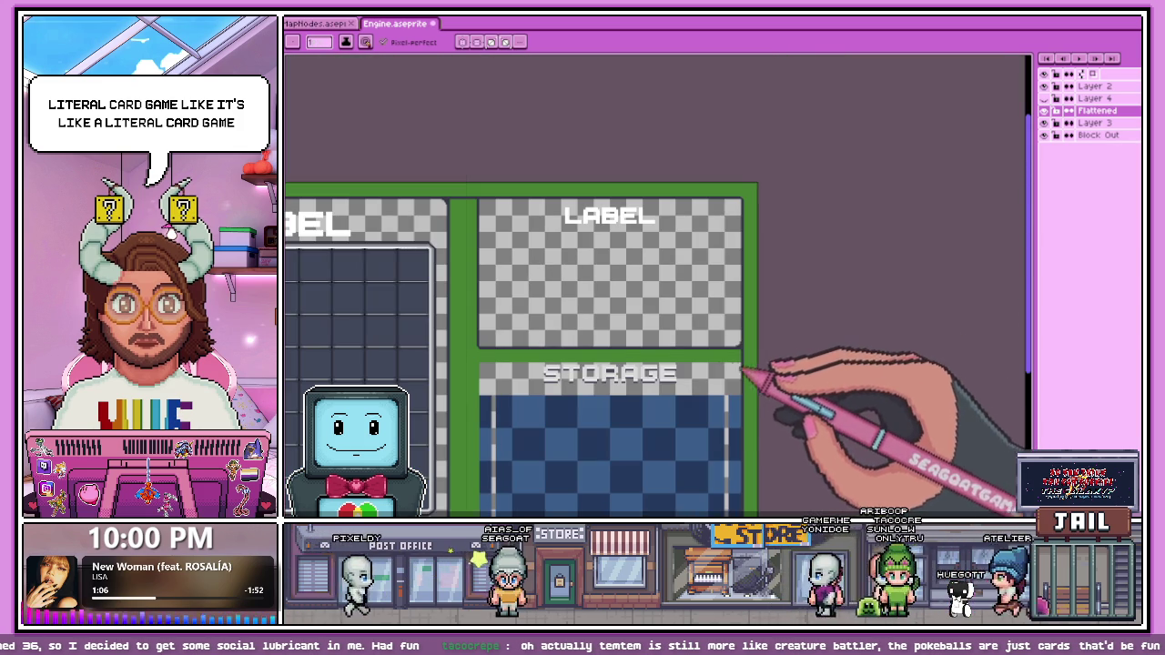
scroll(480, 364, "up", 1)
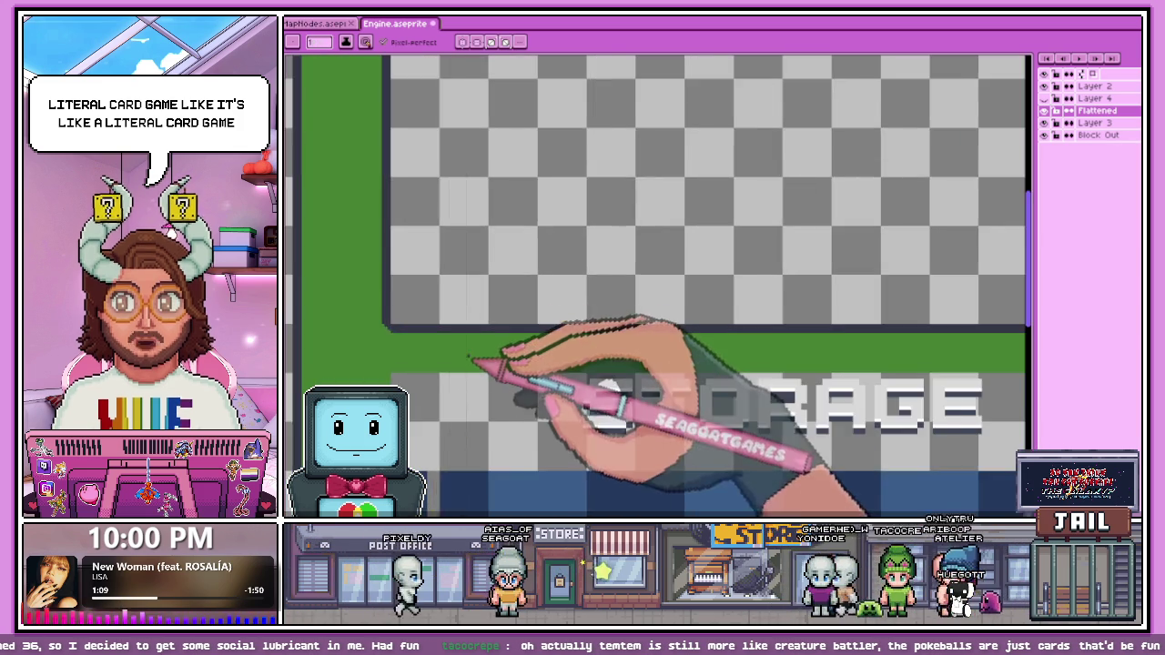
scroll(410, 333, "up", 1)
scroll(416, 337, "up", 2)
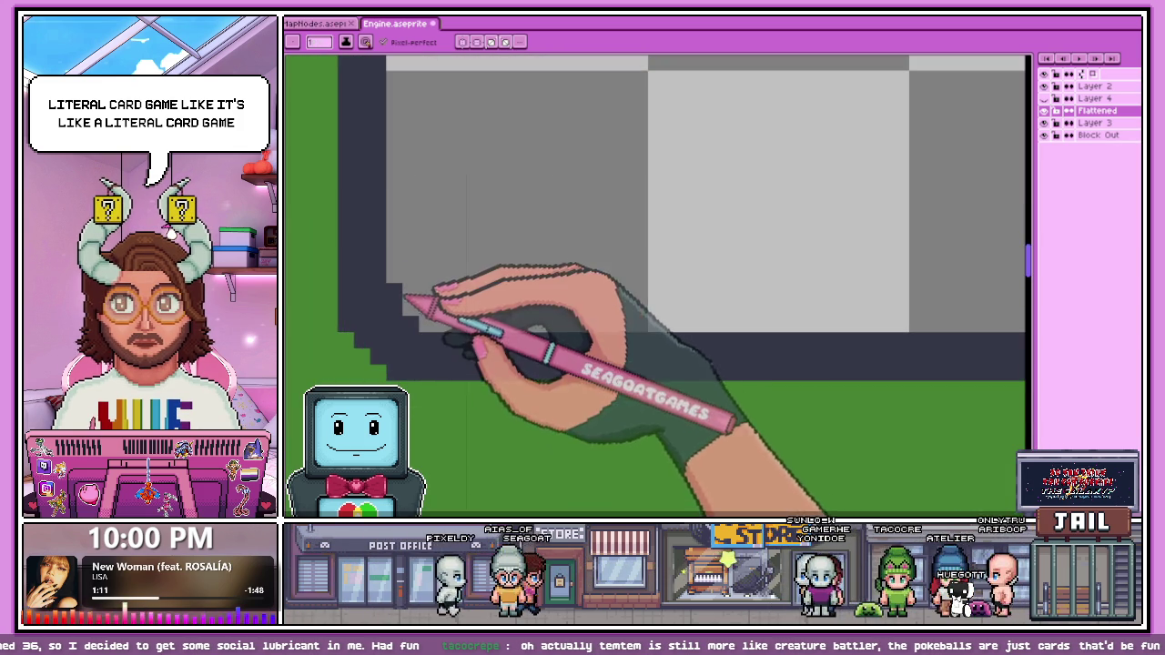
scroll(533, 391, "down", 2)
scroll(551, 391, "down", 1)
scroll(782, 364, "down", 1)
scroll(778, 354, "up", 1)
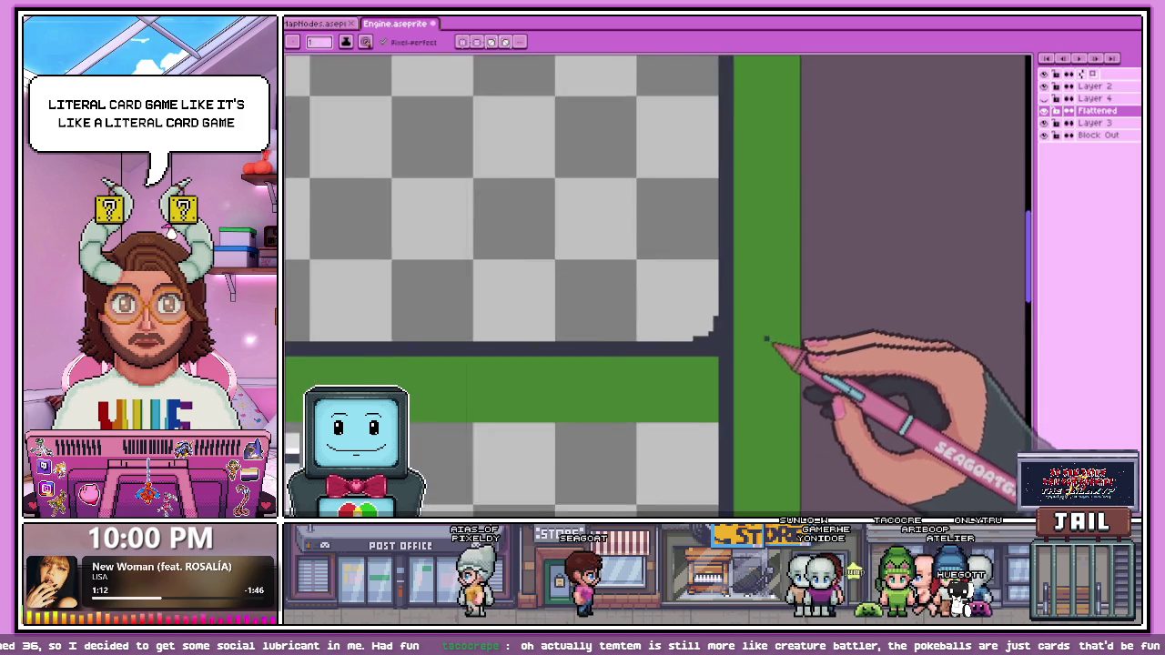
scroll(767, 337, "up", 1)
scroll(682, 338, "up", 1)
left_click_drag(703, 251, 703, 305)
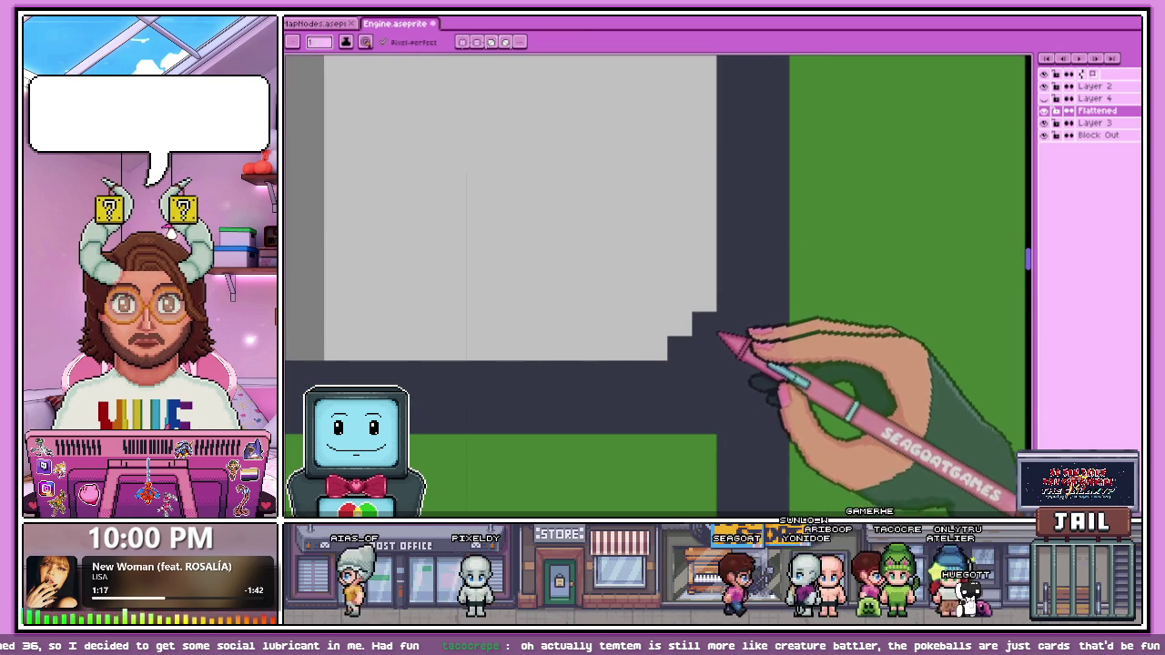
Step: Bring up the Canvas Presets dialog with Ctrl+N for a new sprite
scroll(728, 292, "down", 2)
scroll(701, 341, "down", 1)
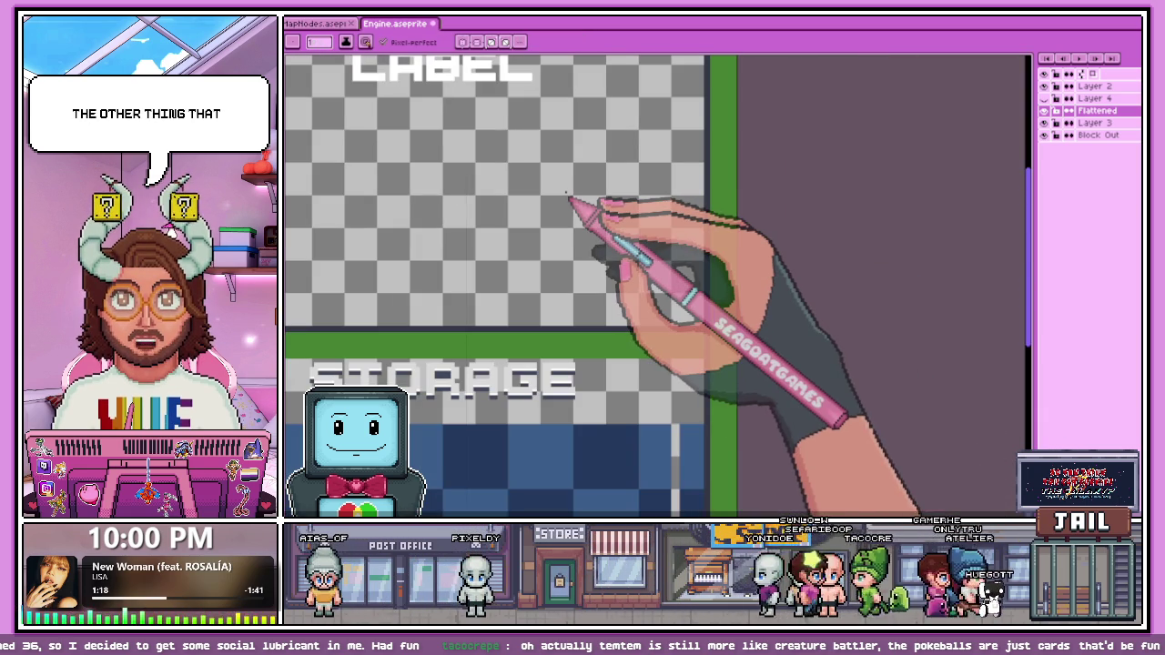
key("ctrl+n")
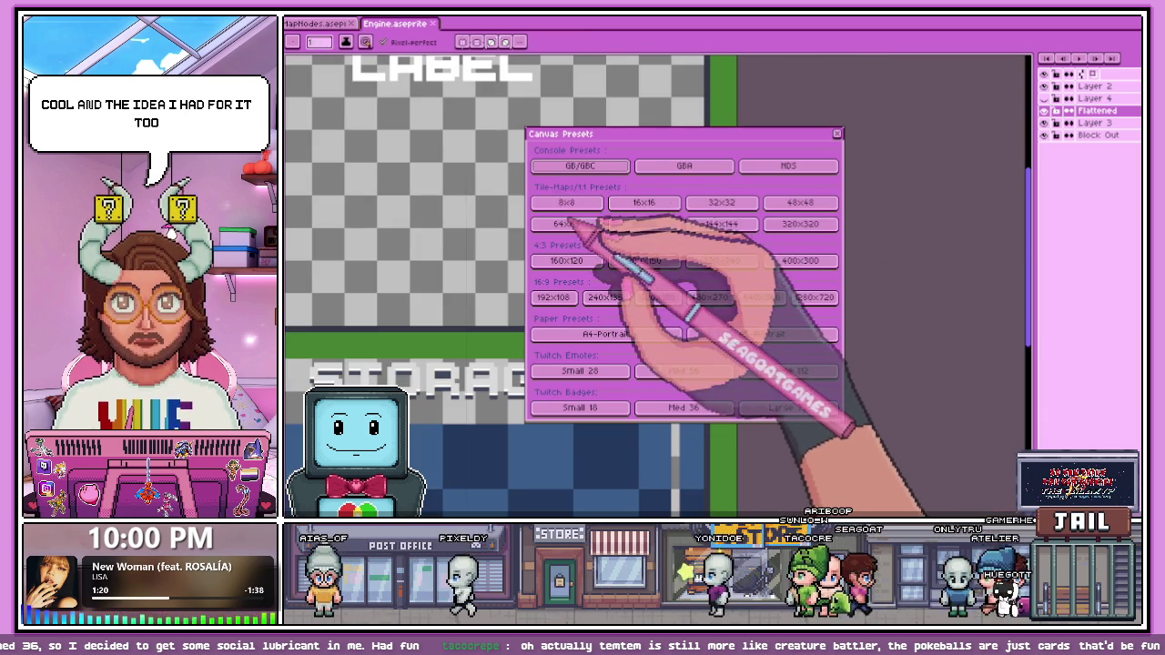
Step: Create a new 144x144 sprite from the Canvas Presets
left_click(749, 229)
left_click(837, 134)
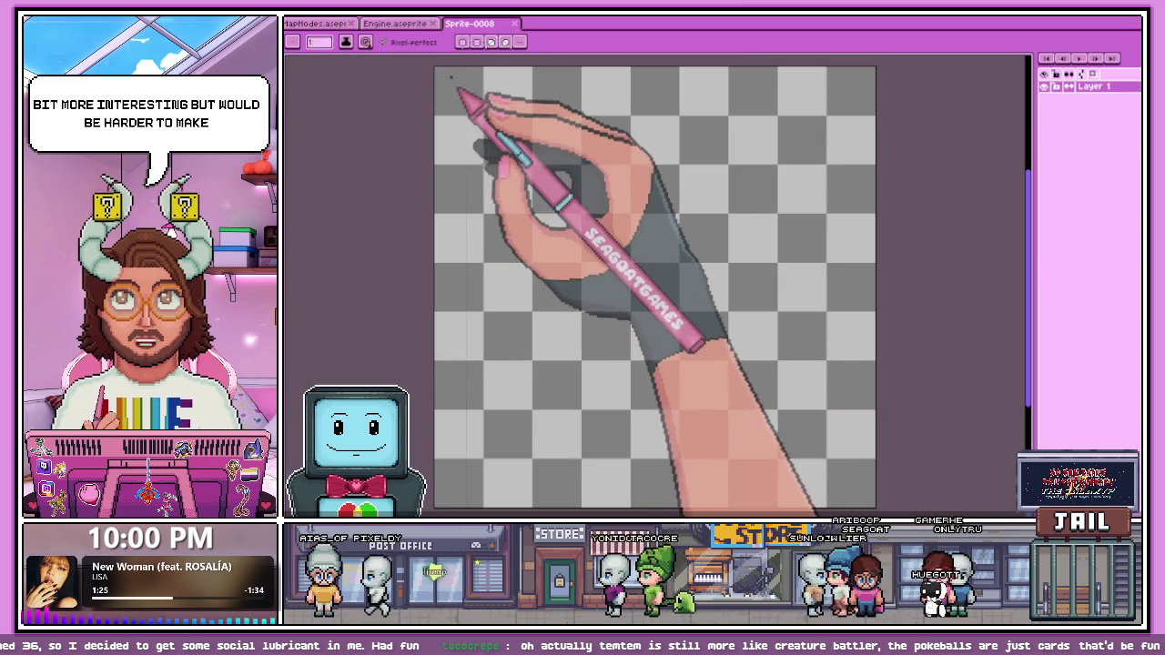
scroll(509, 182, "down", 1)
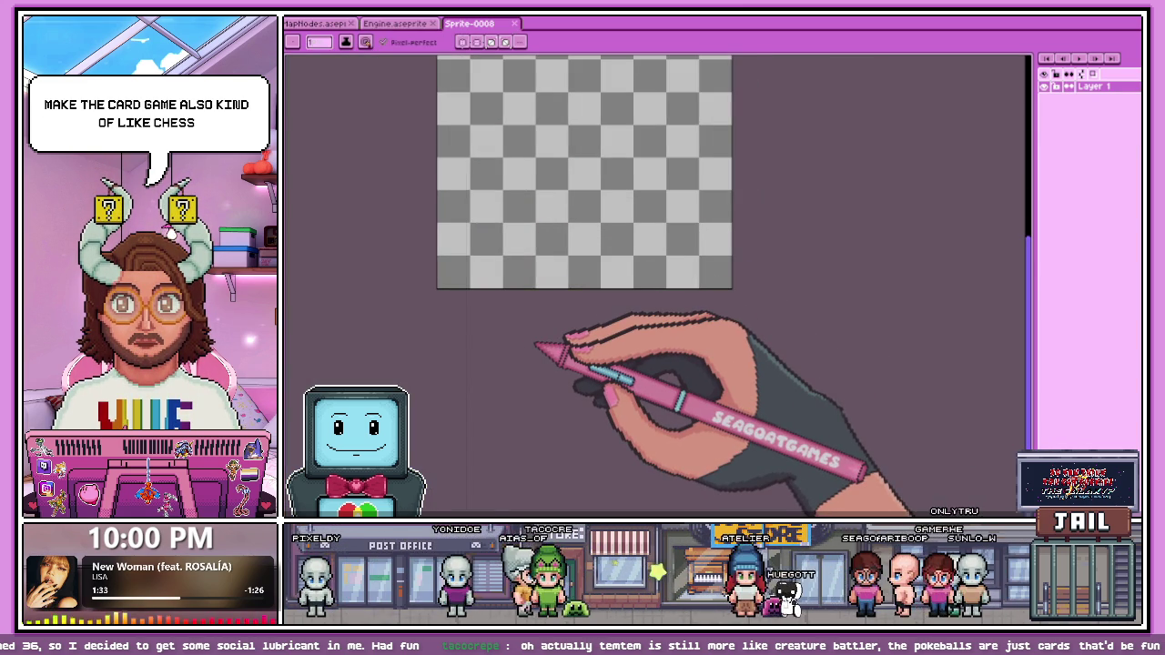
scroll(537, 328, "down", 2)
scroll(546, 260, "up", 1)
scroll(534, 191, "up", 2)
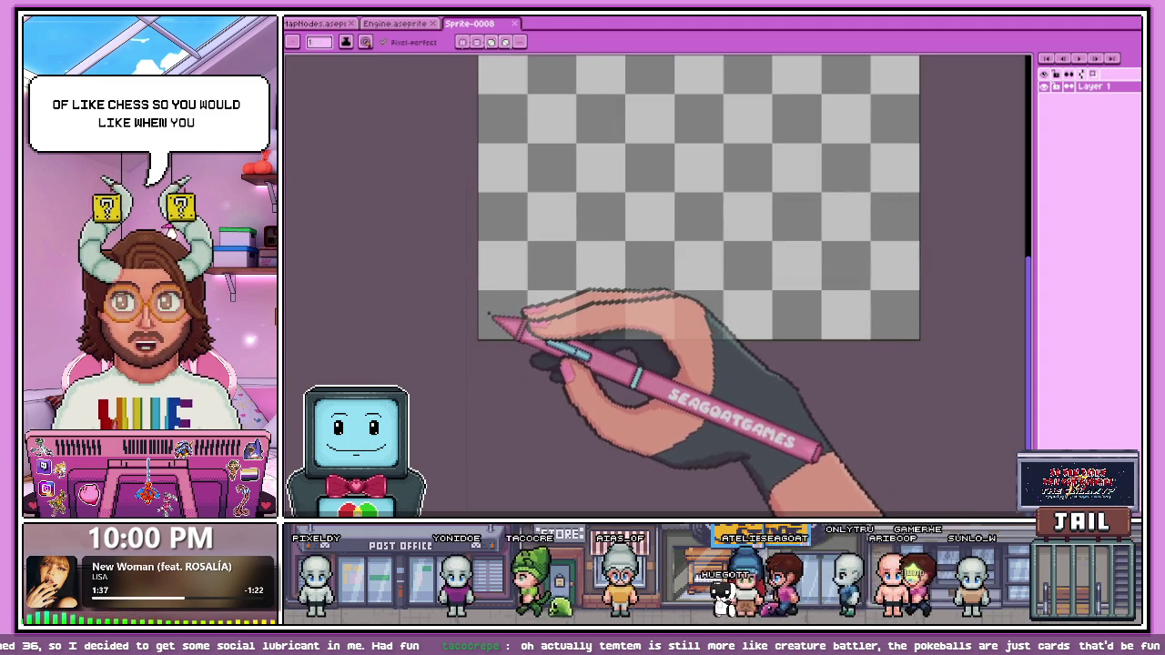
Step: Draw horizontal lines across the bottom and top of the canvas
left_click_drag(487, 314, 910, 314)
scroll(873, 344, "down", 1)
scroll(636, 246, "down", 2)
scroll(681, 182, "up", 1)
scroll(582, 155, "up", 1)
left_click_drag(557, 156, 805, 157)
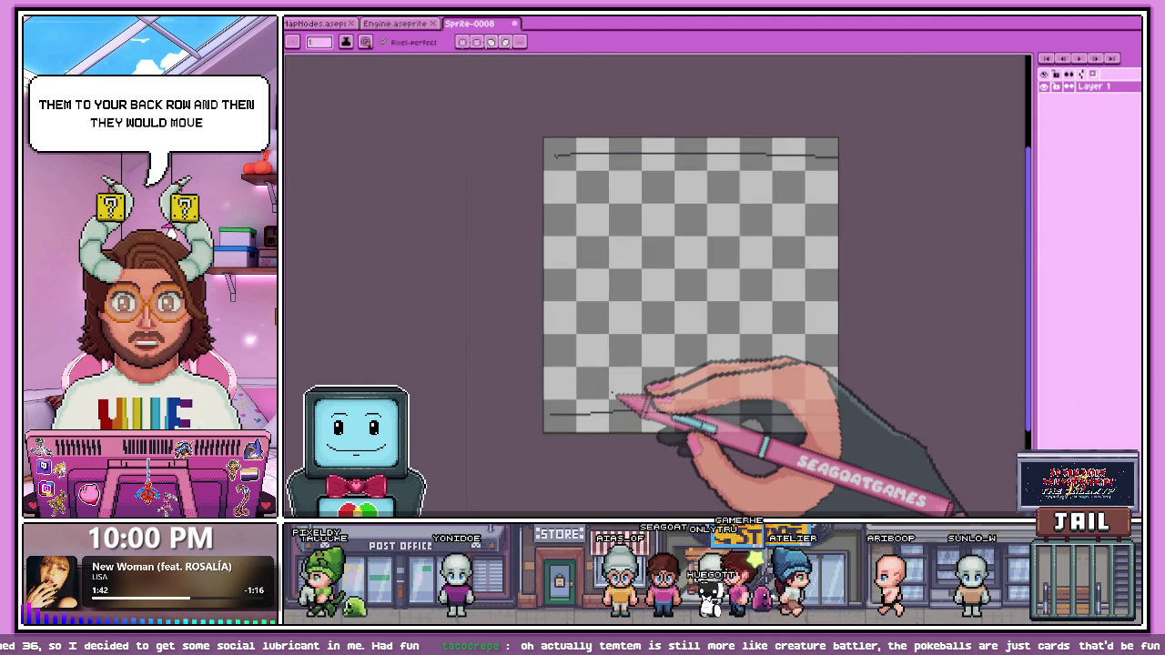
Step: Sketch two small drop-shaped outlines and connect them with strokes
scroll(655, 300, "up", 2)
left_click_drag(654, 267, 655, 315)
left_click_drag(716, 342, 717, 385)
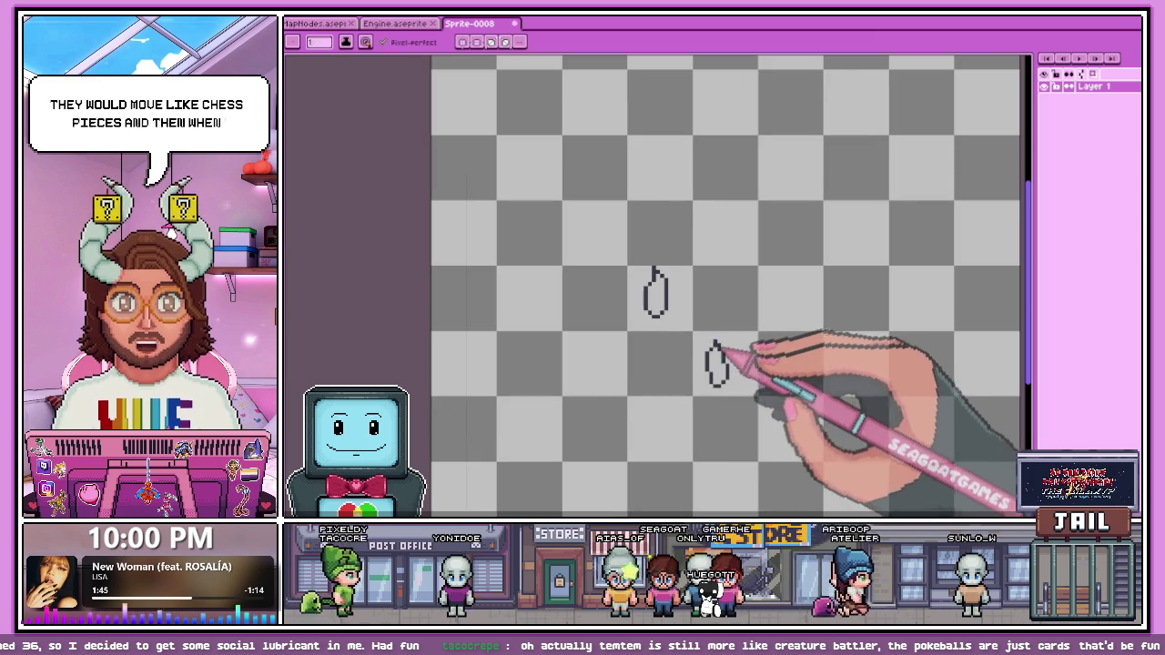
left_click_drag(708, 346, 712, 382)
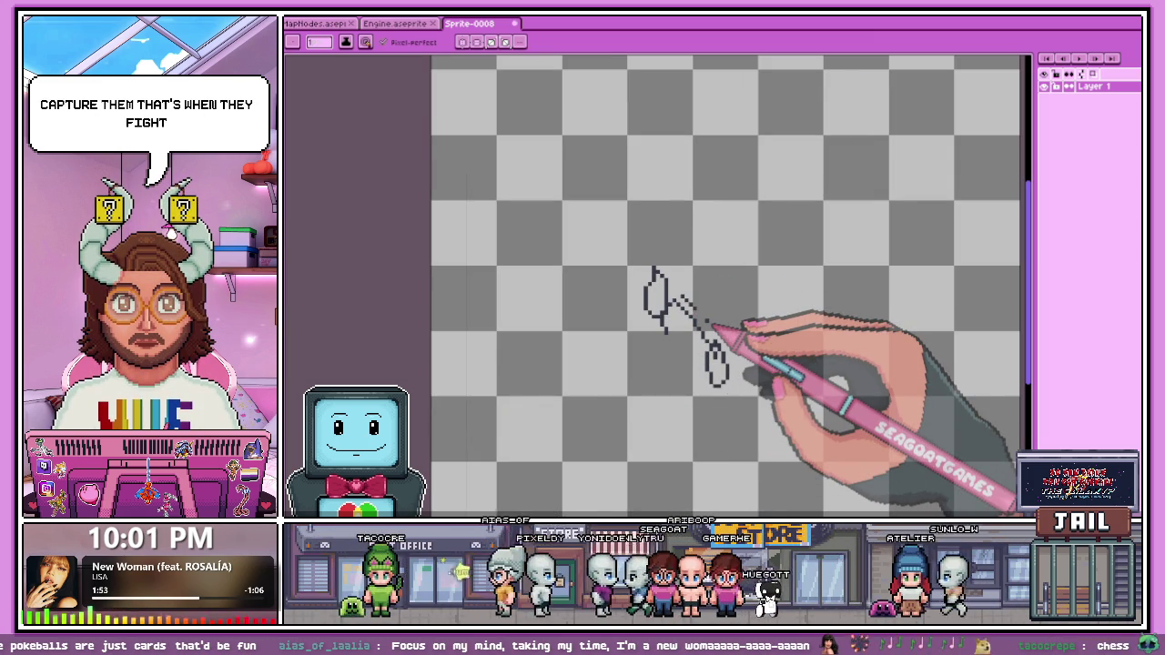
Step: Draw the side of a card box and start writing the 'Knight' label inside it
scroll(713, 326, "down", 2)
scroll(616, 187, "up", 1)
mouse_move(608, 153)
left_mouse_down()
mouse_move(607, 373)
mouse_move(646, 160)
mouse_move(740, 299)
mouse_move(671, 390)
mouse_move(607, 377)
left_mouse_up()
scroll(637, 252, "up", 1)
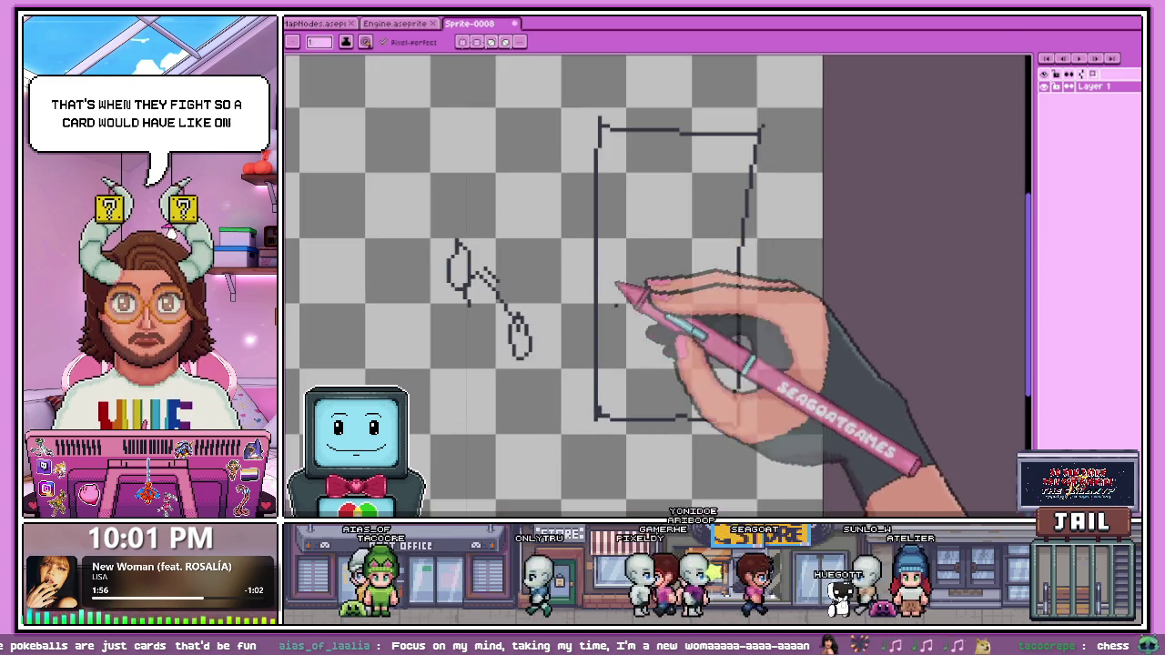
scroll(617, 288, "up", 1)
scroll(644, 333, "up", 1)
left_click_drag(637, 328, 830, 328)
scroll(830, 328, "down", 1)
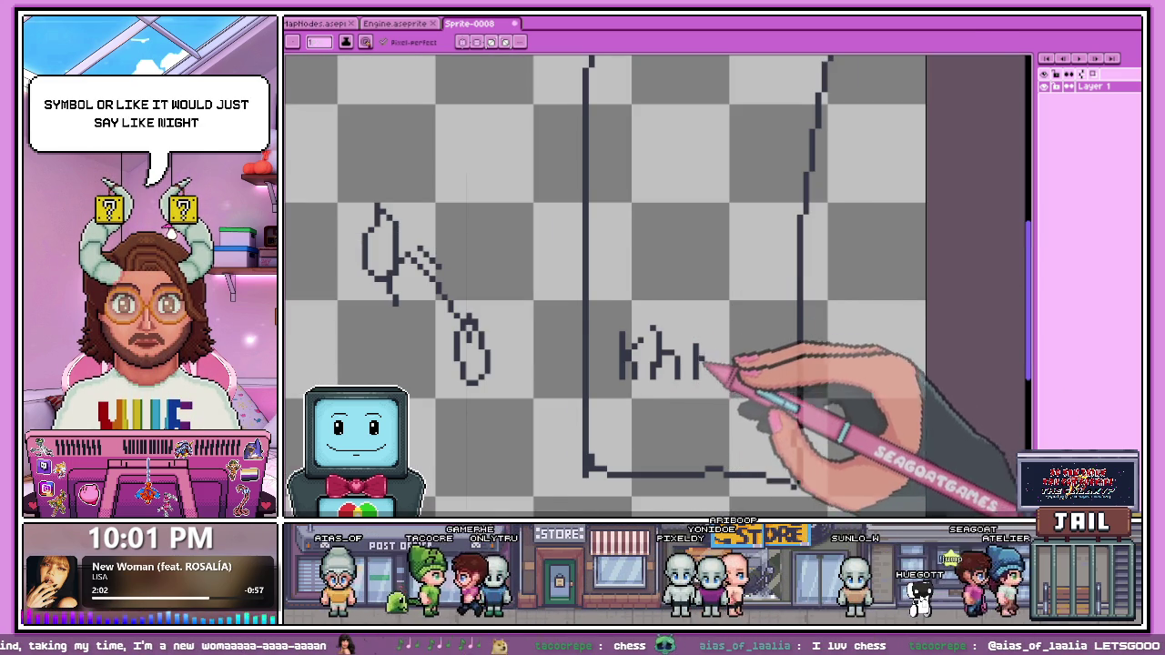
scroll(715, 364, "up", 1)
scroll(769, 362, "down", 2)
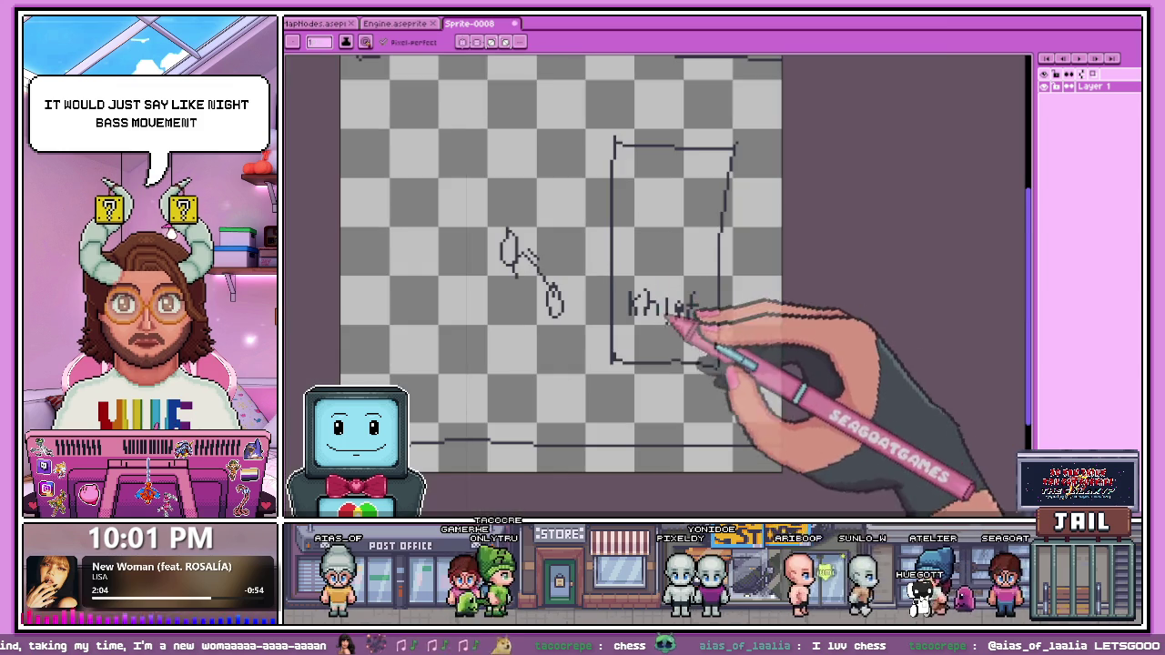
Step: Select the card box and drop doodle with the Rectangular Marquee and remove them
key("m")
left_click_drag(582, 106, 759, 395)
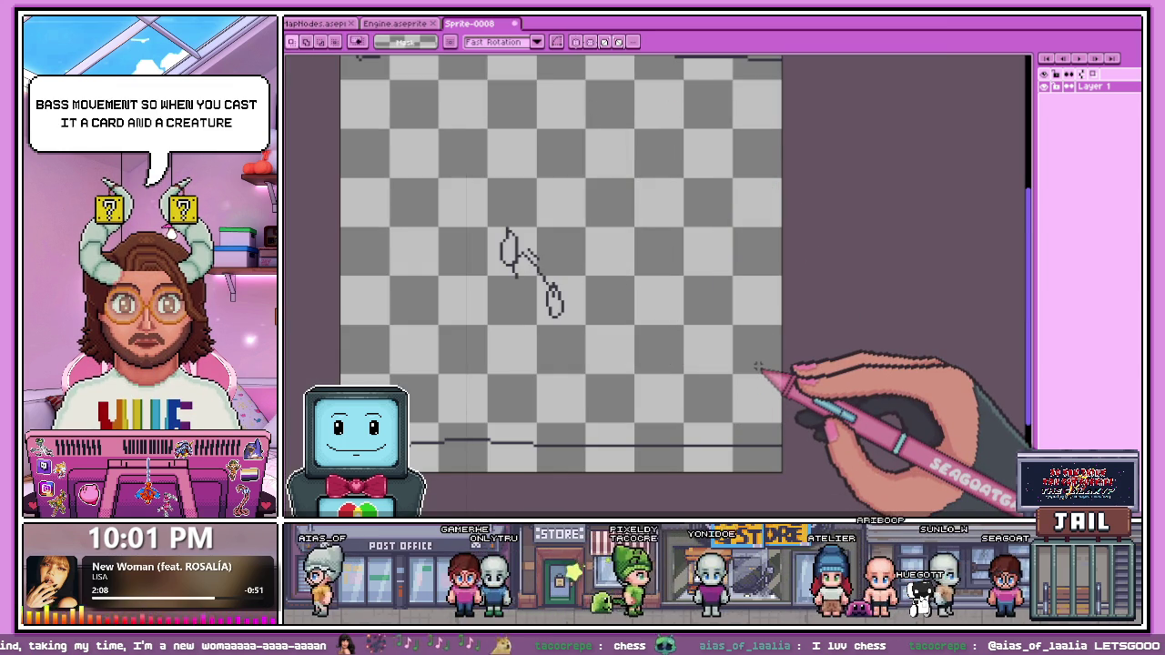
left_click_drag(454, 192, 615, 384)
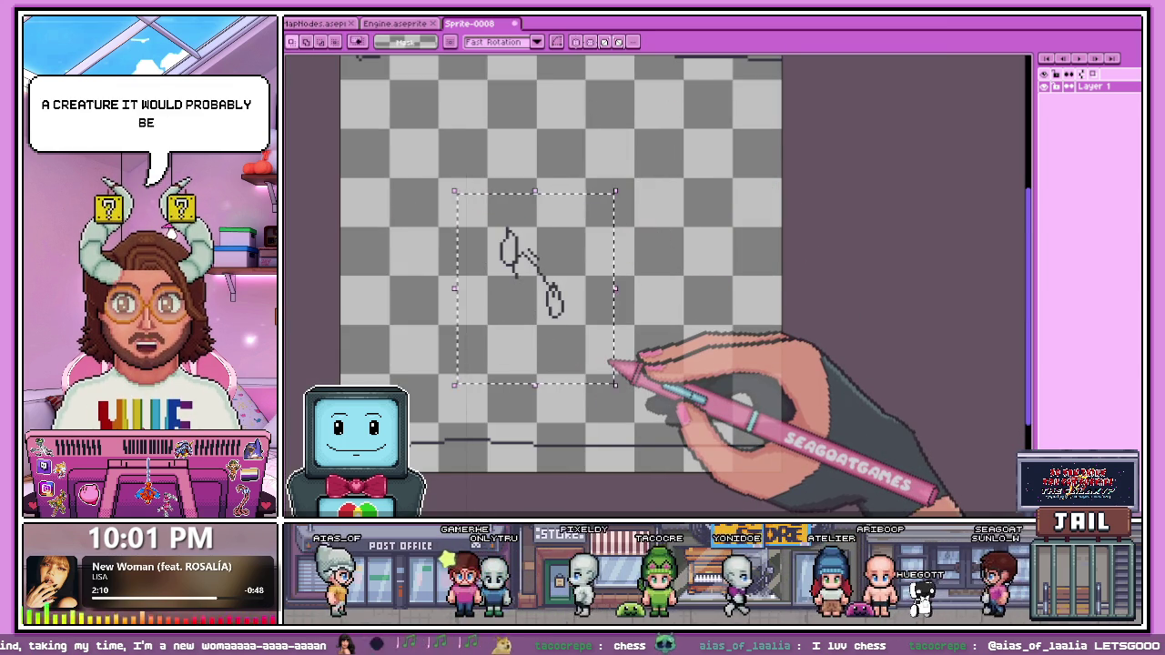
scroll(604, 357, "down", 1)
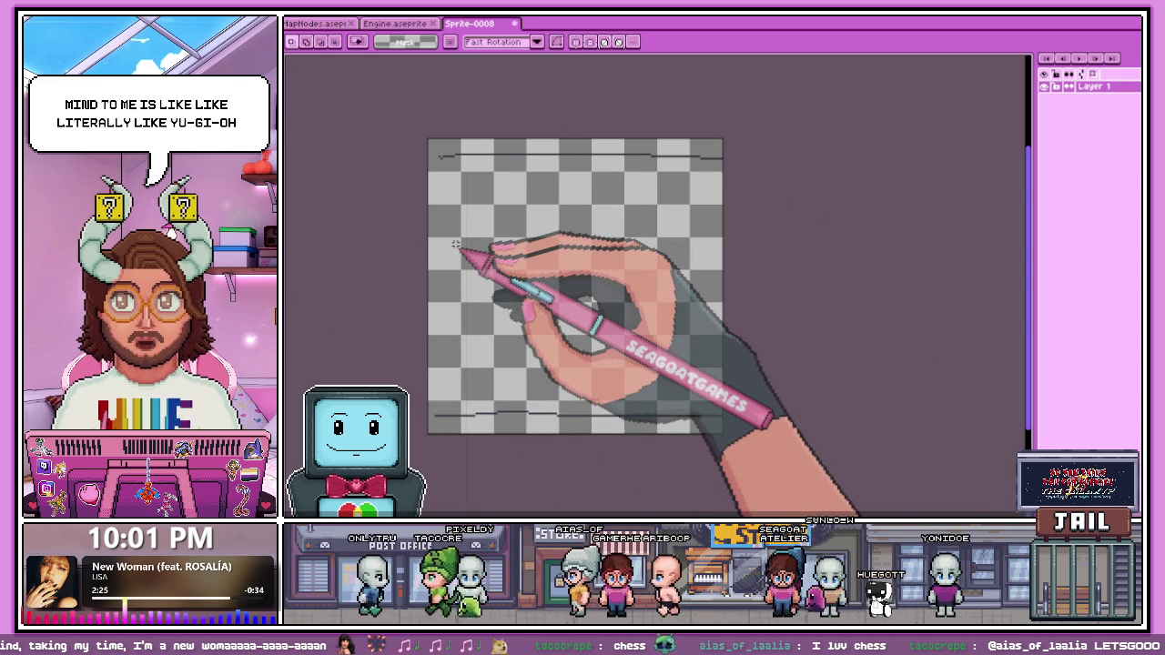
key("b")
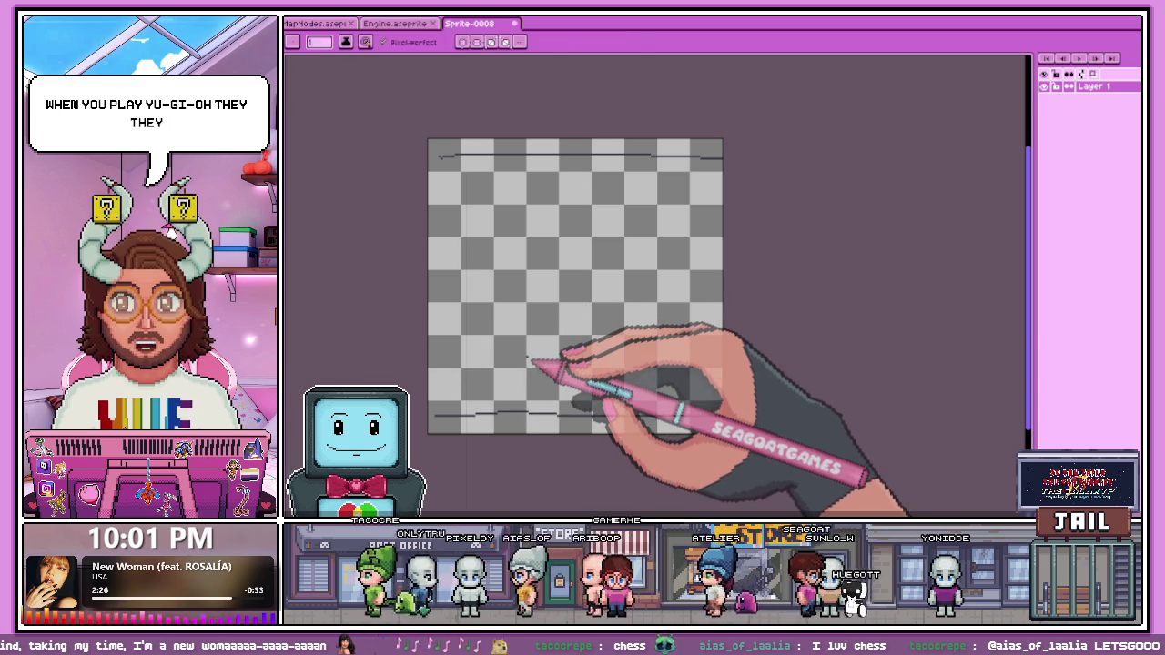
Step: Sketch a rounded rectangle outline with short strokes and small marks on Sprite-0008
mouse_move(485, 319)
left_mouse_down()
mouse_move(664, 335)
mouse_move(642, 339)
left_mouse_up()
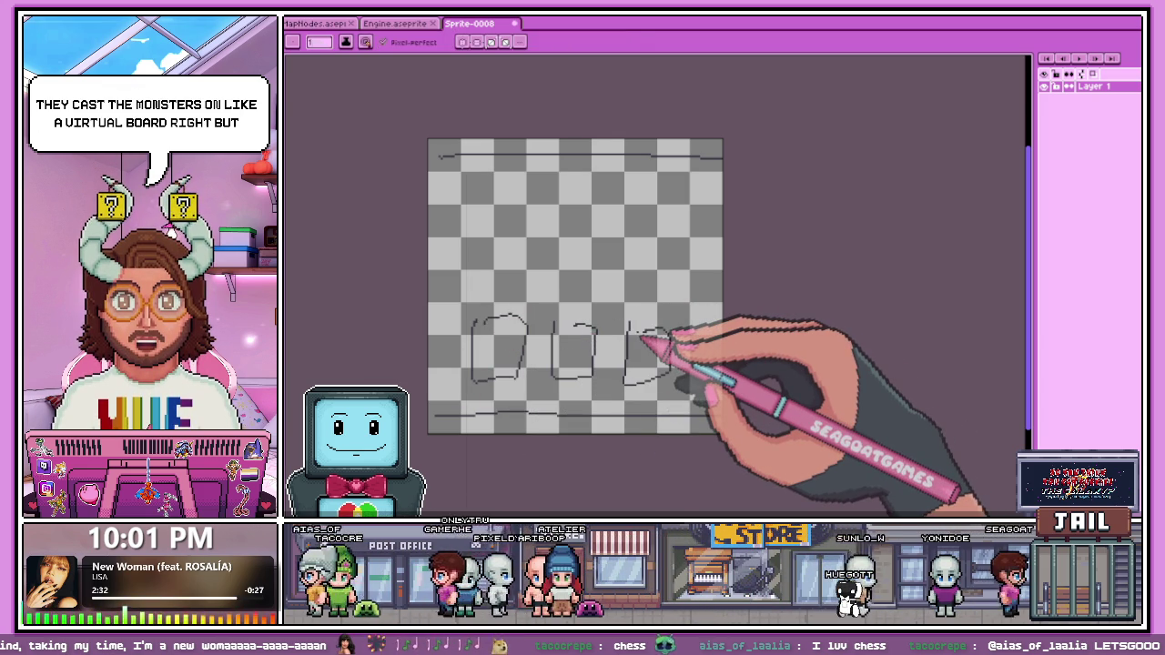
left_click_drag(634, 262, 637, 300)
mouse_move(582, 209)
left_mouse_down()
mouse_move(583, 243)
mouse_move(587, 234)
left_mouse_up()
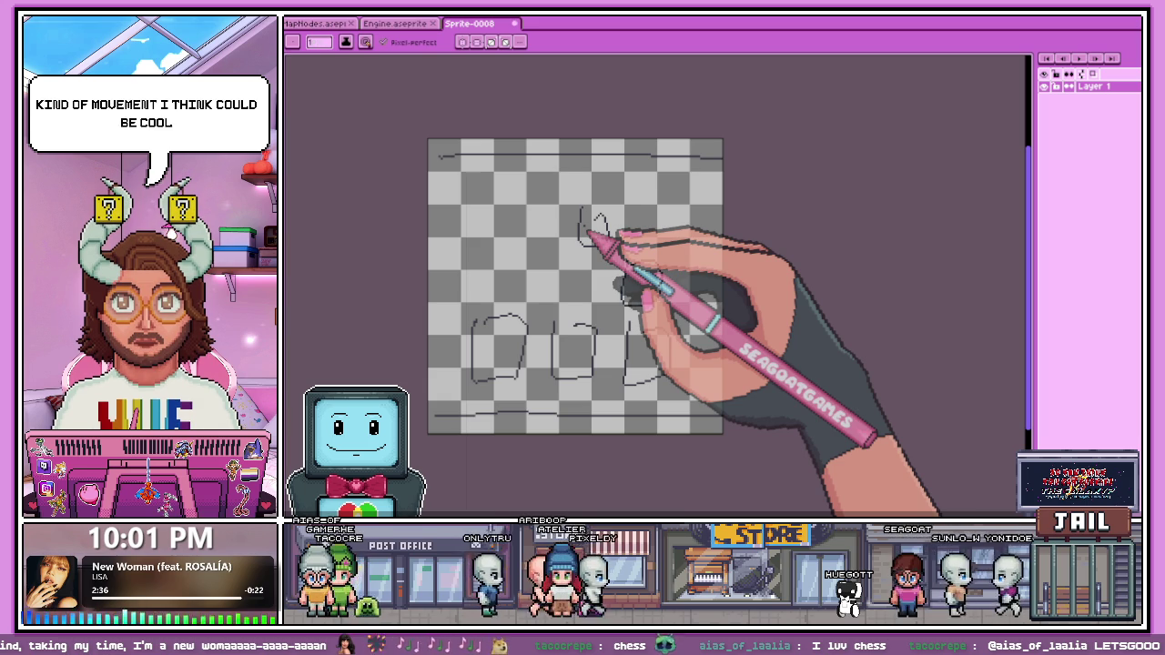
left_click_drag(567, 337, 577, 359)
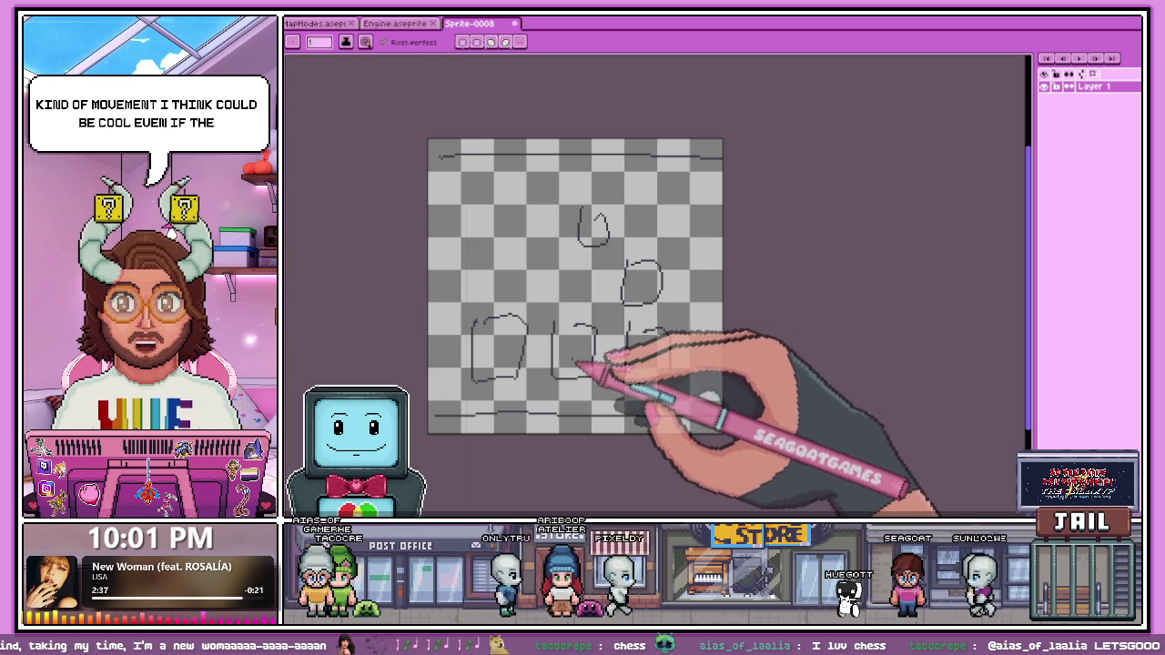
Step: Add a dot and lower-left strokes, then close Sprite-0008 to reach the save-changes prompt
left_click(564, 287)
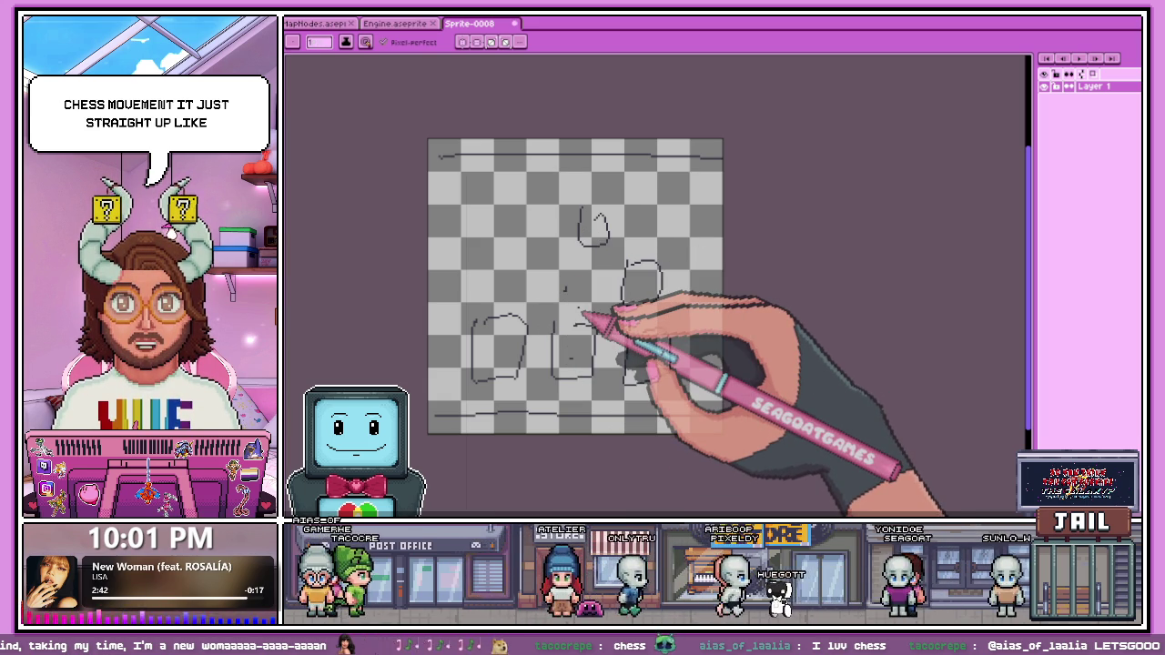
left_click_drag(482, 333, 492, 377)
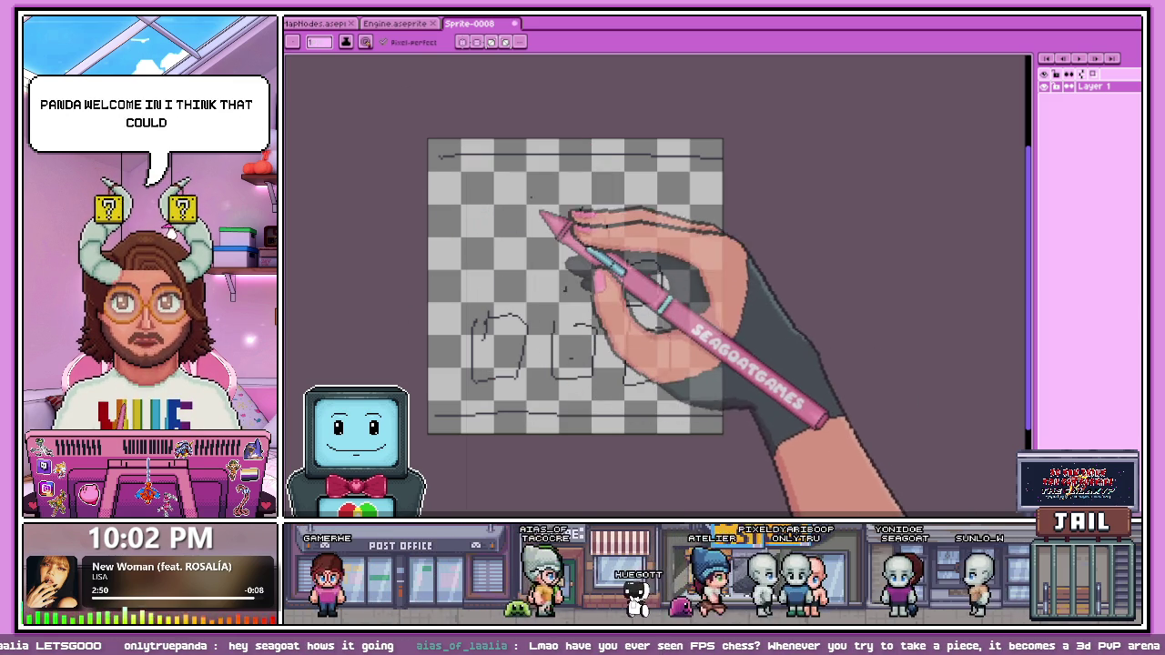
left_click(514, 23)
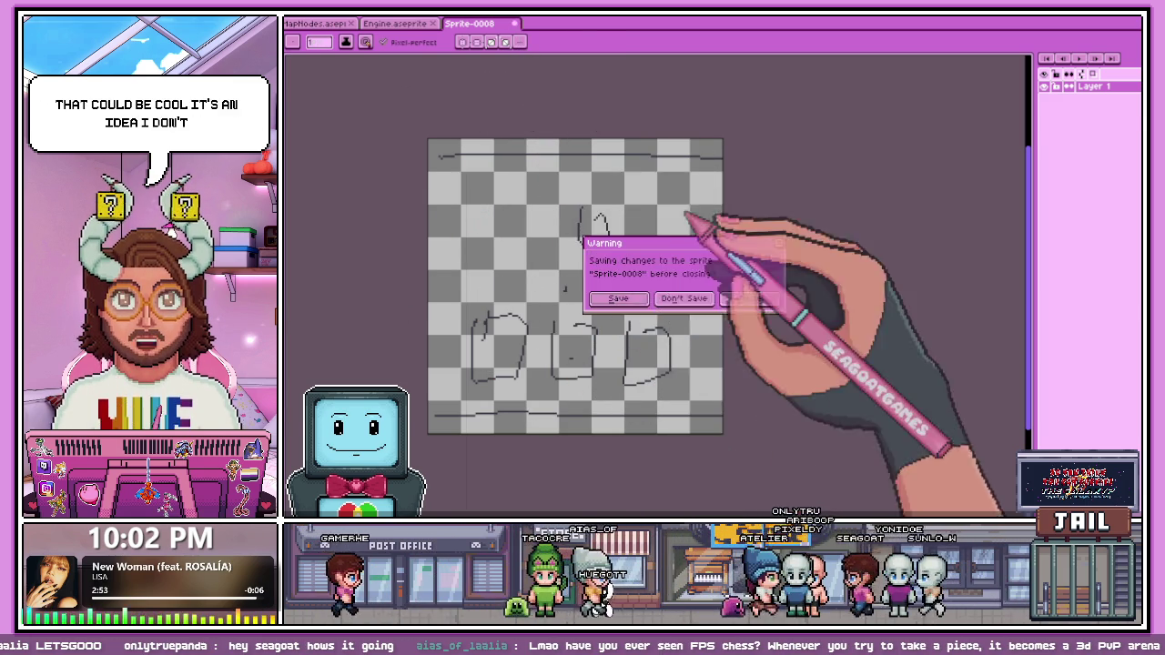
Step: Close the scratch Sprite-0008 without saving and return to Engine.aseprite
left_click(684, 299)
scroll(663, 356, "down", 3)
scroll(671, 338, "up", 3)
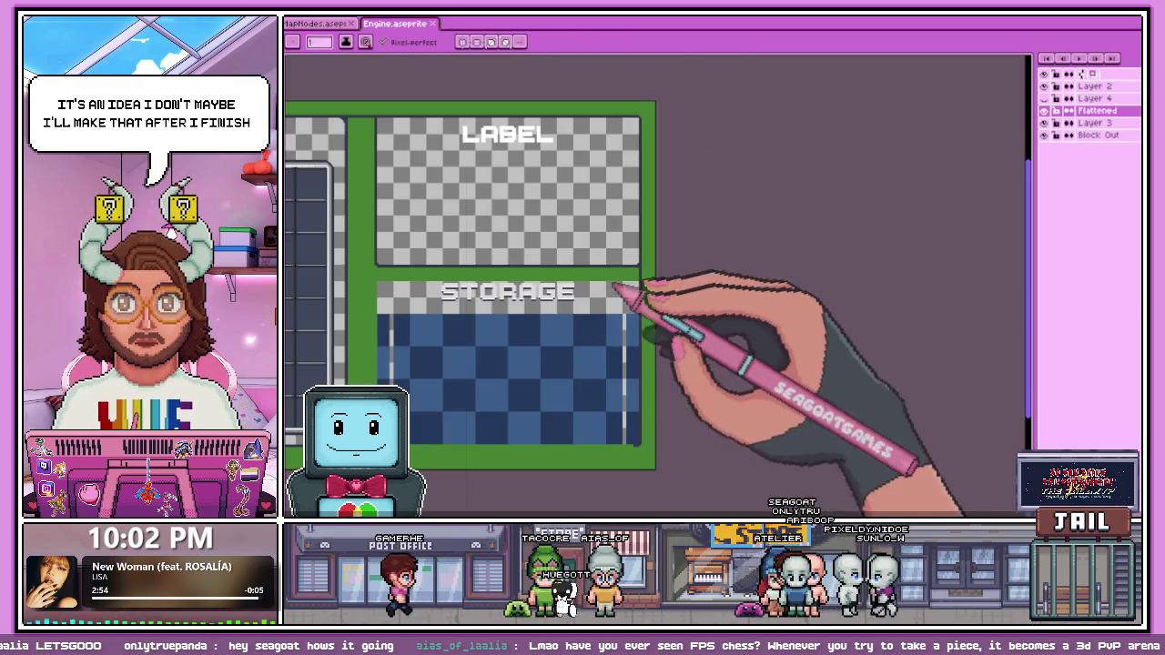
scroll(637, 273, "up", 3)
scroll(655, 236, "up", 3)
scroll(645, 205, "up", 2)
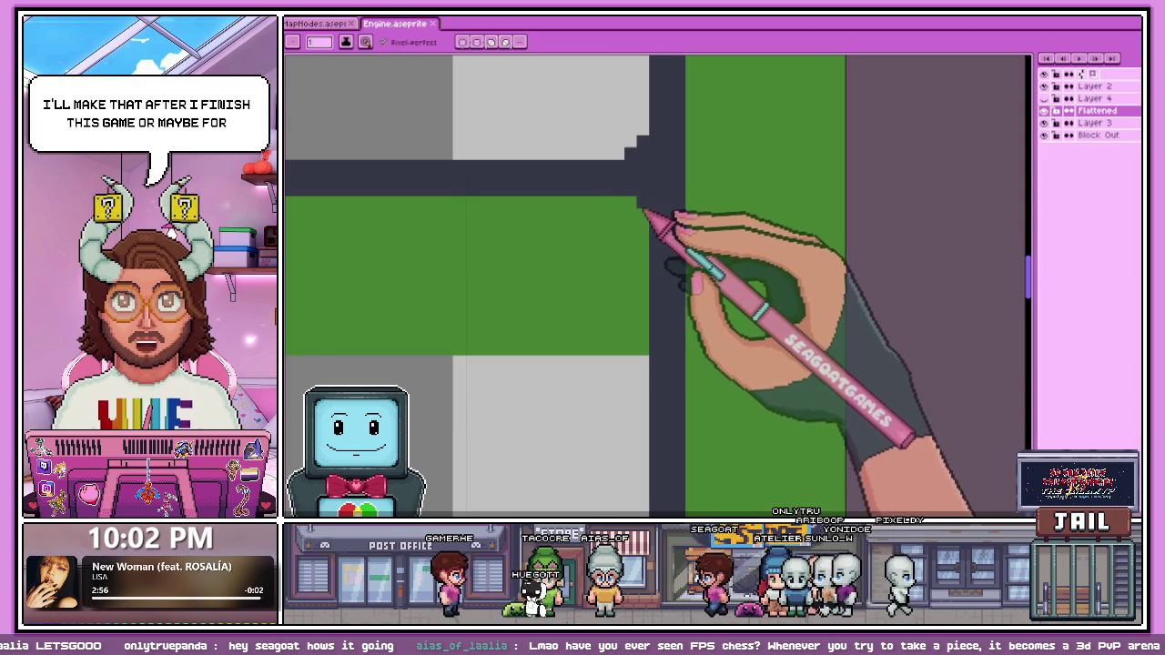
scroll(664, 282, "down", 2)
Step: Zoom into the STORAGE box corner and extend the dark outline down the box edge
scroll(637, 318, "down", 2)
scroll(509, 287, "up", 3)
scroll(455, 271, "up", 2)
scroll(482, 260, "down", 2)
scroll(487, 295, "up", 3)
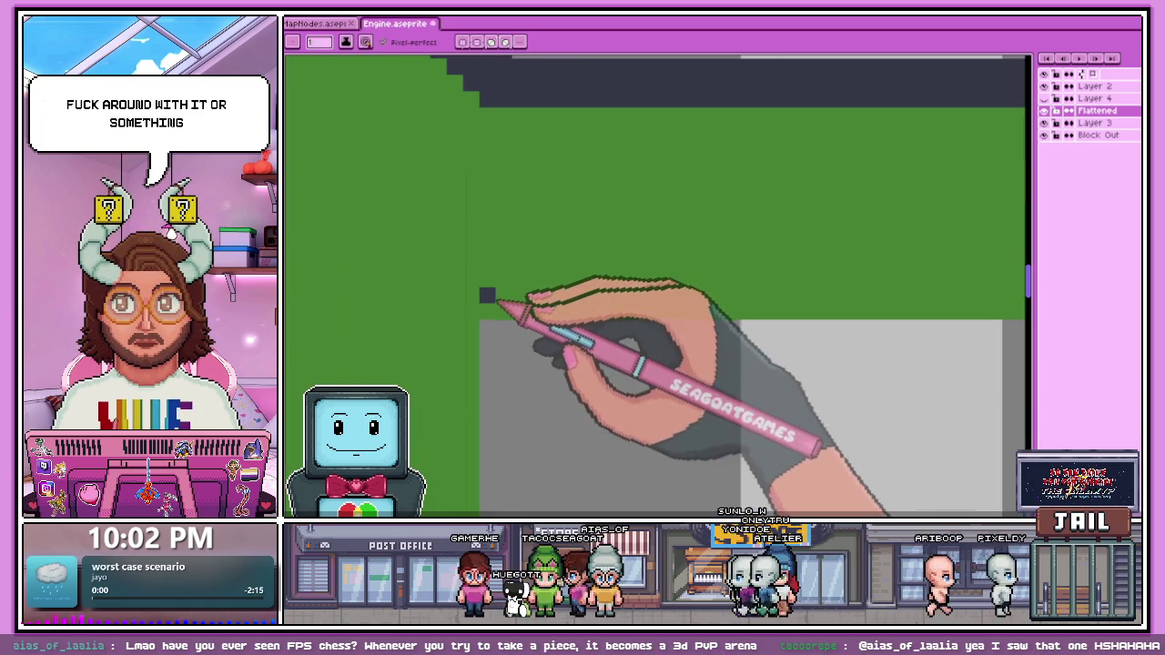
scroll(500, 319, "down", 2)
scroll(528, 264, "up", 2)
scroll(537, 260, "down", 2)
scroll(473, 255, "down", 2)
scroll(783, 300, "up", 2)
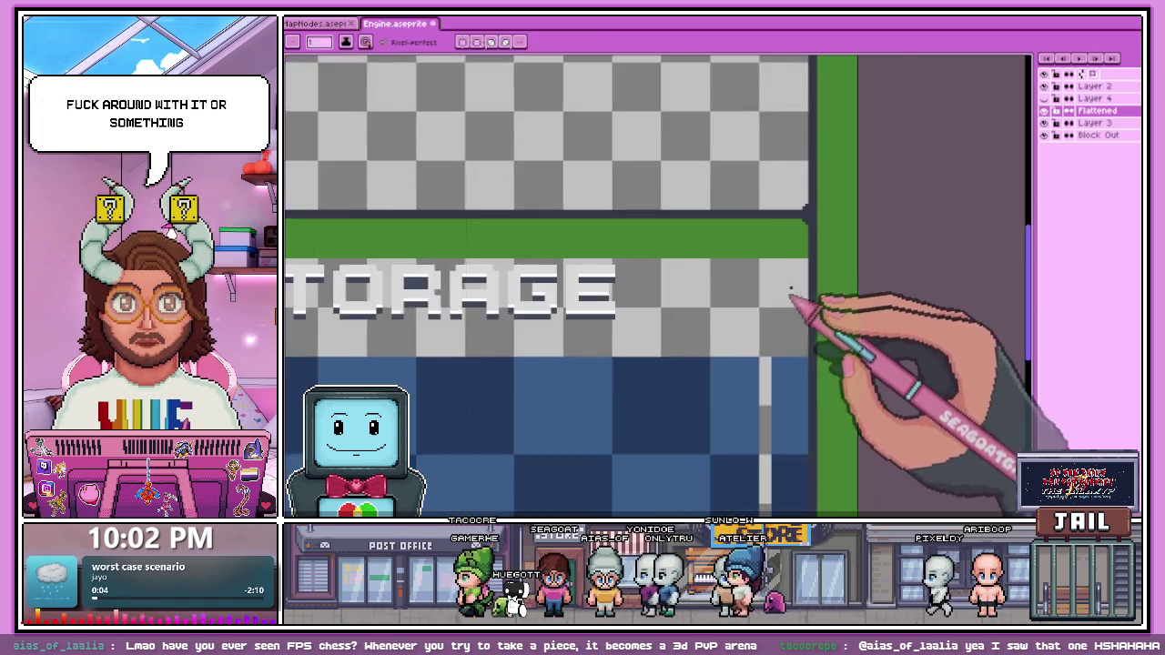
scroll(813, 260, "up", 2)
scroll(814, 261, "up", 1)
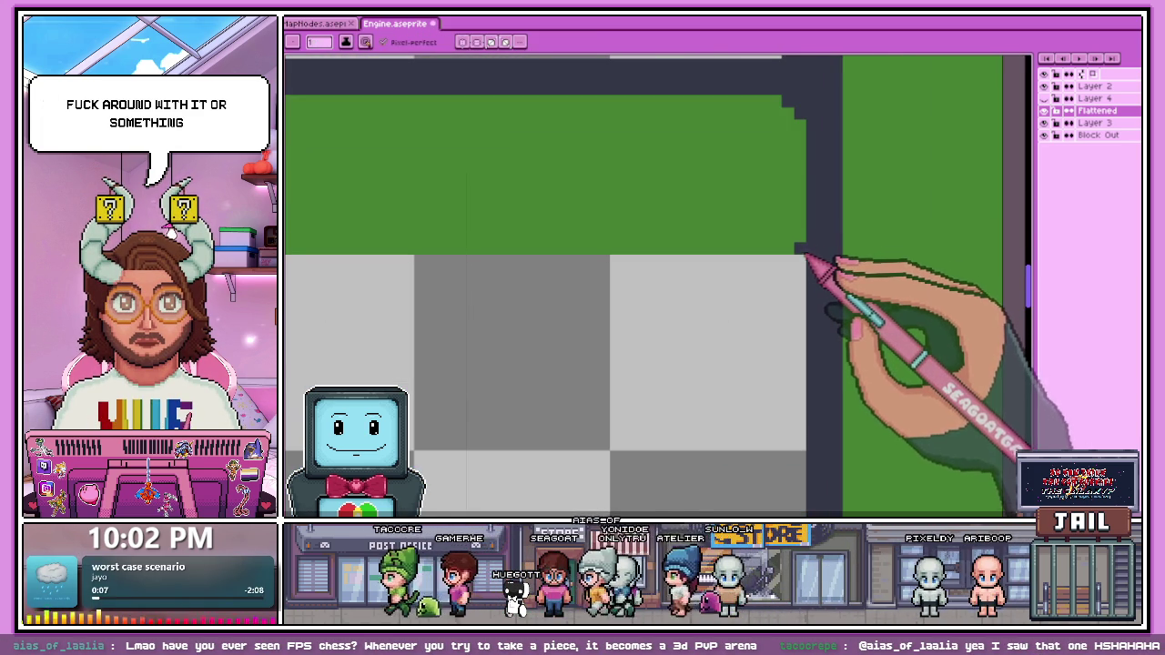
scroll(819, 260, "down", 2)
scroll(619, 240, "down", 2)
scroll(400, 235, "up", 2)
scroll(400, 234, "up", 1)
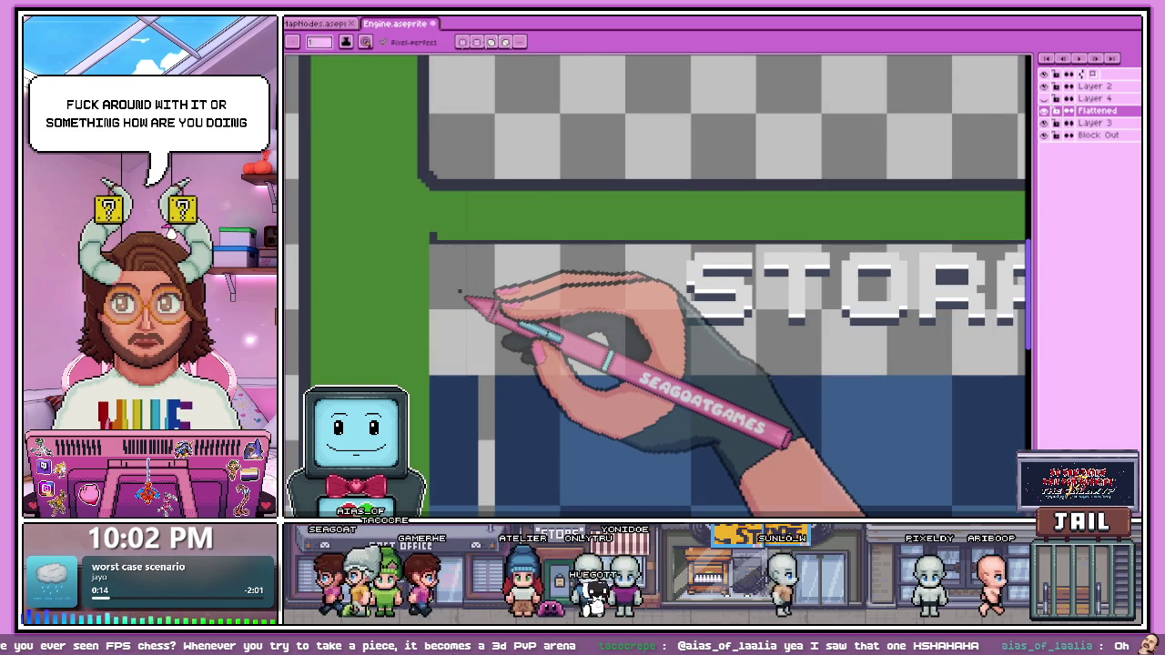
scroll(460, 293, "up", 1)
scroll(428, 236, "up", 1)
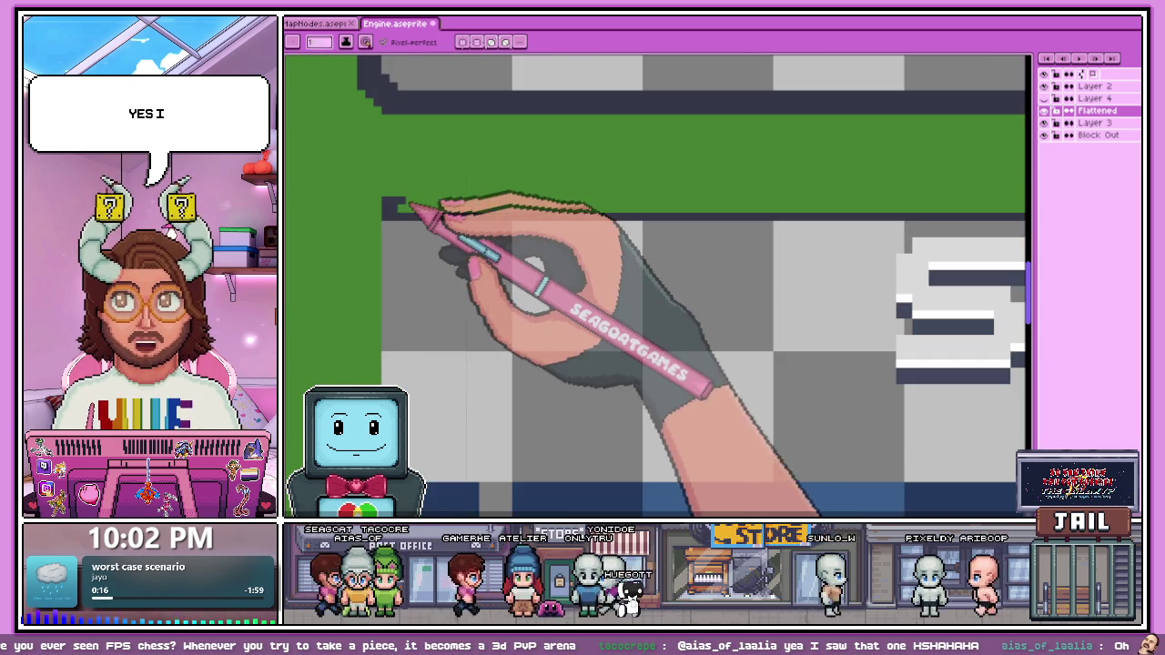
scroll(418, 223, "down", 2)
scroll(897, 232, "up", 2)
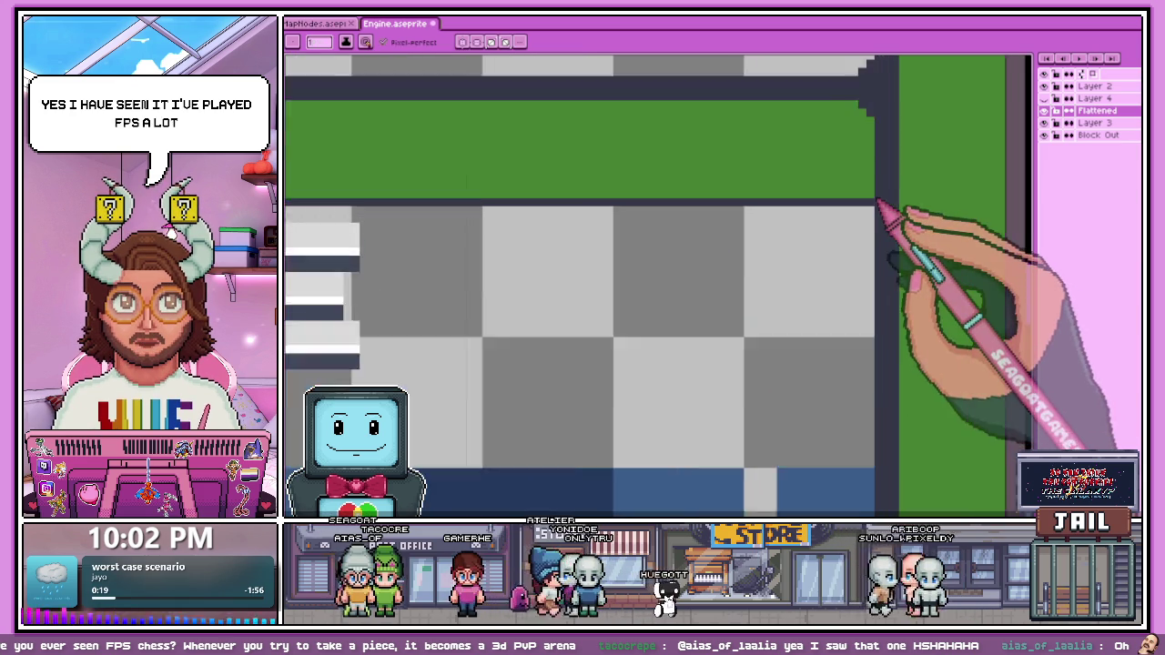
scroll(883, 204, "up", 1)
scroll(888, 218, "down", 3)
scroll(910, 233, "left", 2)
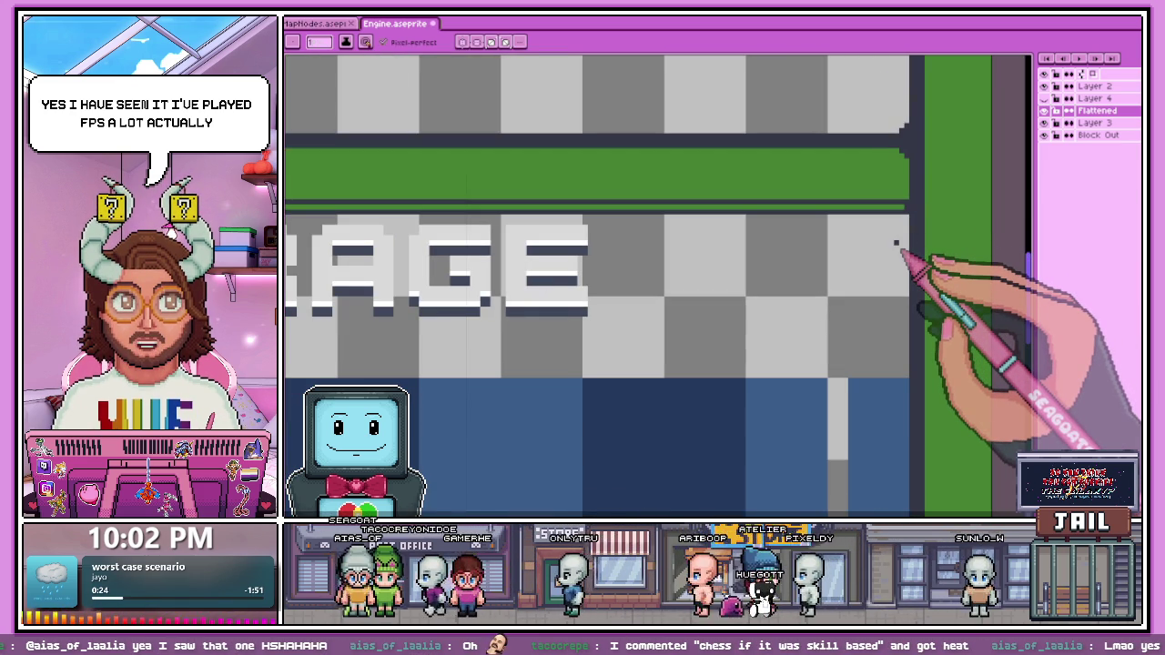
scroll(446, 240, "down", 1)
scroll(352, 222, "down", 1)
scroll(467, 247, "up", 1)
scroll(507, 275, "up", 2)
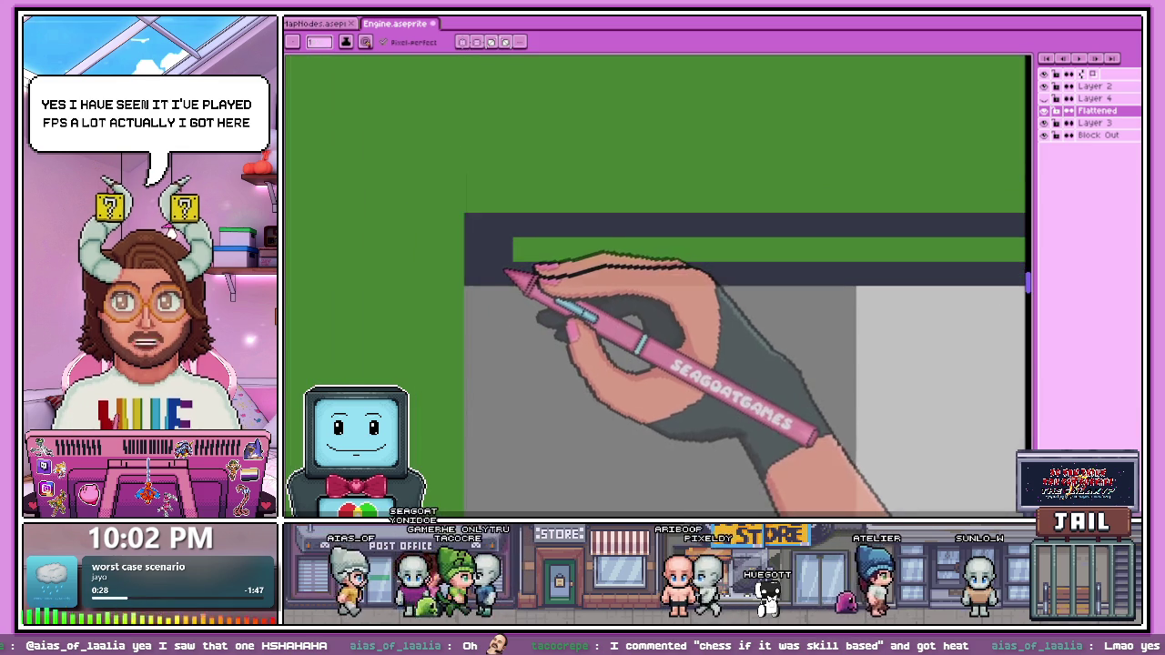
scroll(473, 277, "down", 1)
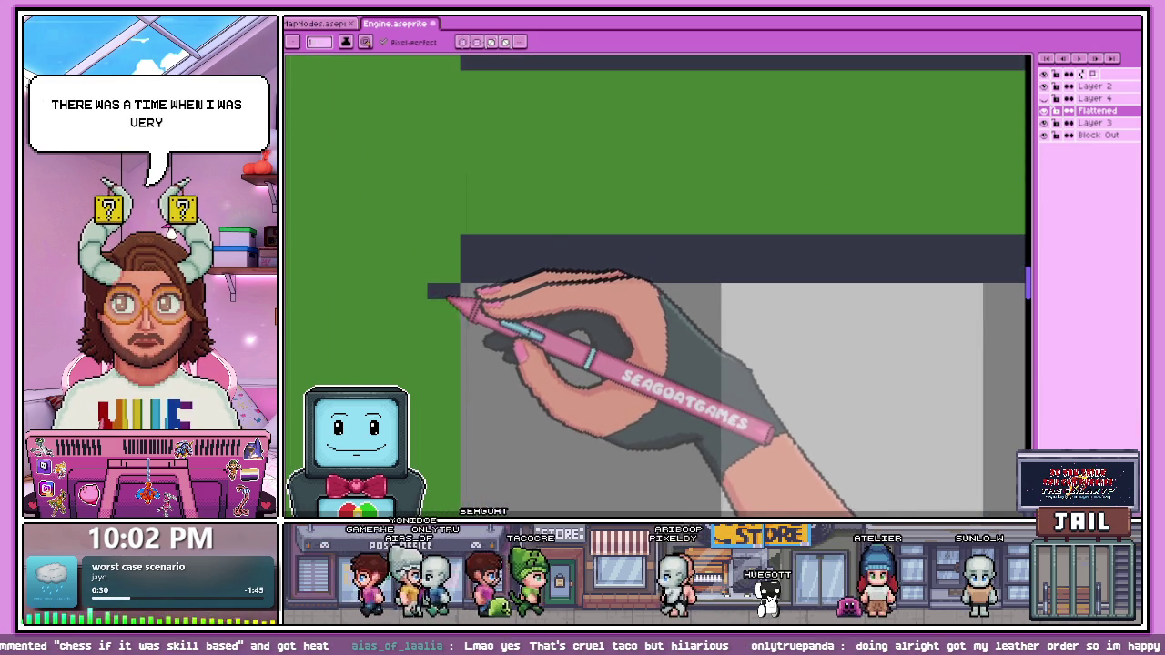
scroll(440, 304, "down", 1)
scroll(454, 295, "up", 2)
scroll(480, 273, "down", 1)
scroll(465, 303, "up", 1)
scroll(464, 300, "down", 2)
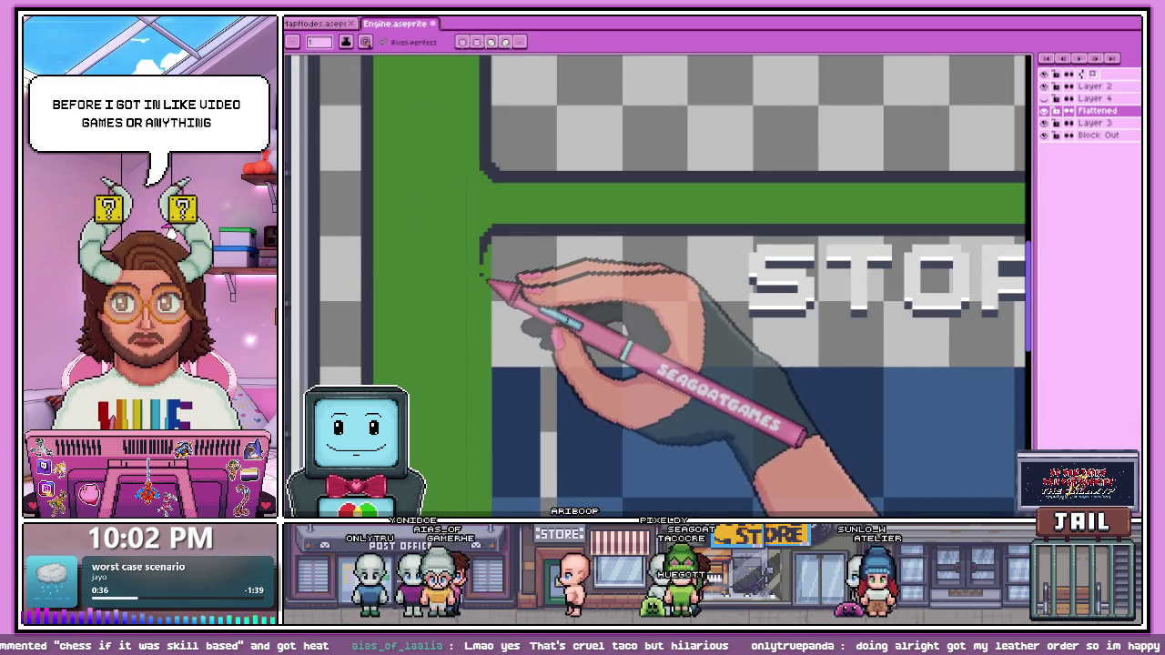
scroll(521, 273, "down", 1)
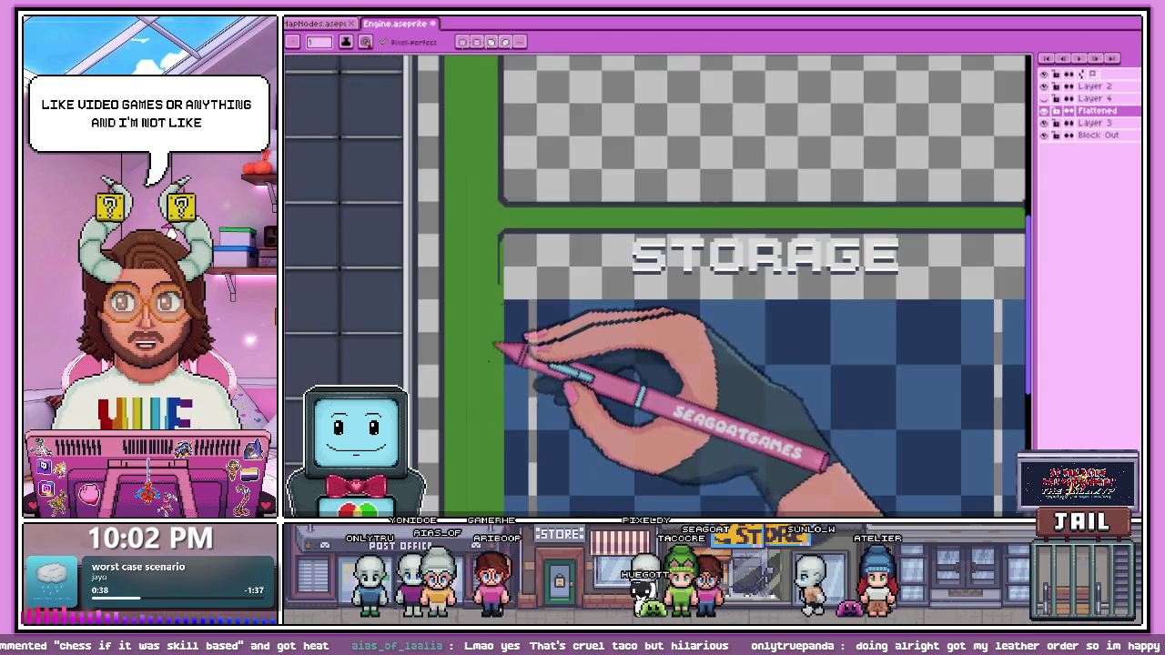
scroll(505, 319, "up", 1)
scroll(528, 291, "up", 2)
left_click_drag(513, 121, 508, 213)
Step: Extend the dark edge line at the corner with a short foot
scroll(523, 273, "down", 2)
scroll(528, 292, "up", 1)
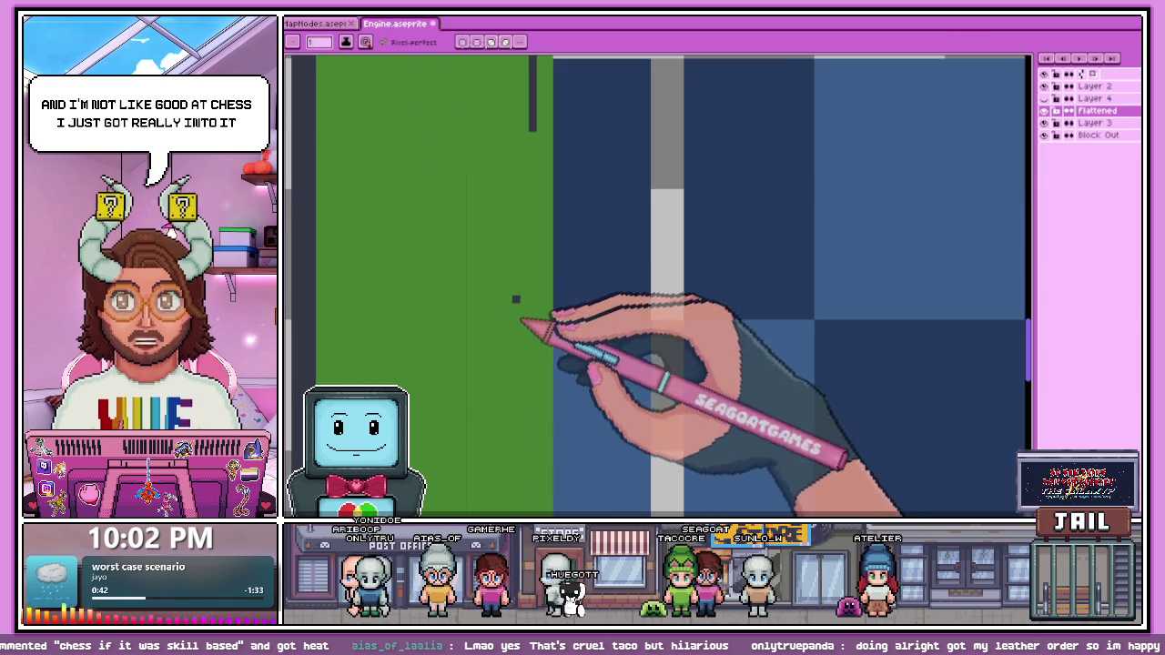
mouse_move(535, 185)
left_mouse_down()
mouse_move(535, 264)
mouse_move(551, 289)
left_mouse_up()
scroll(551, 292, "down", 1)
scroll(555, 299, "up", 2)
scroll(569, 291, "down", 1)
scroll(569, 319, "down", 1)
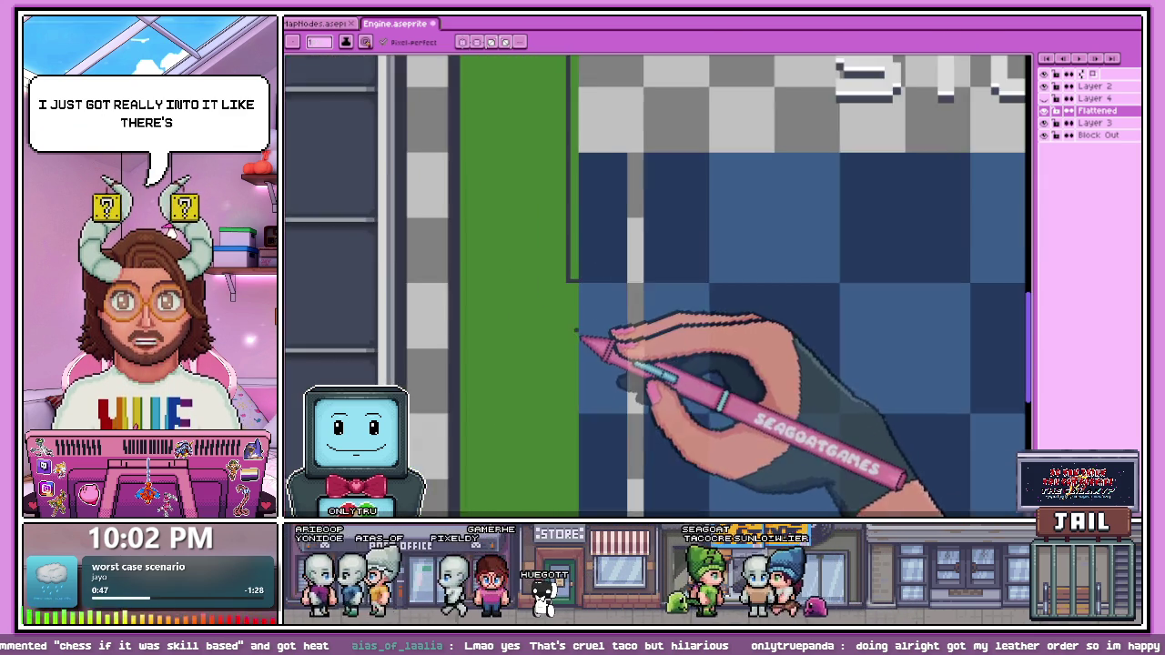
scroll(569, 273, "up", 1)
scroll(570, 287, "down", 1)
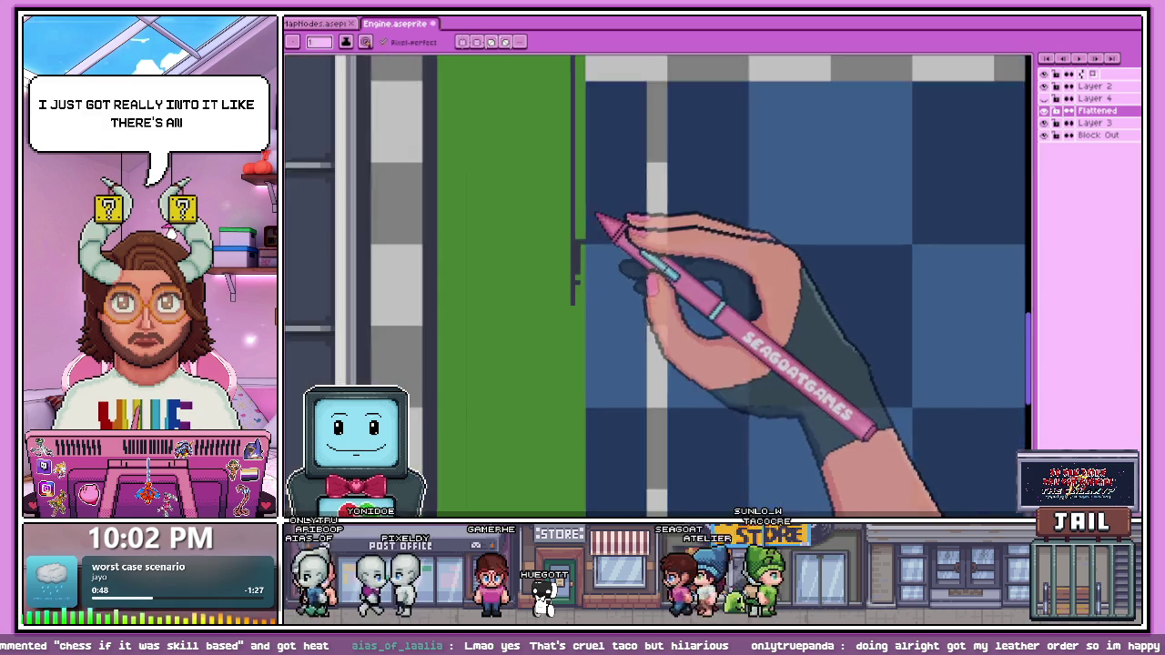
scroll(603, 229, "down", 1)
scroll(582, 391, "up", 2)
scroll(566, 247, "up", 1)
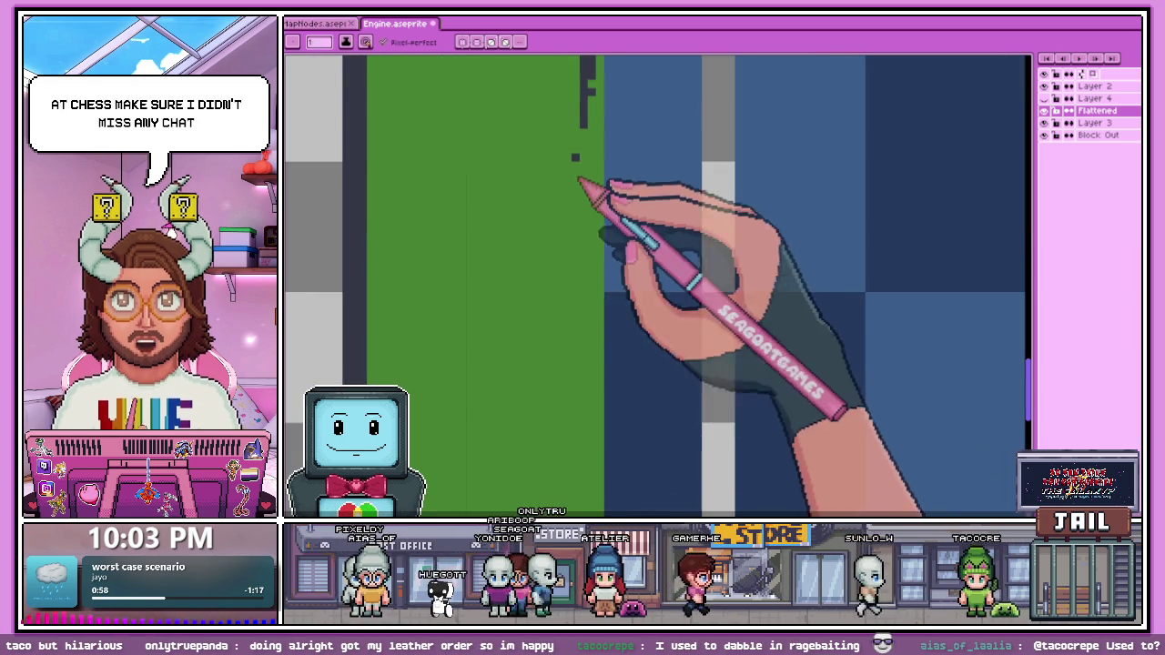
scroll(585, 195, "up", 1)
Step: Lengthen the dark vertical edge line further down the frame
left_click_drag(587, 150, 585, 271)
left_click_drag(593, 345, 584, 361)
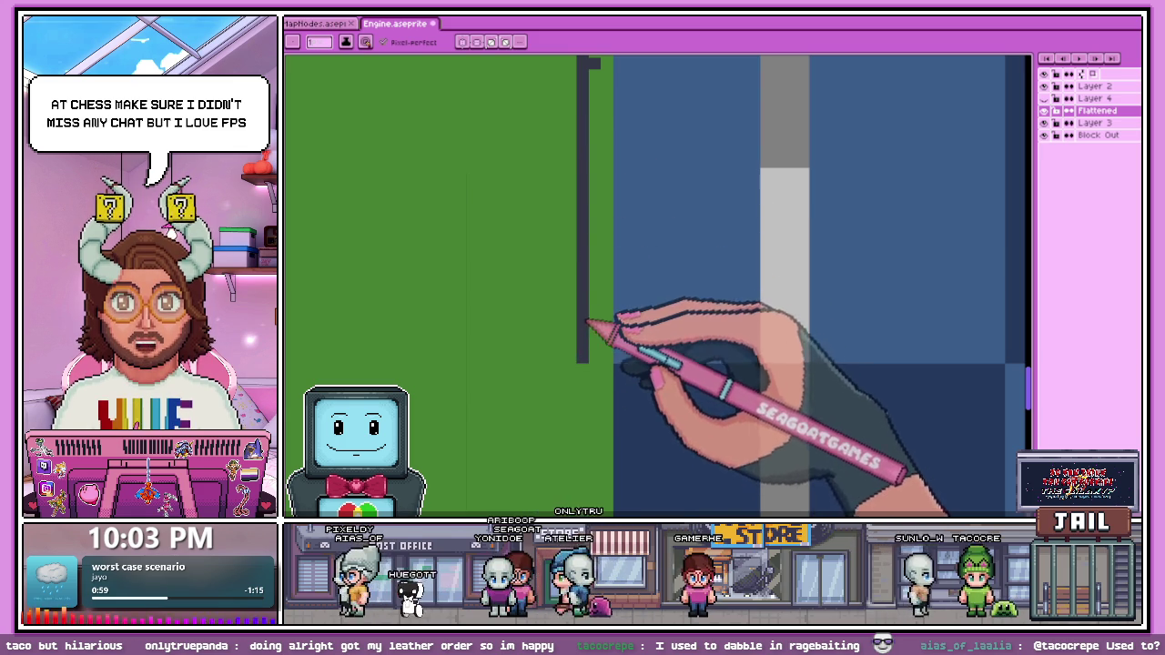
scroll(612, 341, "down", 1)
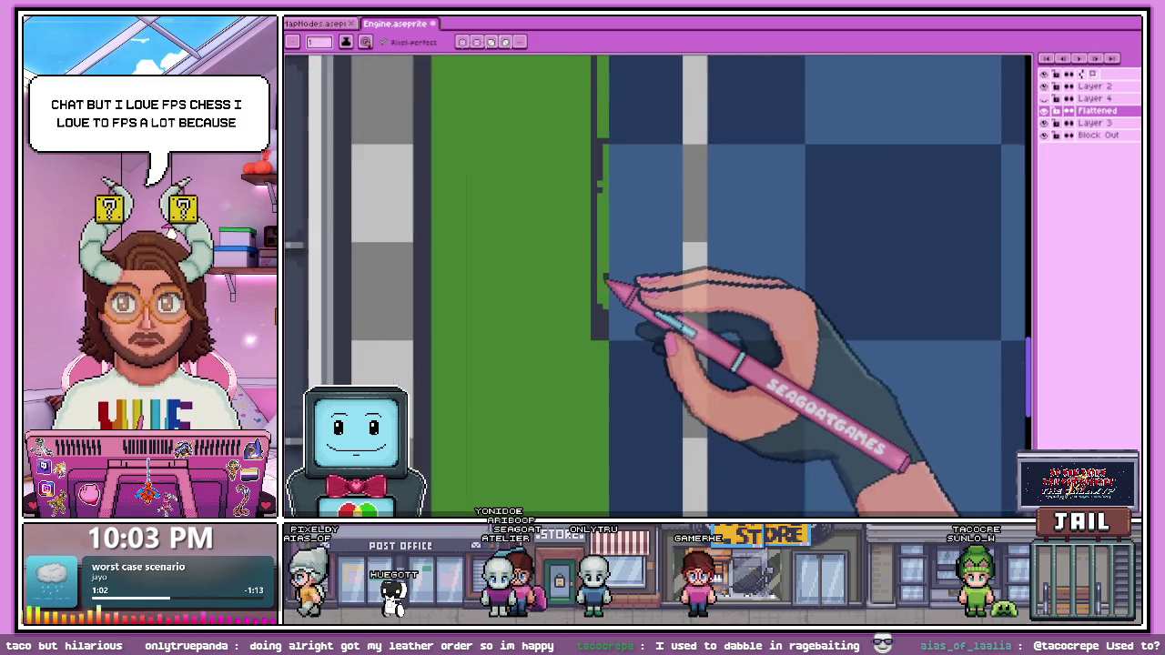
scroll(611, 281, "up", 1)
scroll(616, 258, "down", 2)
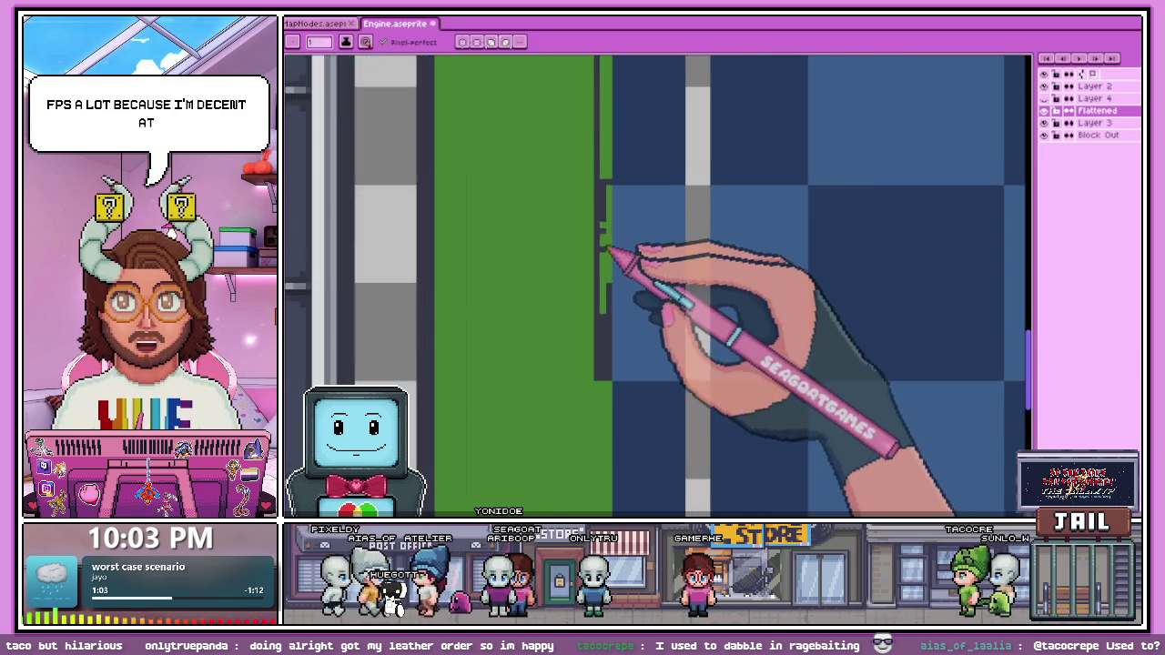
scroll(617, 257, "up", 1)
Step: Darken the green pixels beside the dark column and frame the top-left staircase corner
scroll(611, 258, "up", 1)
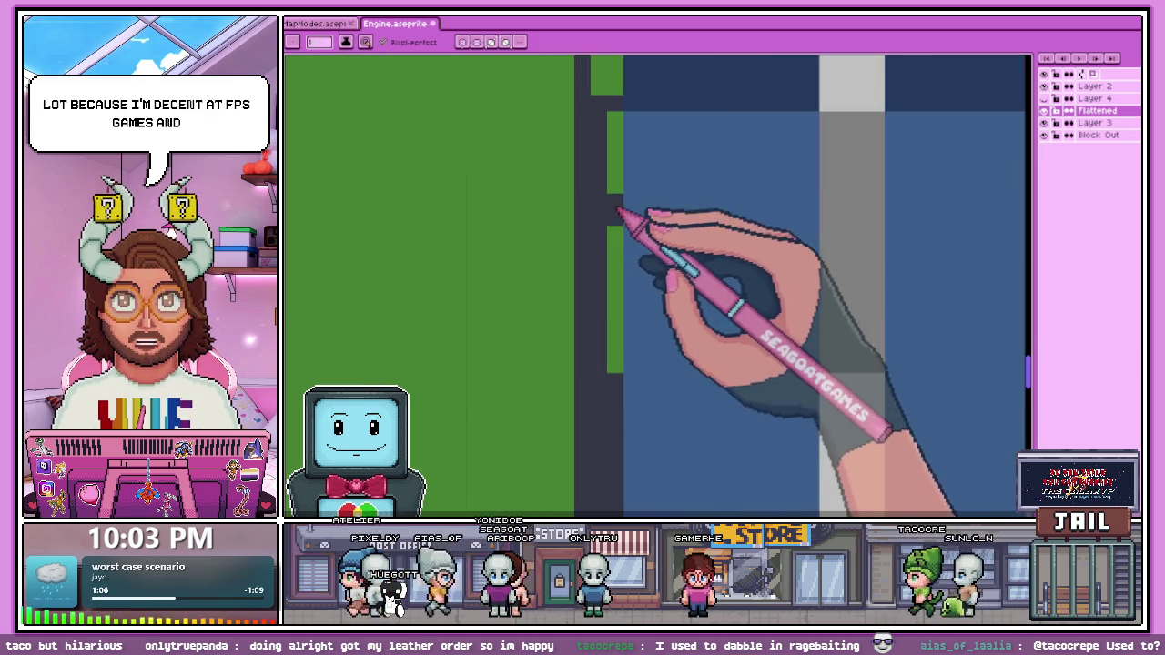
scroll(619, 265, "down", 1)
scroll(619, 282, "down", 1)
scroll(637, 286, "down", 1)
scroll(637, 291, "up", 1)
scroll(615, 364, "down", 1)
scroll(616, 364, "up", 1)
scroll(600, 350, "up", 1)
scroll(601, 309, "down", 2)
scroll(606, 364, "up", 1)
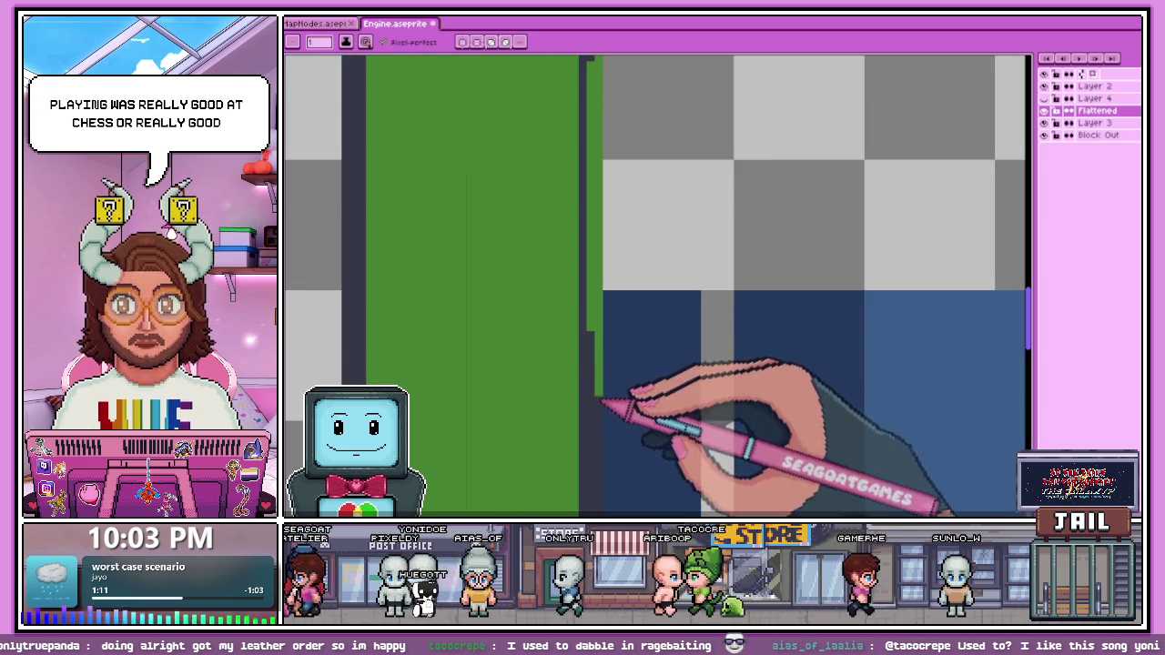
left_click_drag(596, 256, 596, 335)
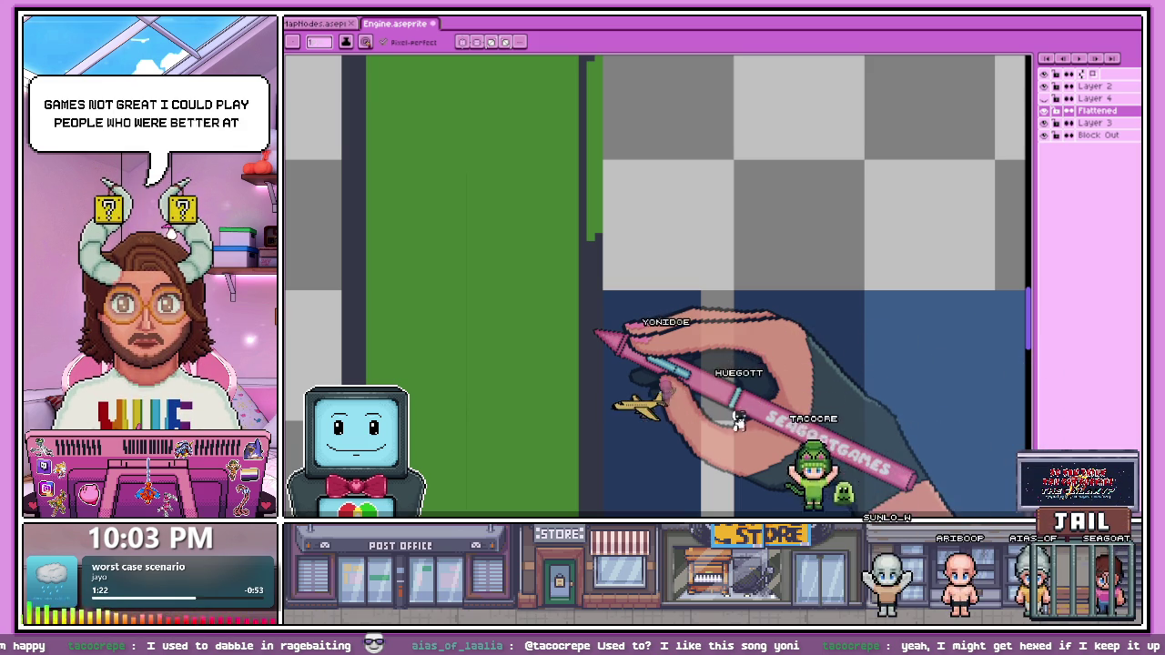
scroll(546, 119, "up", 1)
scroll(550, 123, "up", 1)
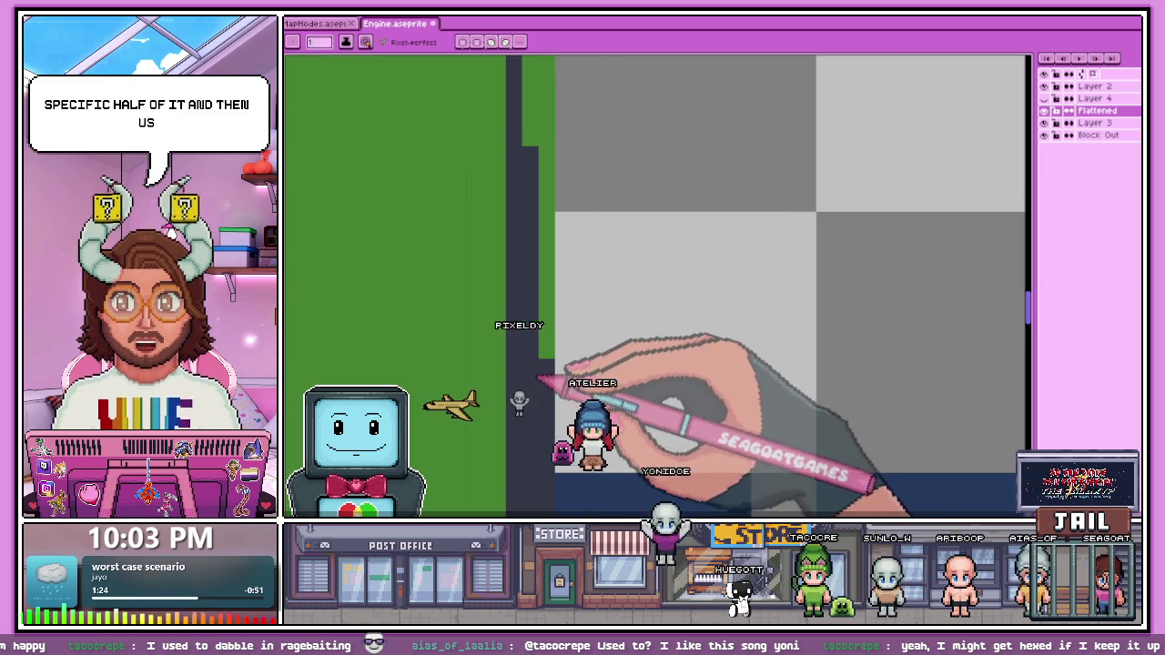
scroll(553, 285, "down", 2)
scroll(551, 272, "down", 1)
scroll(544, 160, "up", 3)
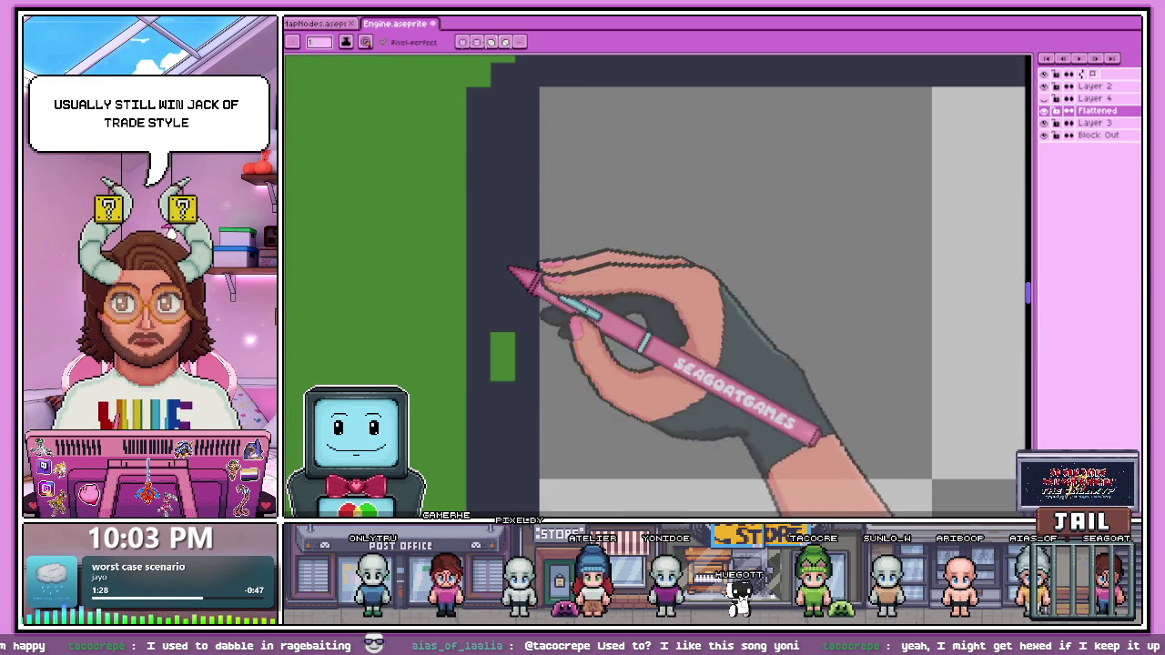
scroll(532, 227, "down", 2)
scroll(537, 187, "up", 1)
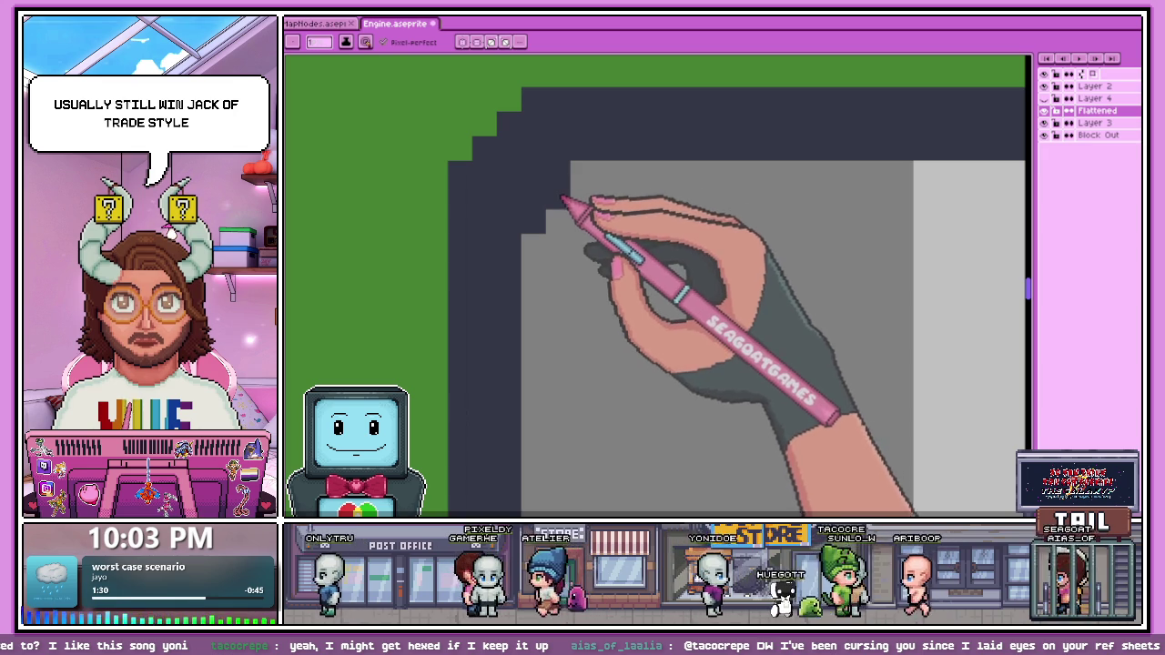
Step: Thicken the dark edge along the stepped corner and fill its top edge row
left_click_drag(546, 260, 618, 136)
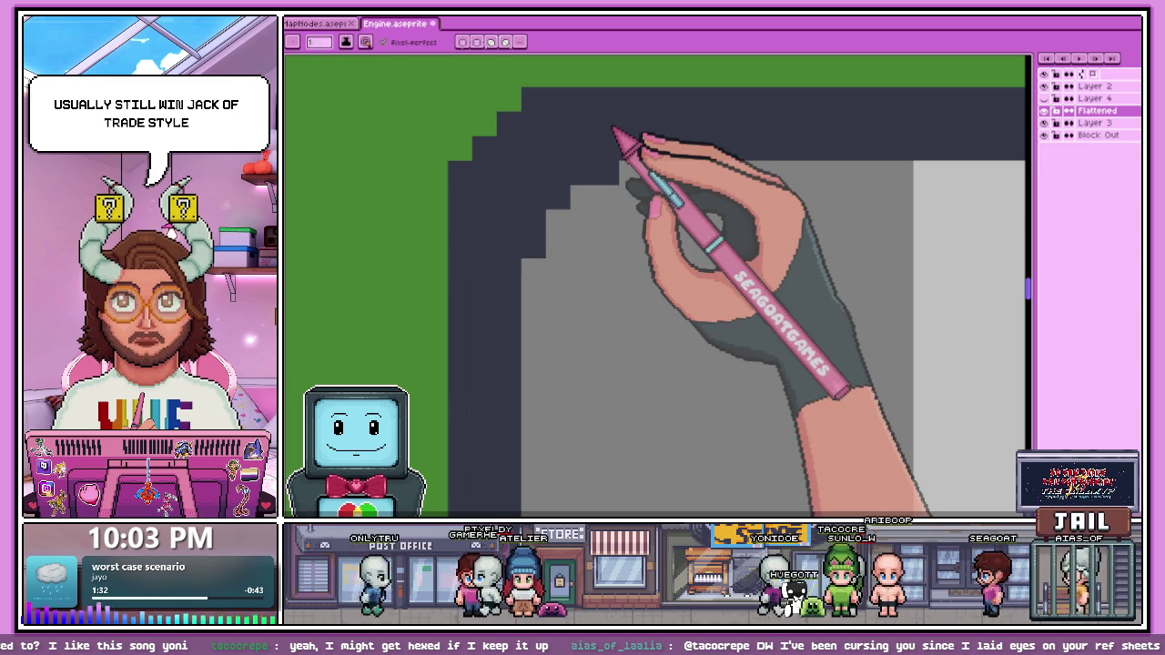
left_click(627, 222)
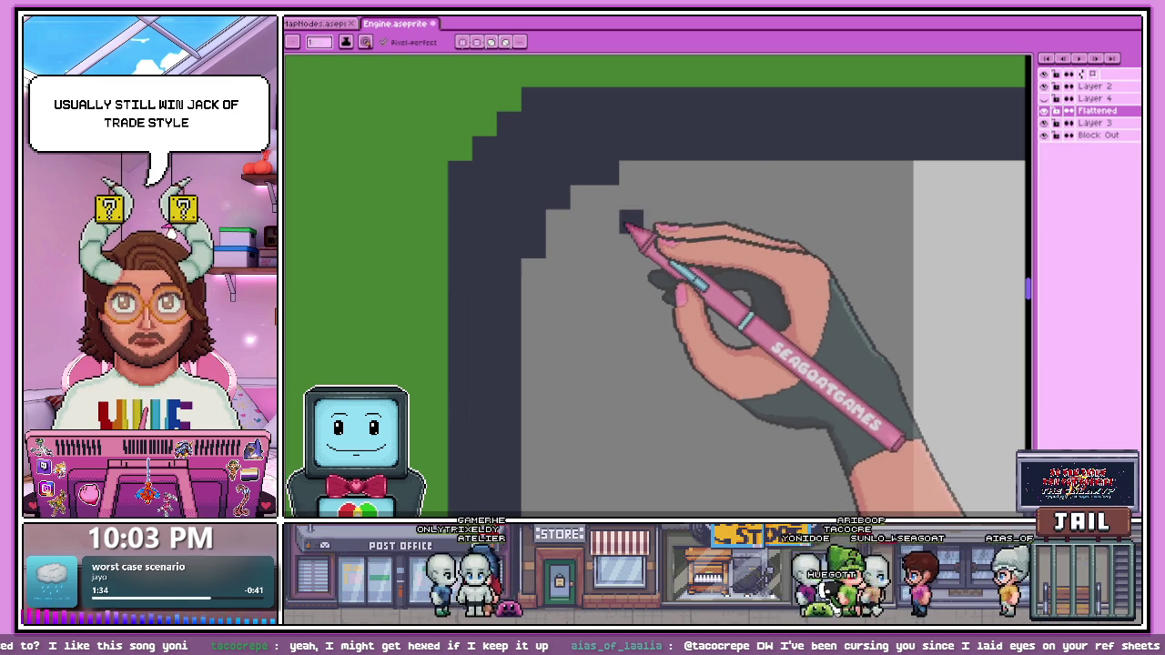
key("ctrl+z")
left_click(607, 222)
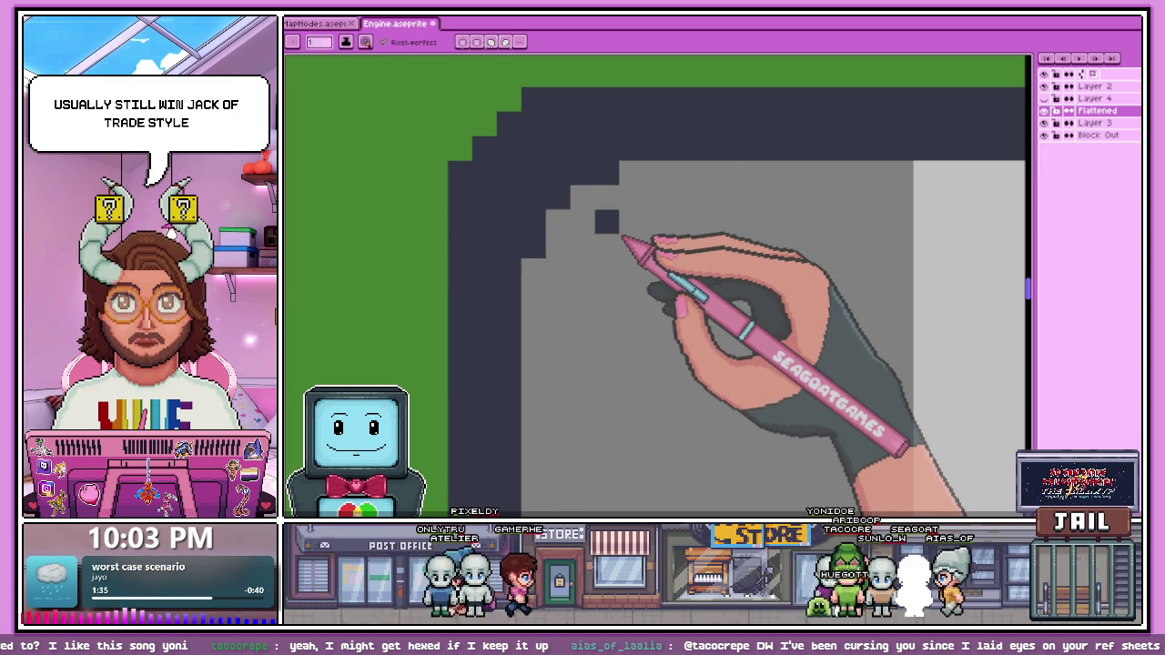
key("ctrl+z")
left_click_drag(601, 173, 637, 173)
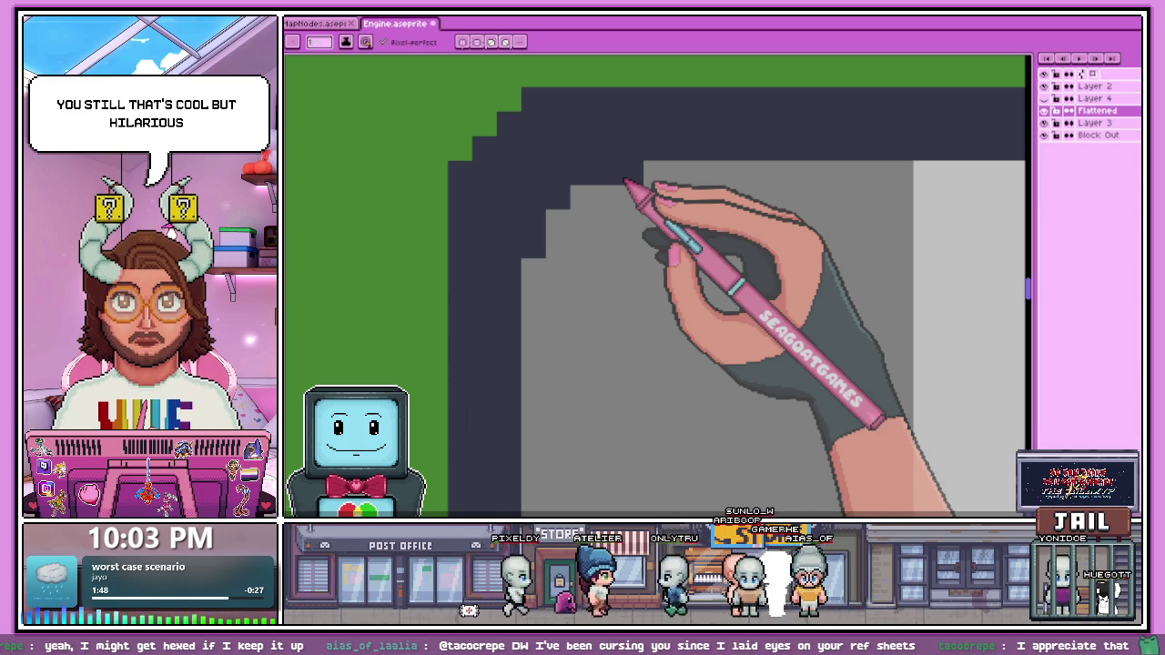
Step: Paint the green column beside the border bar dark, covering the last stray green pixel
scroll(621, 177, "down", 2)
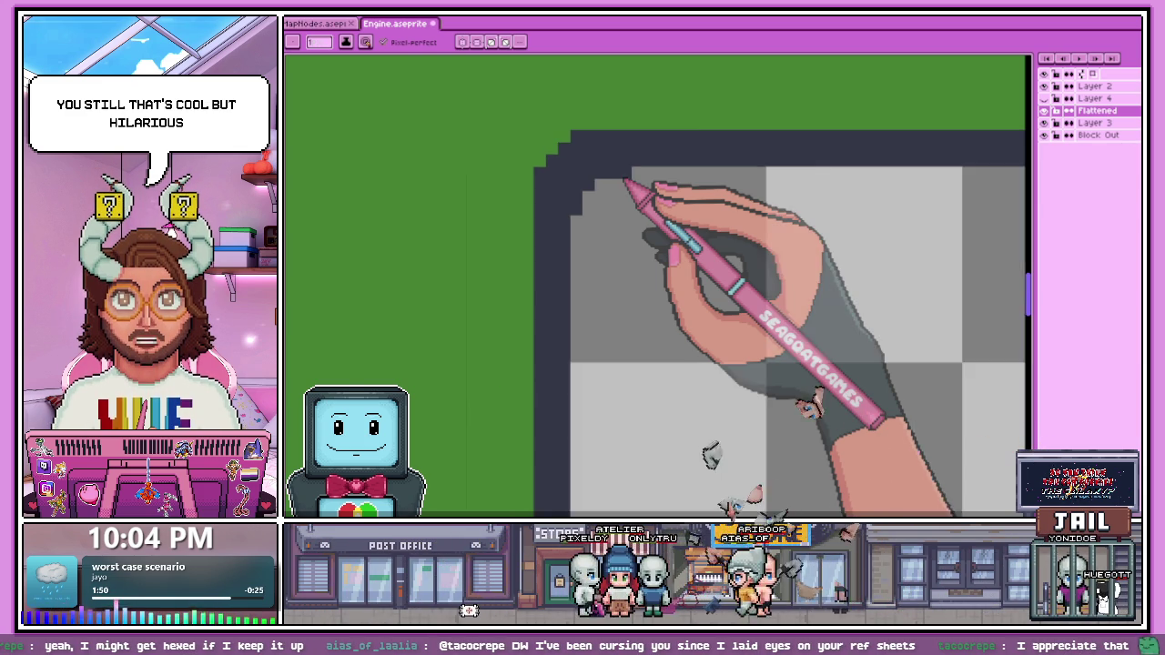
scroll(626, 182, "down", 1)
scroll(624, 182, "down", 2)
scroll(616, 195, "up", 2)
scroll(600, 228, "up", 2)
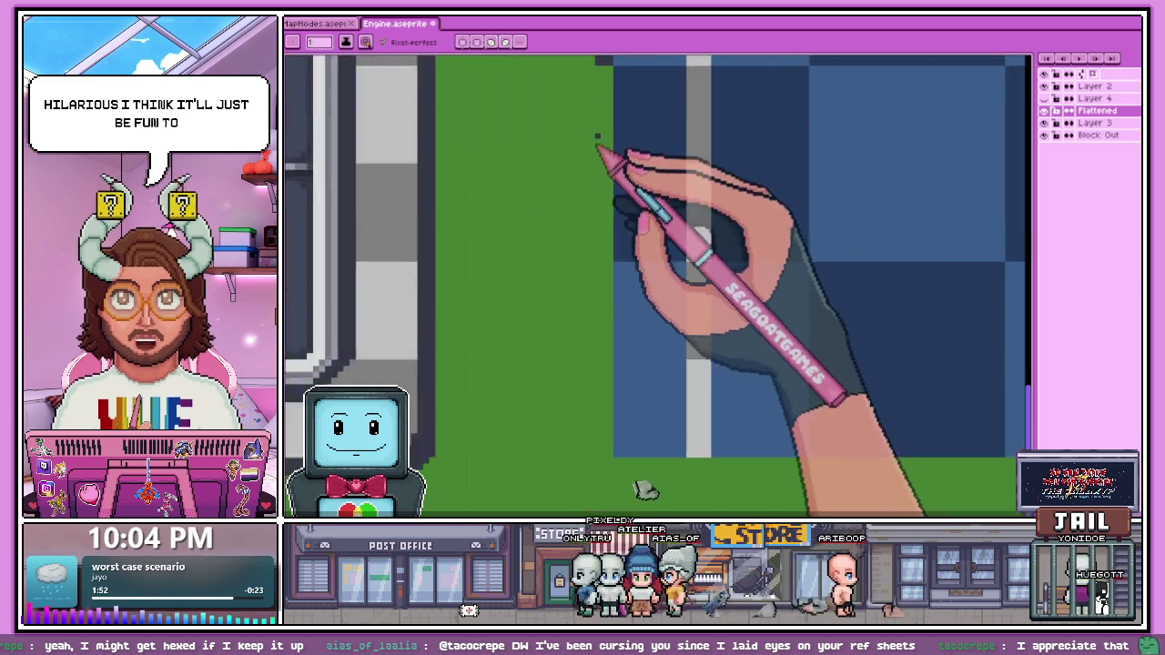
scroll(594, 141, "up", 1)
scroll(591, 168, "up", 1)
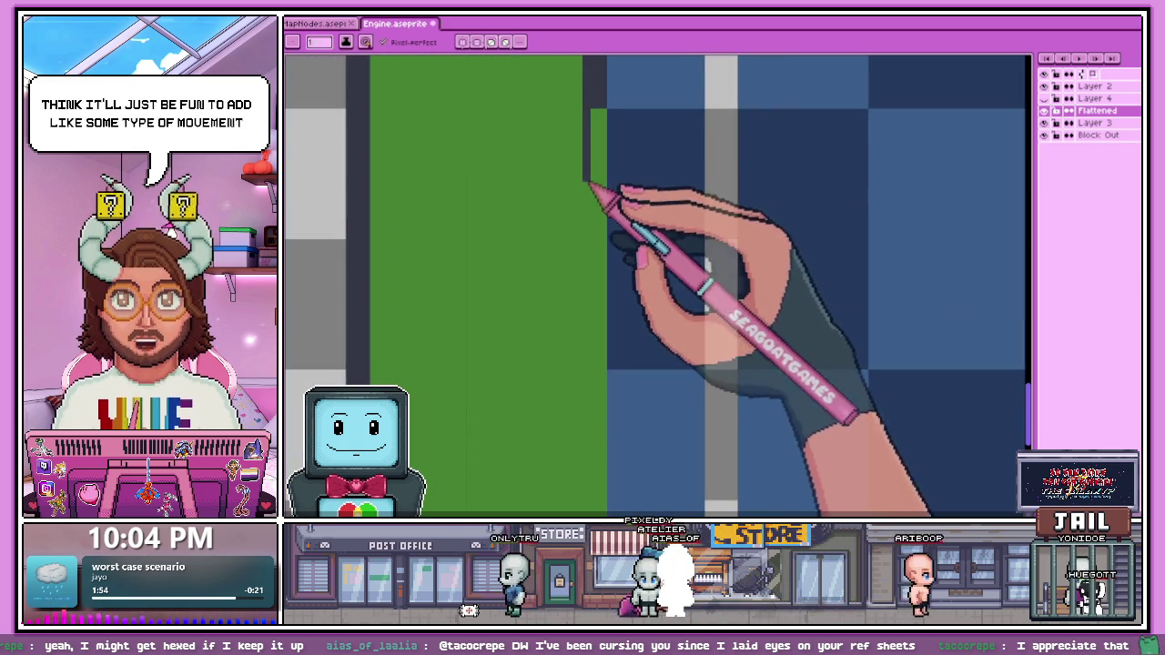
scroll(593, 164, "up", 1)
scroll(598, 155, "down", 2)
scroll(600, 145, "up", 1)
scroll(594, 132, "up", 1)
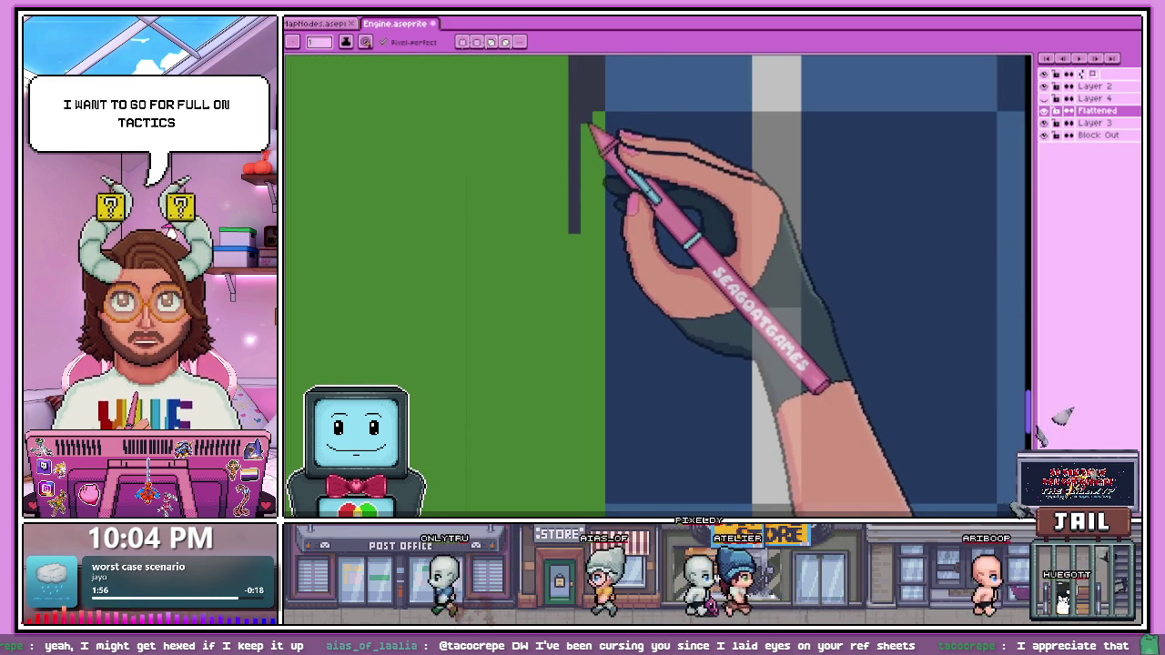
left_click_drag(590, 128, 592, 218)
left_click(598, 119)
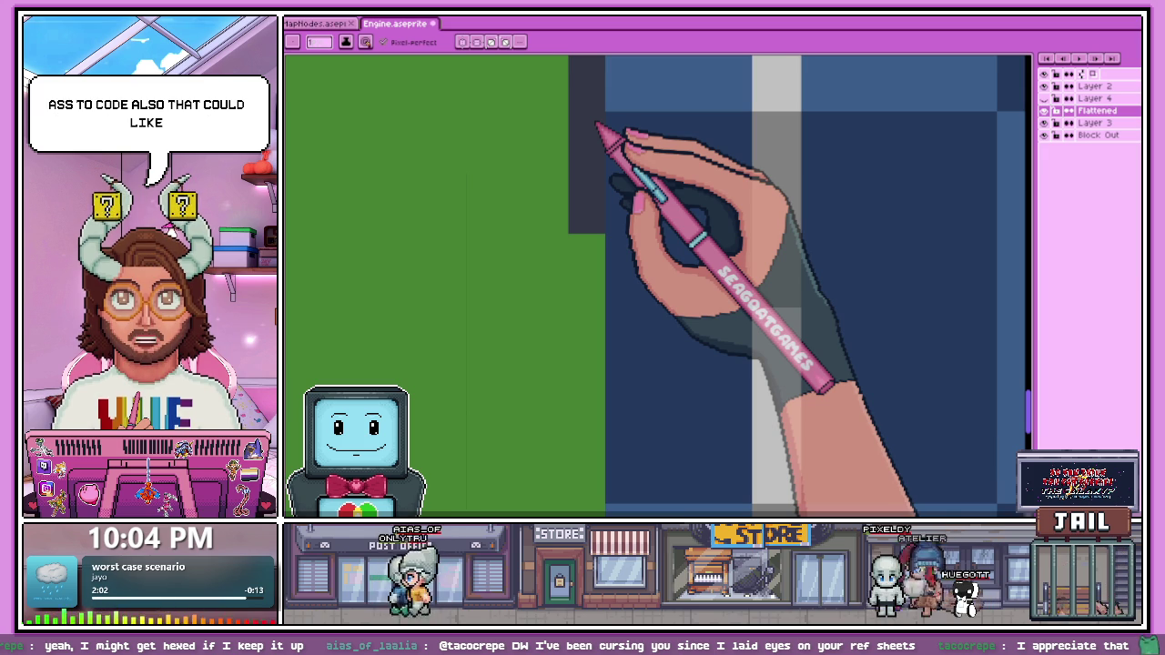
Step: Make the dark vertical border bar solid and extend it further down
scroll(597, 124, "down", 1)
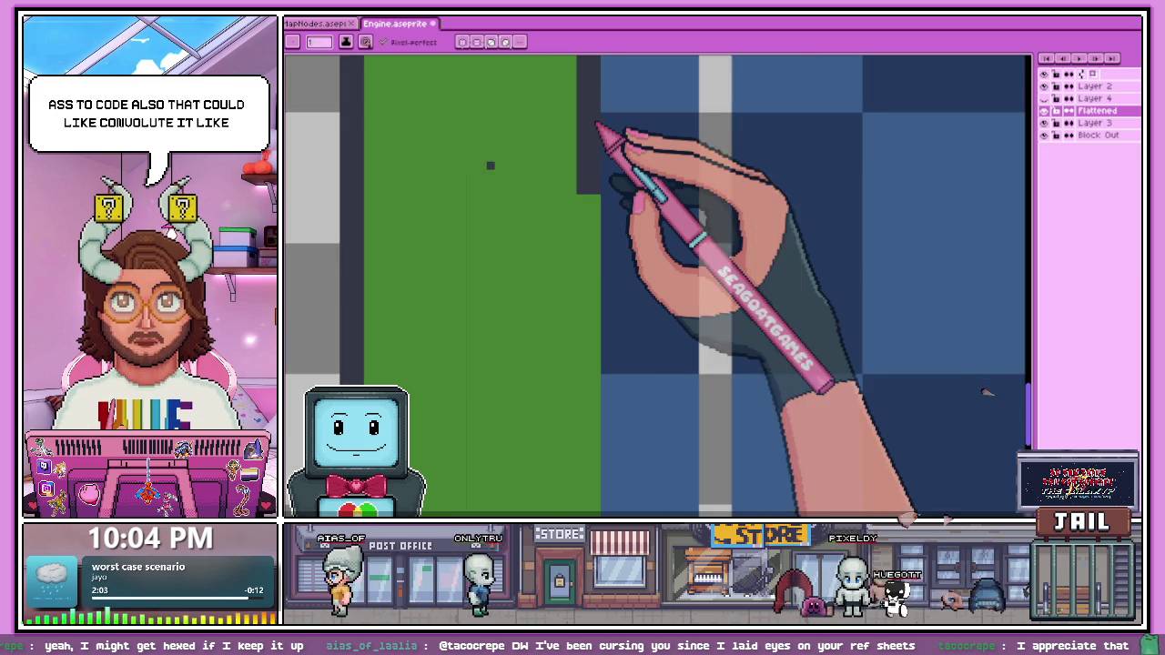
scroll(574, 237, "down", 1)
scroll(554, 209, "up", 2)
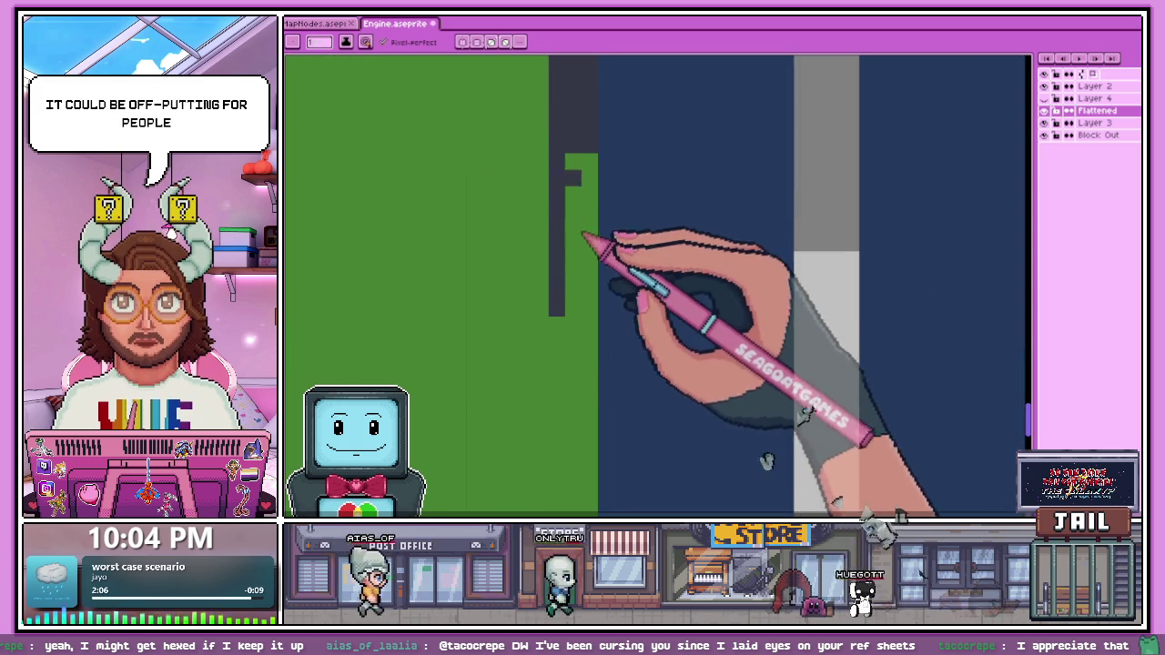
left_click_drag(579, 257, 587, 275)
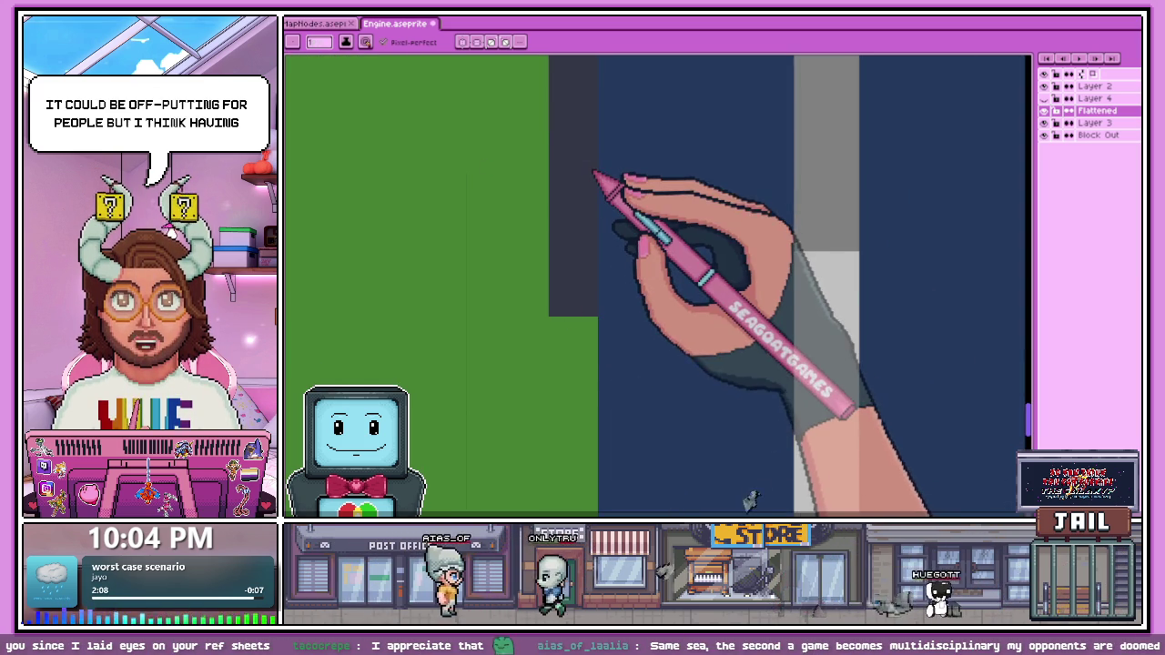
scroll(593, 171, "down", 1)
scroll(592, 174, "down", 1)
scroll(590, 261, "up", 1)
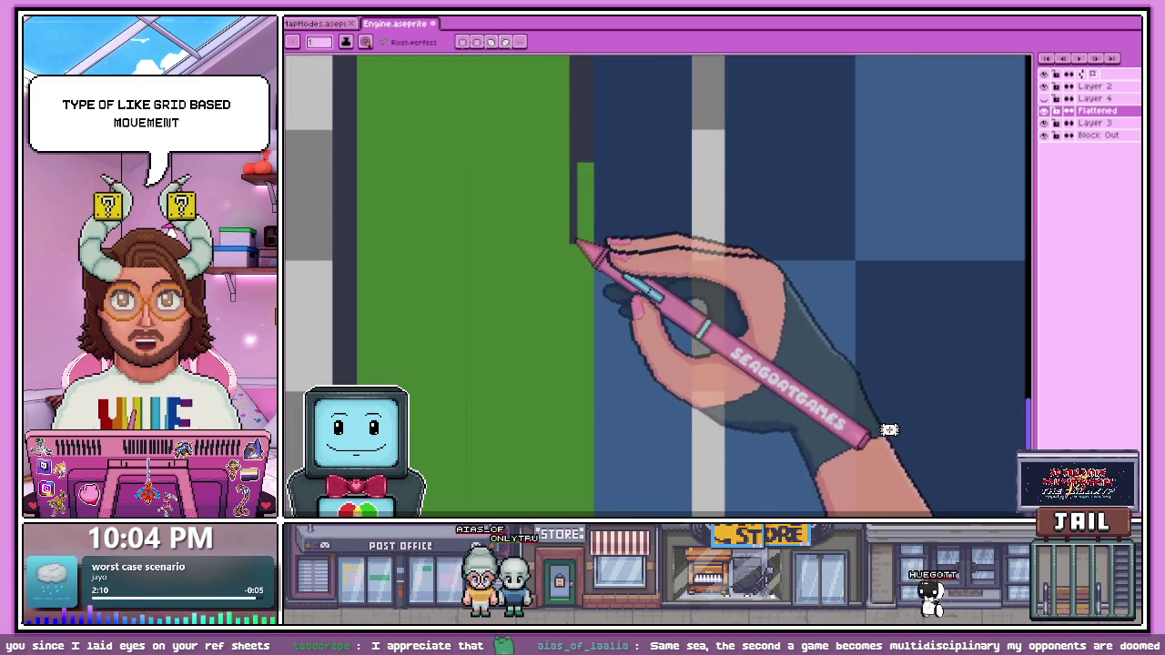
scroll(582, 242, "up", 1)
scroll(593, 242, "down", 1)
scroll(596, 229, "up", 1)
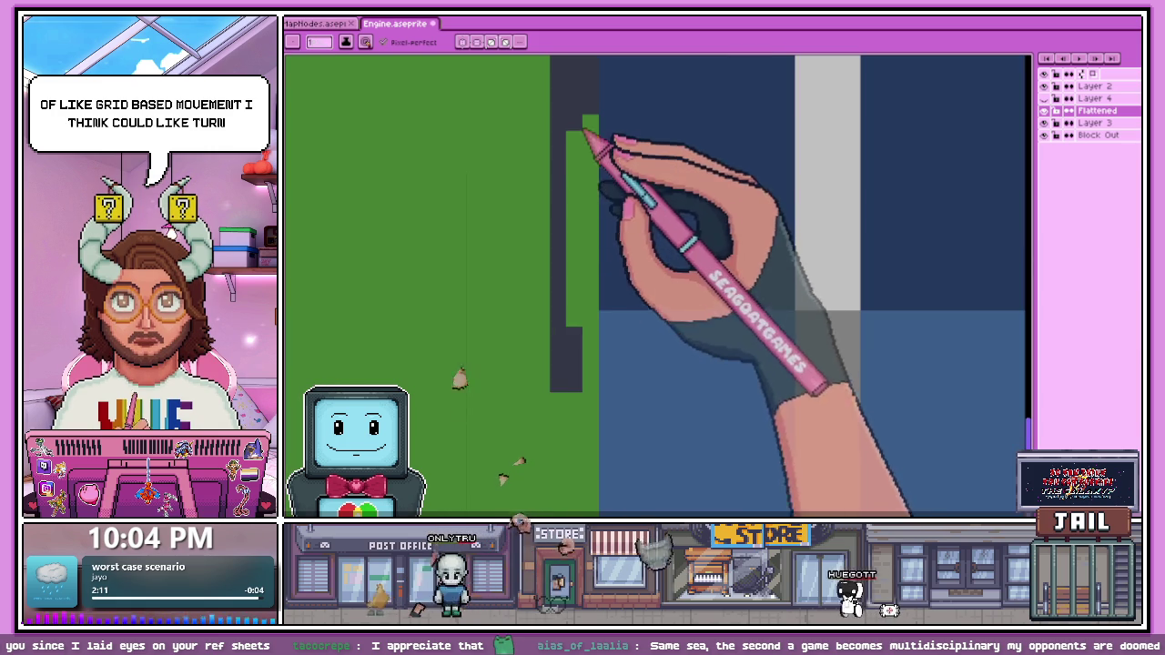
scroll(579, 273, "down", 2)
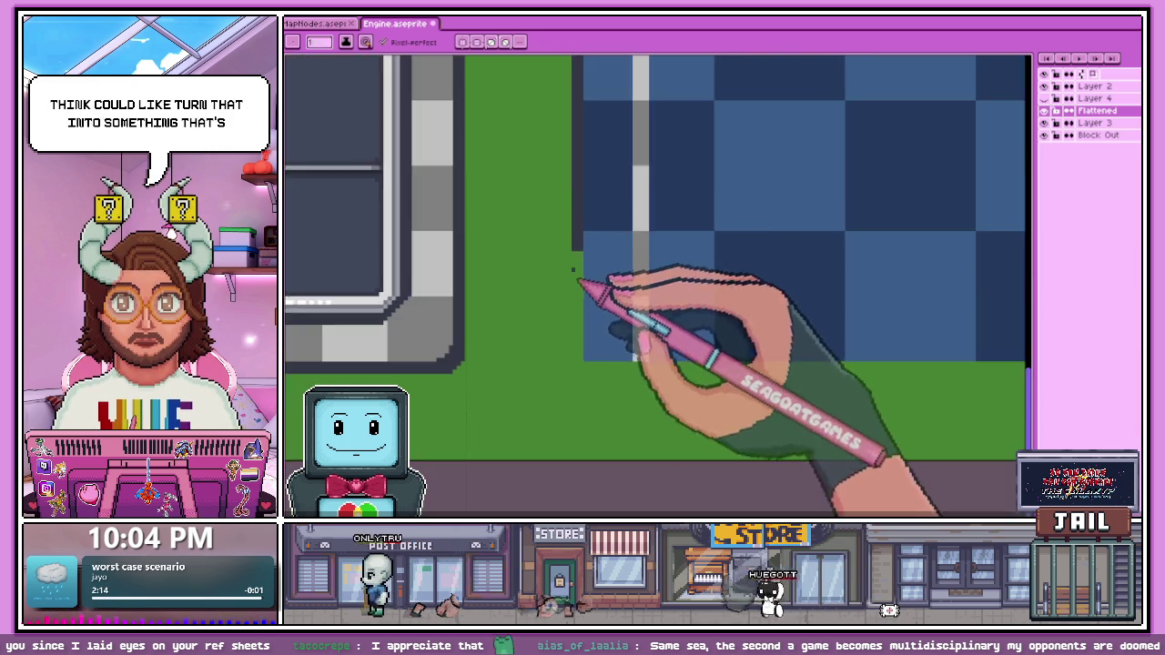
scroll(578, 282, "up", 2)
scroll(587, 337, "down", 1)
scroll(583, 346, "up", 1)
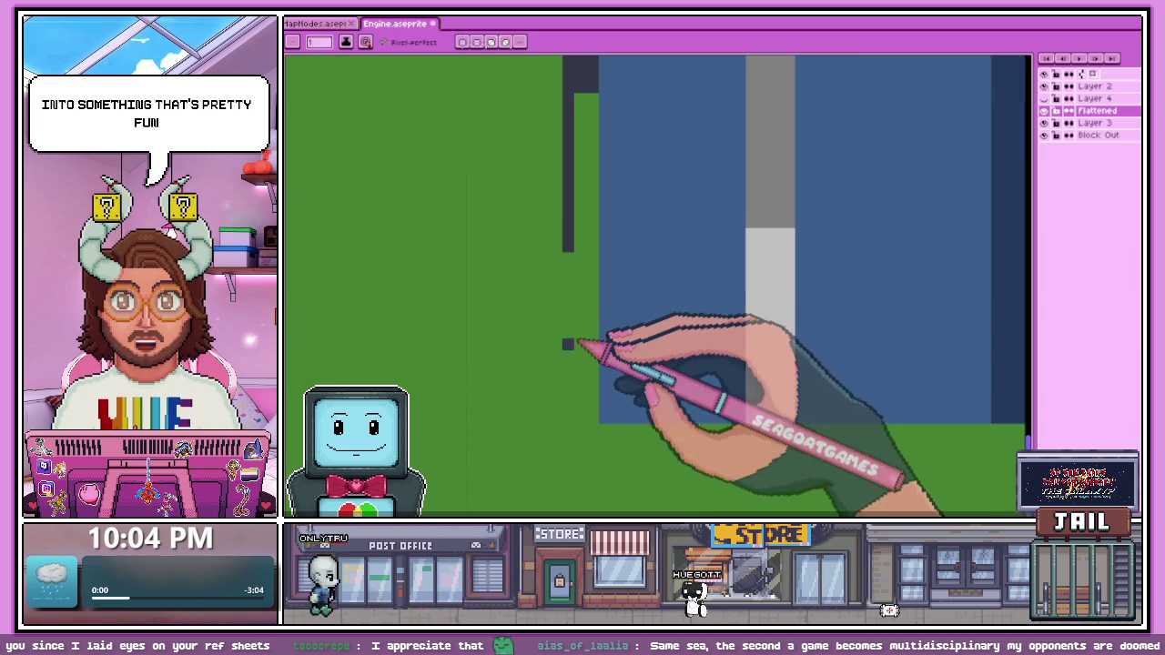
left_click_drag(567, 418, 568, 251)
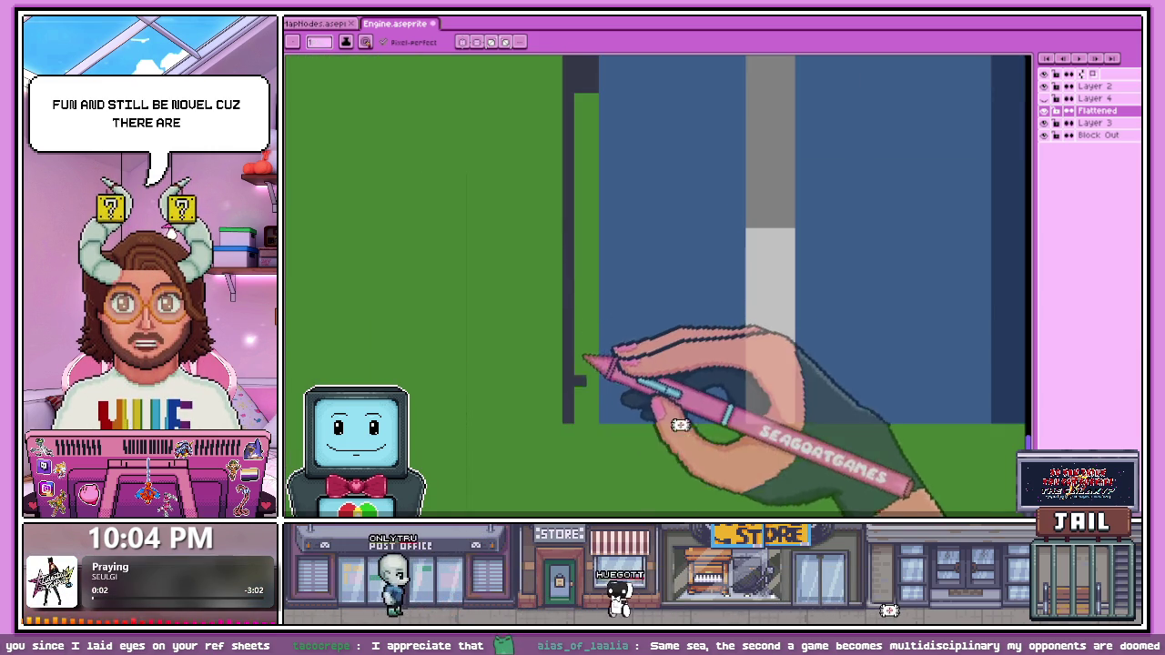
Step: Darken the green strip beside the bar and add dark pixels at its bottom end
scroll(598, 340, "down", 1)
scroll(601, 276, "up", 1)
mouse_move(596, 273)
left_mouse_down()
mouse_move(594, 314)
mouse_move(594, 162)
mouse_move(582, 302)
left_mouse_up()
scroll(593, 313, "down", 1)
scroll(596, 228, "up", 1)
scroll(603, 323, "down", 2)
scroll(592, 307, "up", 1)
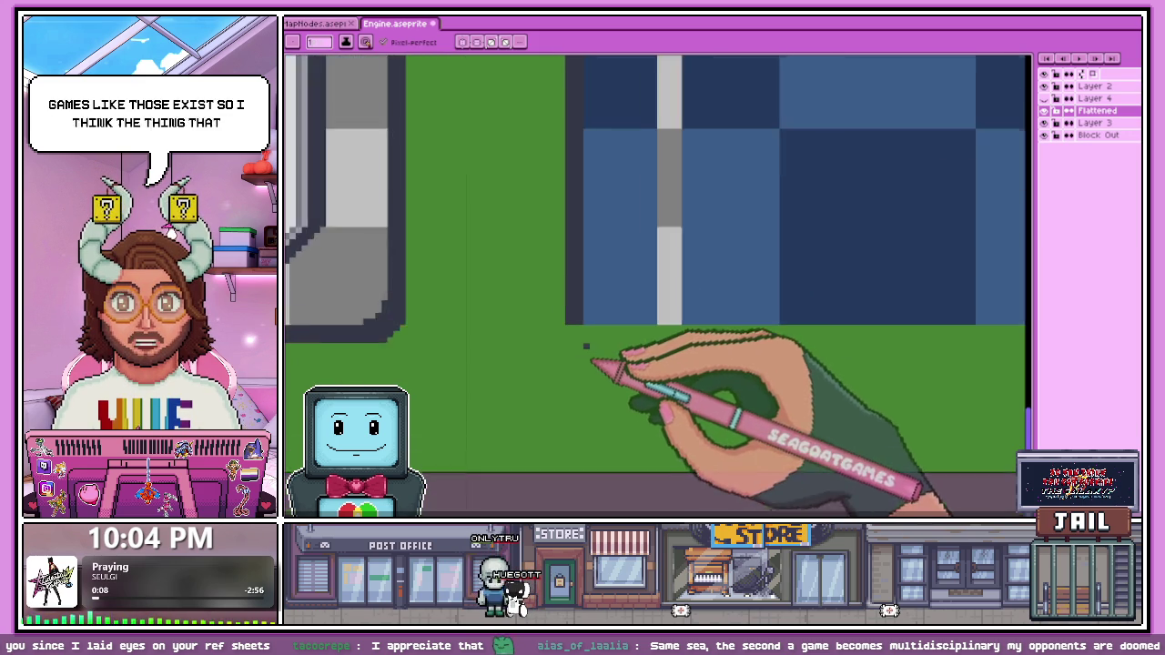
scroll(586, 346, "up", 1)
scroll(605, 343, "up", 2)
left_click_drag(601, 335, 739, 325)
Step: Pan to bring the panel's lower-left corner into view
scroll(317, 252, "down", 1)
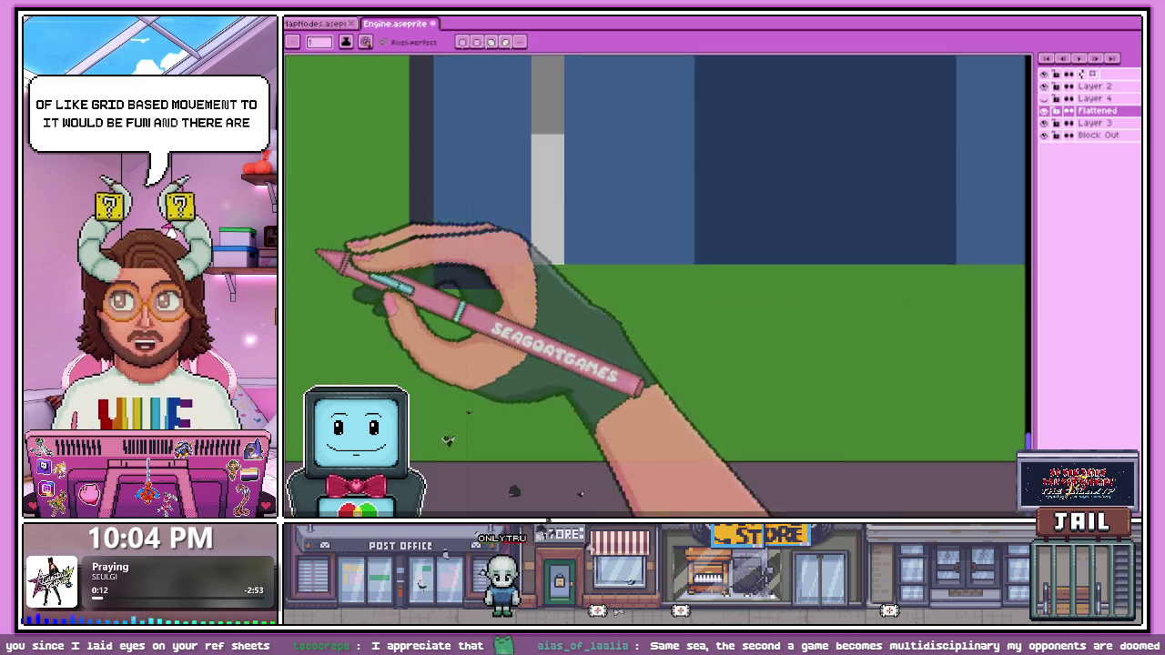
scroll(442, 273, "up", 2)
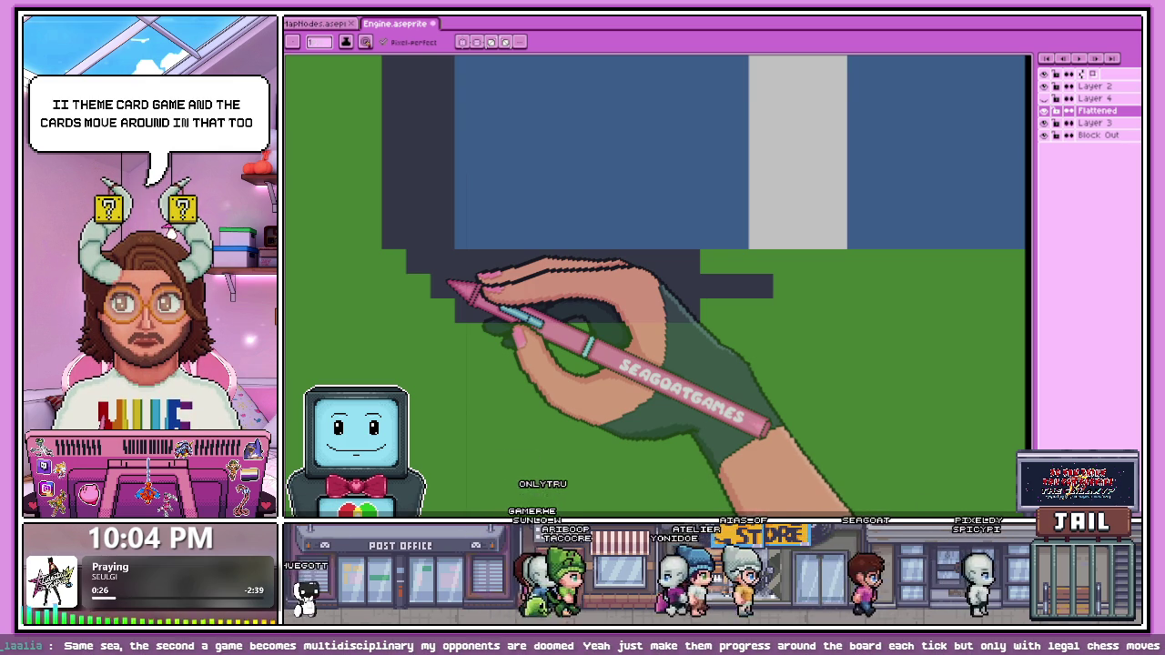
mouse_move(455, 287)
left_mouse_down()
mouse_move(446, 209)
mouse_move(429, 234)
mouse_move(492, 238)
left_mouse_up()
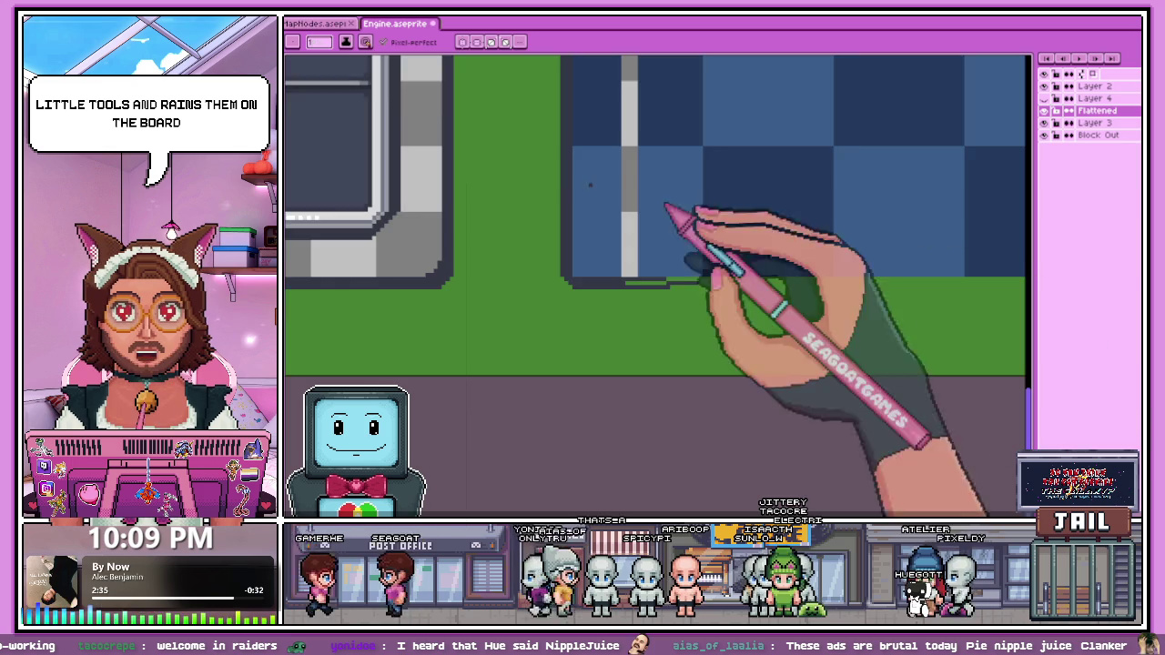
Step: Add a new empty Layer 5 for sketching
scroll(671, 208, "down", 4)
scroll(567, 252, "up", 3)
scroll(506, 203, "down", 3)
scroll(510, 178, "up", 3)
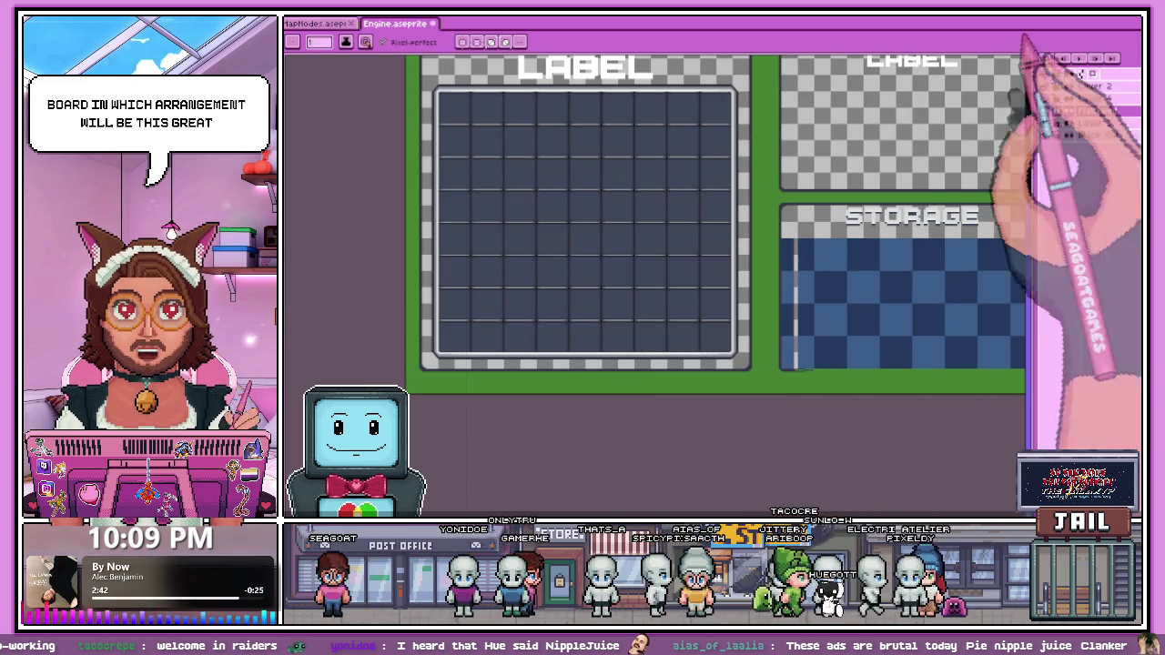
left_click(1091, 85)
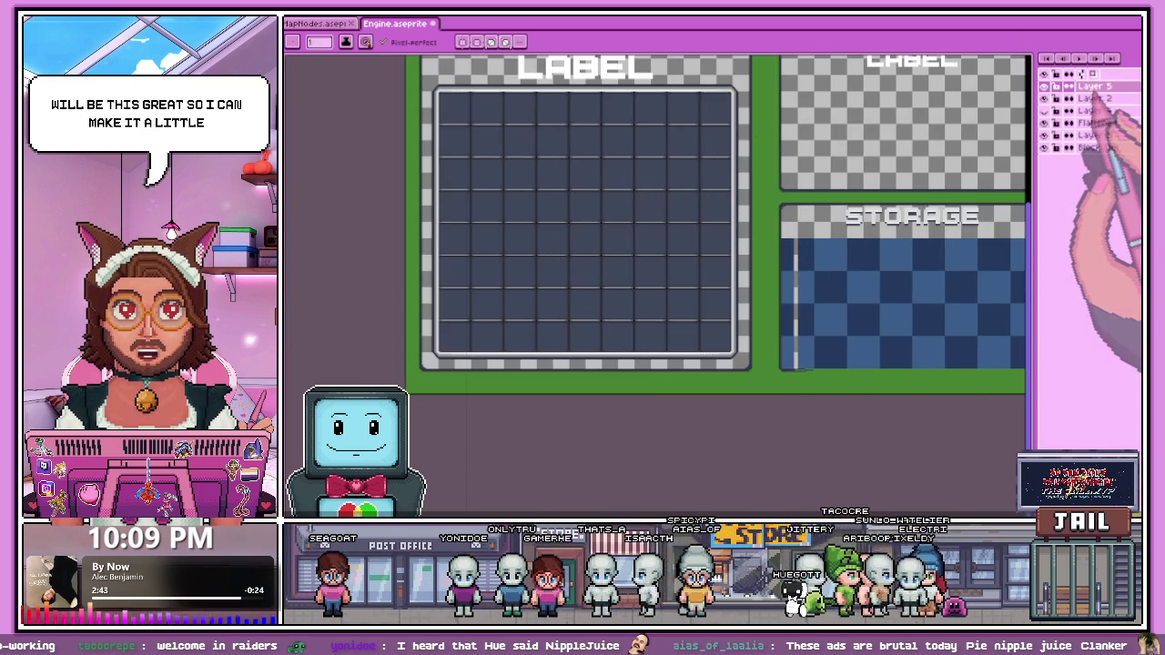
Step: Scribble green across the top cells of the LABEL slot grid
left_click_drag(423, 170, 445, 211)
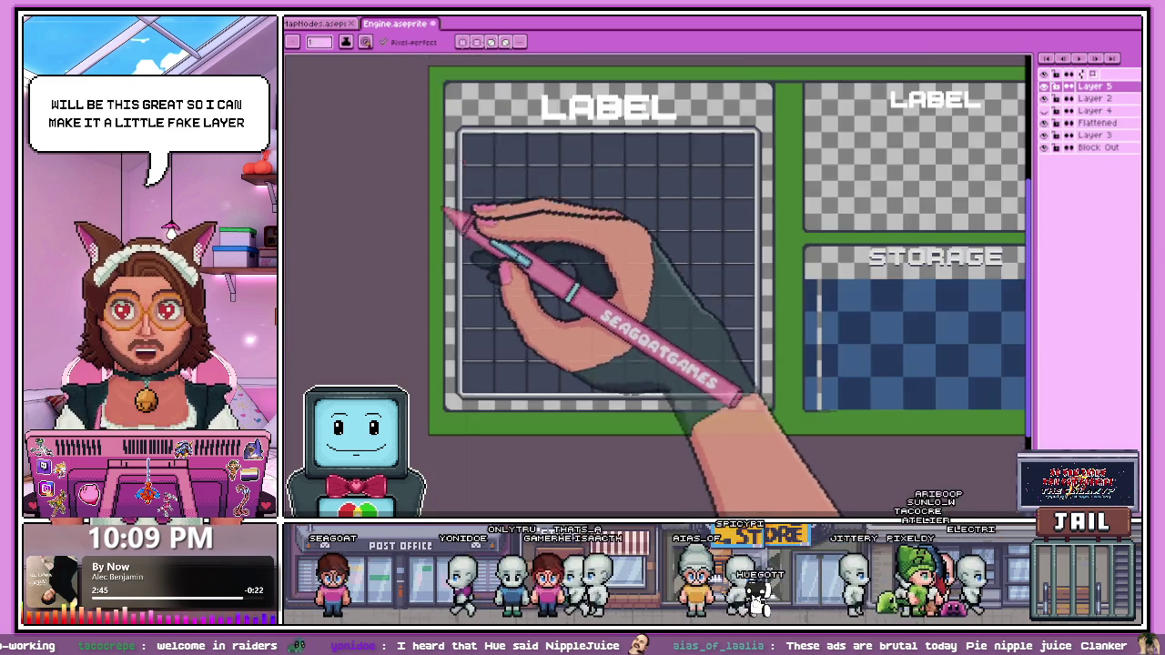
scroll(446, 211, "up", 3)
mouse_move(468, 123)
left_mouse_down()
mouse_move(481, 156)
mouse_move(545, 174)
mouse_move(566, 164)
left_mouse_up()
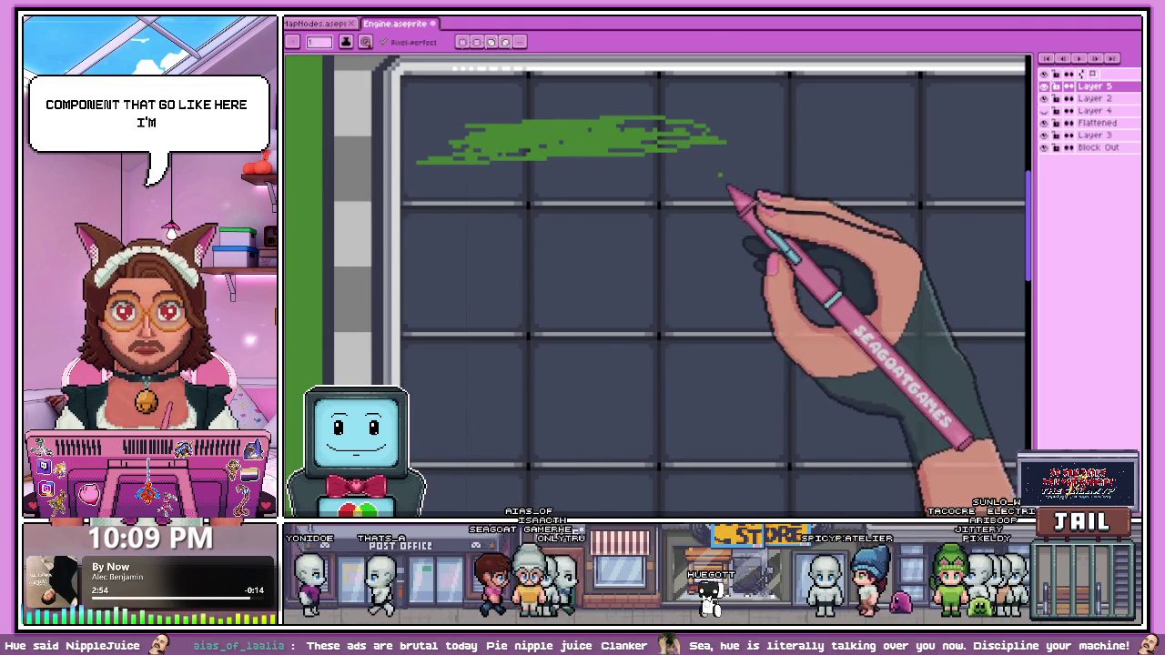
Step: Erase the small green patch beside the green scribble on the LABEL grid
scroll(710, 173, "up", 1)
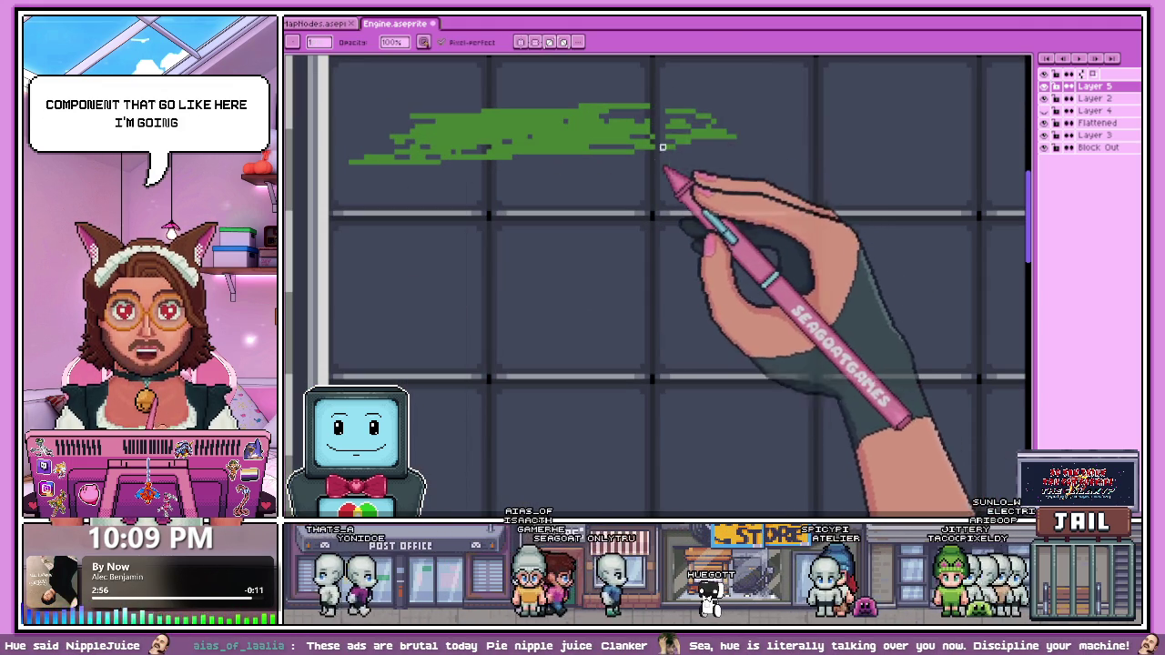
left_click_drag(678, 113, 698, 101)
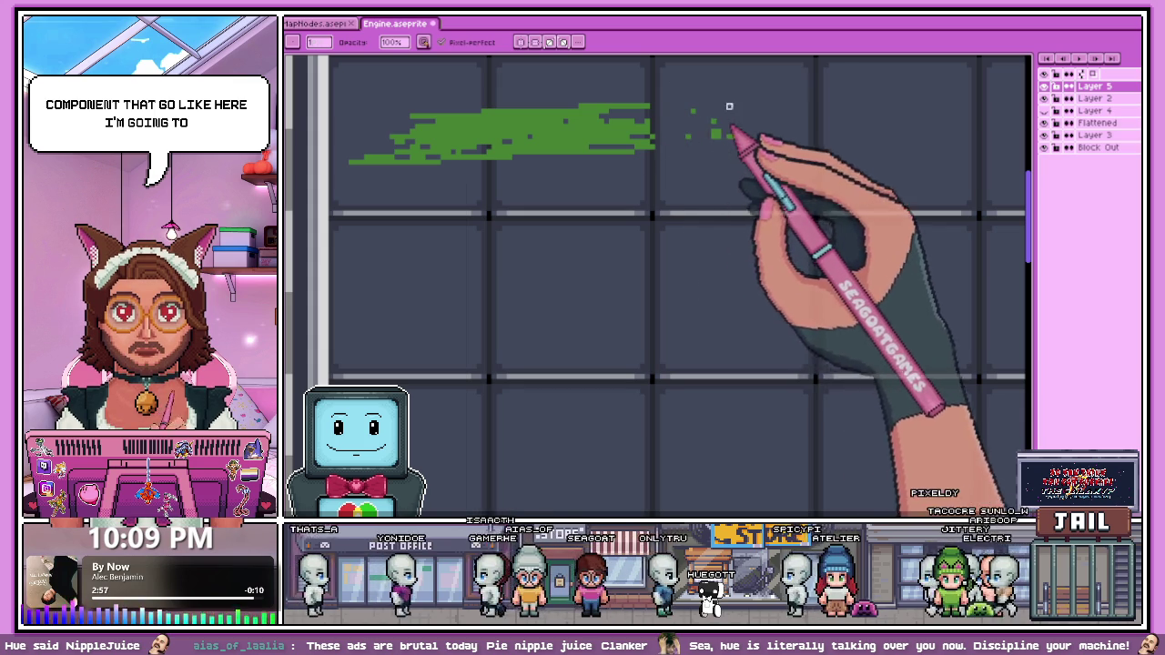
scroll(698, 101, "down", 1)
scroll(645, 234, "down", 1)
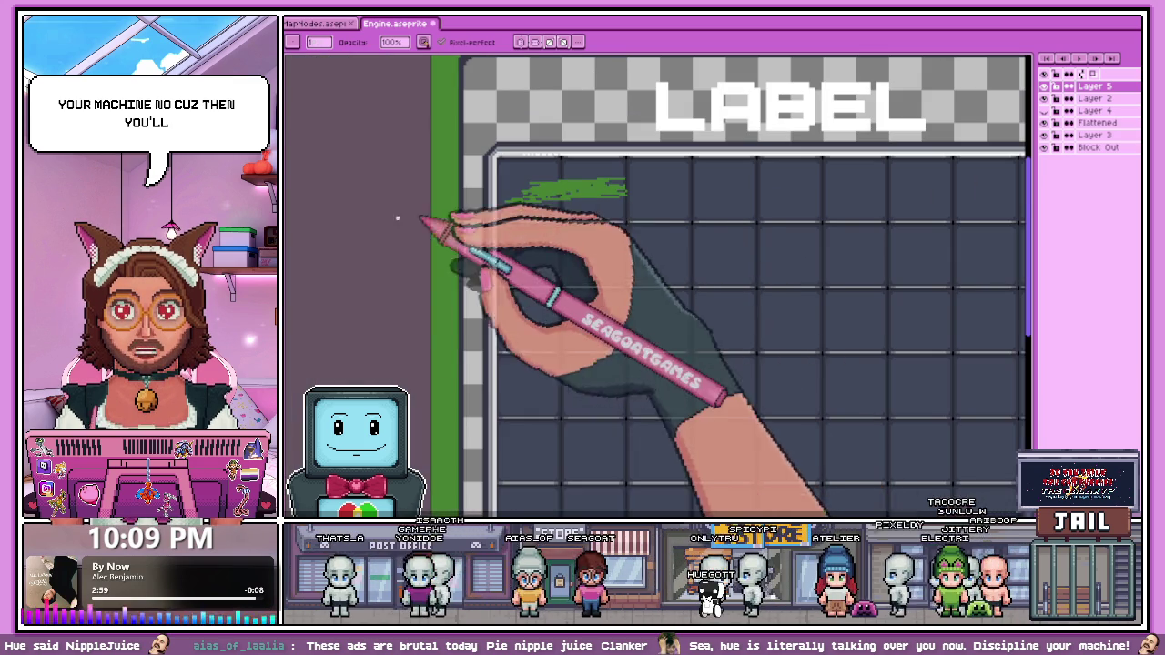
scroll(637, 228, "up", 1)
scroll(646, 176, "up", 1)
Step: Draw a tall blue rectangle outline from vertical, top and bottom pencil strokes on the grid
left_click_drag(640, 121, 641, 314)
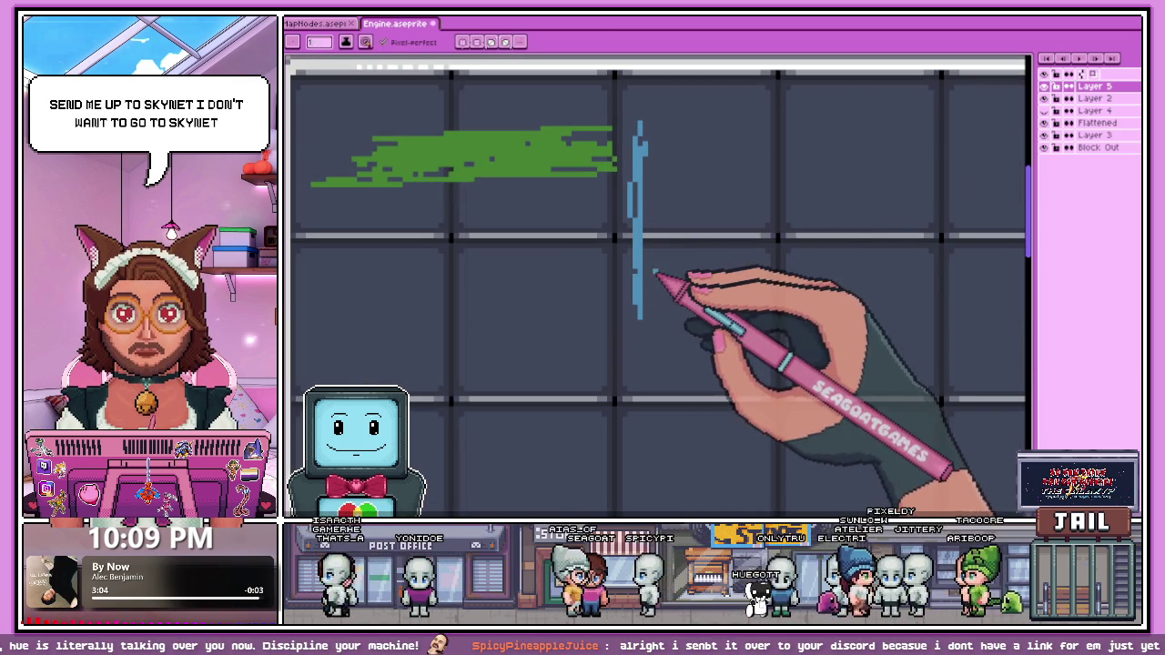
left_click_drag(648, 273, 735, 369)
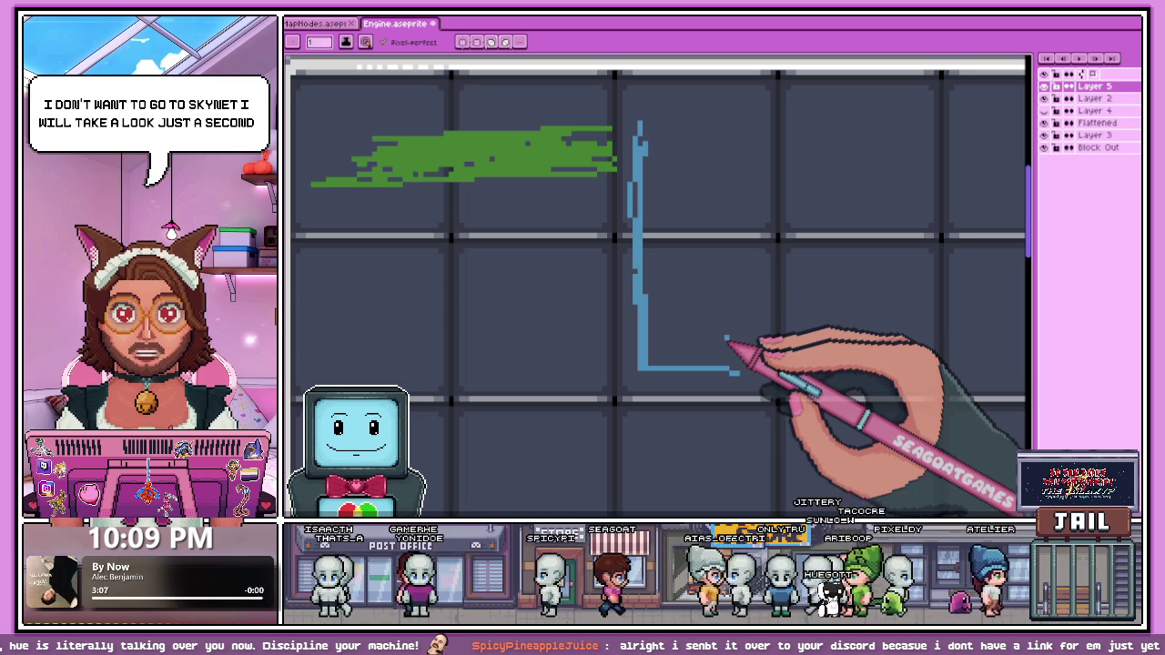
left_click_drag(753, 376, 747, 319)
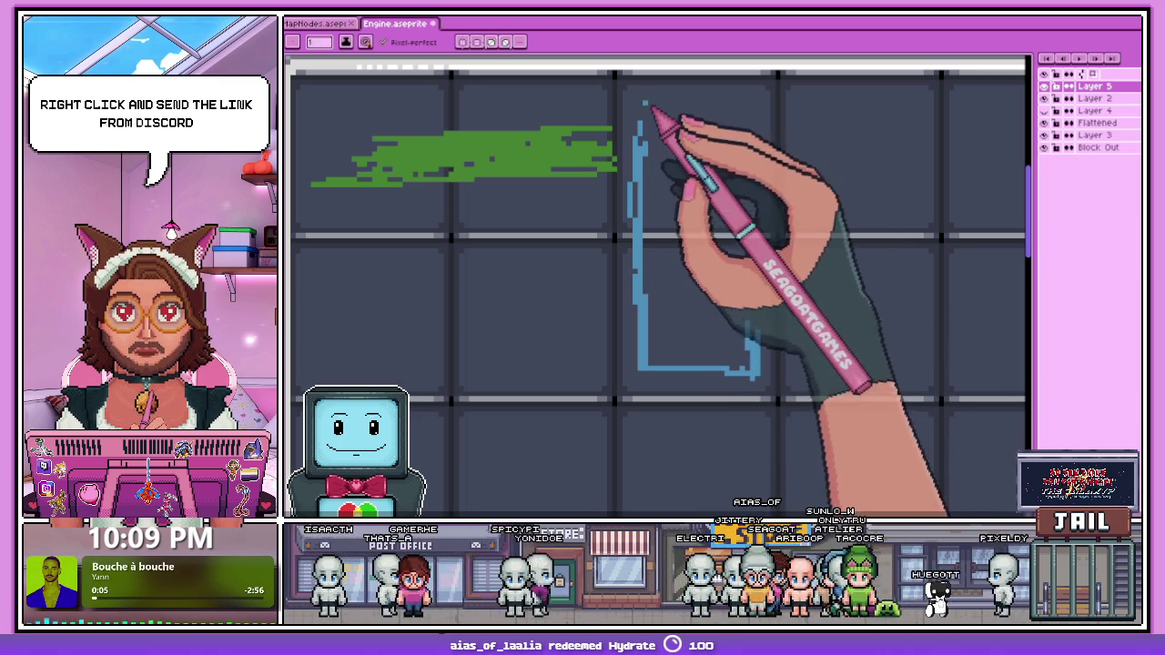
mouse_move(636, 136)
left_mouse_down()
mouse_move(636, 95)
mouse_move(754, 118)
mouse_move(754, 331)
left_mouse_up()
scroll(742, 341, "down", 1)
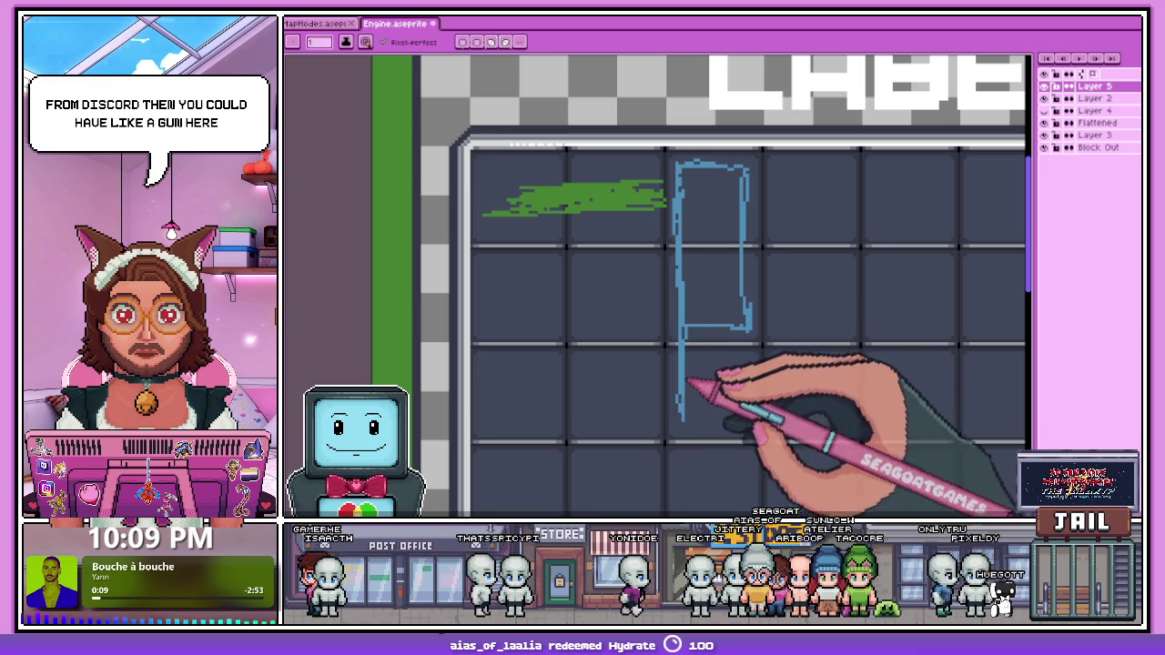
left_click_drag(683, 414, 756, 411)
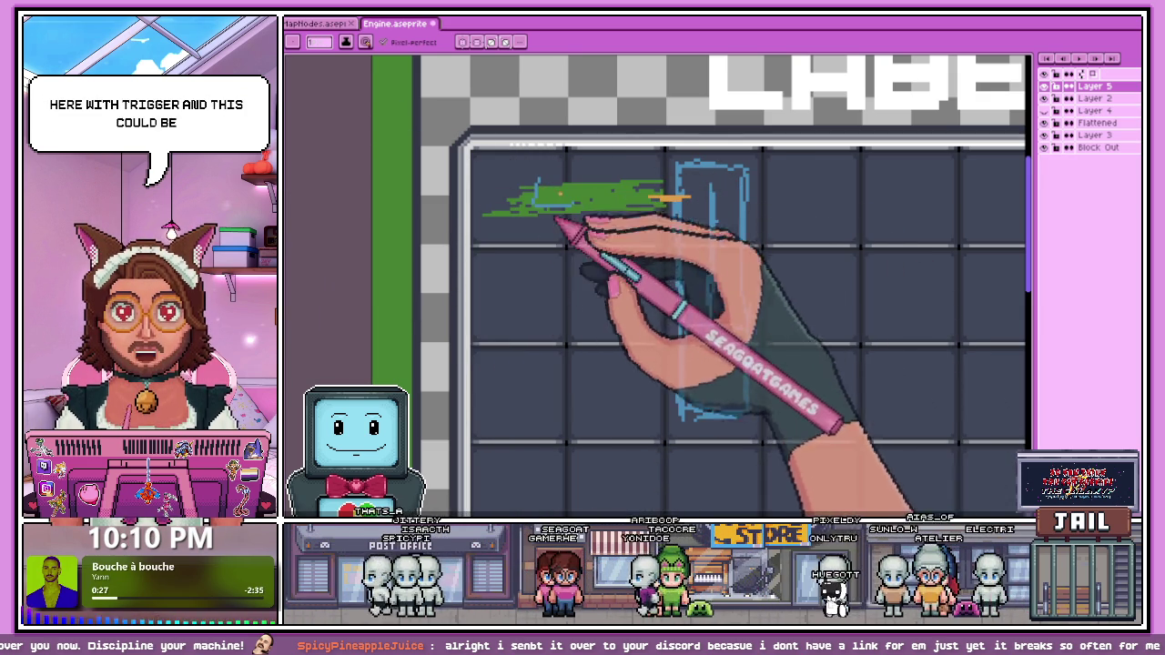
Step: Add orange marks beside the blue outline: a bar, a C mark, a dot and a long vertical stroke
scroll(719, 328, "down", 3)
scroll(564, 228, "up", 3)
scroll(419, 137, "down", 3)
scroll(427, 141, "up", 2)
scroll(415, 182, "up", 1)
scroll(507, 299, "up", 2)
scroll(462, 265, "up", 1)
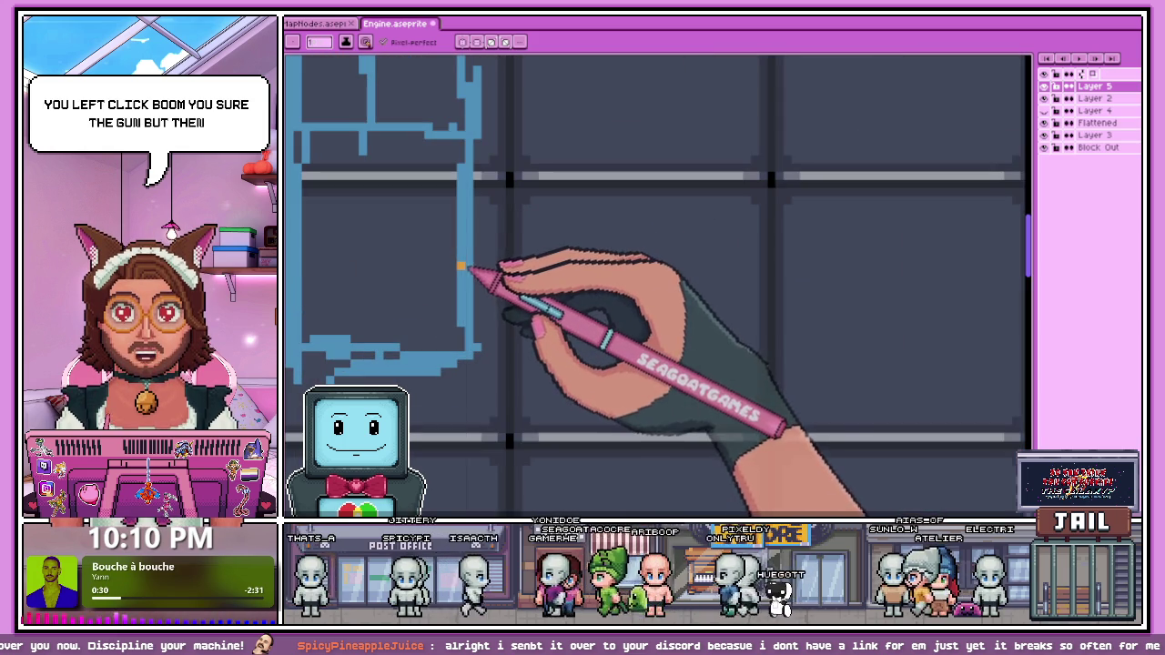
mouse_move(461, 266)
left_mouse_down()
mouse_move(551, 271)
mouse_move(575, 304)
left_mouse_up()
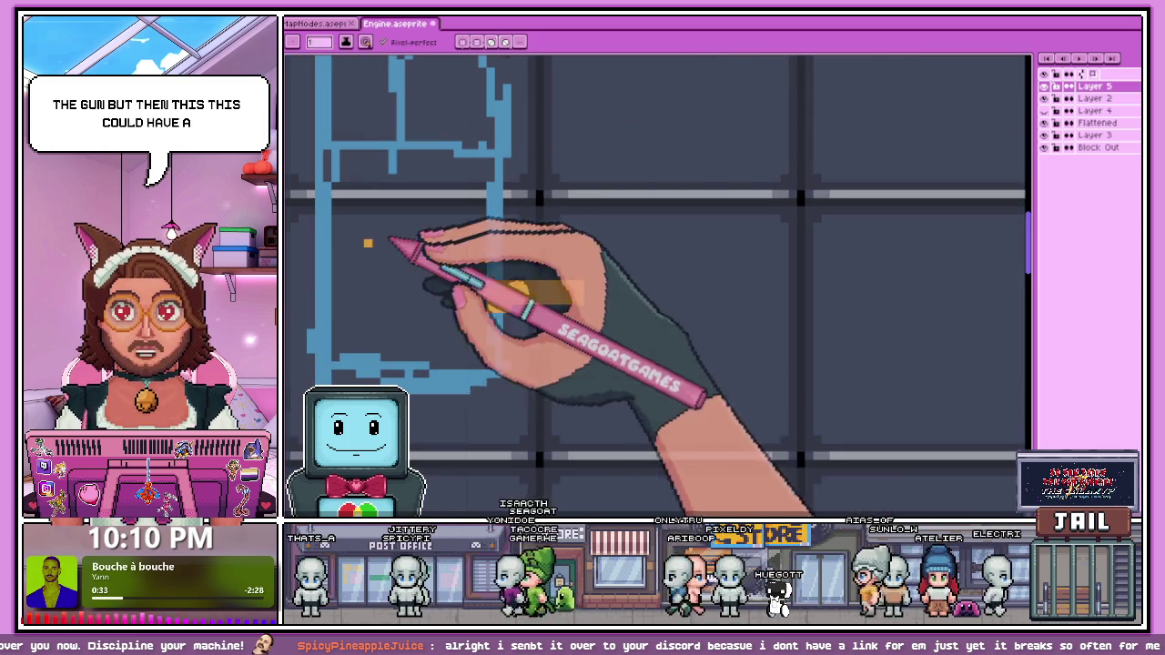
left_click_drag(414, 212, 444, 262)
left_click(612, 299)
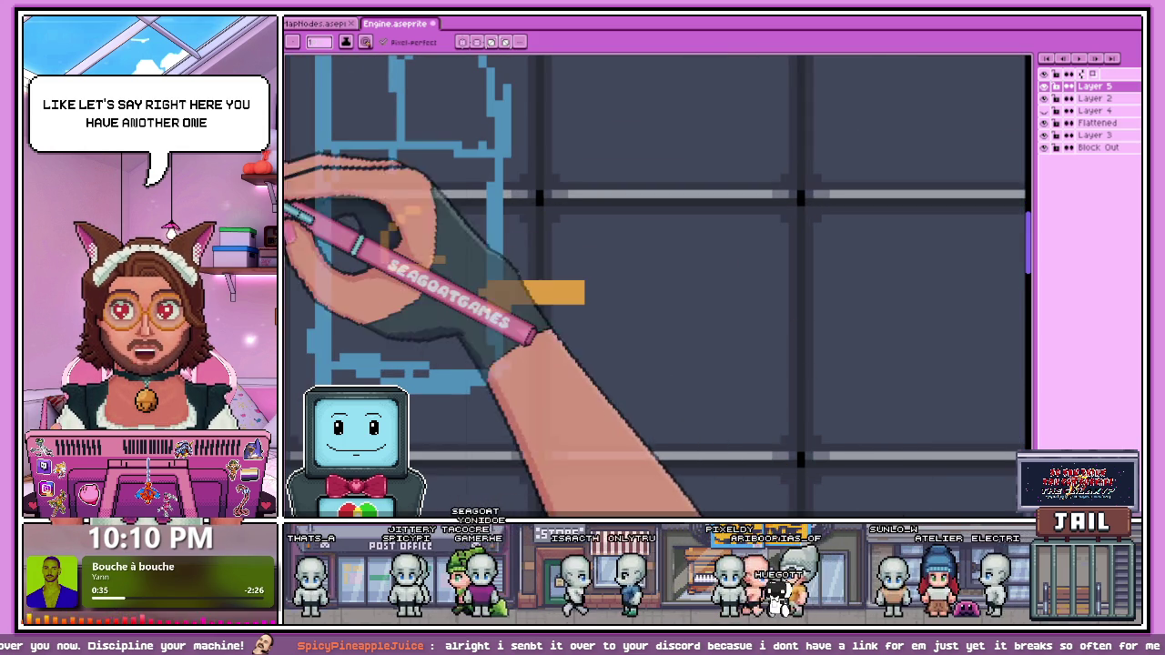
scroll(546, 300, "down", 1)
left_click_drag(553, 91, 561, 326)
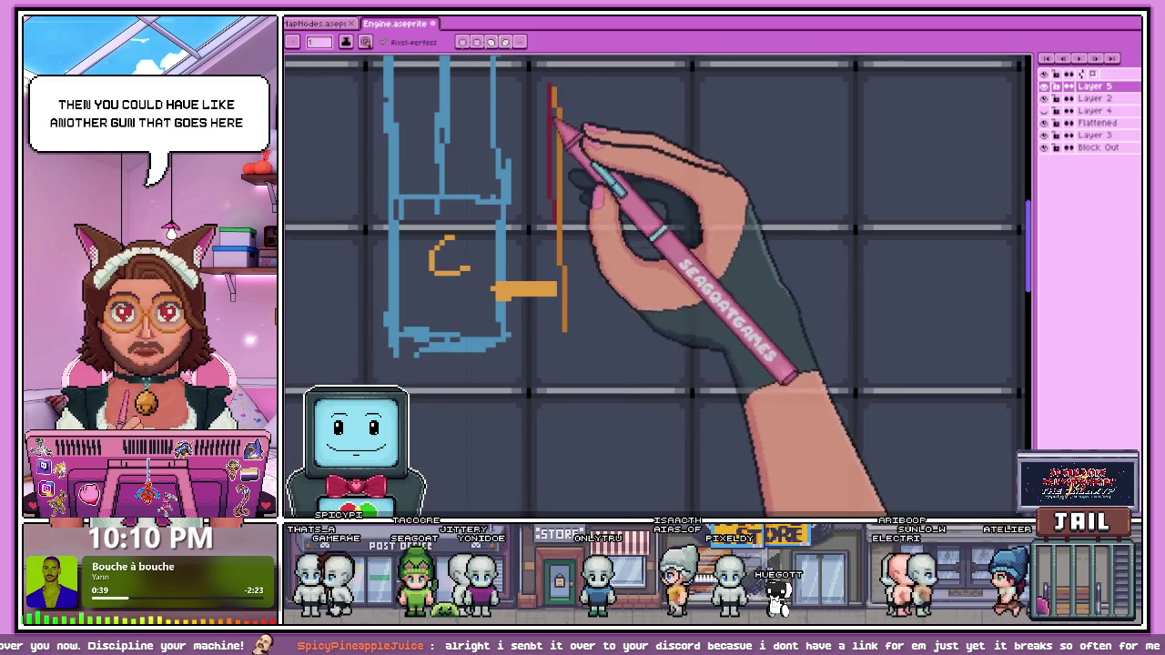
Step: Draw a red box outline with a vertical left side and top edge
left_click_drag(553, 91, 553, 364)
mouse_move(552, 86)
left_mouse_down()
mouse_move(725, 107)
mouse_move(799, 341)
left_mouse_up()
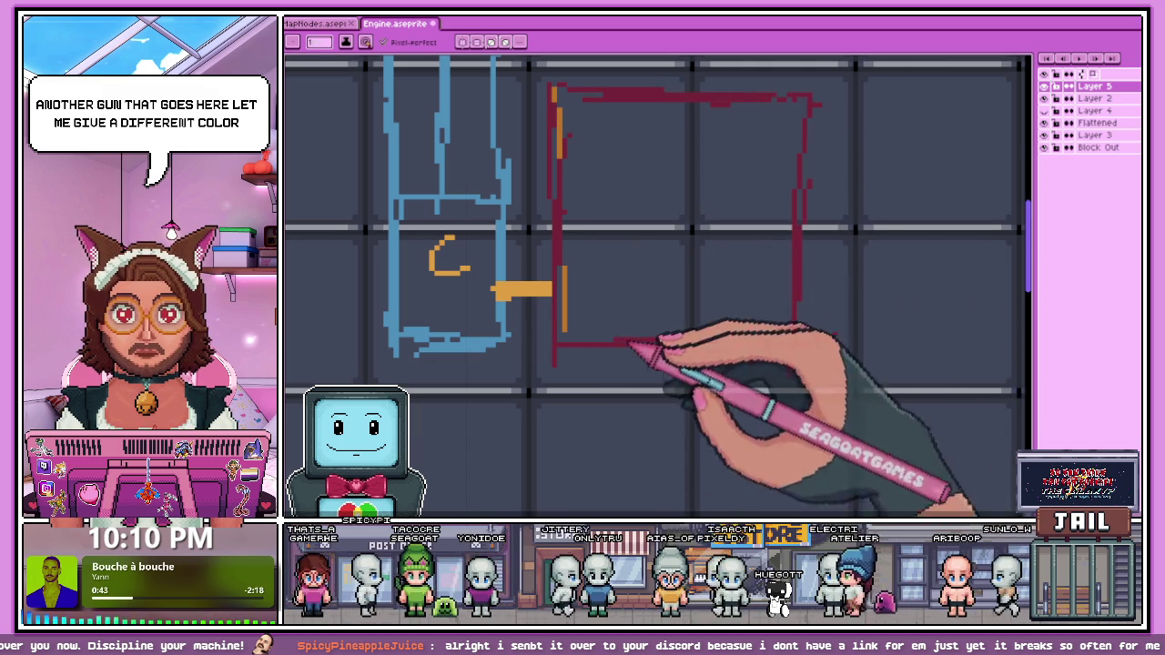
scroll(710, 300, "down", 2)
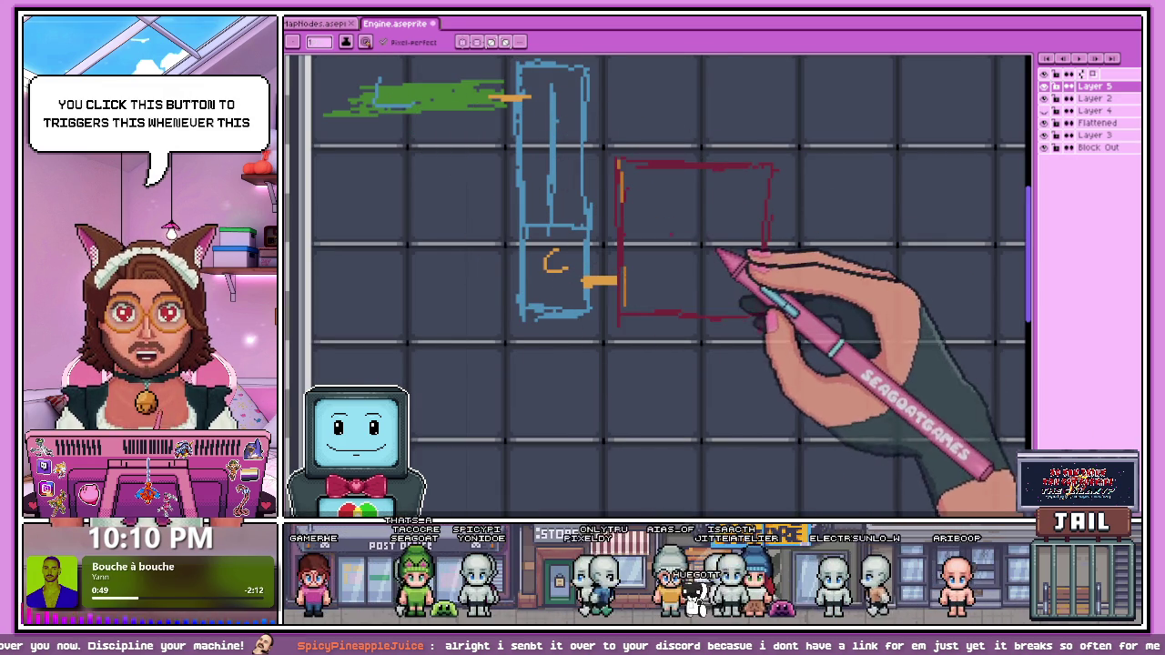
scroll(719, 253, "down", 1)
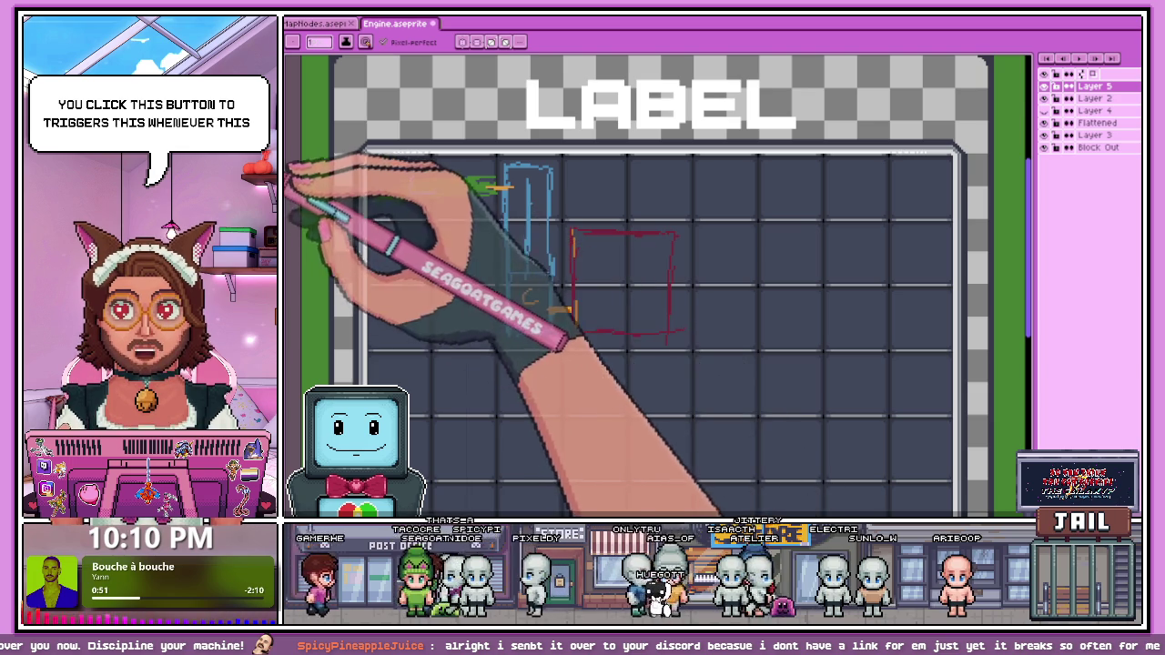
scroll(391, 263, "up", 1)
Step: Sketch dark grey vertical strokes and a rough dark box outline in a lower-left cell
mouse_move(468, 260)
left_mouse_down()
mouse_move(523, 242)
mouse_move(522, 364)
mouse_move(393, 364)
left_mouse_up()
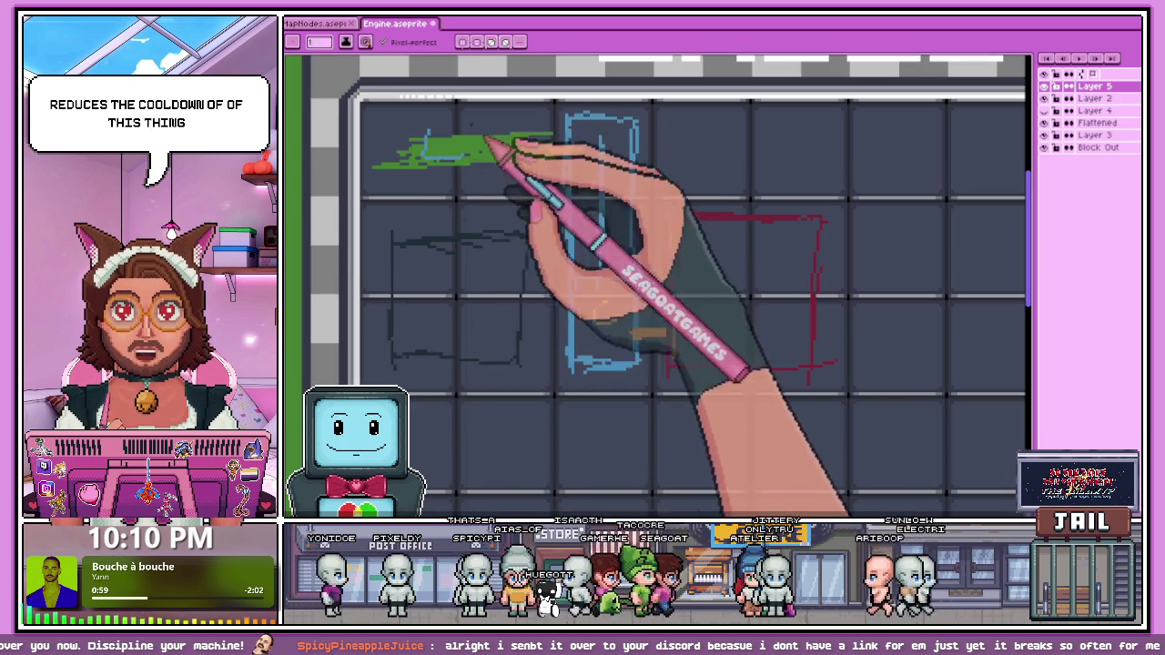
left_click_drag(473, 455, 501, 372)
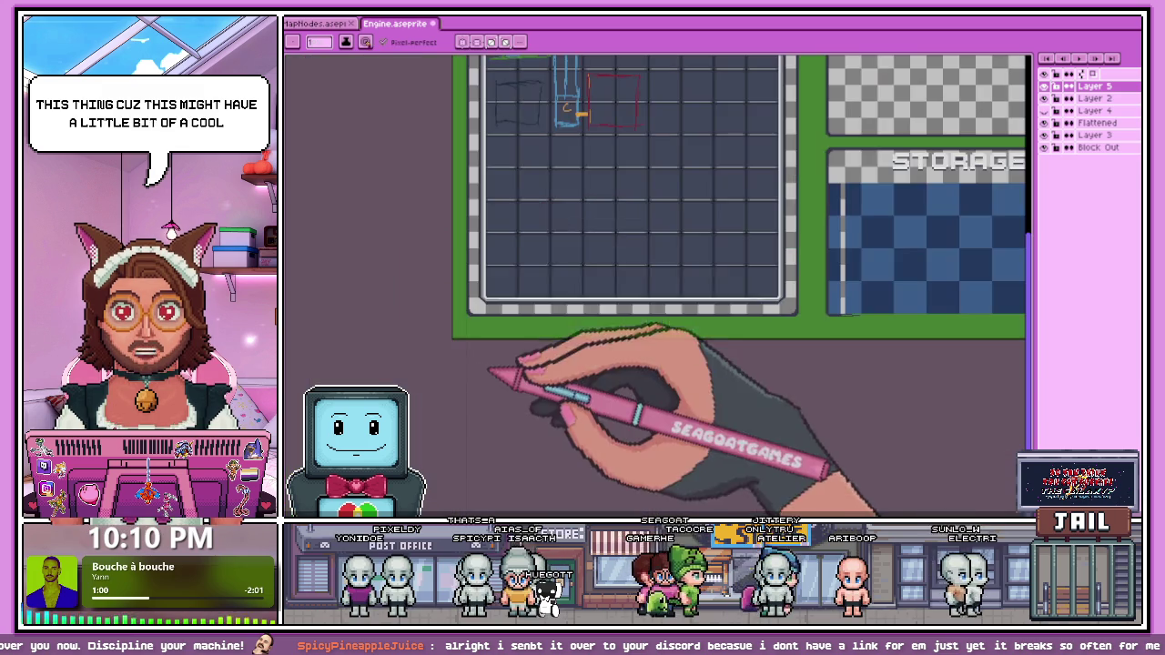
mouse_move(525, 103)
left_mouse_down()
mouse_move(513, 280)
mouse_move(628, 293)
left_mouse_up()
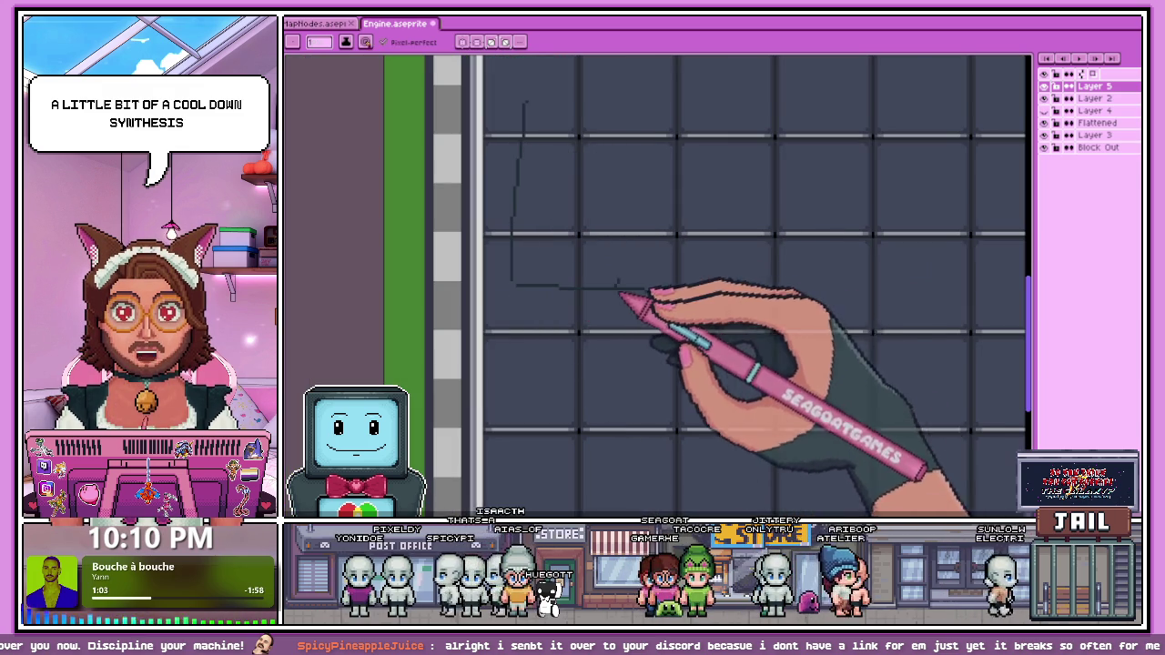
scroll(707, 182, "down", 2)
mouse_move(739, 360)
left_mouse_down()
mouse_move(884, 377)
mouse_move(865, 428)
left_mouse_up()
scroll(819, 364, "down", 3)
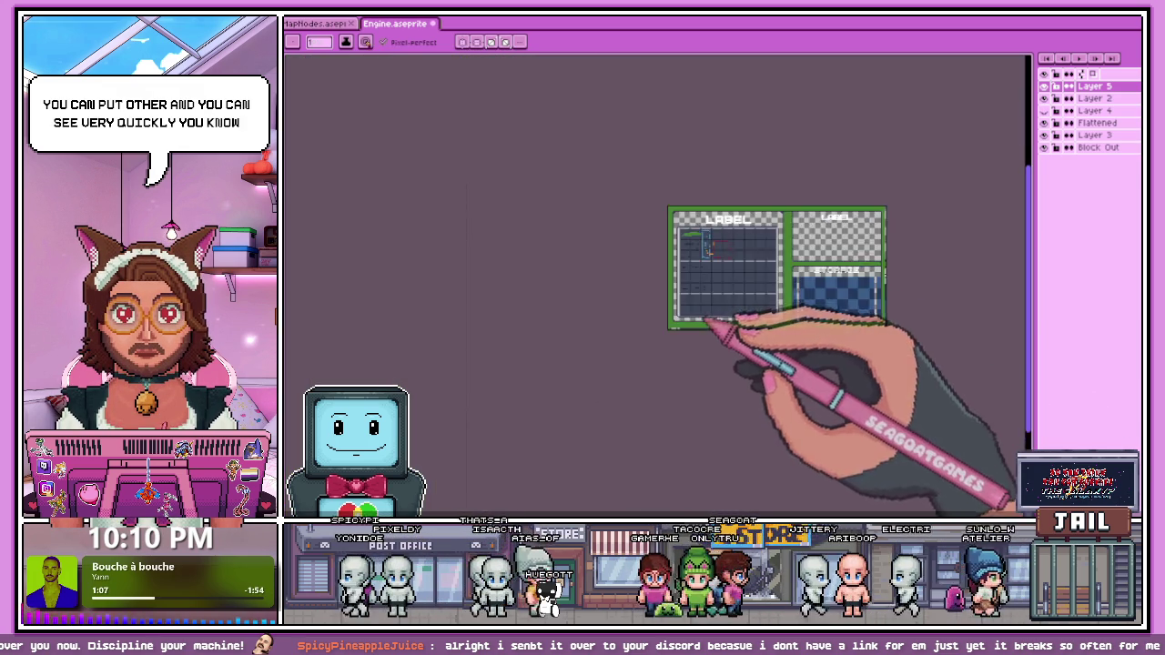
scroll(691, 228, "down", 1)
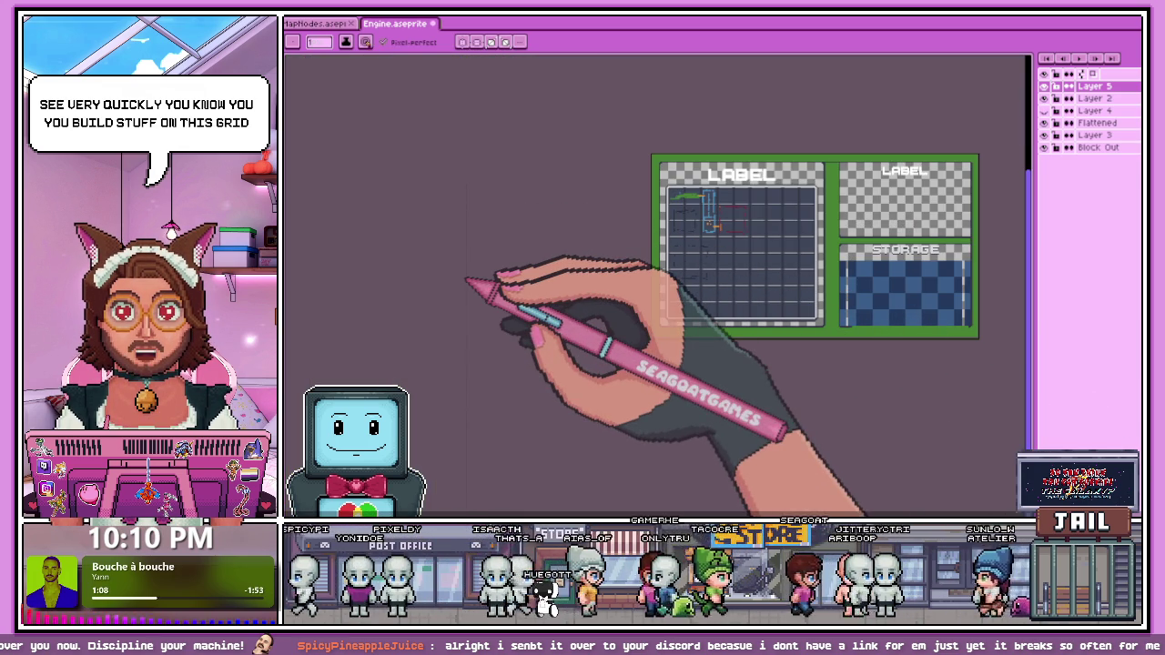
scroll(746, 250, "up", 3)
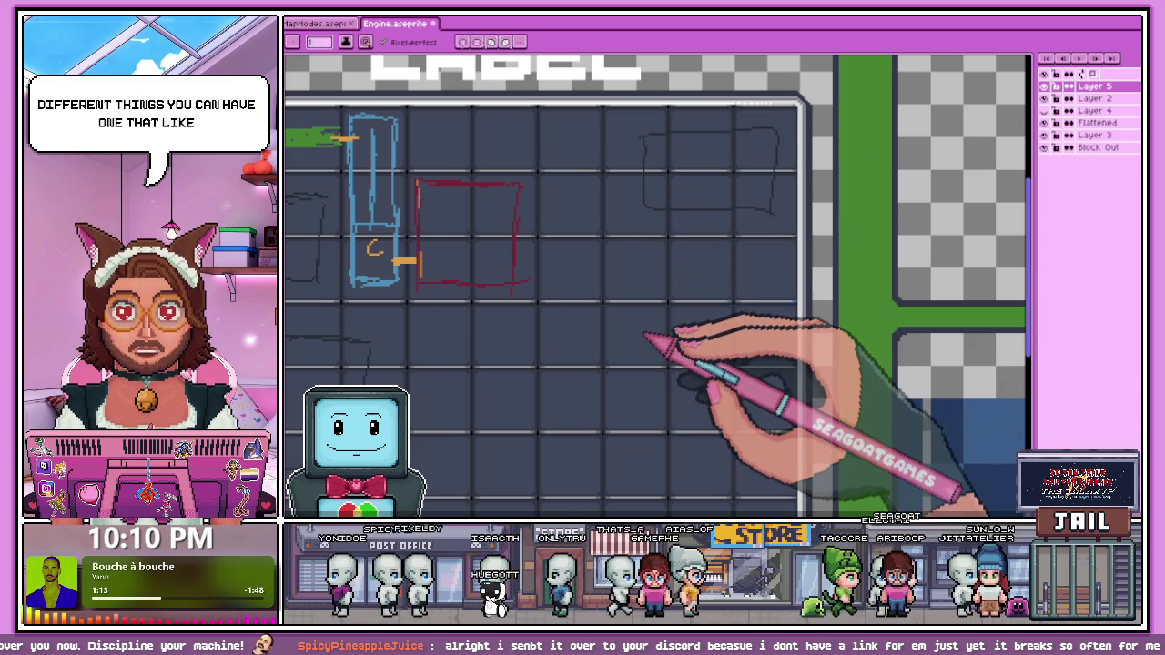
scroll(691, 210, "down", 3)
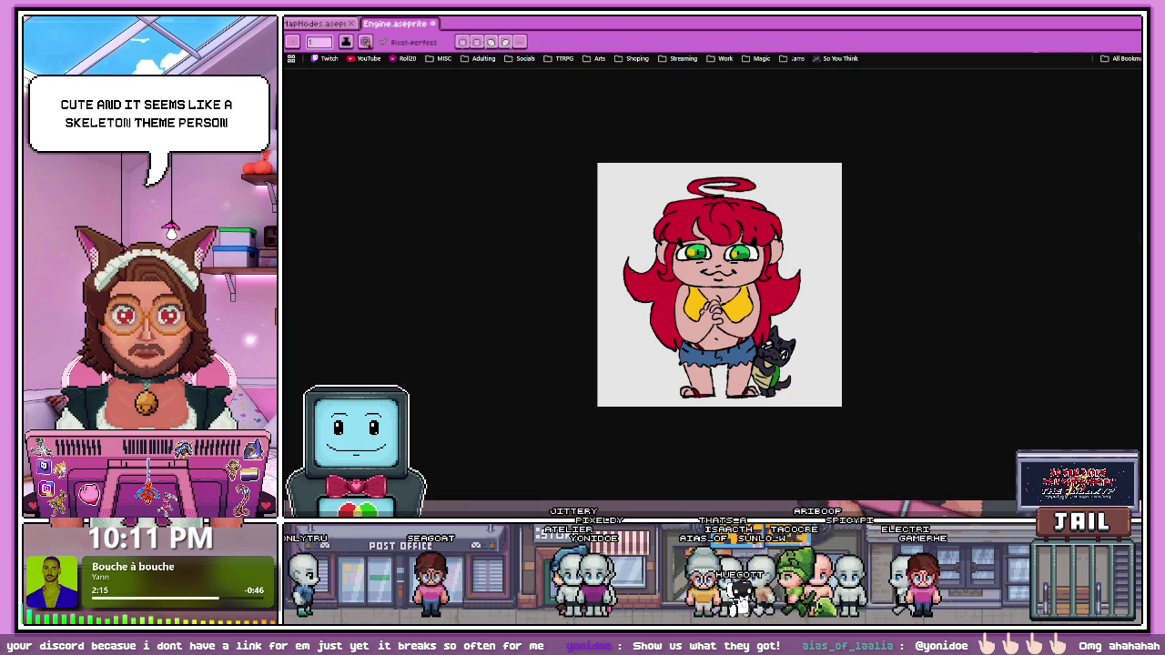
Step: Close the enlarged character drawing and flip forward through several shared artworks
left_click(781, 424)
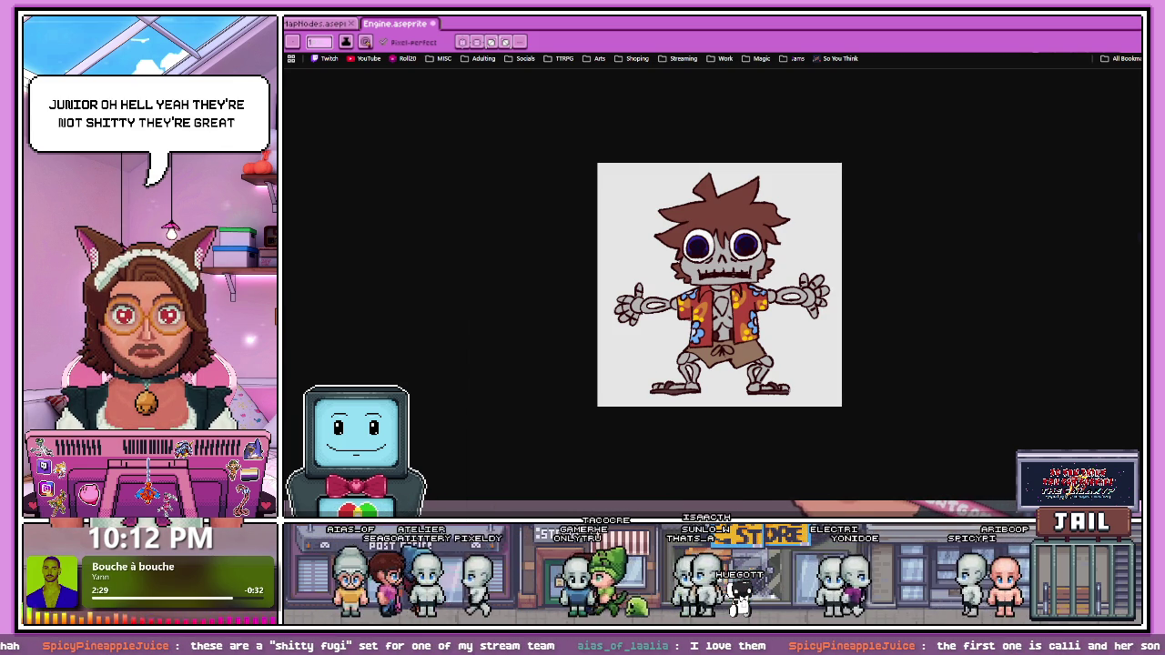
key("Right")
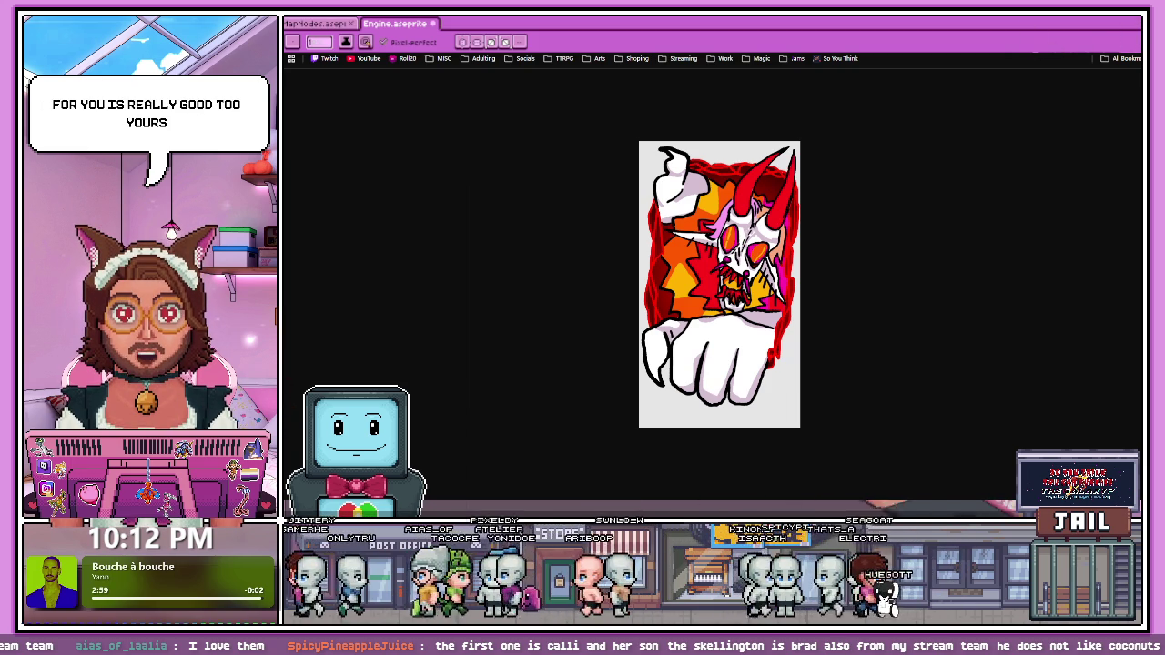
key("Right")
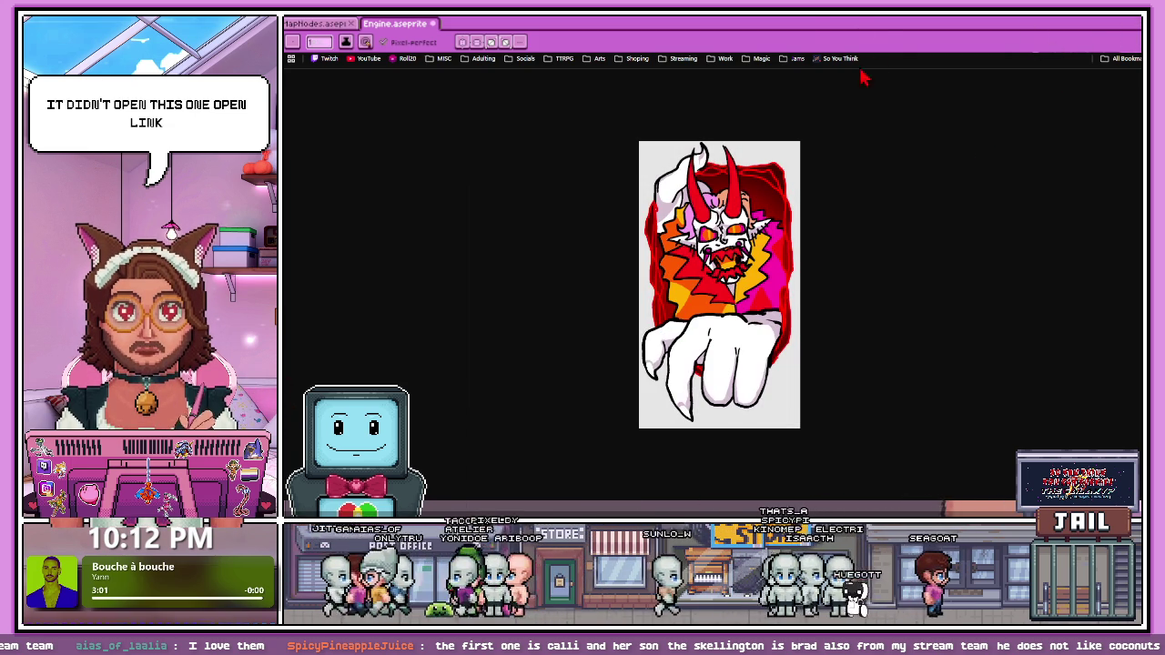
key("Right")
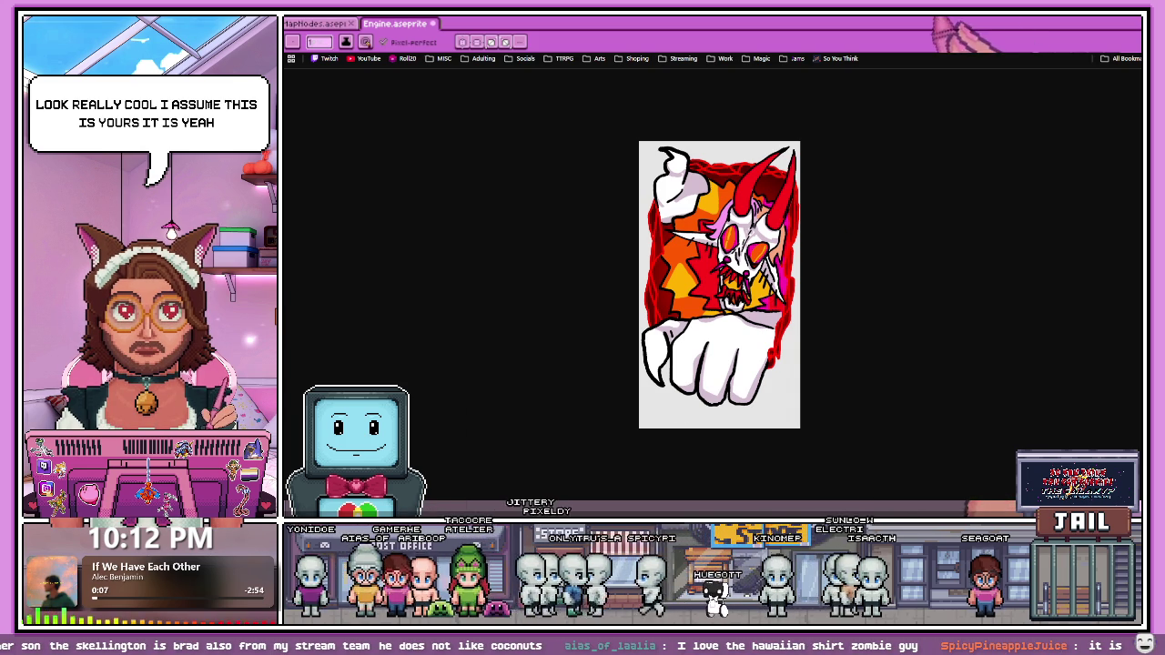
Step: Page through the coconut skeleton, Hawaiian-shirt skeleton and red-haired girl artworks to the red demon
key("Right")
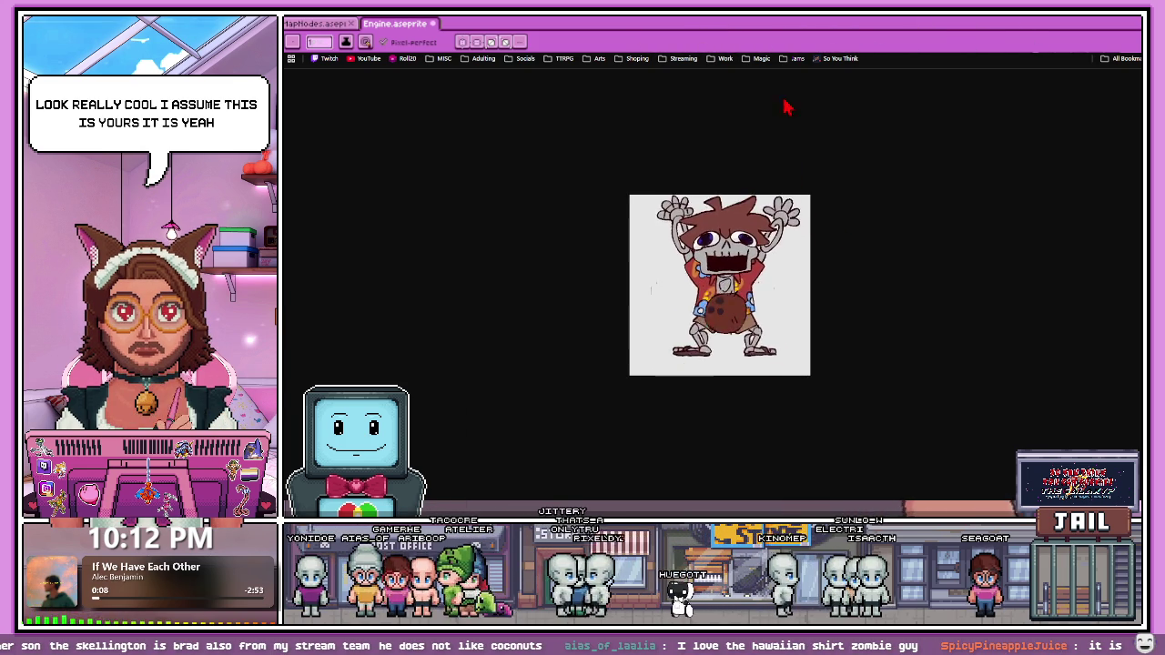
key("Right")
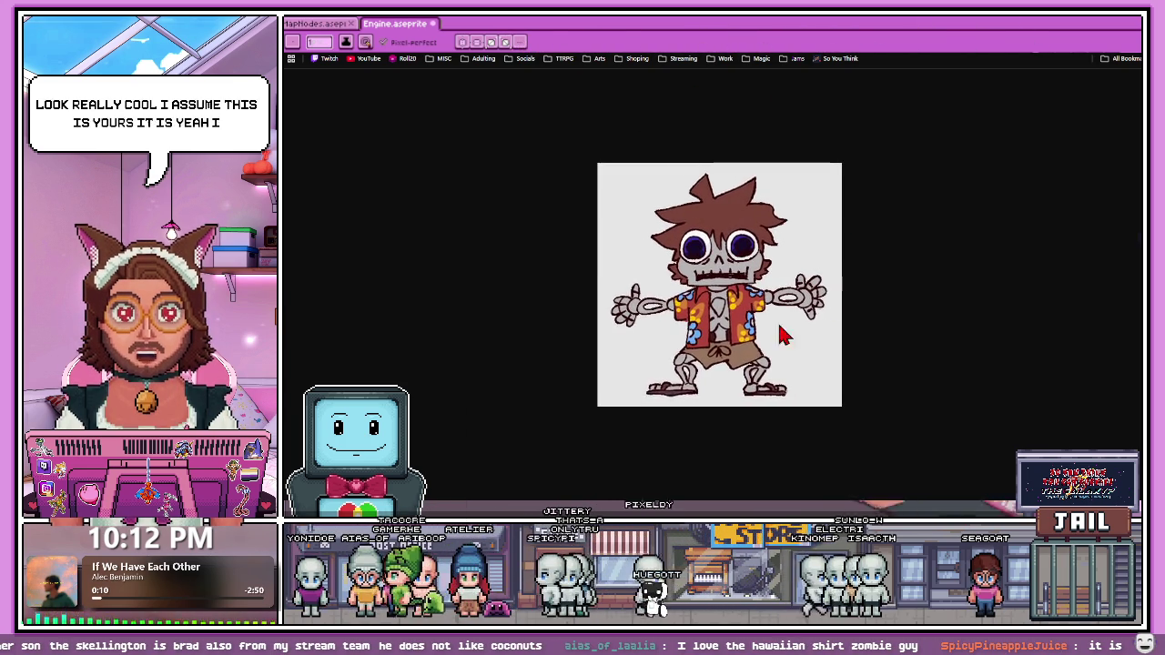
key("Right")
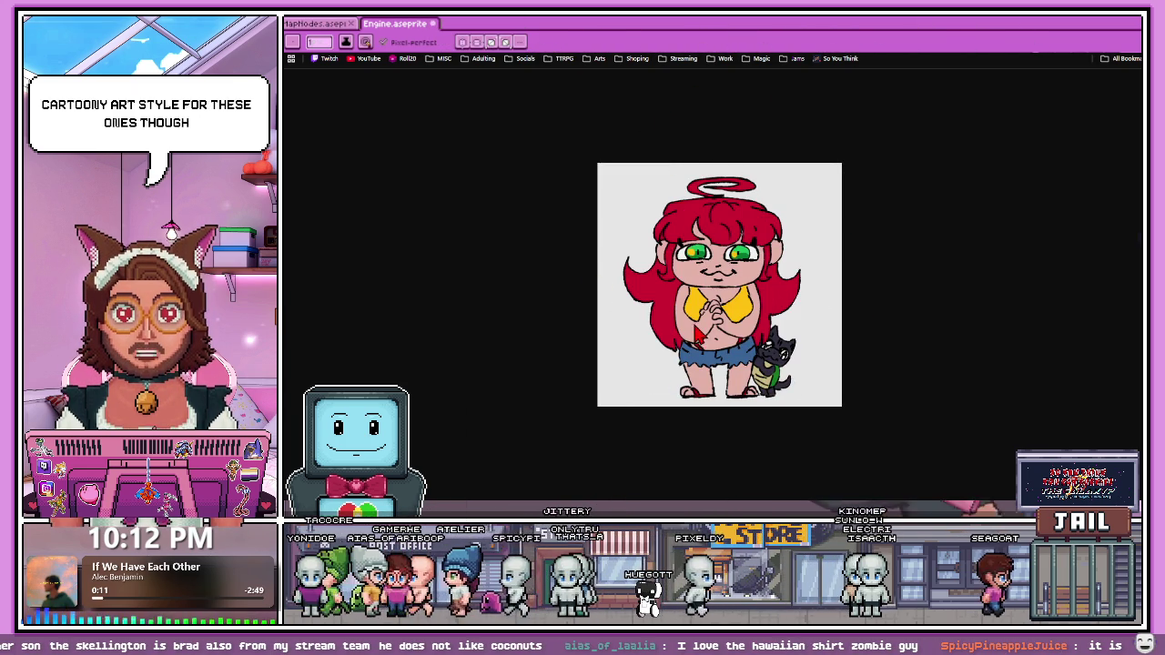
key("Right")
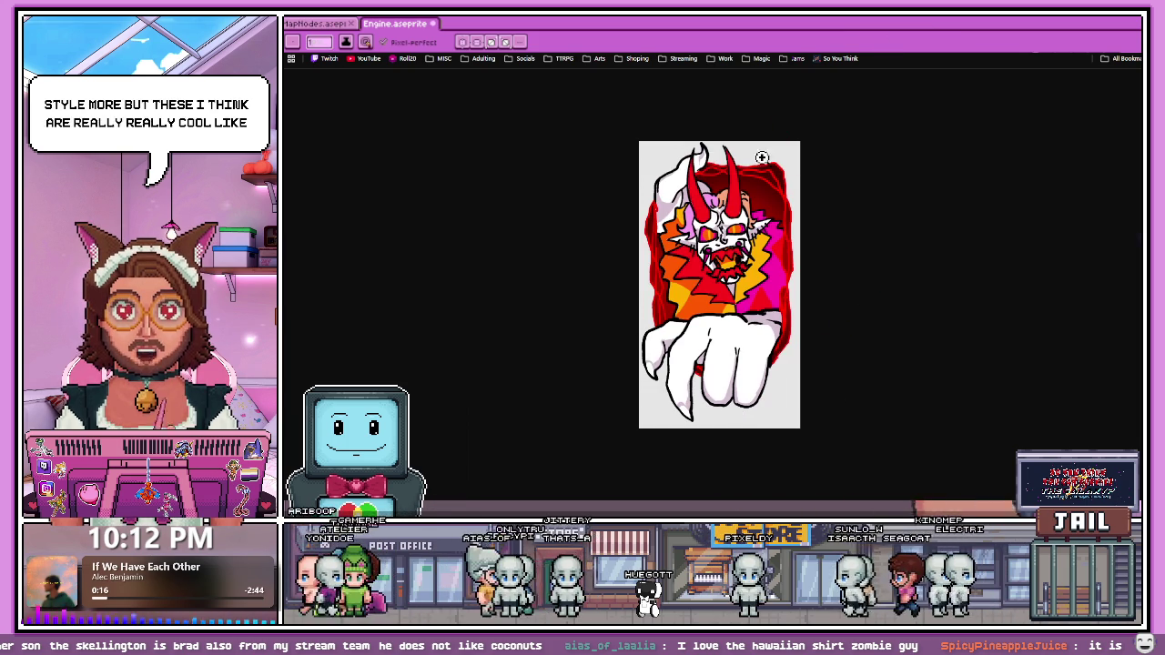
Step: View another demon image, then switch back to Aseprite's Engine.aseprite canvas
key("Right")
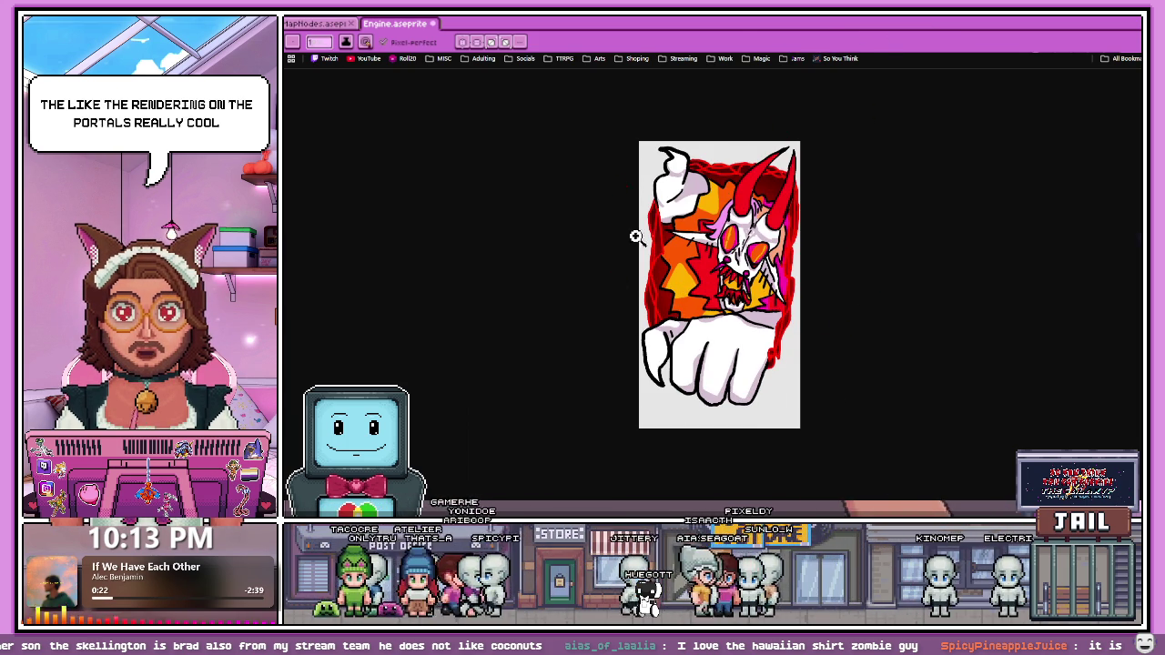
key("Right")
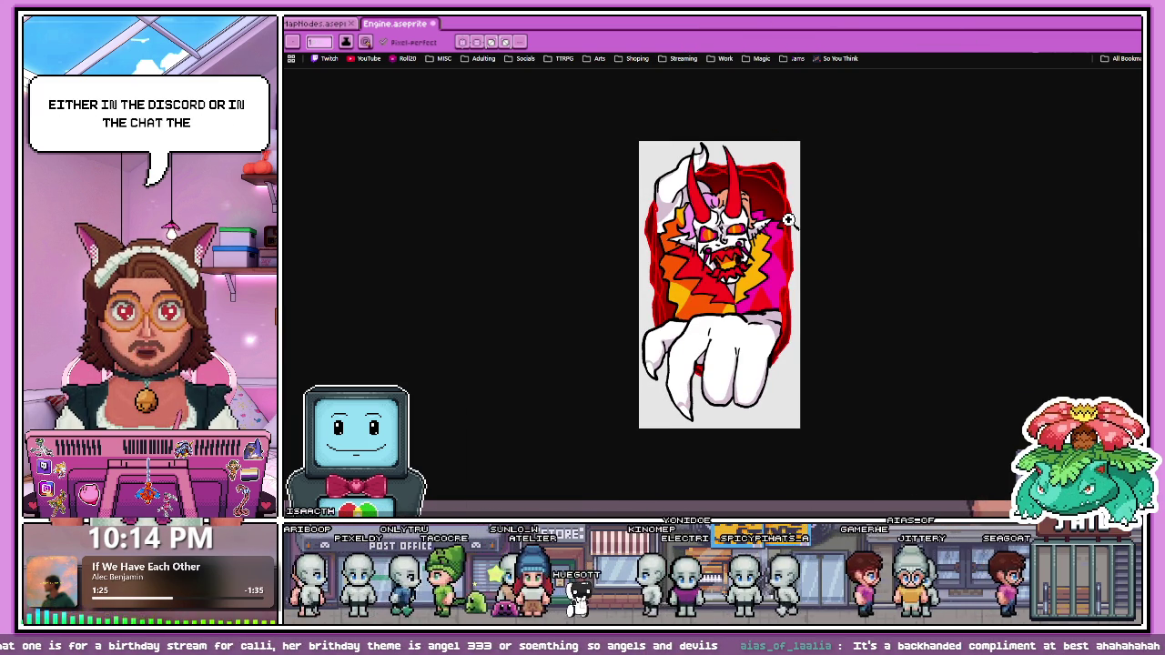
key("ctrl+Tab")
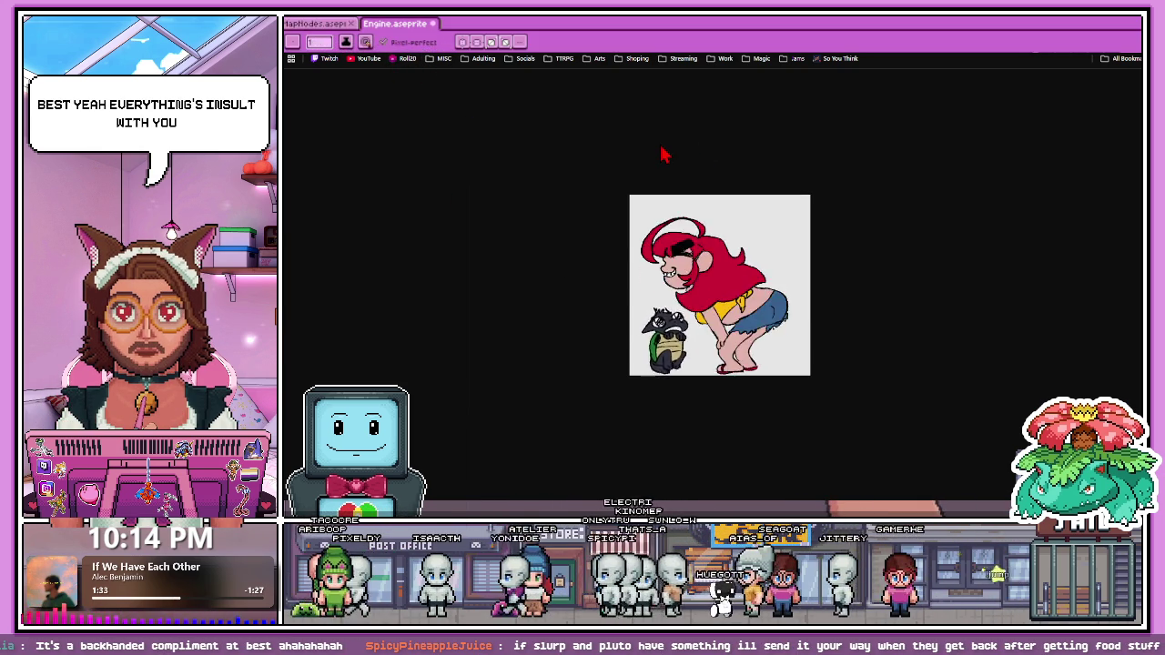
key("alt+Tab")
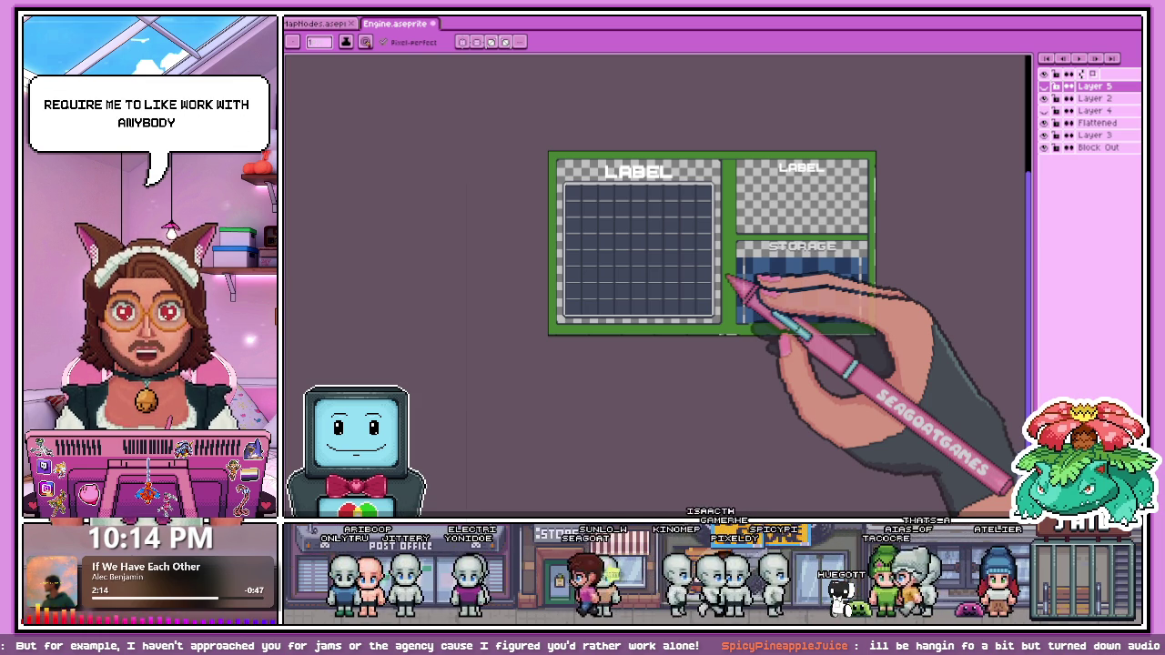
Step: Zoom into the STORAGE box's top-right corner and select Layer 2 for editing
scroll(728, 278, "up", 3)
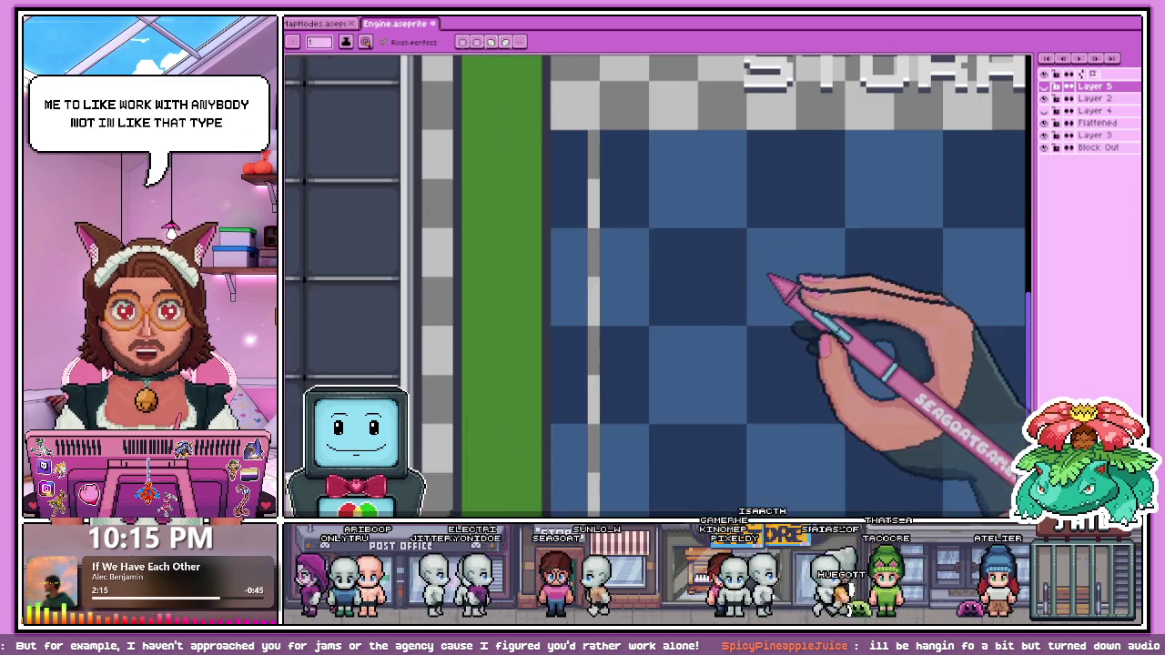
scroll(585, 169, "down", 2)
scroll(552, 299, "up", 2)
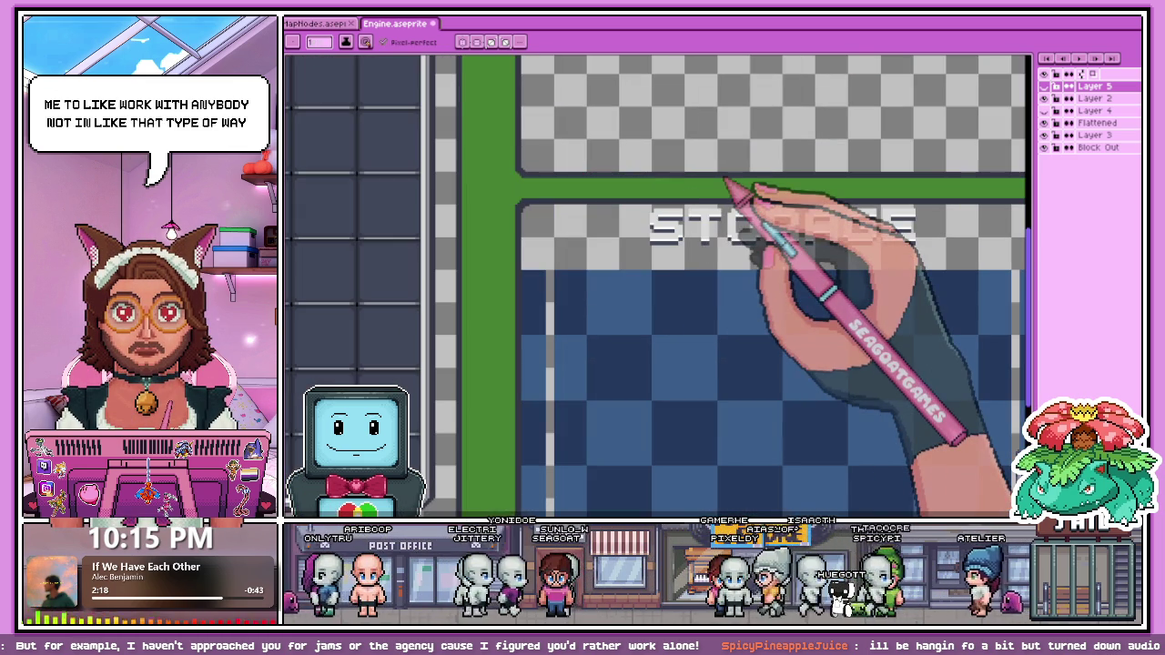
scroll(416, 169, "down", 3)
scroll(585, 149, "up", 1)
scroll(663, 173, "up", 2)
scroll(623, 188, "up", 1)
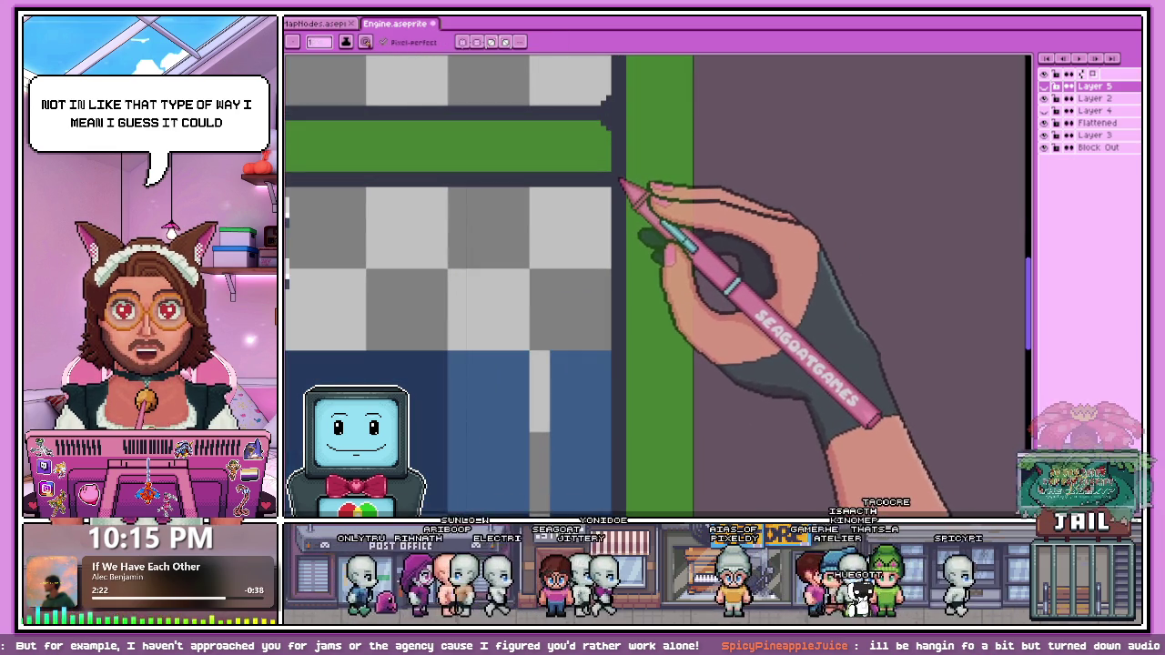
left_click(1091, 97)
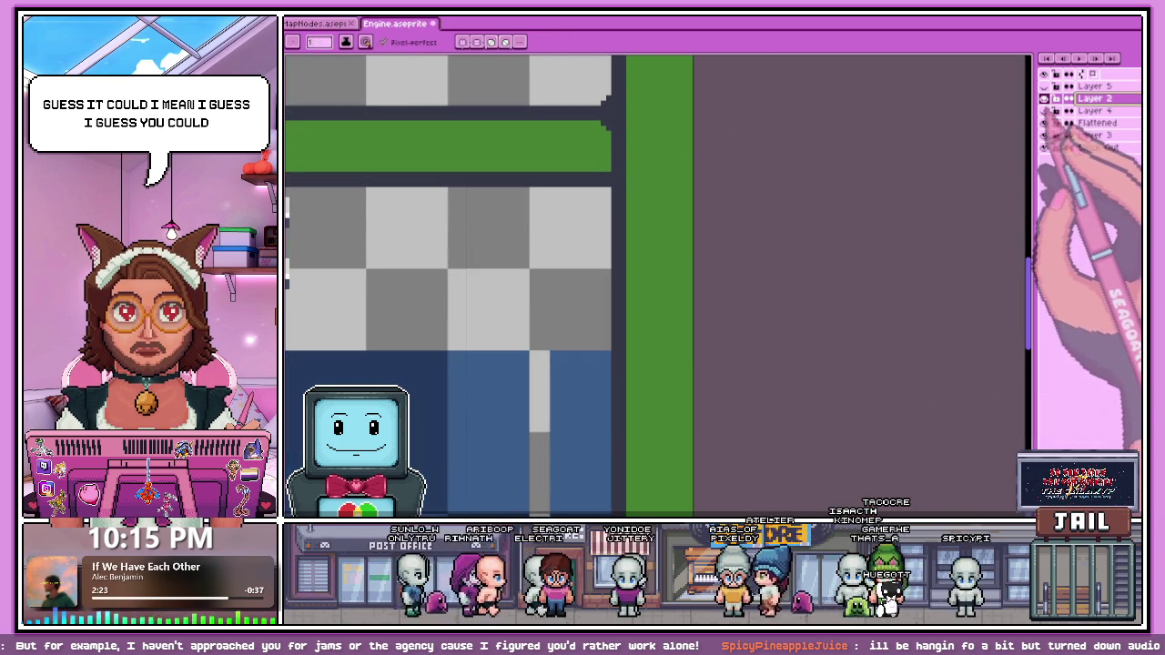
Step: Check Layer 5's visibility, then paint a dark pixel staircase at the STORAGE box's top-right corner
left_click(1044, 86)
left_click(1044, 86)
scroll(806, 207, "down", 1)
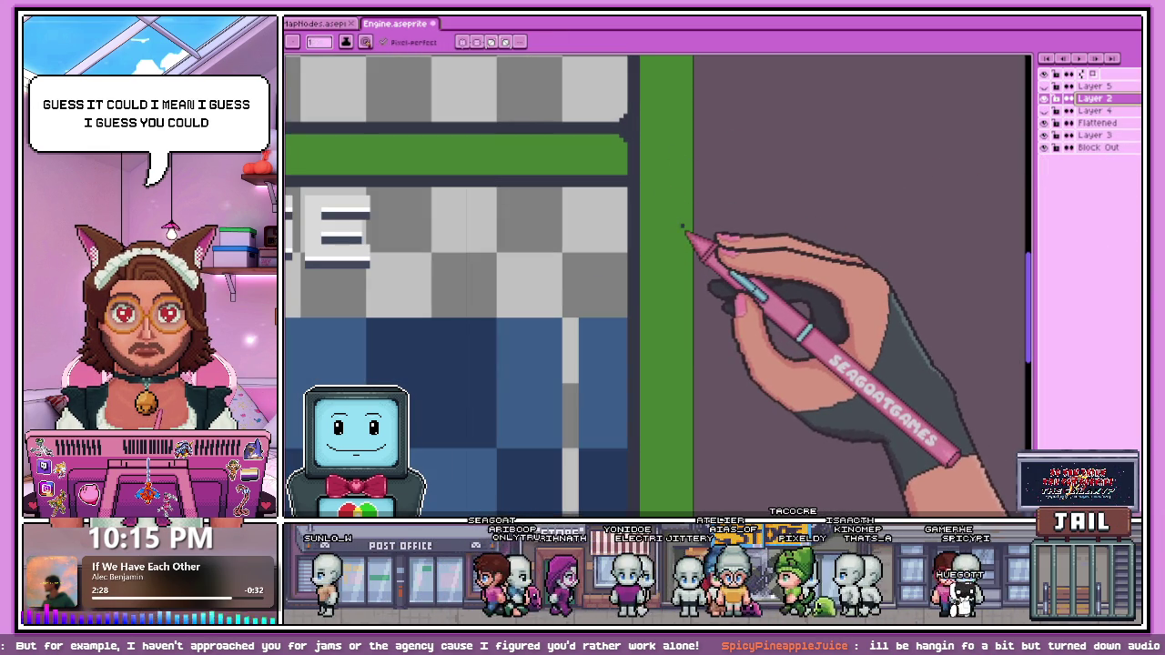
scroll(655, 219, "up", 1)
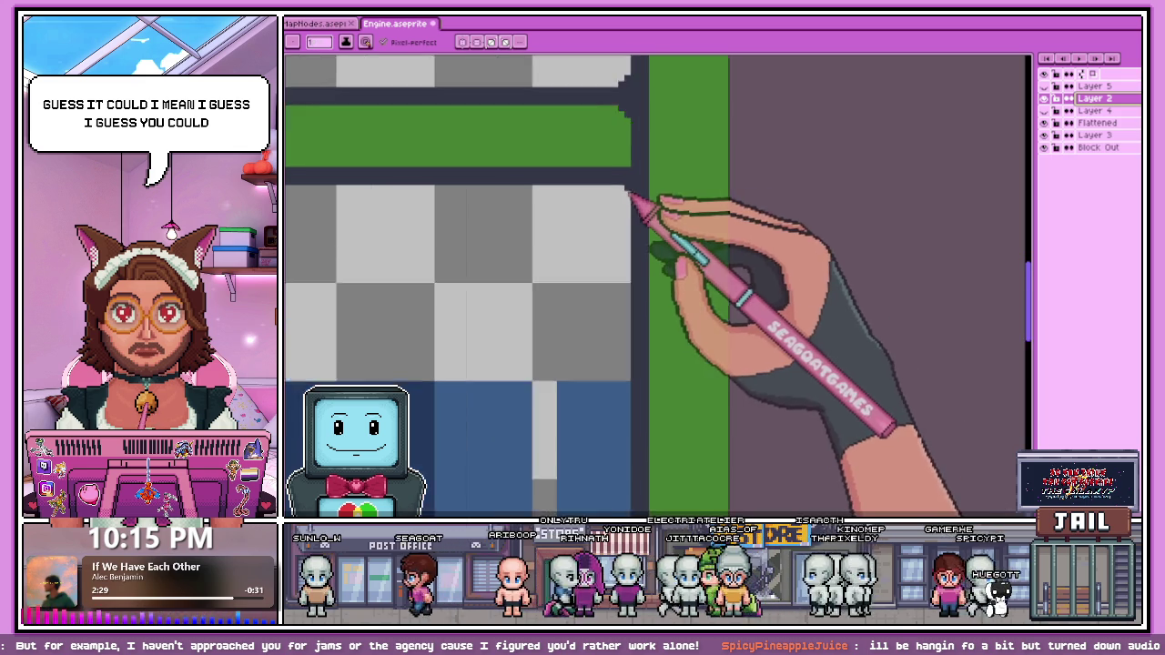
scroll(634, 194, "up", 1)
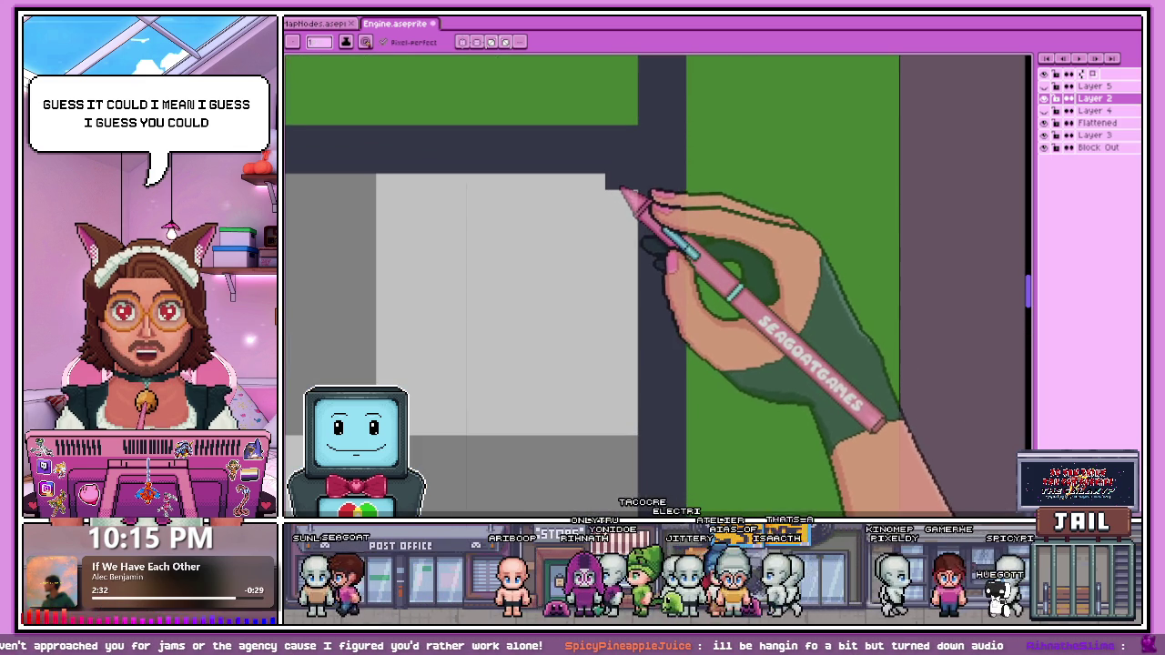
left_click_drag(600, 182, 632, 218)
scroll(642, 221, "down", 1)
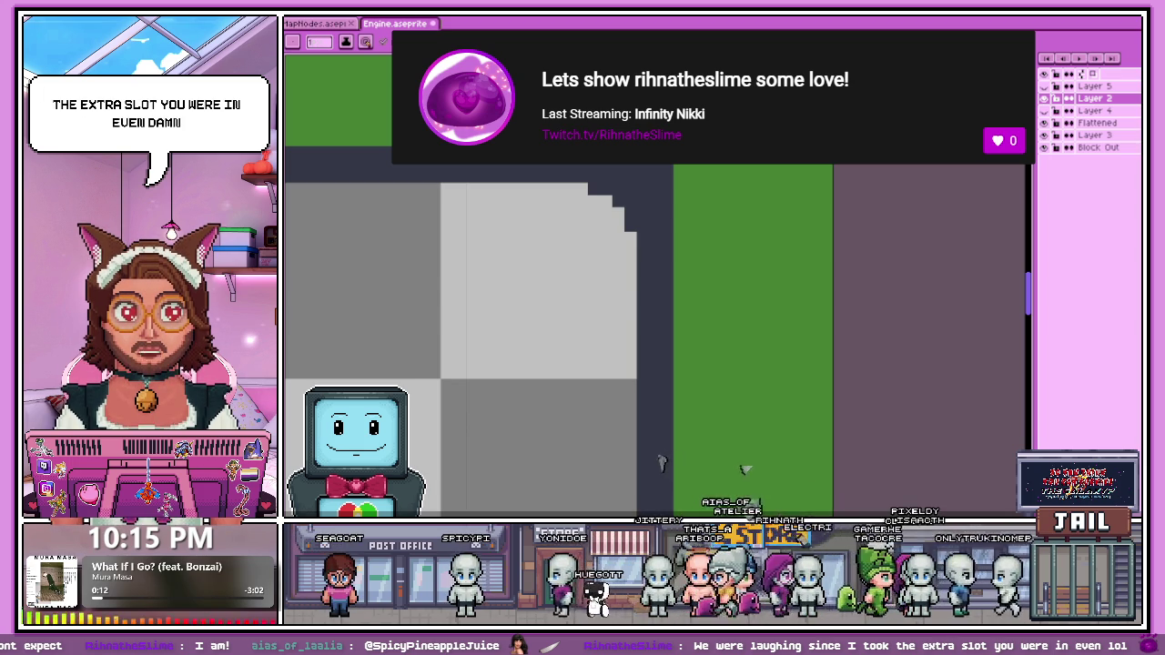
Step: Zoom in and out around the STORAGE box's corners to inspect the rounding
scroll(701, 221, "down", 3)
scroll(675, 393, "down", 2)
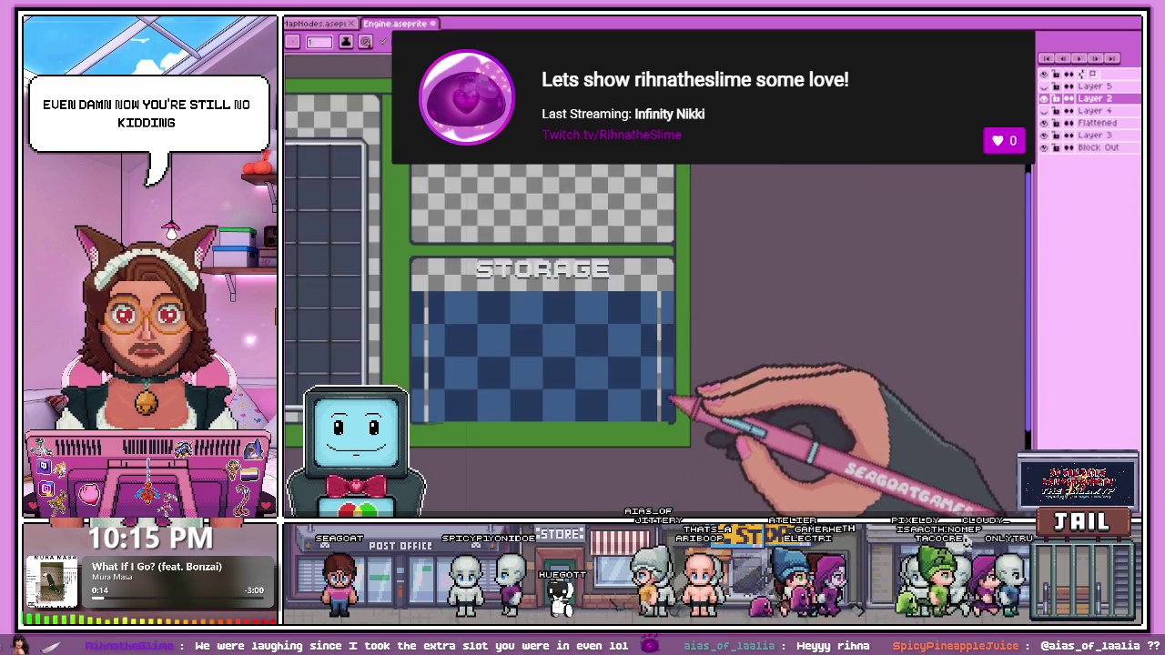
scroll(673, 393, "up", 3)
scroll(697, 403, "up", 2)
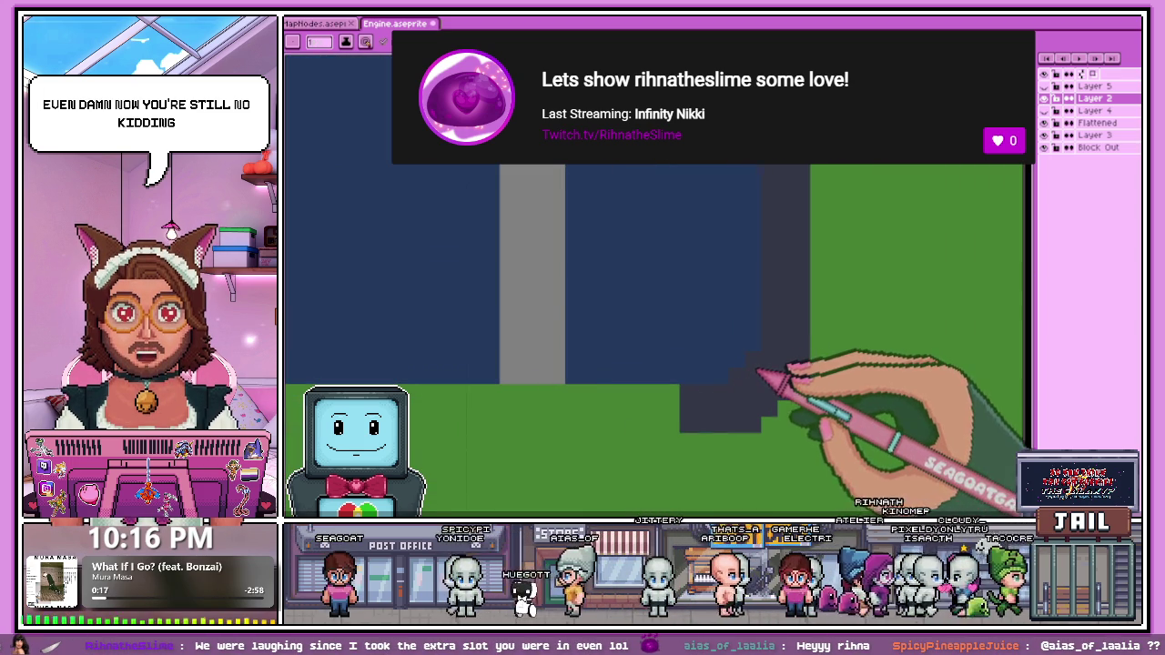
scroll(645, 338, "down", 2)
scroll(739, 362, "up", 1)
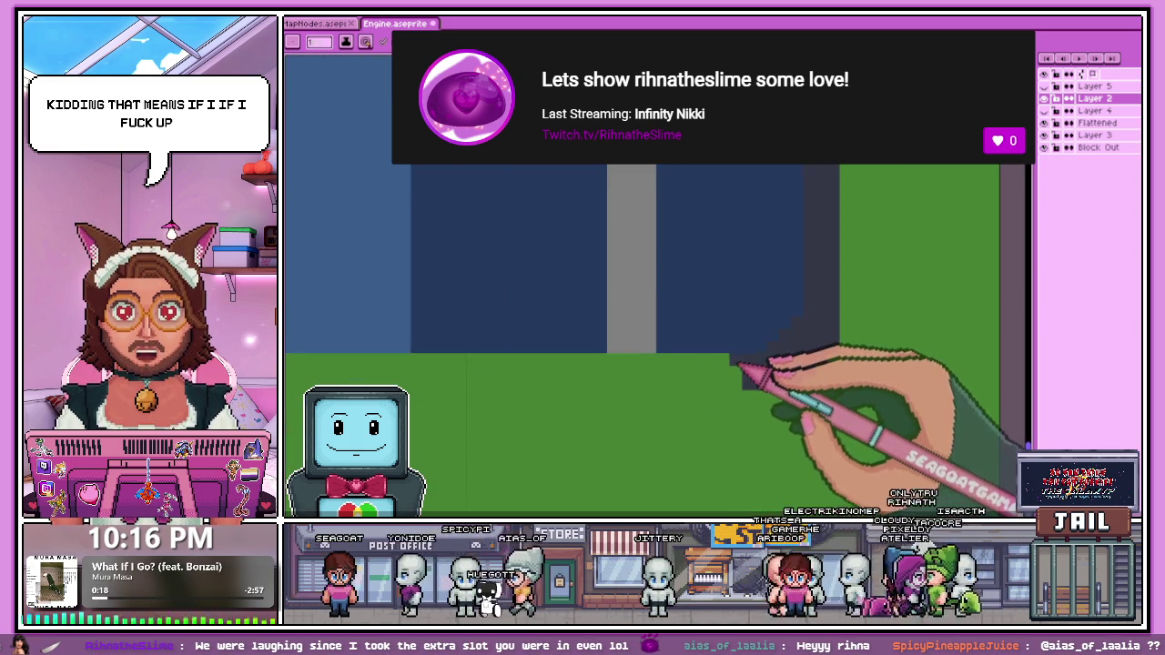
scroll(739, 364, "down", 1)
scroll(733, 364, "down", 1)
scroll(533, 337, "down", 1)
scroll(692, 358, "up", 3)
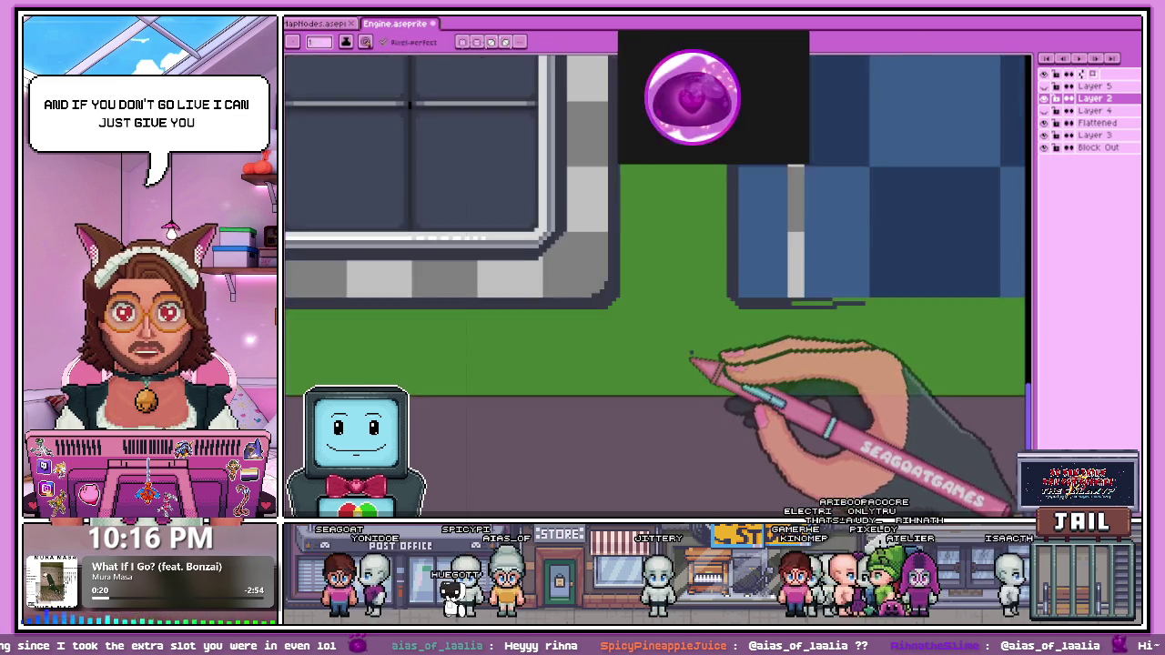
scroll(692, 357, "up", 1)
scroll(819, 307, "up", 2)
scroll(540, 288, "down", 1)
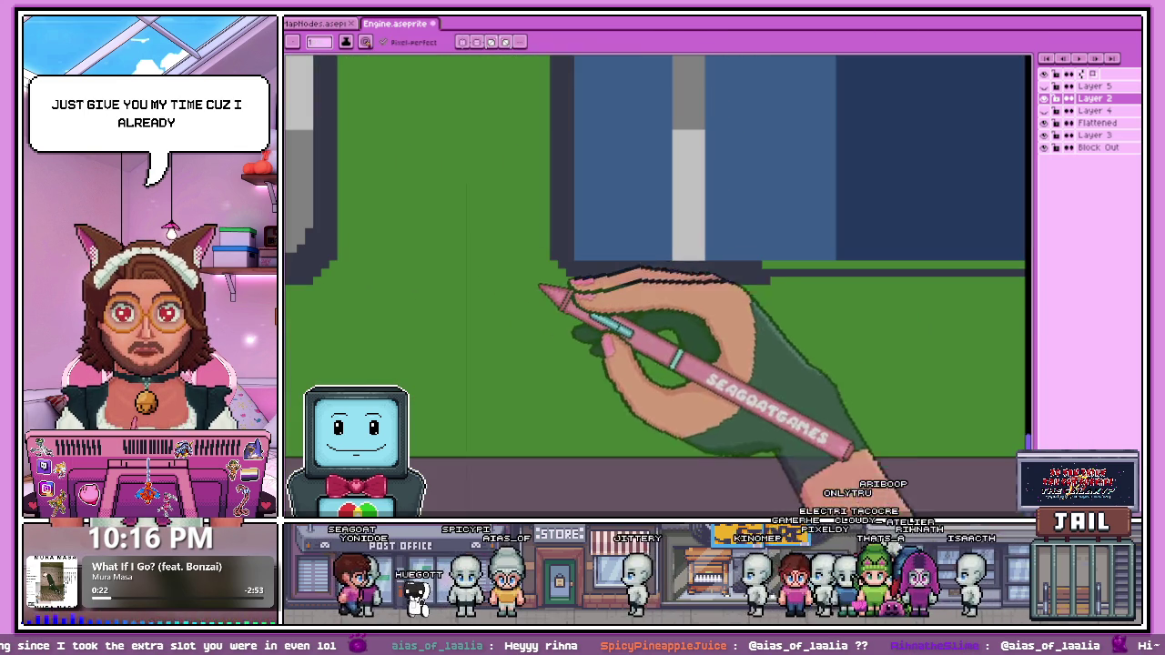
scroll(761, 268, "down", 2)
scroll(567, 306, "down", 1)
scroll(728, 303, "up", 2)
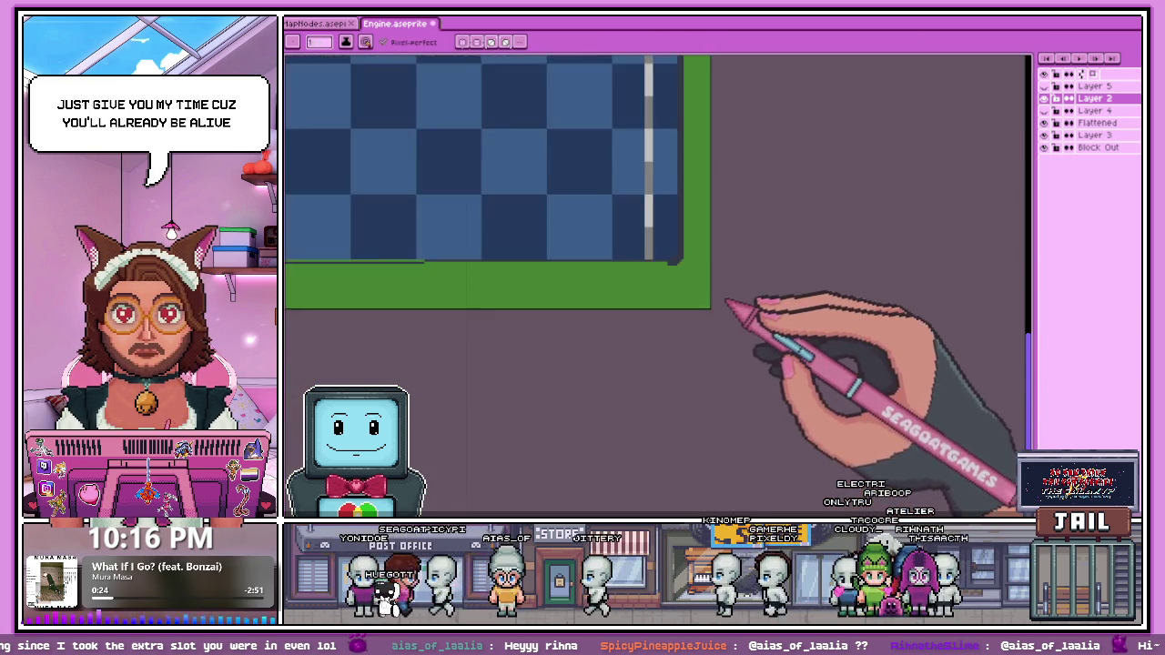
scroll(696, 277, "up", 1)
scroll(671, 268, "up", 3)
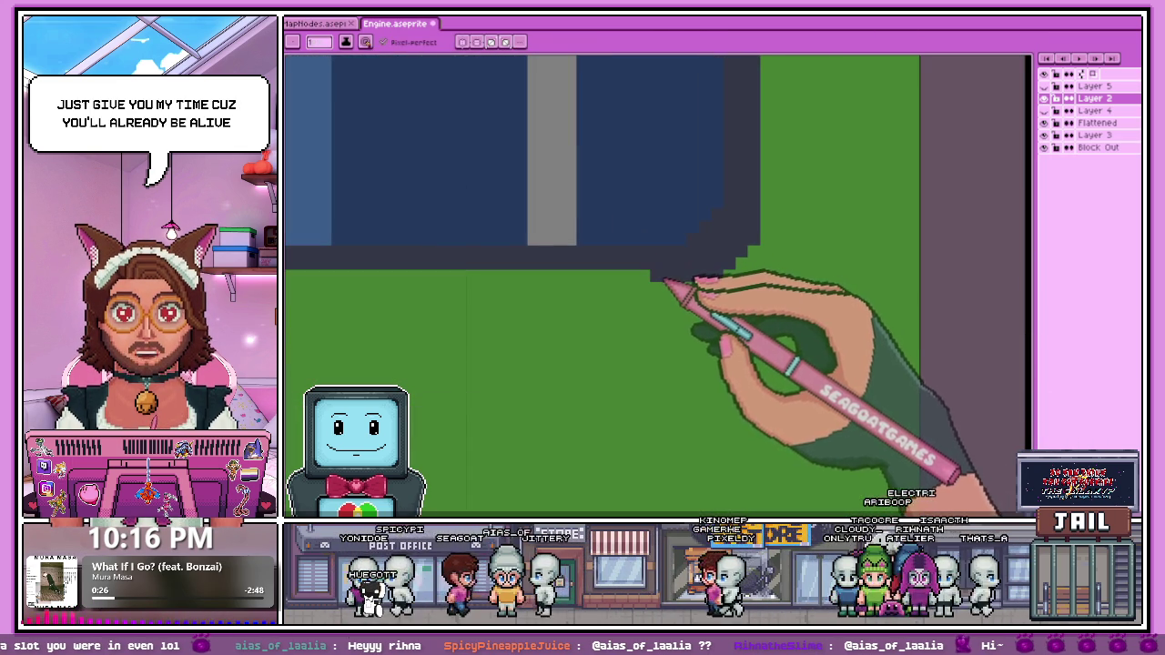
scroll(710, 269, "down", 1)
scroll(567, 261, "down", 2)
scroll(437, 267, "up", 2)
scroll(387, 303, "up", 1)
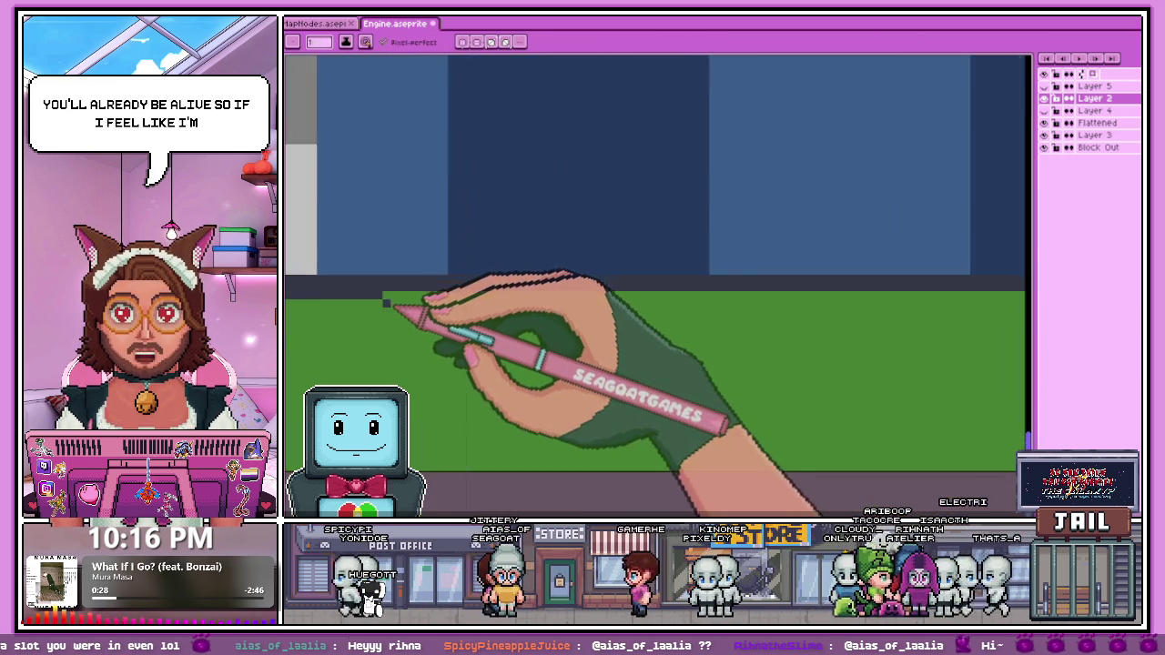
scroll(537, 314, "down", 2)
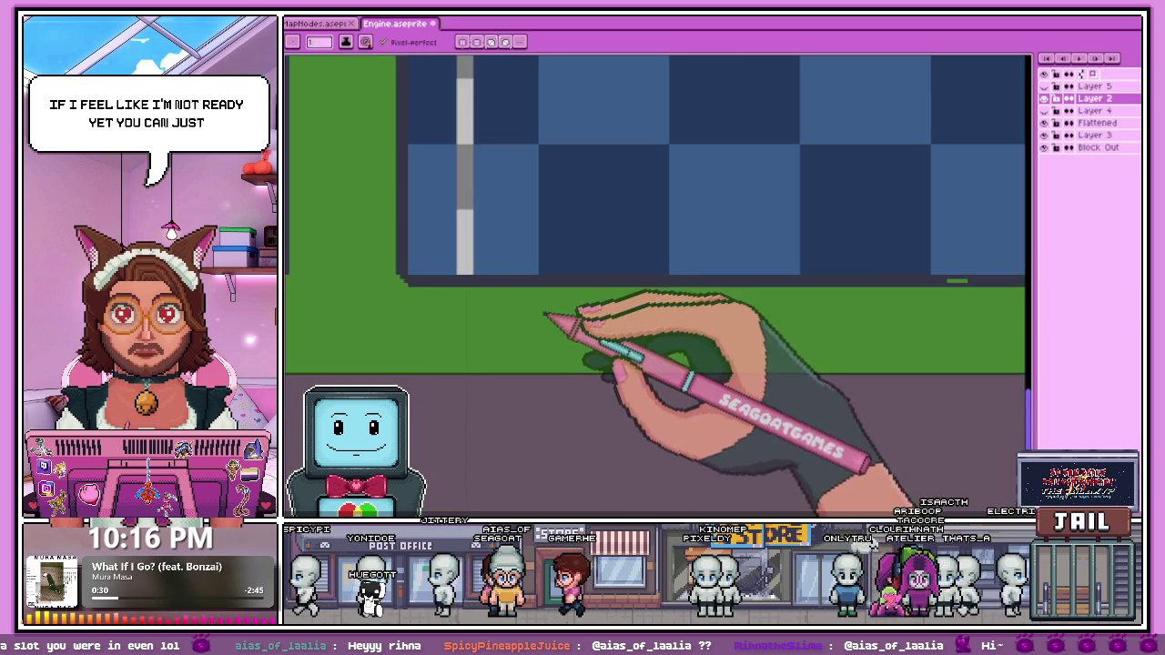
scroll(544, 314, "up", 2)
scroll(468, 306, "up", 2)
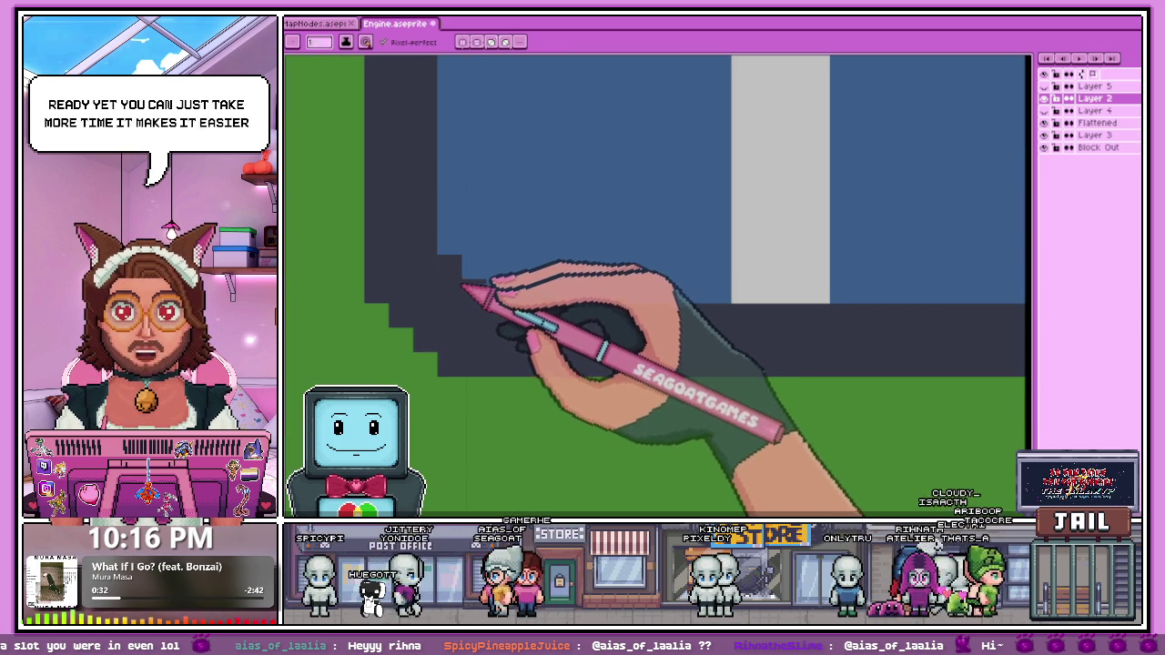
scroll(460, 235, "down", 1)
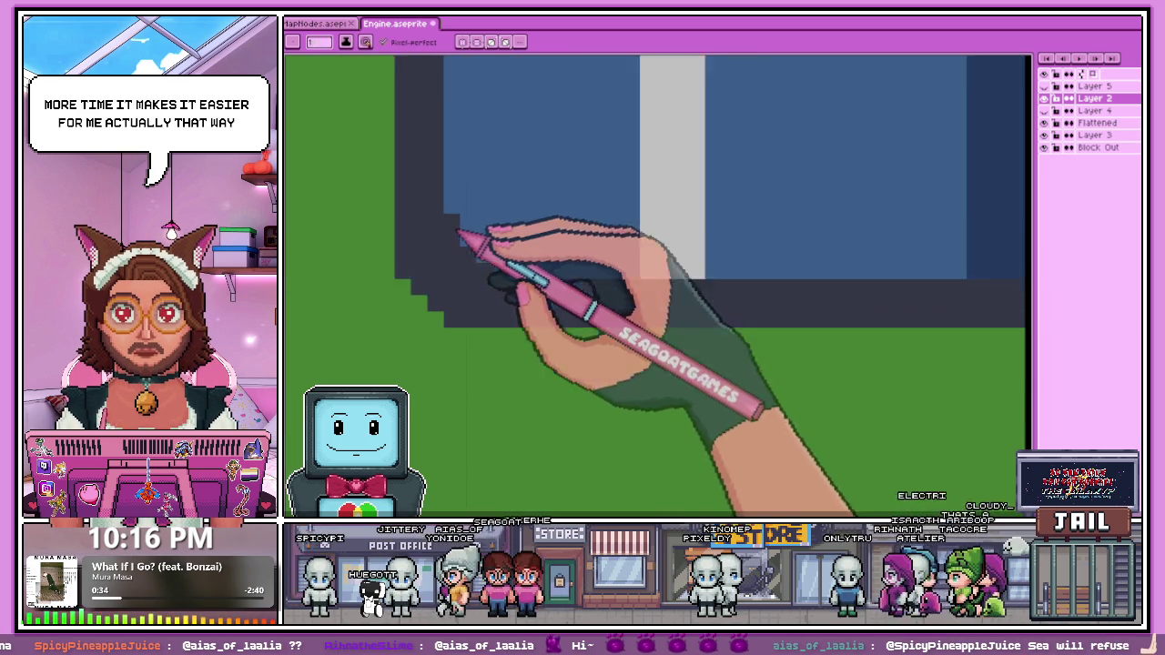
scroll(492, 259, "down", 1)
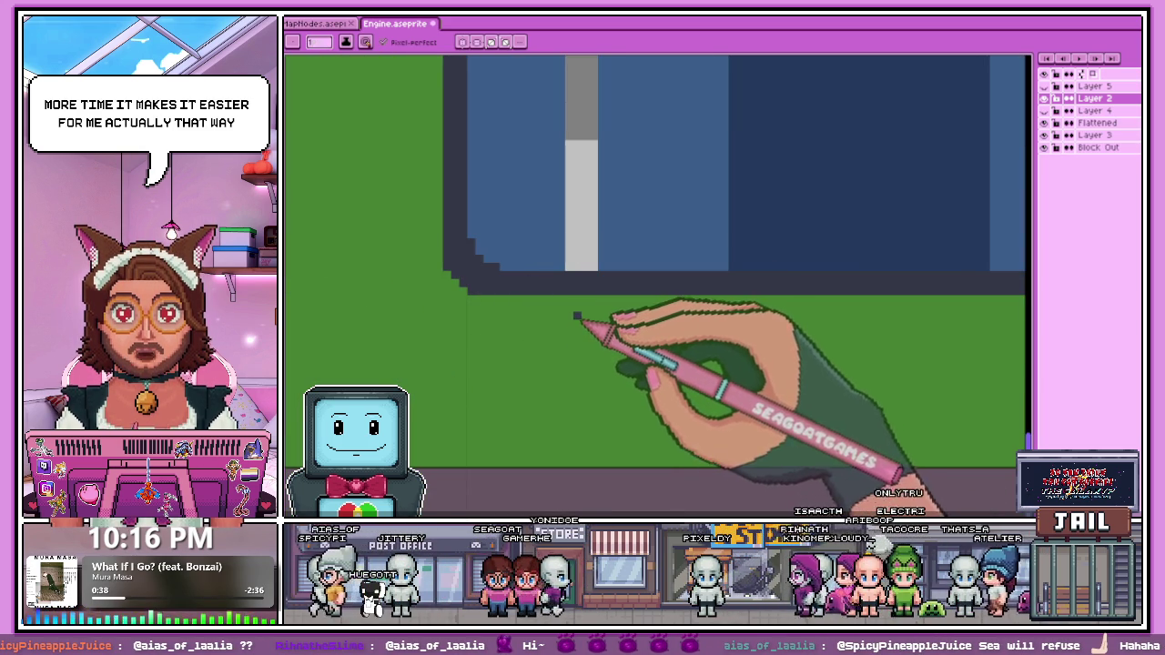
scroll(564, 291, "down", 1)
scroll(598, 325, "down", 1)
scroll(701, 270, "up", 2)
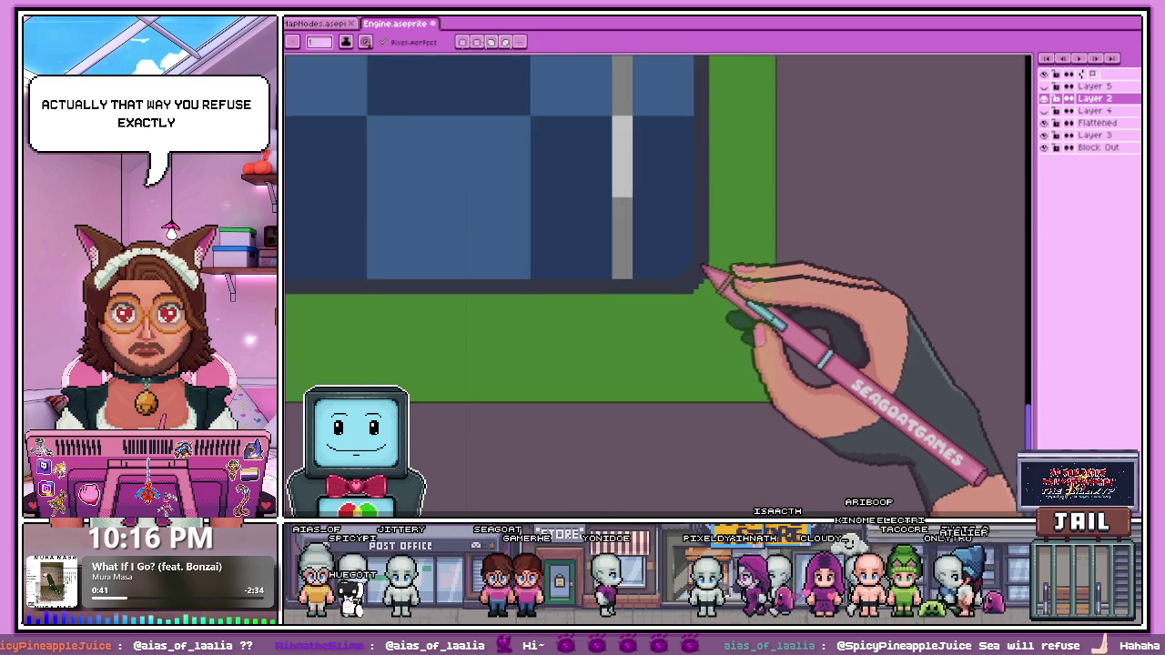
scroll(710, 282, "down", 2)
scroll(720, 299, "up", 2)
scroll(724, 305, "down", 1)
scroll(637, 323, "down", 1)
scroll(520, 330, "up", 1)
scroll(655, 318, "up", 2)
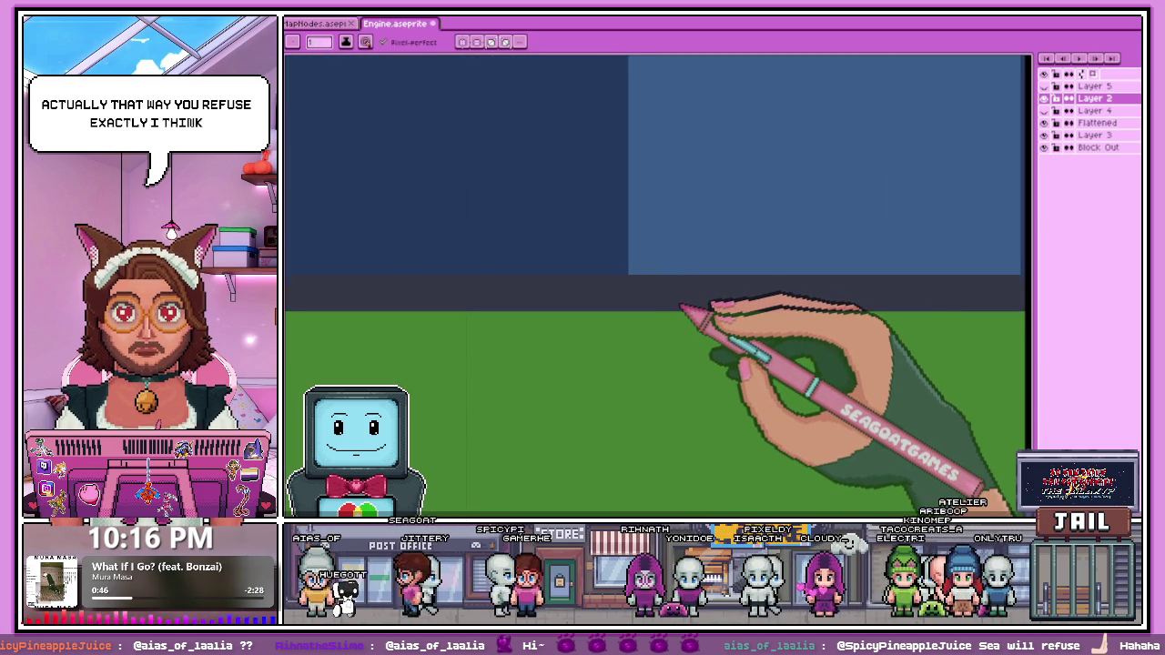
scroll(683, 307, "down", 2)
scroll(616, 229, "down", 1)
scroll(447, 161, "up", 2)
scroll(528, 219, "down", 2)
scroll(743, 231, "up", 2)
scroll(718, 235, "up", 1)
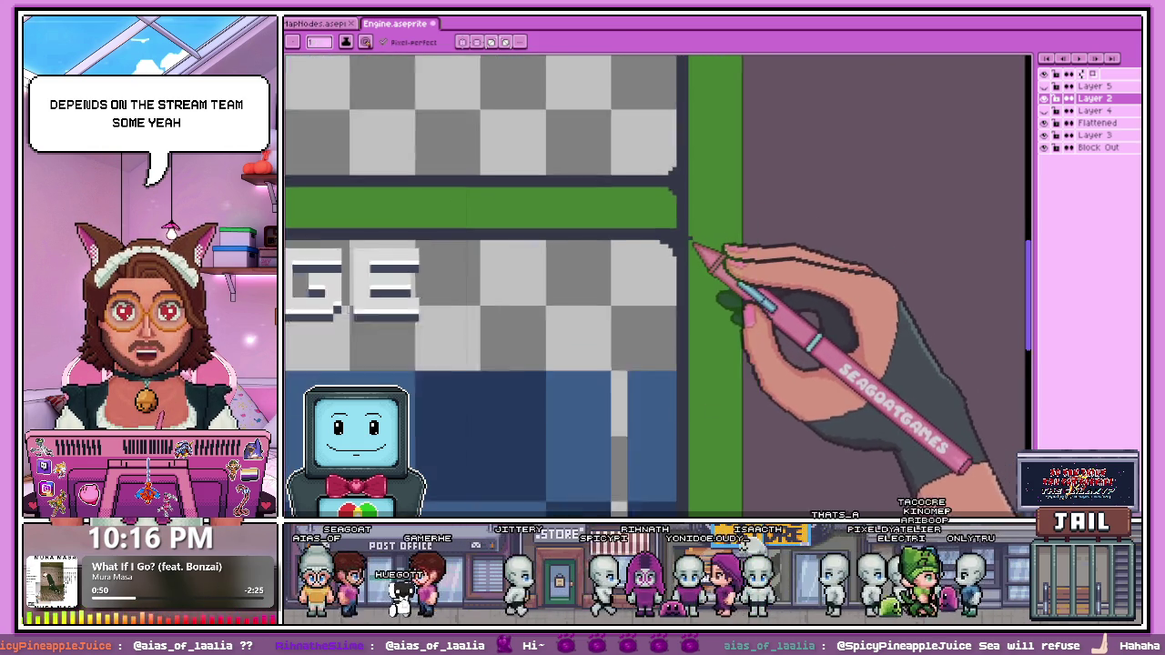
scroll(673, 235, "up", 2)
scroll(684, 183, "down", 2)
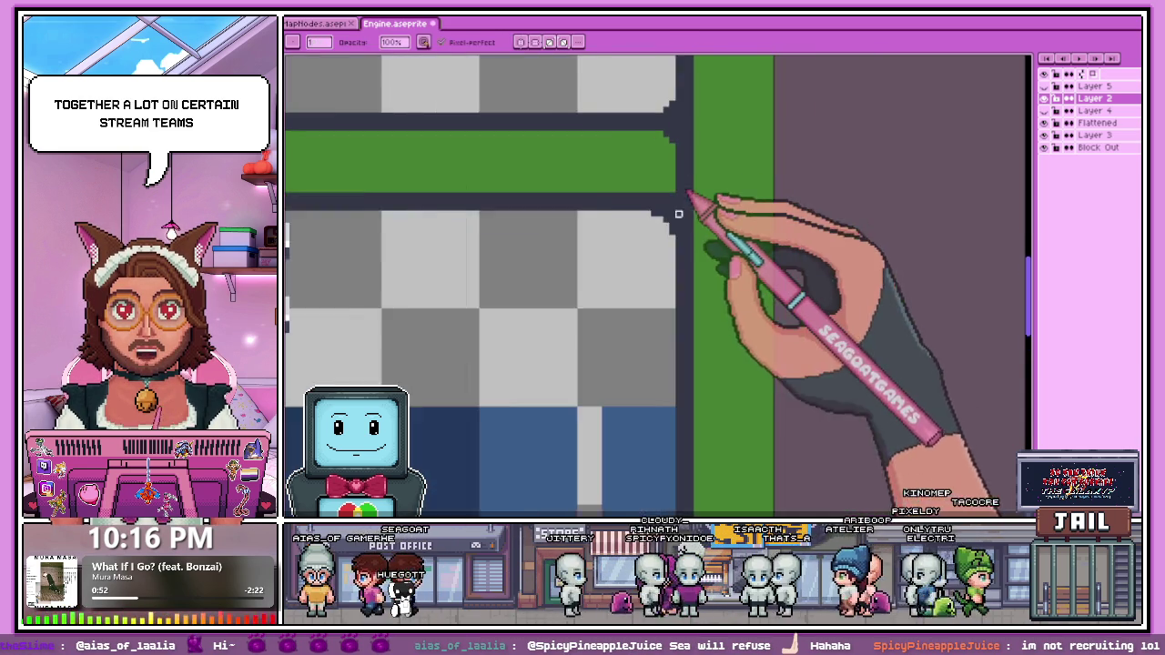
scroll(684, 183, "down", 2)
scroll(733, 264, "down", 2)
Step: Toggle Layer 4 off and on, and show Layer 2 to restore the STORAGE slot grid
left_click(1044, 110)
left_click(1044, 110)
left_click(1044, 97)
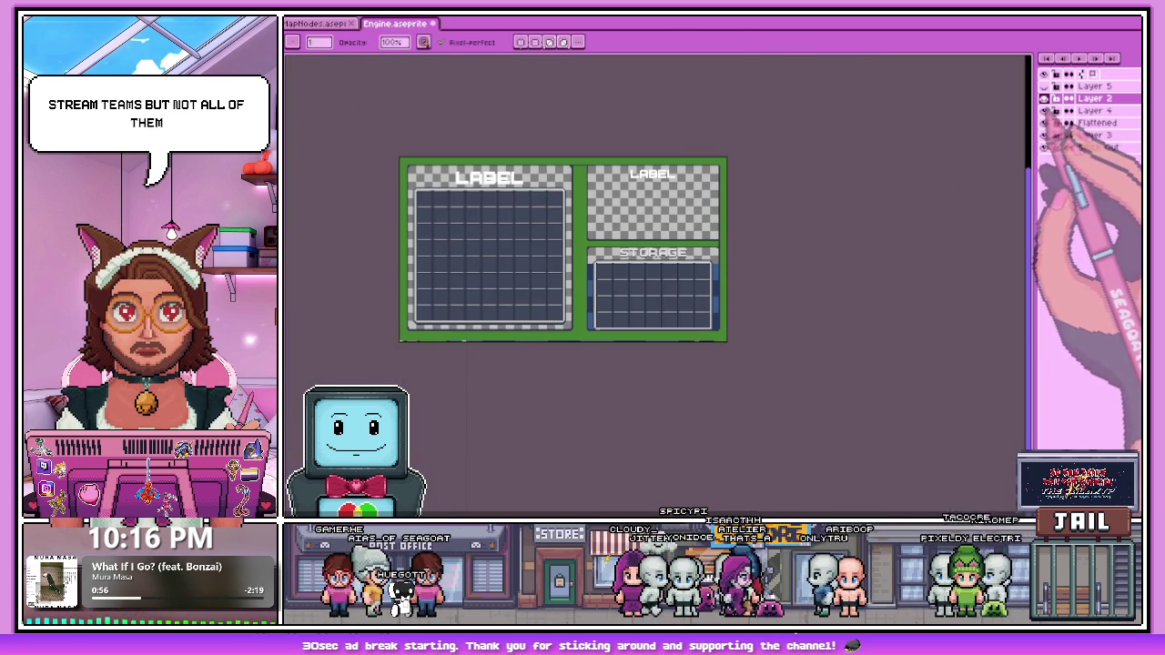
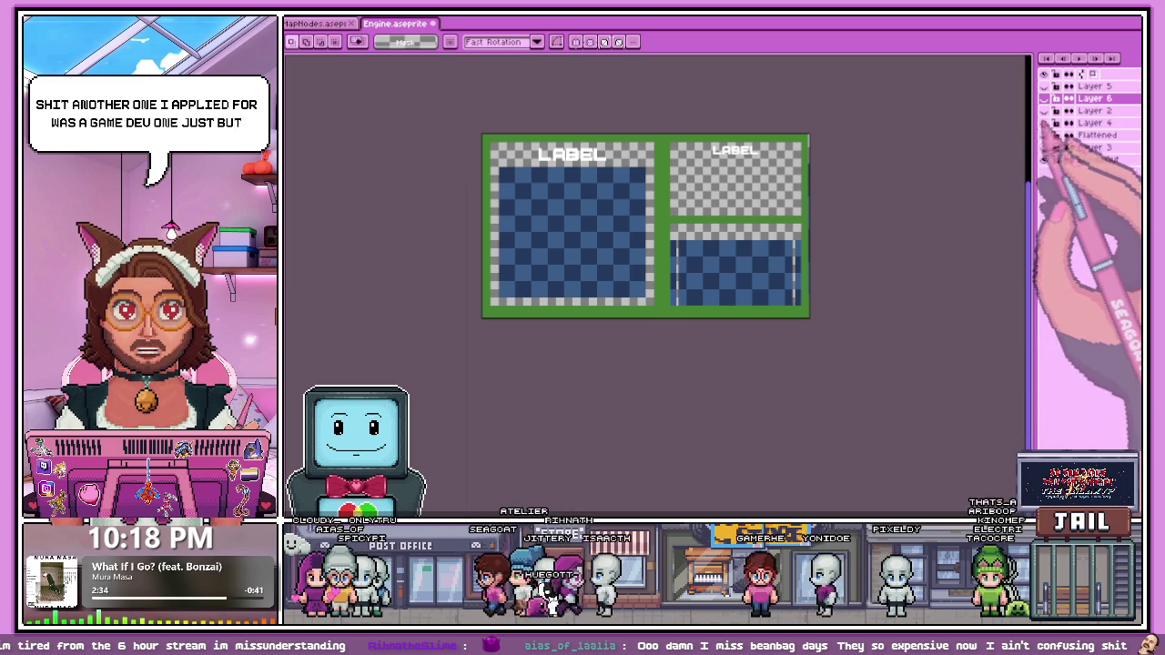
Step: Isolate the main grid layer and rename it 'Main Grid'
left_click(1043, 159)
left_click(1044, 146)
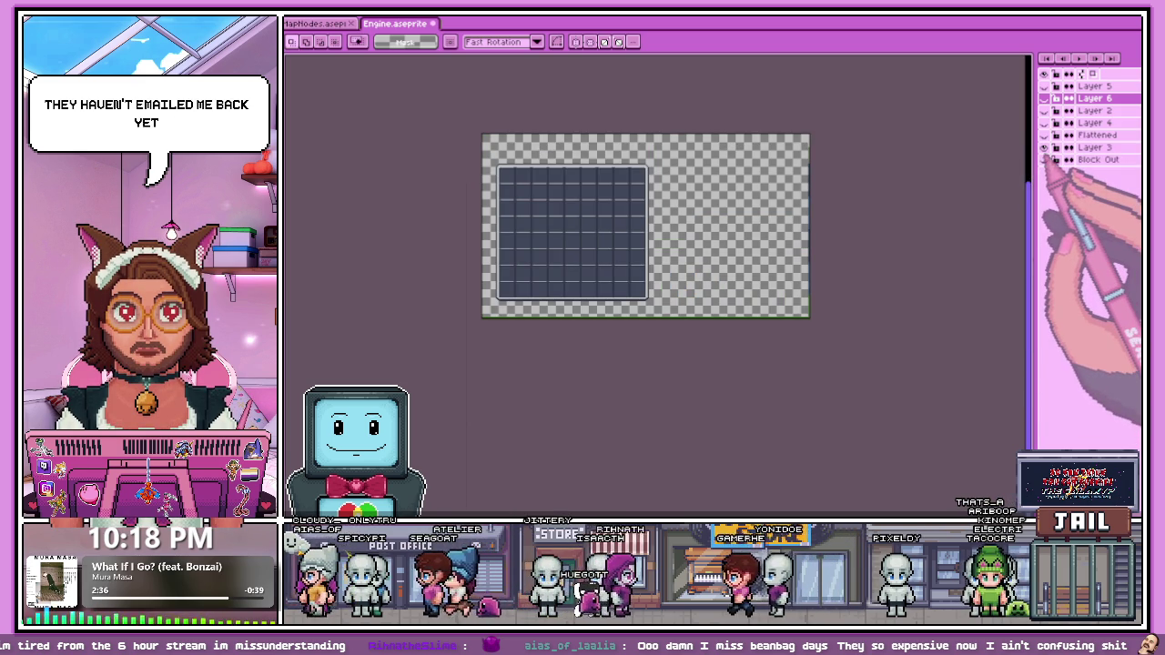
left_click(1094, 147)
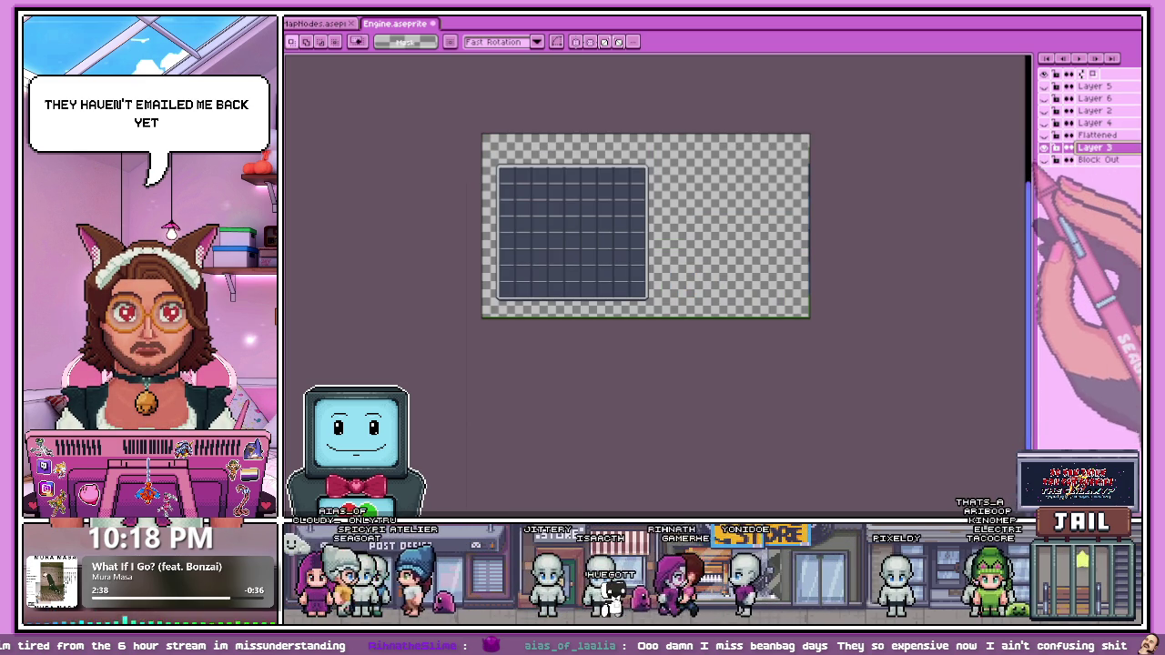
left_click_drag(1029, 273, 960, 273)
left_click_drag(972, 166, 974, 168)
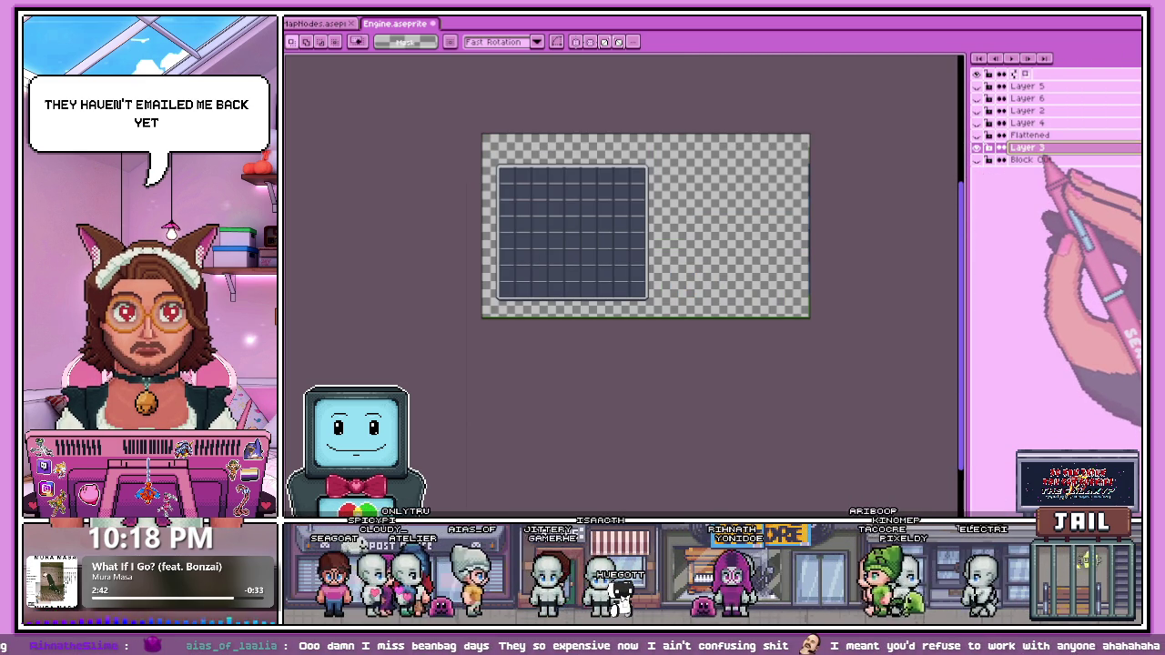
double_click(1037, 147)
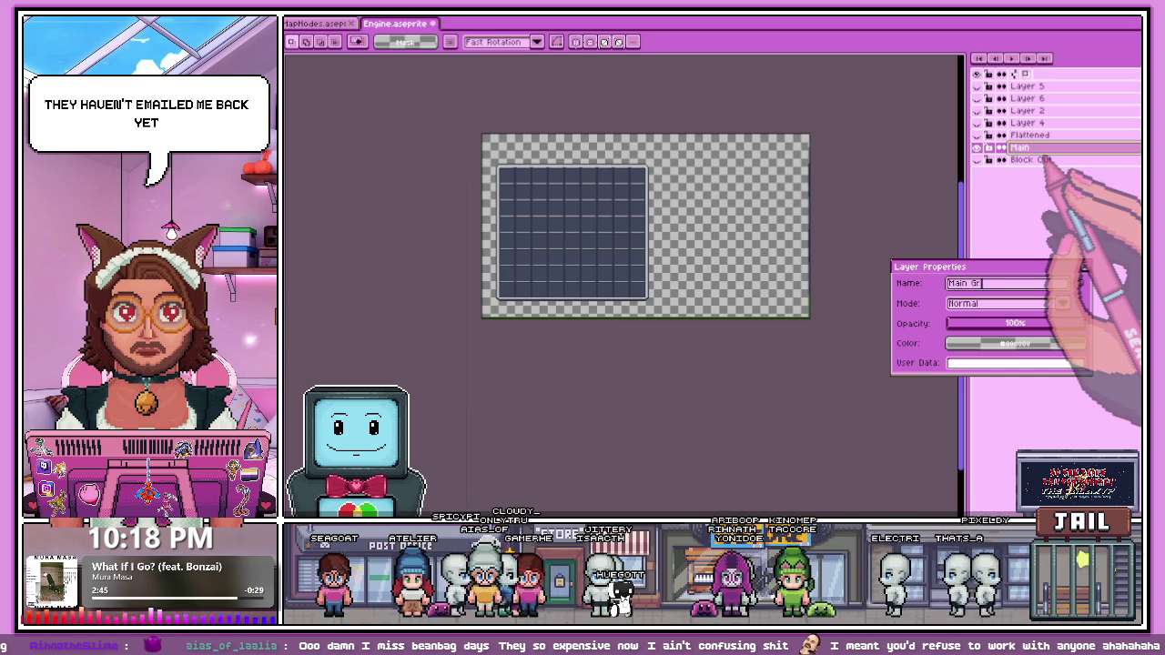
type("id")
key("Return")
Step: Delete the unused Layer 2 and move Flattened below Main Grid
left_click(976, 147)
left_click(976, 135)
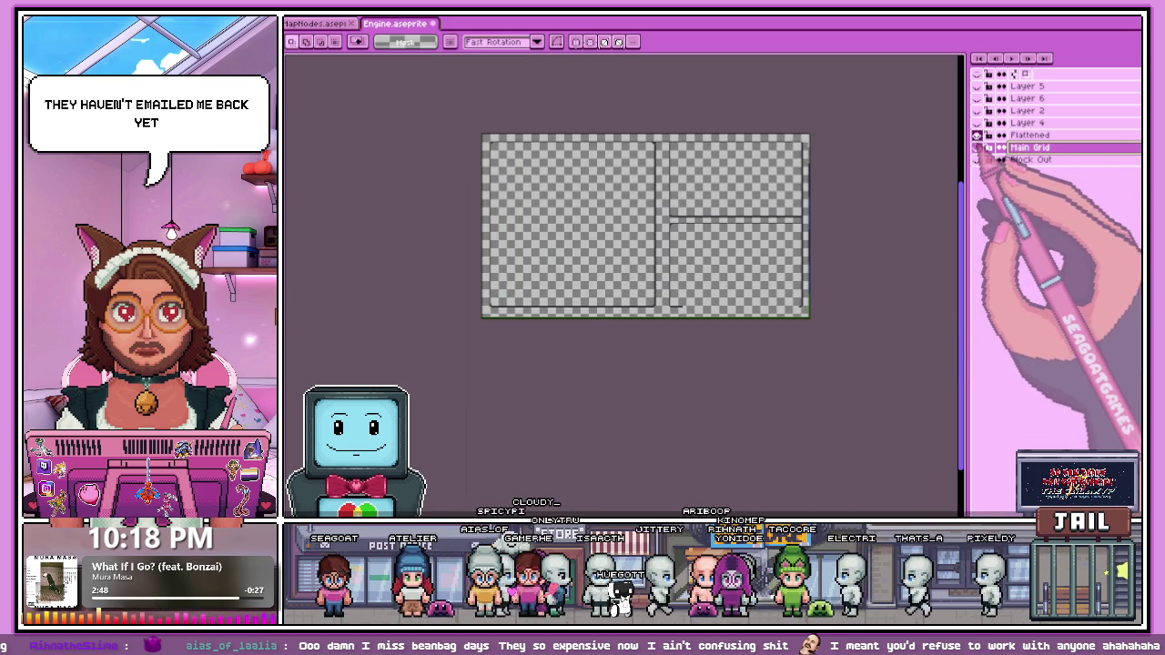
left_click(976, 122)
left_click(977, 121)
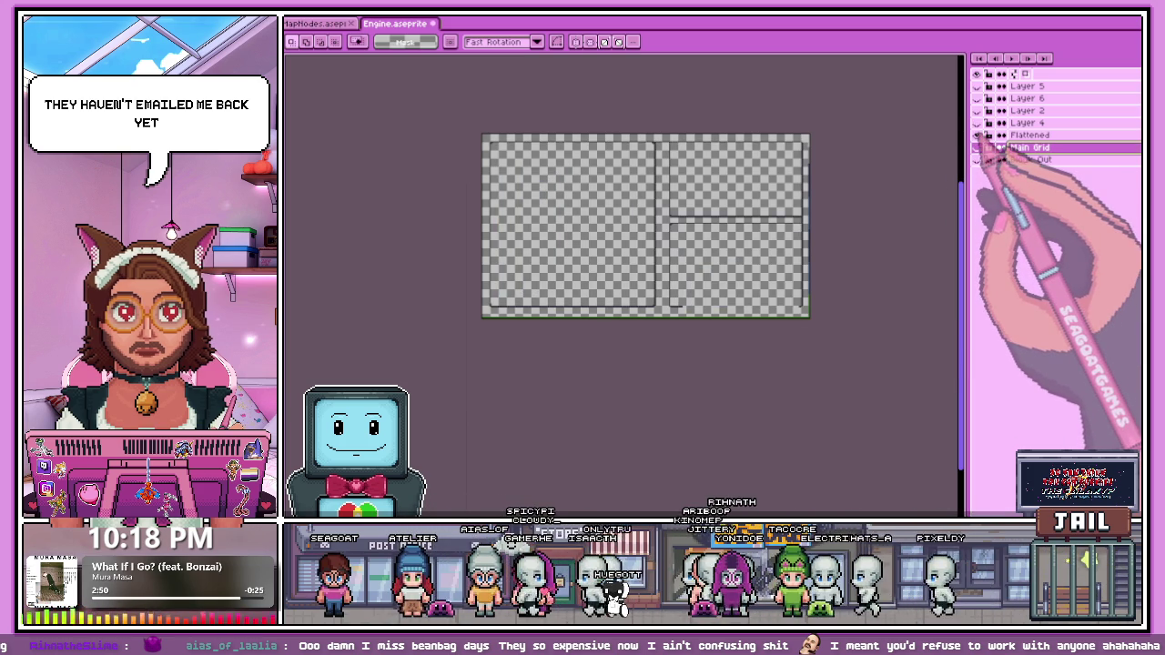
left_click(986, 110)
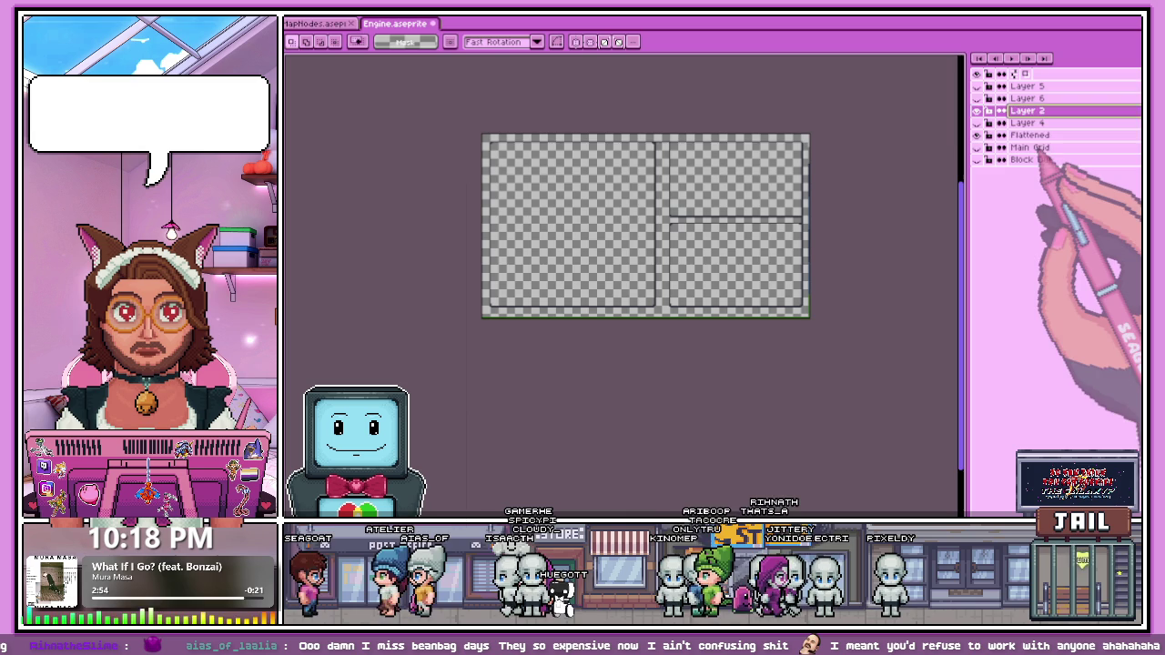
left_click(1028, 134)
right_click(1028, 110)
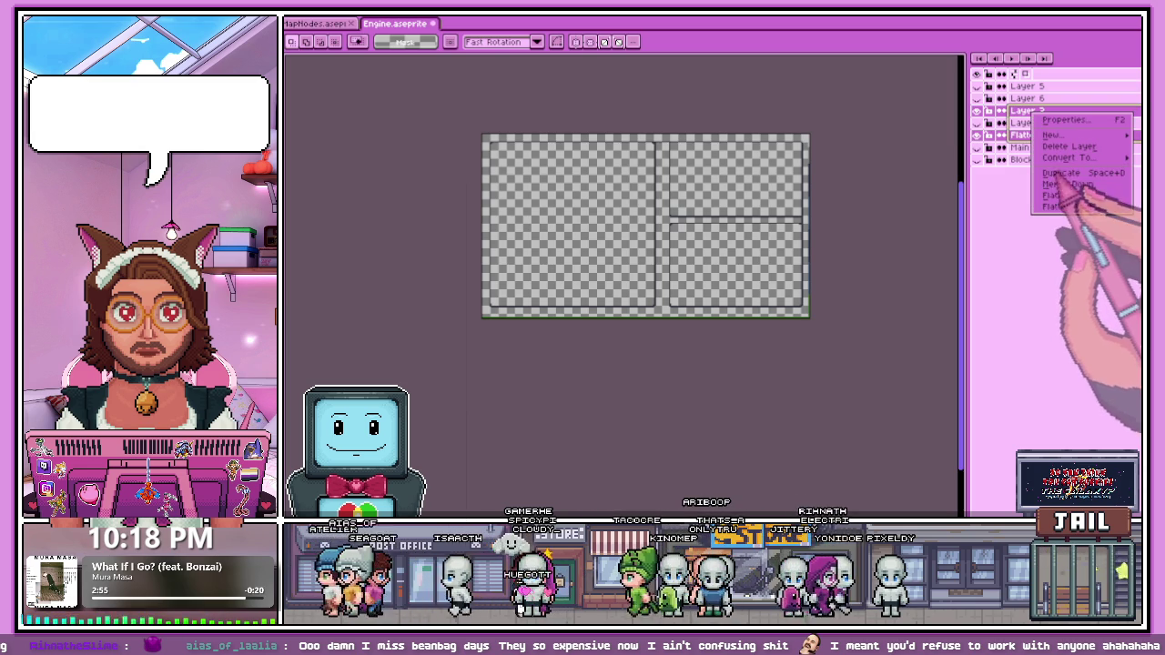
left_click(1046, 145)
double_click(1038, 122)
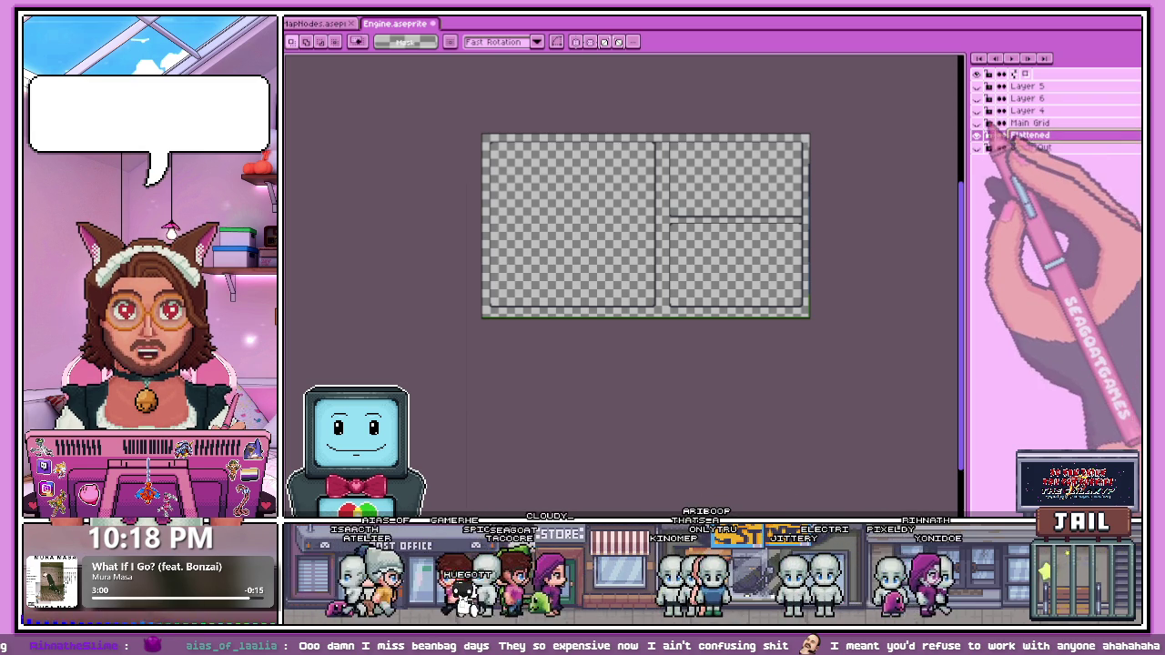
left_click_drag(1033, 124, 1001, 136)
Step: Rename Layer 4 to 'Storage grid'
double_click(1027, 110)
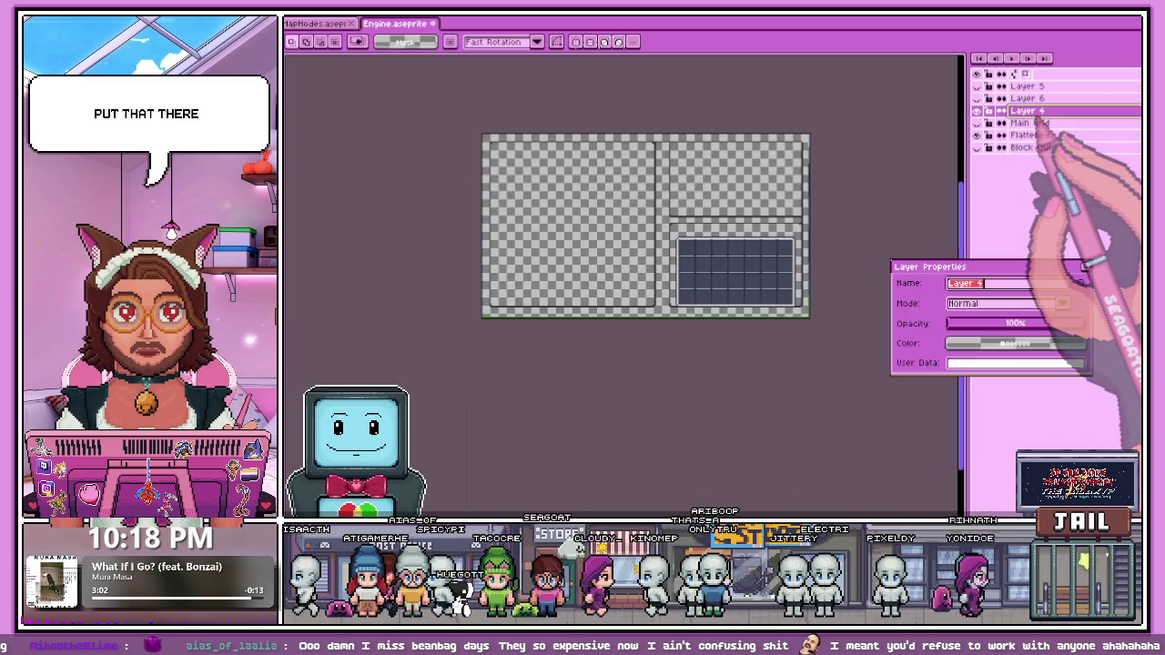
type("torage")
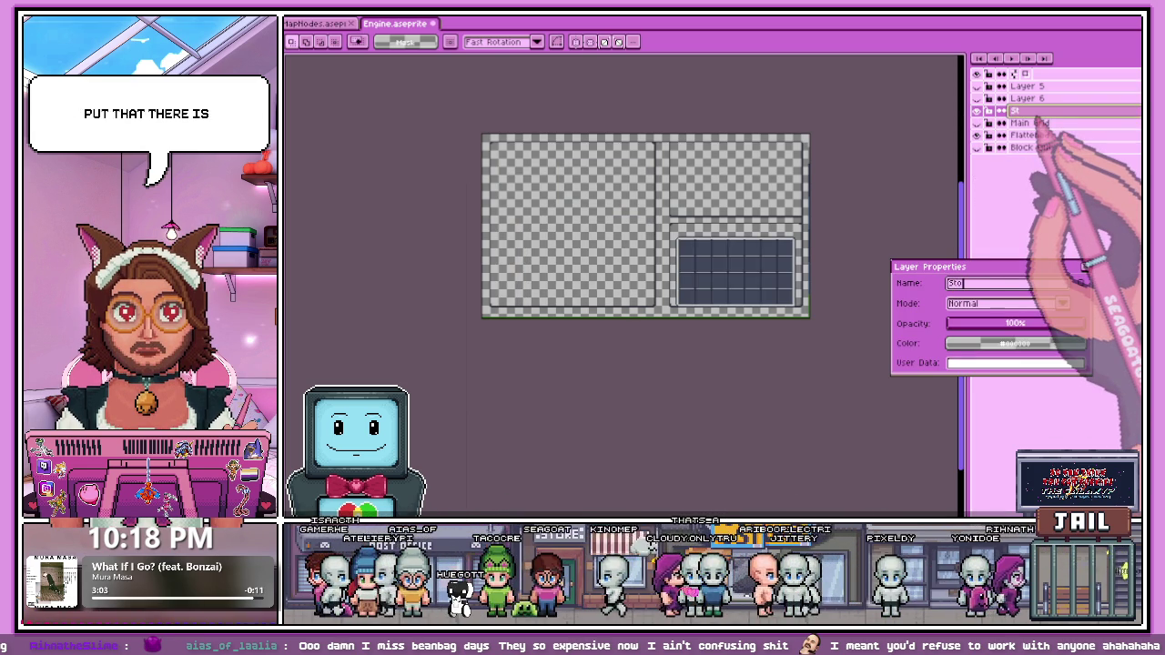
key("Return")
left_click(978, 110)
left_click(978, 110)
left_click(977, 110)
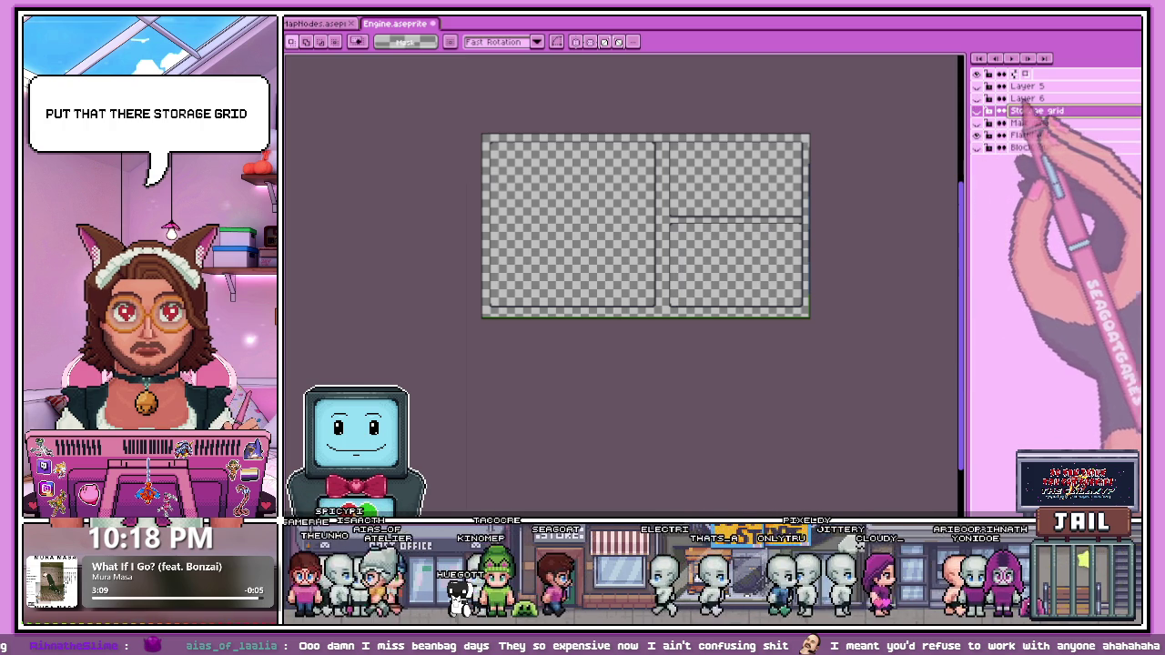
Step: Rename Layer 6 to 'Label'
double_click(1027, 97)
type("Labs")
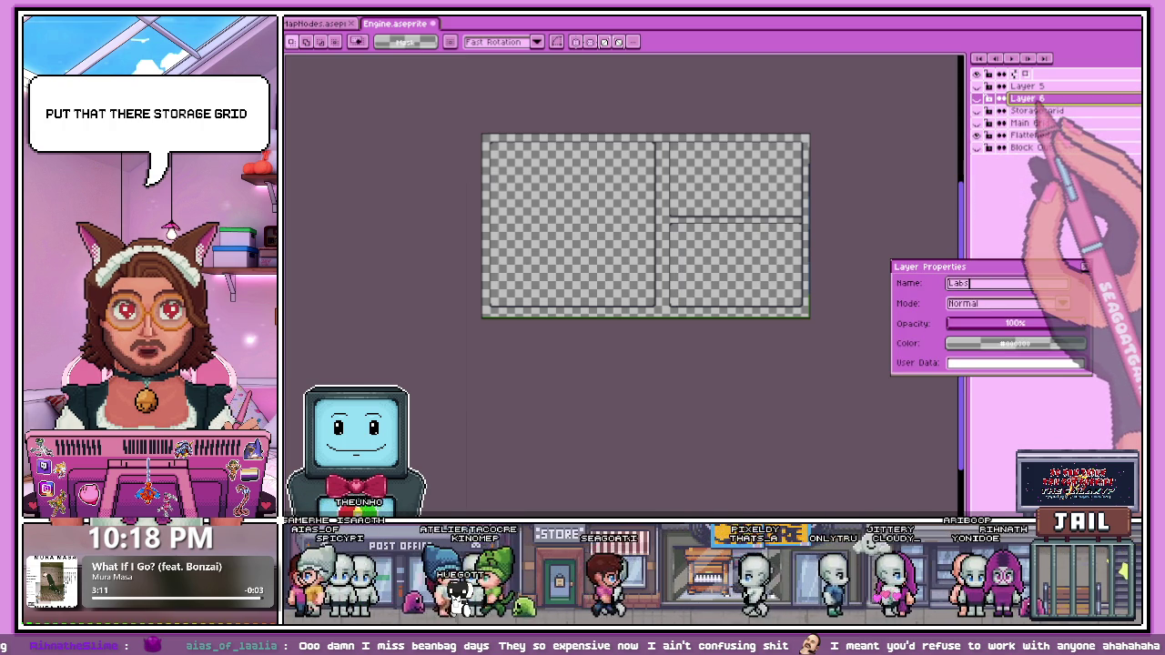
type("abe")
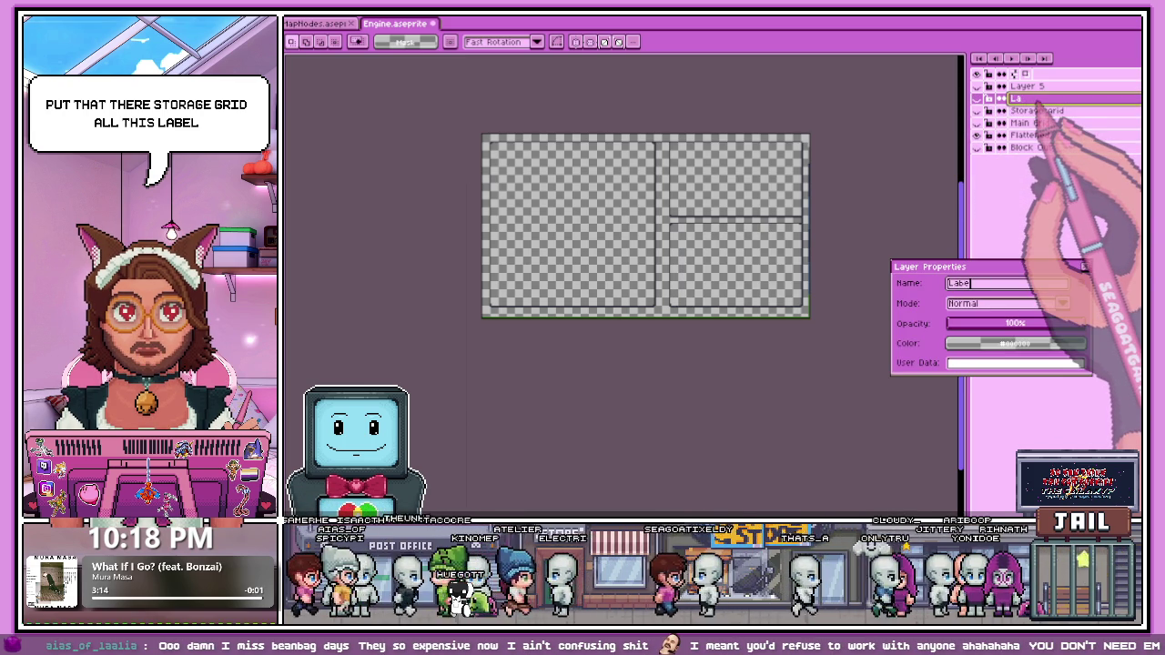
type("l")
key("Return")
Step: Delete the unused Layer 5 and show the Storage grid layer again
left_click(977, 85)
left_click(1026, 85)
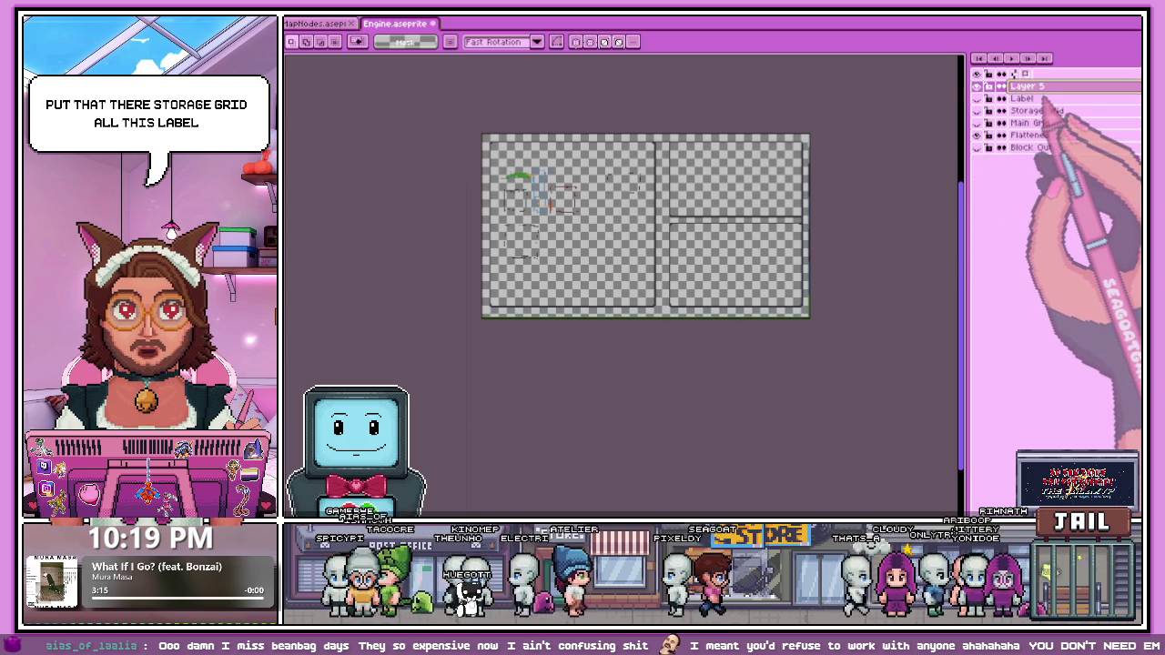
key("Delete")
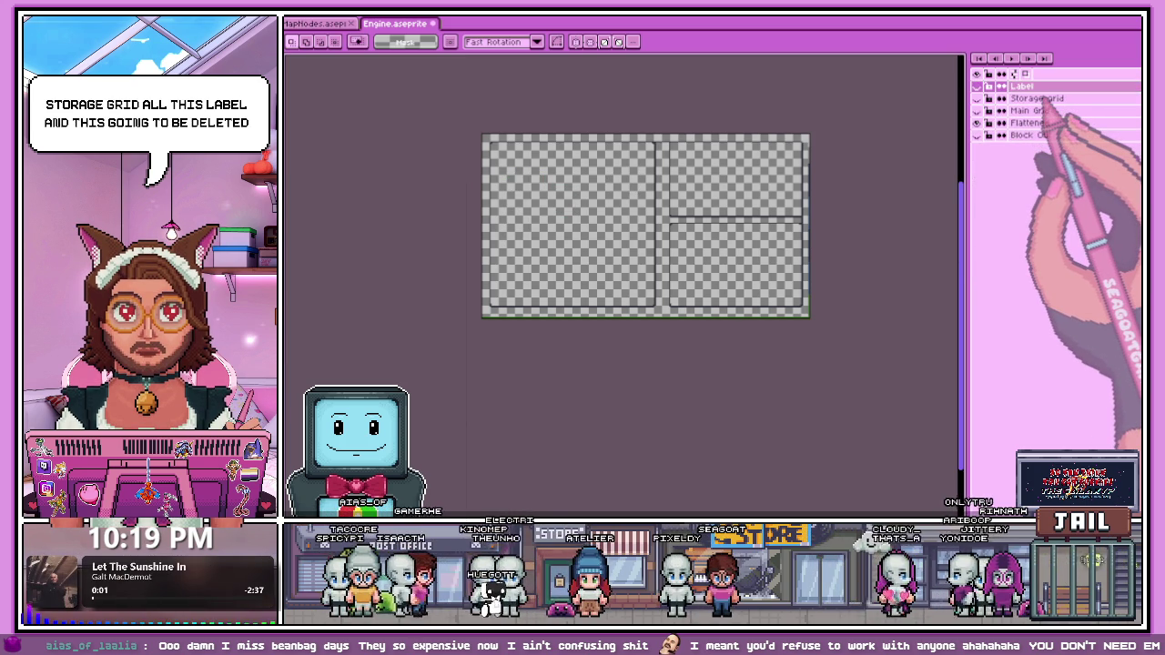
left_click(977, 98)
Step: Make Main Grid, Flattened and the remaining hidden layer visible again
left_click(976, 99)
left_click(976, 110)
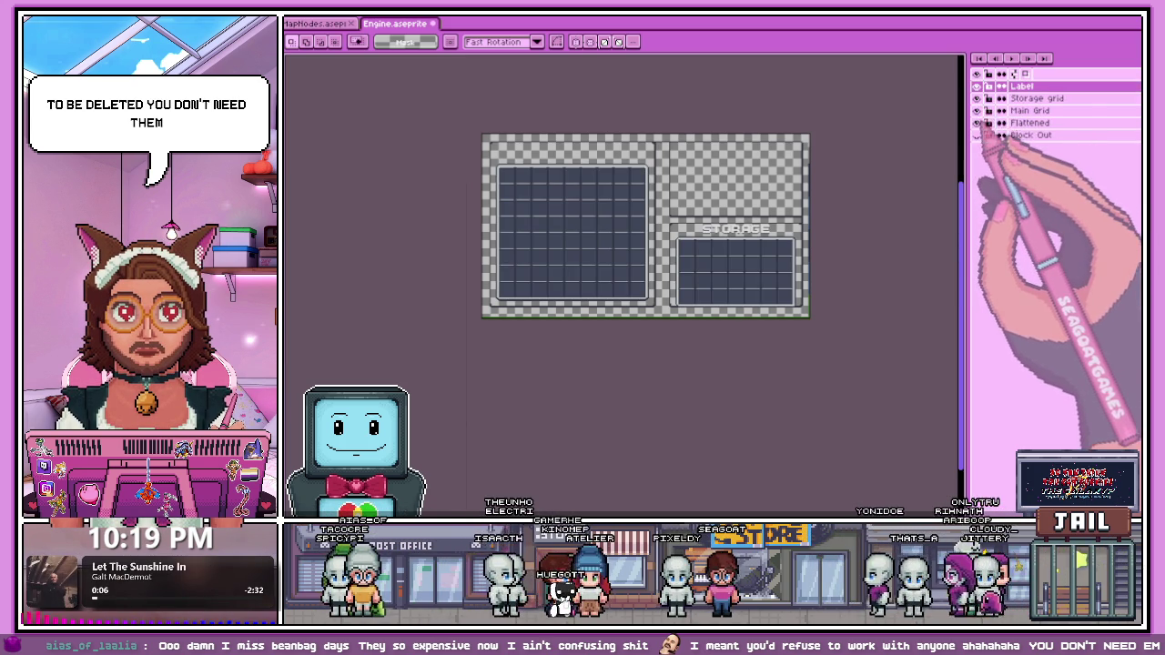
left_click(977, 123)
scroll(691, 264, "up", 2)
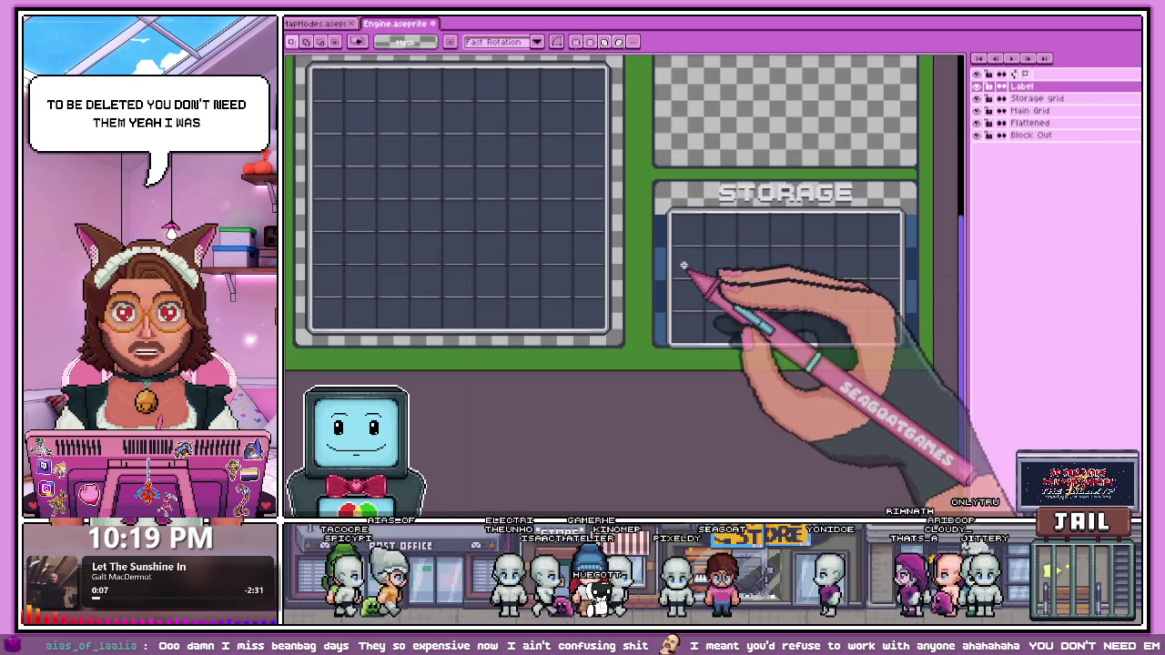
scroll(719, 246, "down", 3)
scroll(720, 247, "up", 1)
scroll(680, 229, "up", 2)
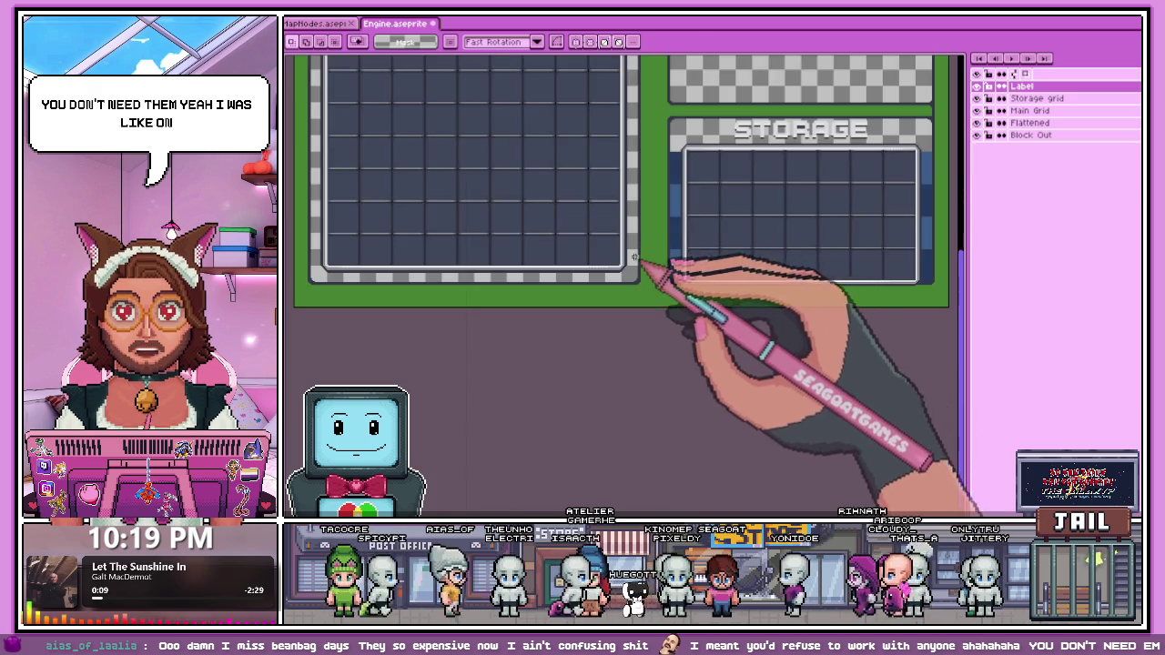
scroll(663, 273, "down", 2)
scroll(735, 261, "up", 3)
scroll(655, 259, "down", 2)
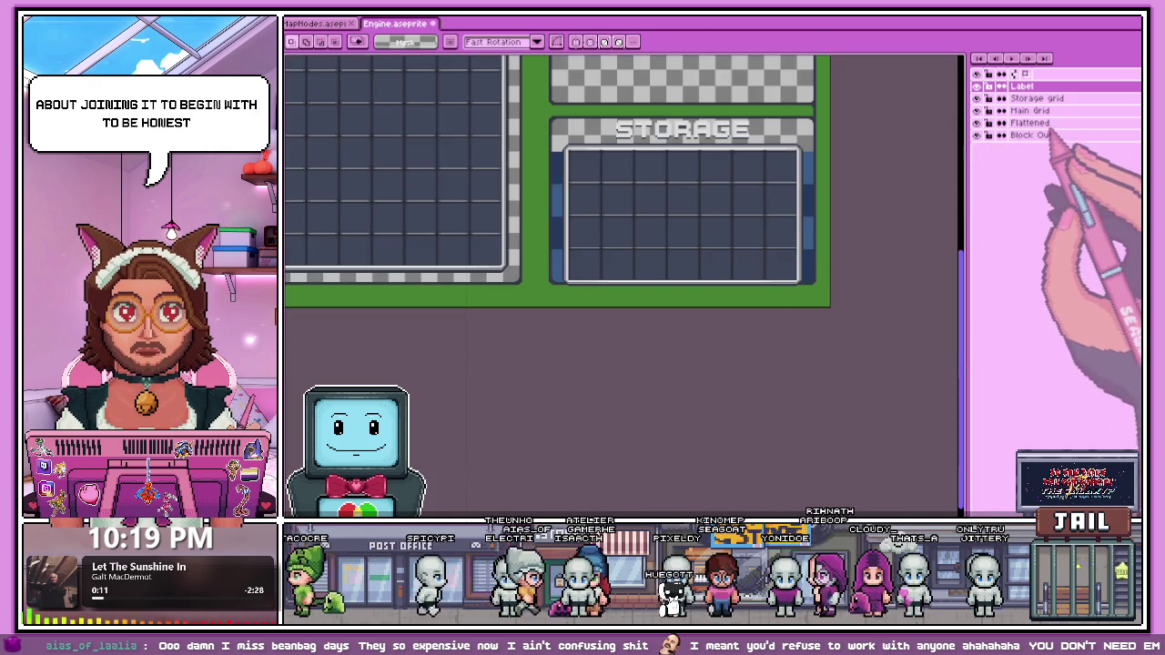
Step: Nudge the Storage grid layer's contents up two pixels
left_click(1028, 123)
left_click(1035, 98)
scroll(591, 182, "up", 1)
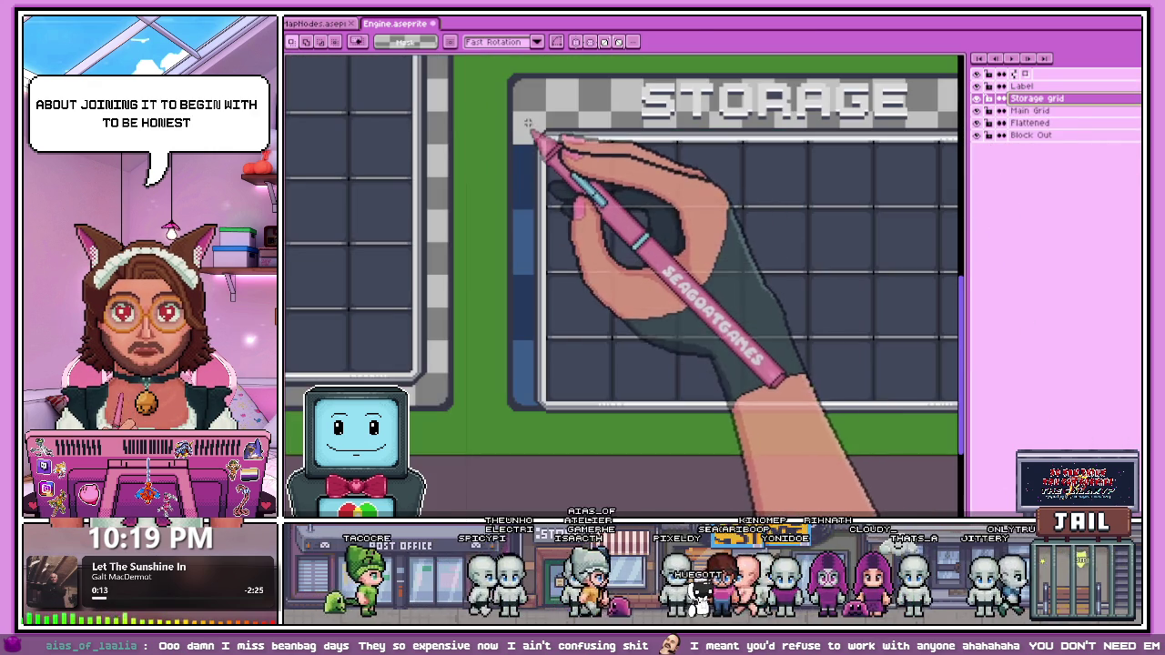
scroll(546, 146, "down", 3)
scroll(646, 282, "up", 3)
scroll(692, 282, "up", 3)
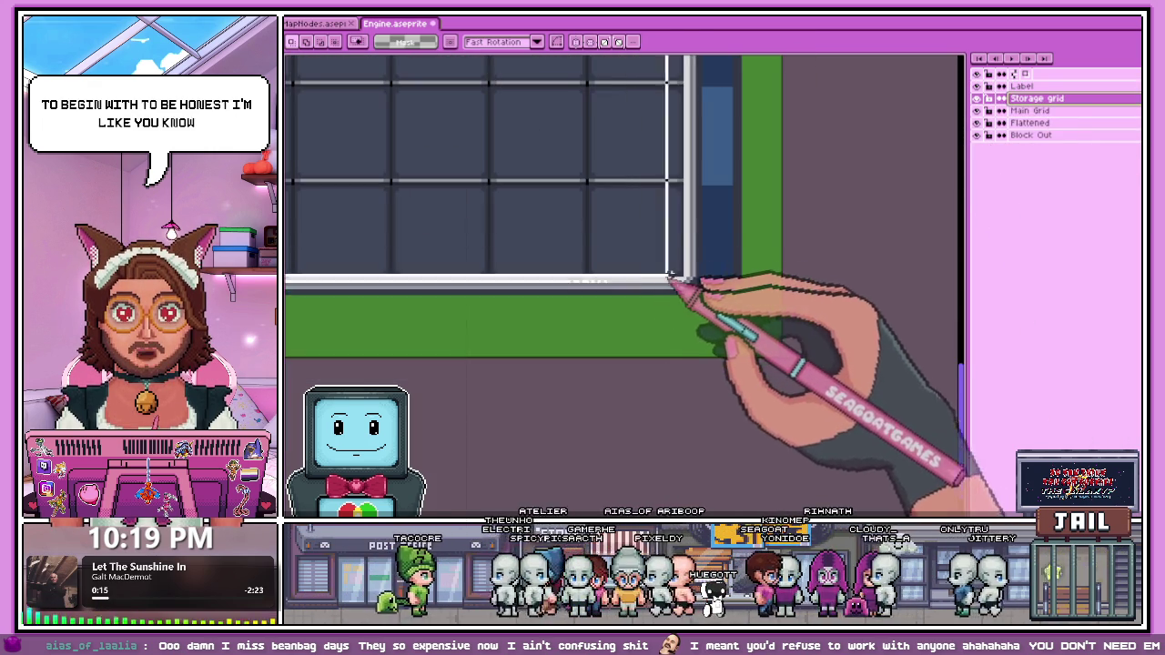
scroll(703, 303, "down", 3)
scroll(590, 260, "up", 2)
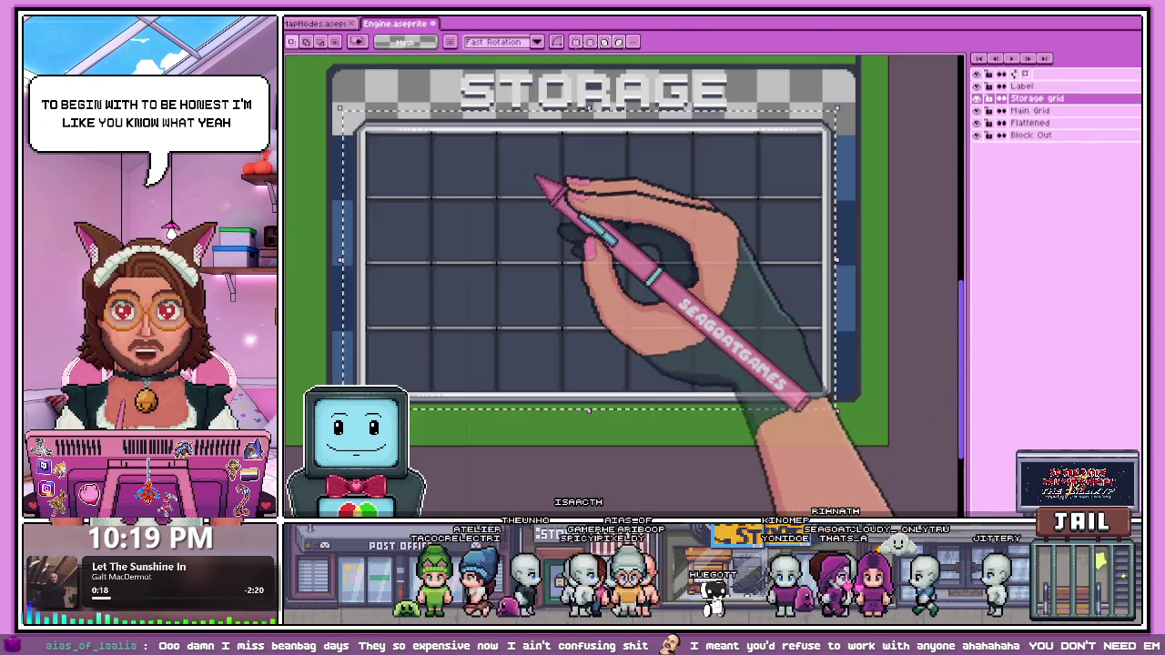
key("ctrl+t")
key("Up")
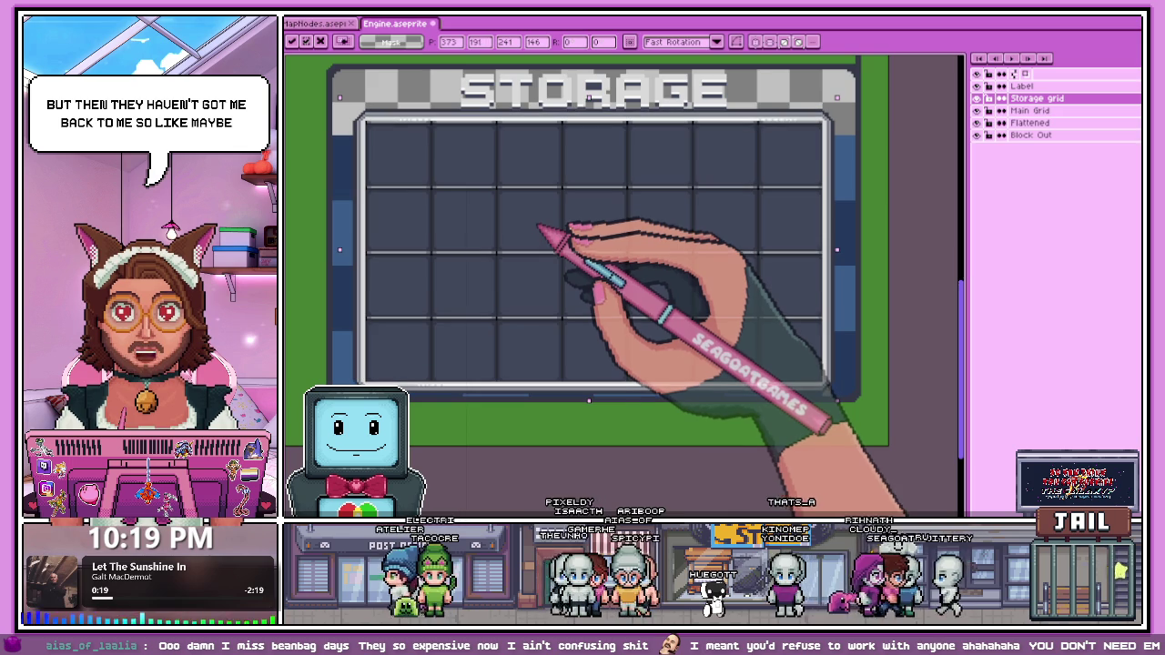
key("Up")
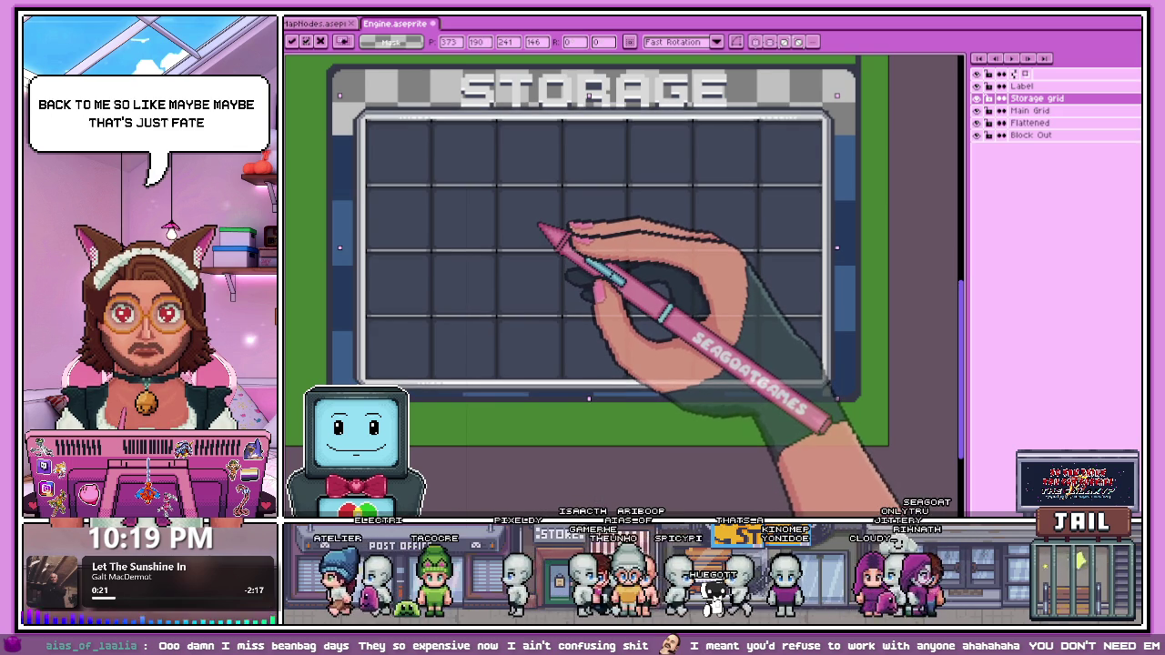
key("Return")
scroll(539, 225, "down", 3)
scroll(592, 209, "up", 2)
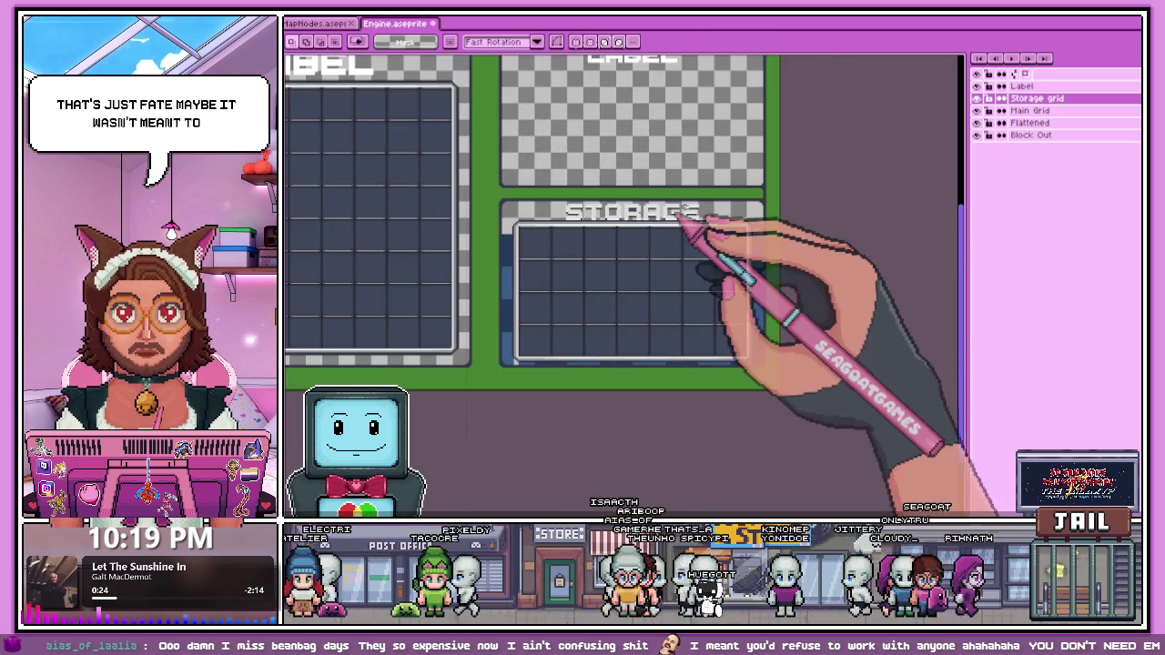
scroll(632, 209, "down", 2)
scroll(631, 209, "up", 2)
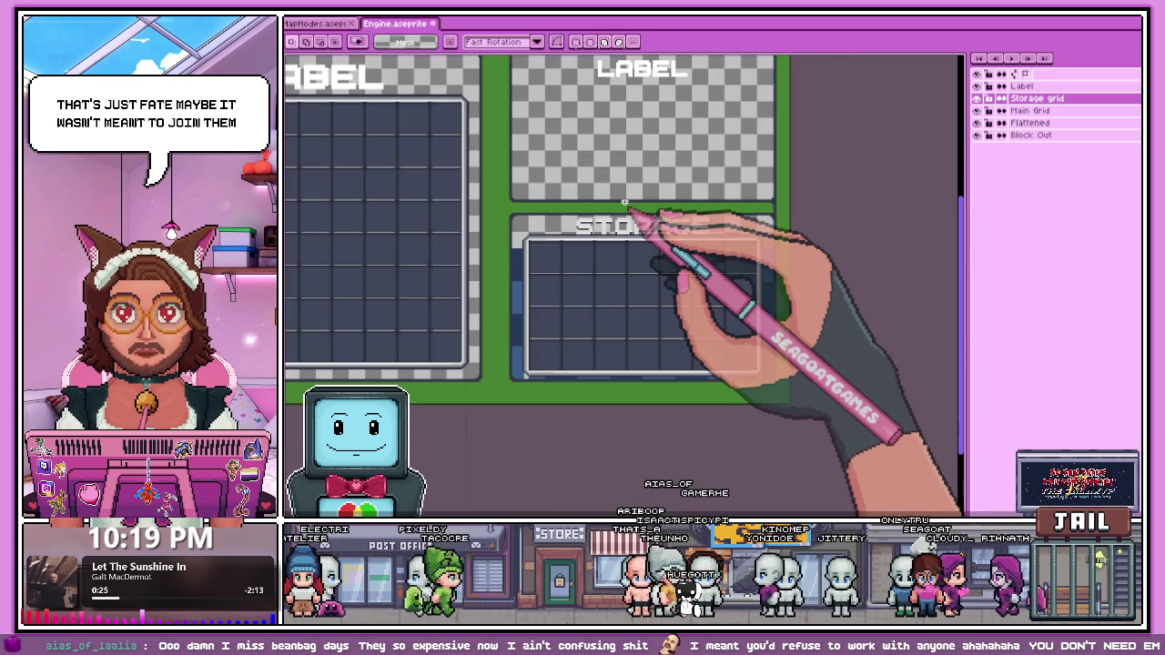
scroll(628, 207, "down", 2)
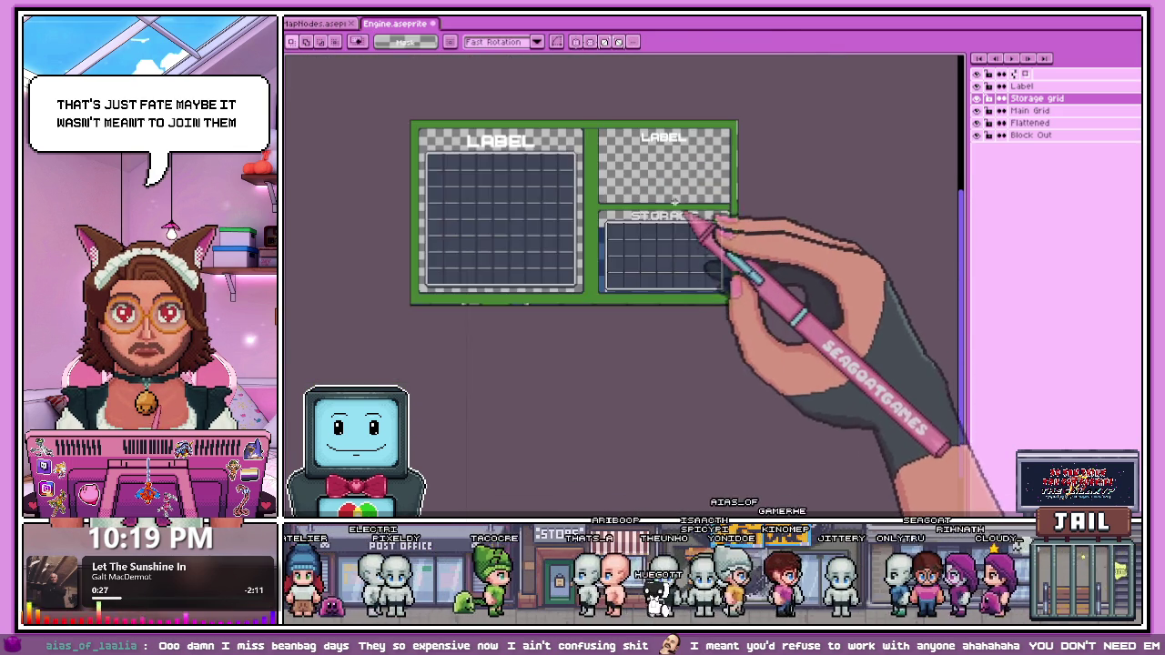
scroll(637, 210, "up", 2)
Step: On the Label layer, move the STORAGE text up a few pixels
left_click(1021, 86)
scroll(659, 223, "up", 2)
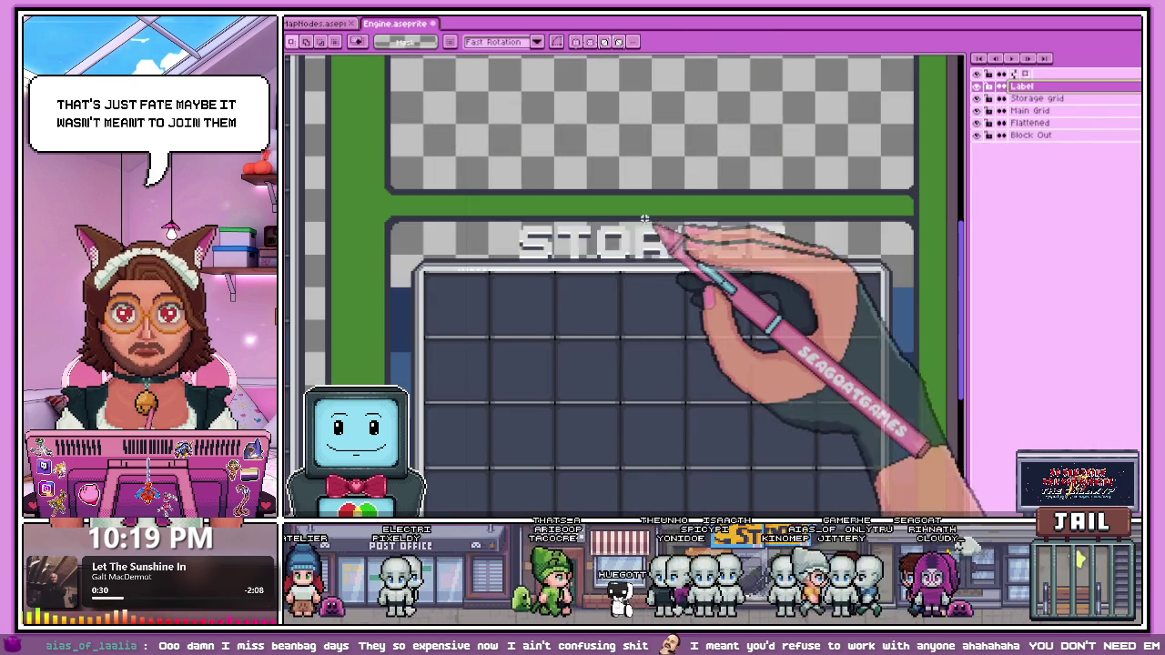
left_click_drag(514, 212, 822, 300)
left_click_drag(724, 258, 707, 242)
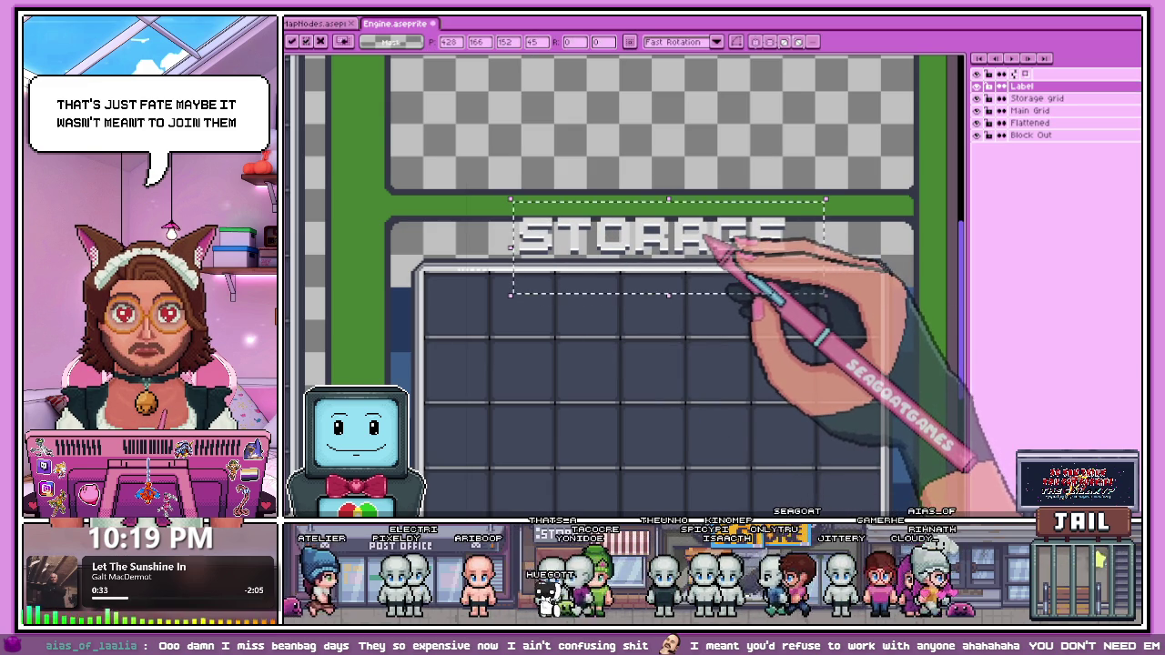
key("Return")
scroll(830, 233, "down", 2)
scroll(830, 233, "down", 2)
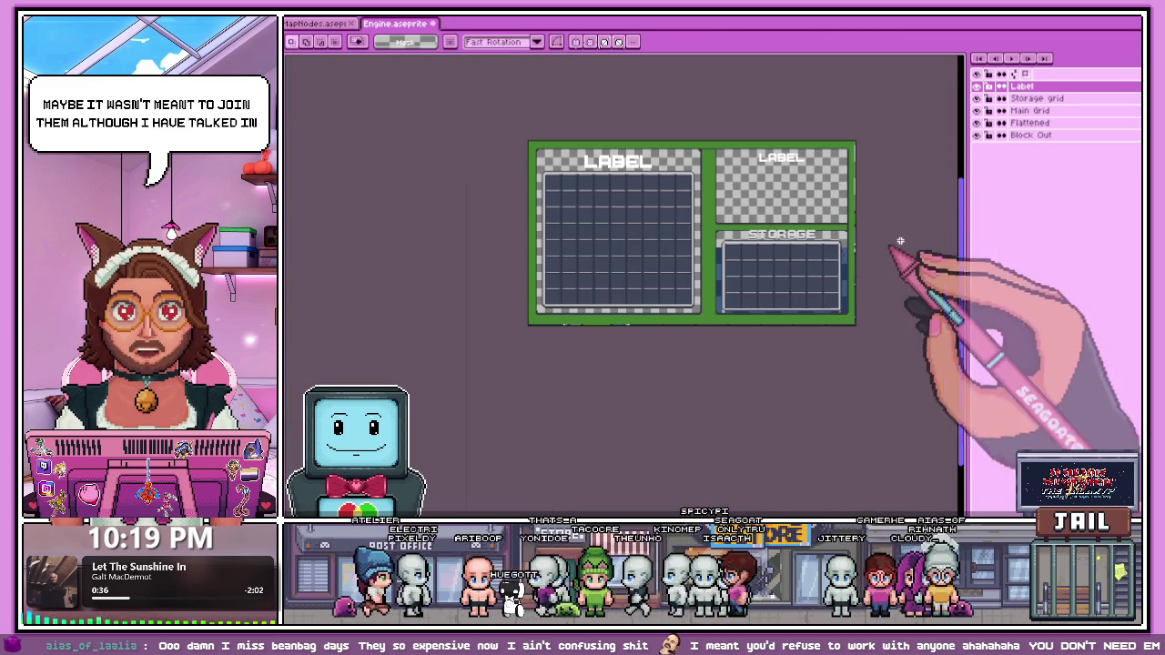
scroll(861, 245, "up", 2)
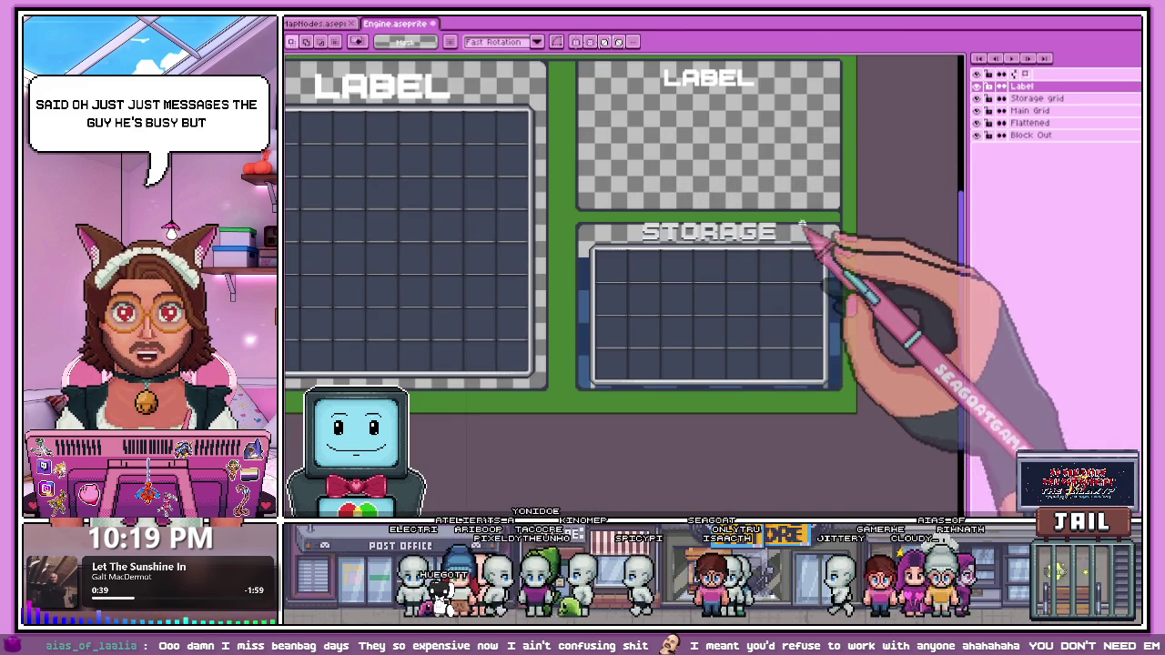
scroll(819, 231, "up", 1)
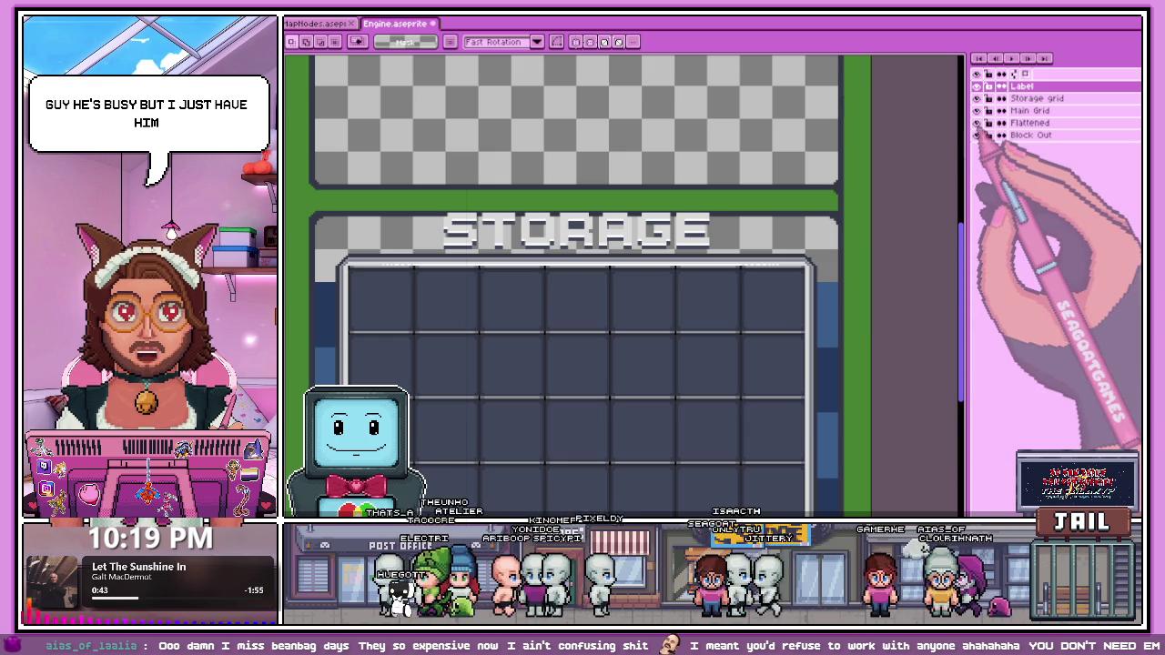
Step: Make Storage grid the active layer, then switch to Flattened
left_click(1030, 98)
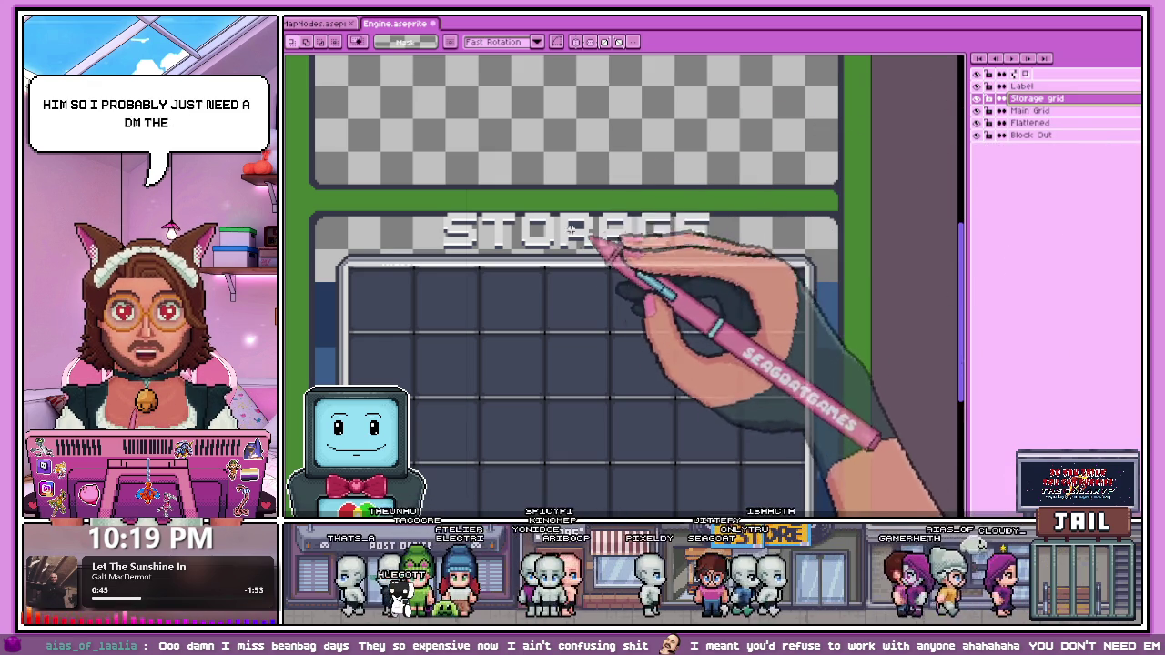
scroll(546, 200, "left", 5)
scroll(492, 168, "down", 1)
scroll(624, 195, "up", 1)
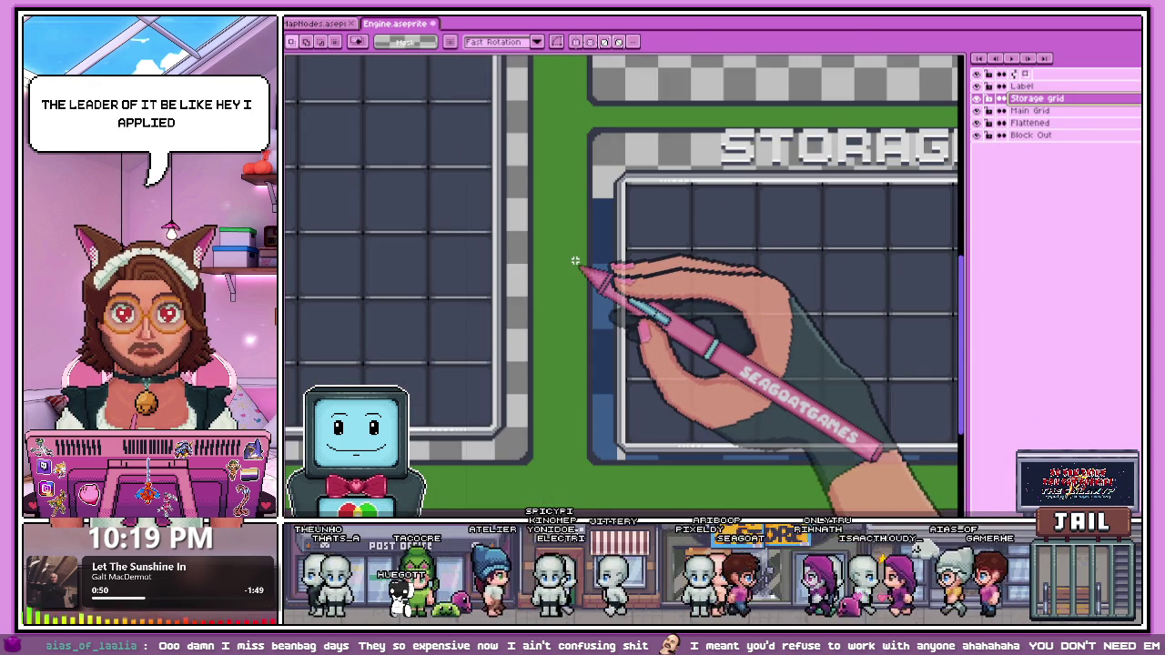
left_click(1029, 123)
Step: Marquee-select a panel's stepped rounded corner on the Flattened layer
scroll(603, 273, "down", 2)
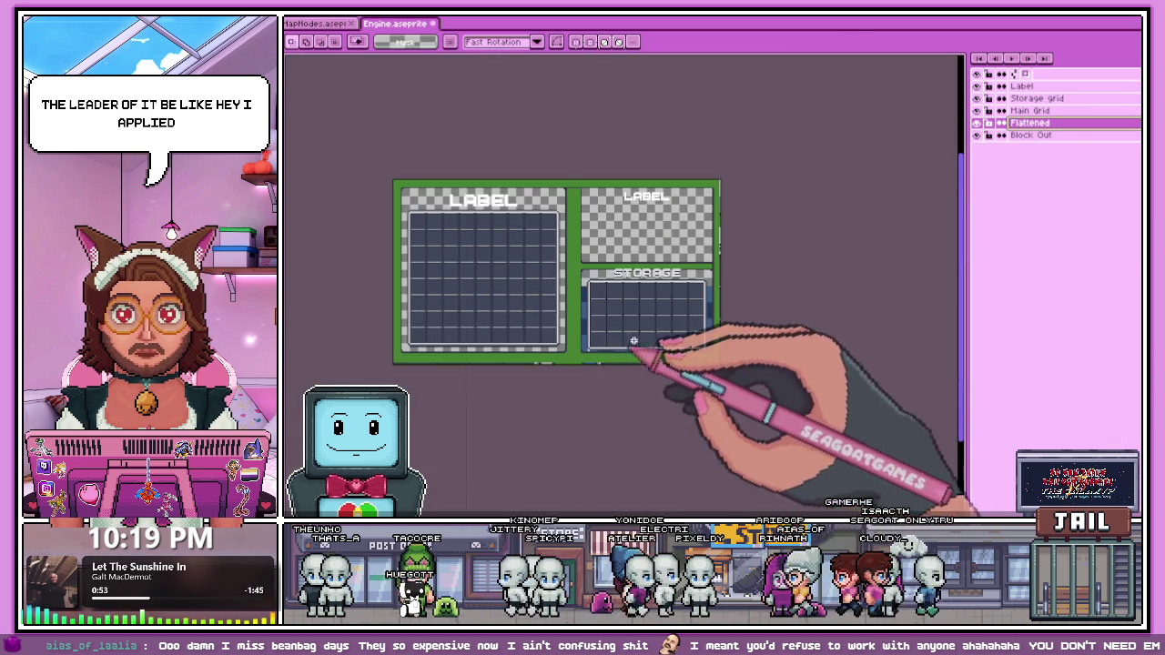
scroll(641, 300, "up", 1)
scroll(537, 182, "up", 1)
scroll(551, 164, "down", 2)
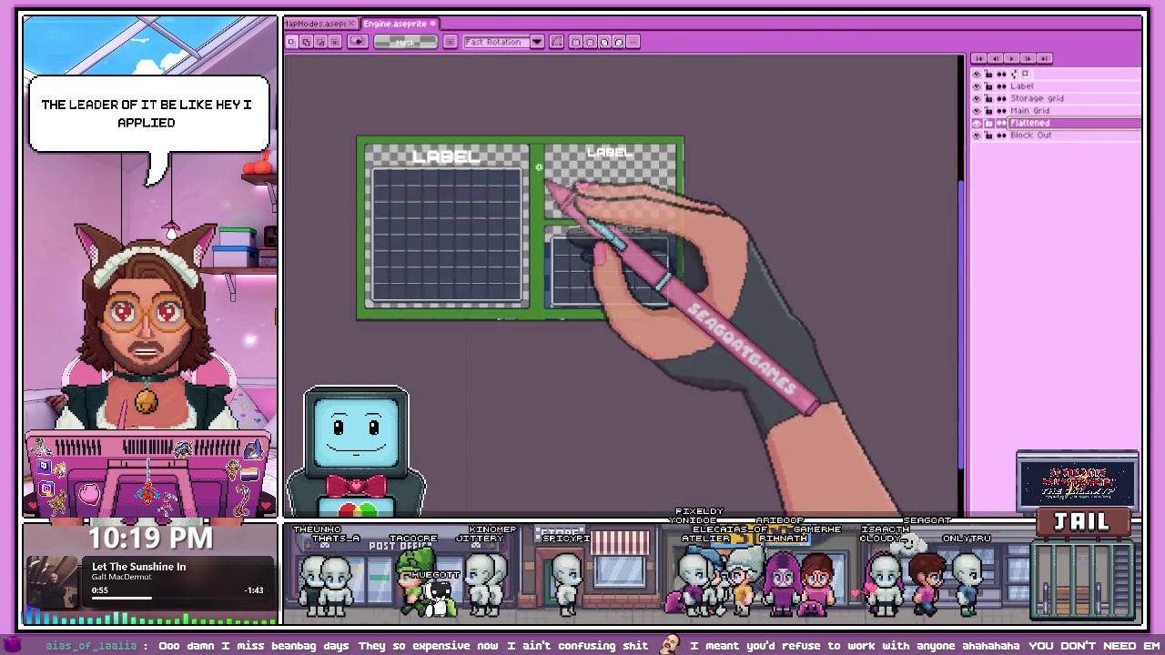
scroll(563, 149, "up", 3)
scroll(601, 163, "up", 2)
scroll(481, 169, "down", 1)
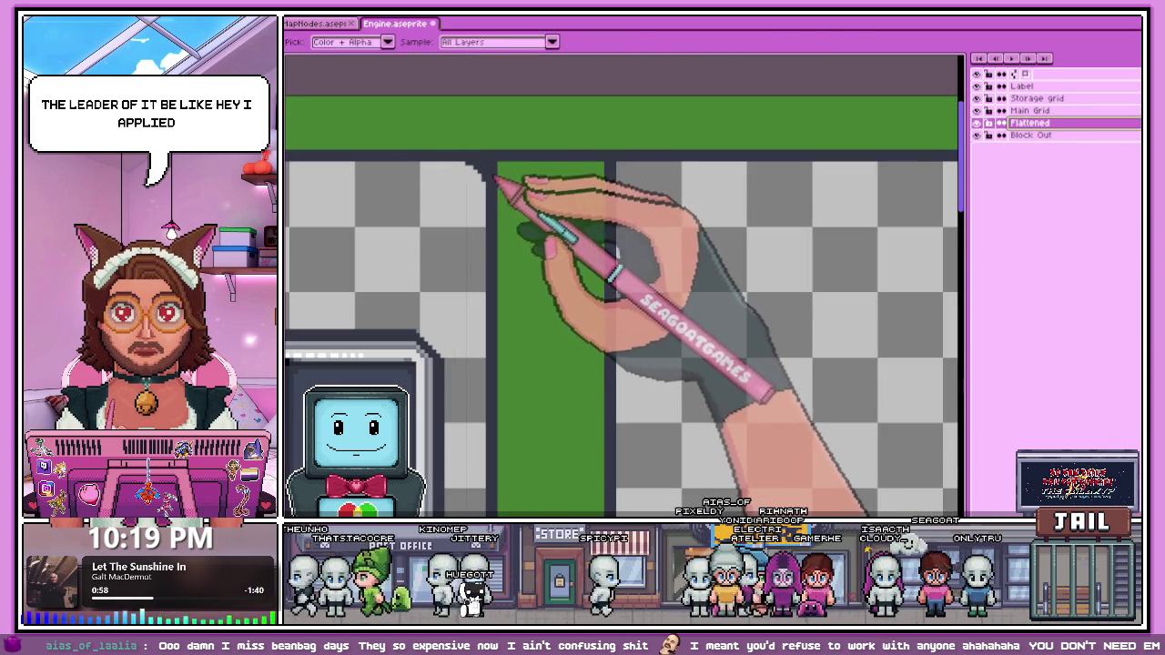
scroll(563, 185, "up", 1)
key("b")
scroll(564, 185, "up", 1)
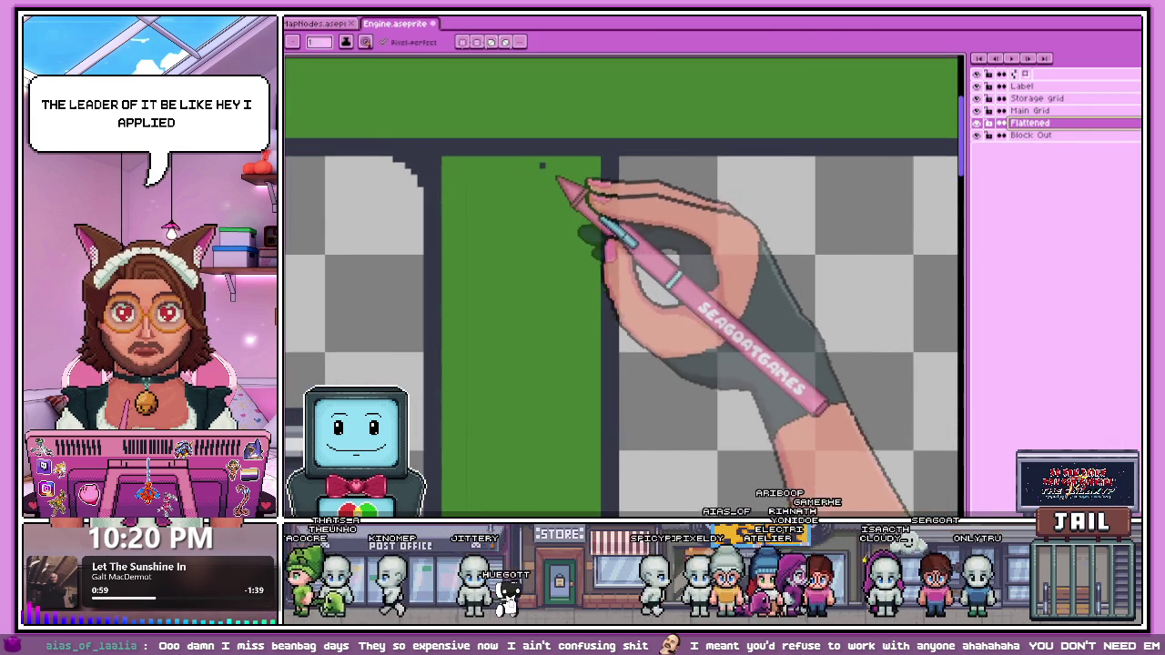
scroll(391, 154, "up", 2)
key("m")
left_click_drag(389, 147, 453, 224)
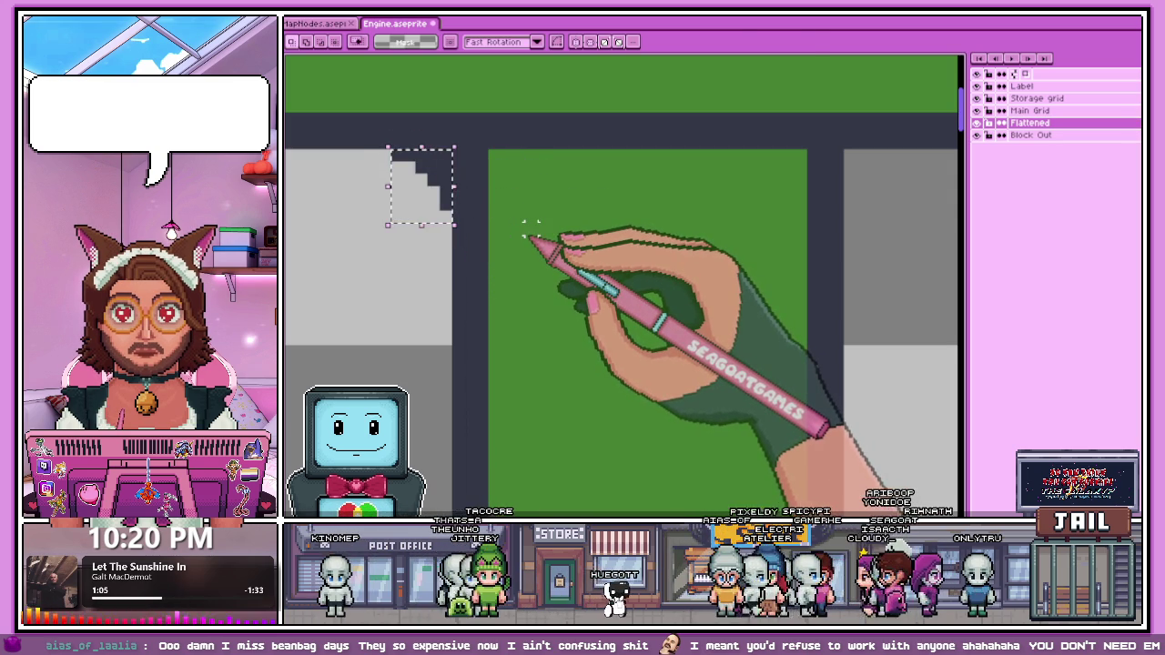
Step: Place the corner piece at the LABEL panel's top-left corner
scroll(518, 229, "down", 2)
scroll(442, 177, "up", 1)
left_click_drag(355, 197, 679, 201)
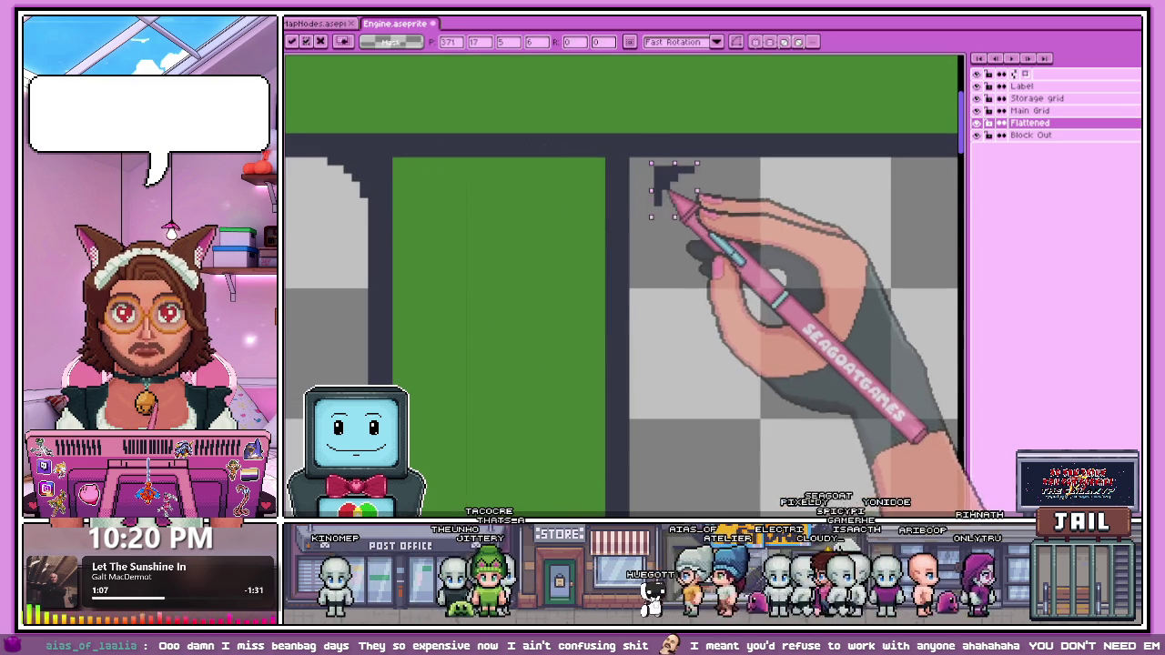
scroll(637, 182, "down", 2)
key("Return")
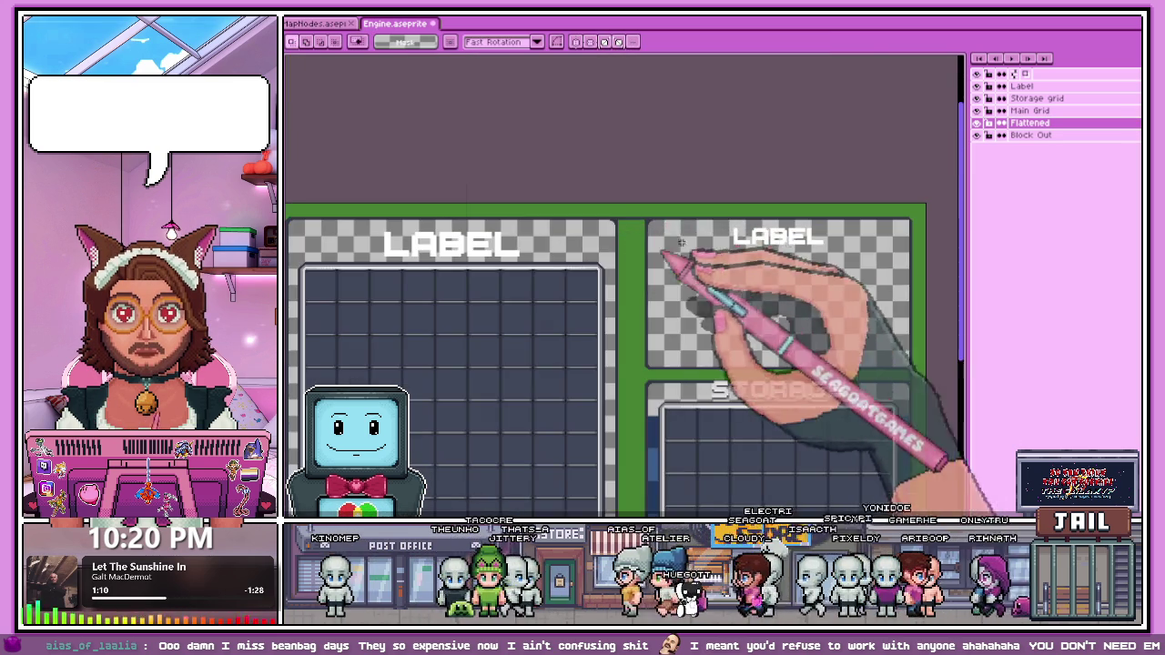
Step: Paste another corner piece onto the LABEL panel's top-right corner
scroll(949, 231, "up", 2)
scroll(949, 231, "up", 1)
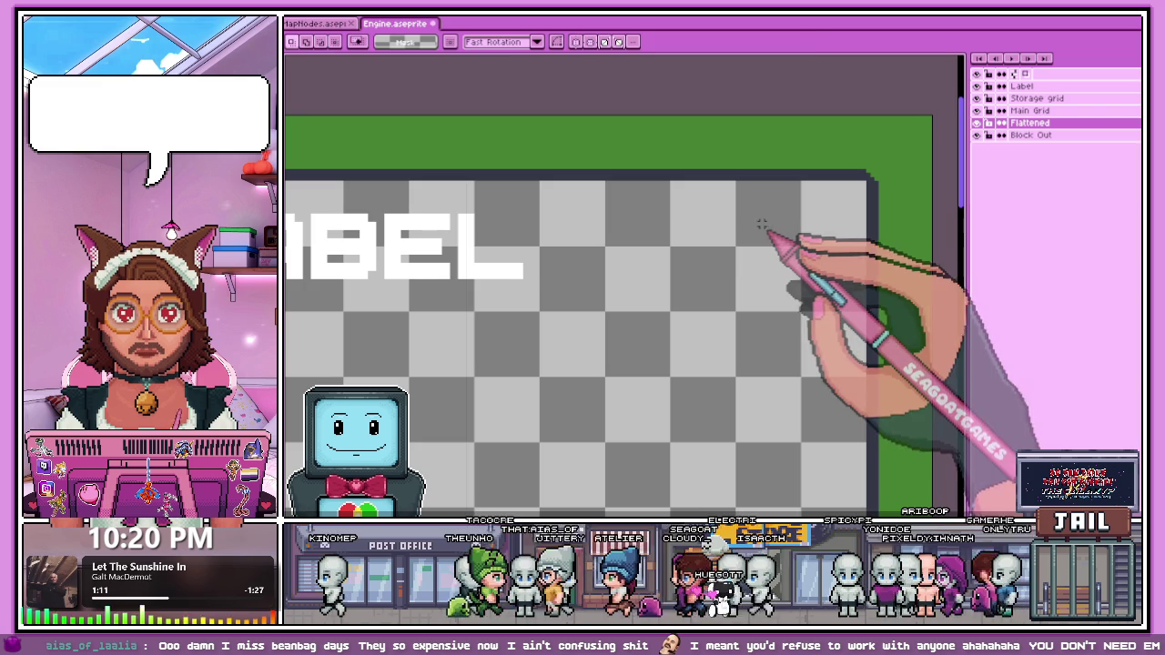
key("ctrl+v")
left_click_drag(624, 191, 851, 187)
scroll(846, 187, "up", 1)
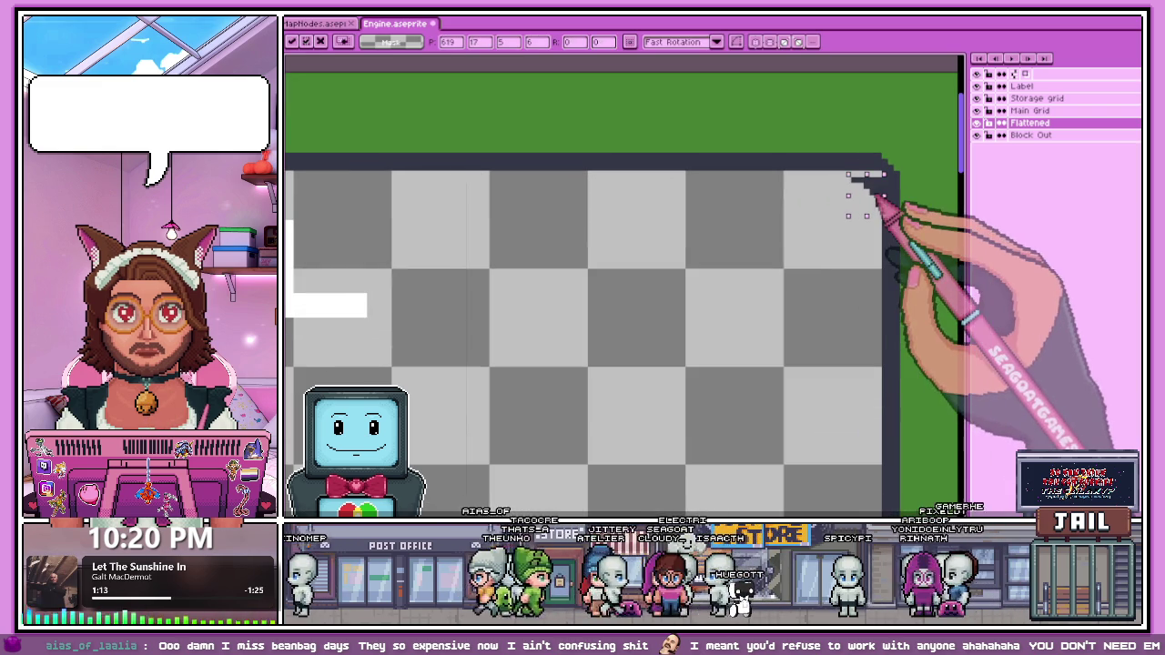
scroll(855, 218, "down", 1)
key("Return")
scroll(810, 273, "down", 1)
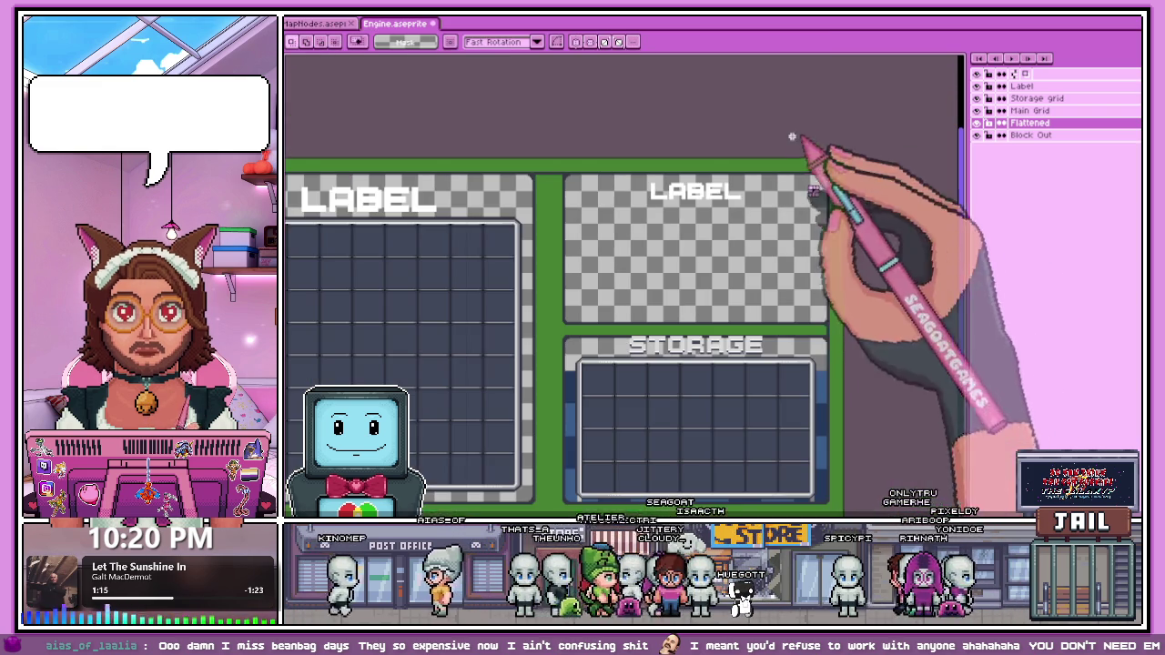
scroll(692, 282, "up", 2)
scroll(692, 292, "down", 2)
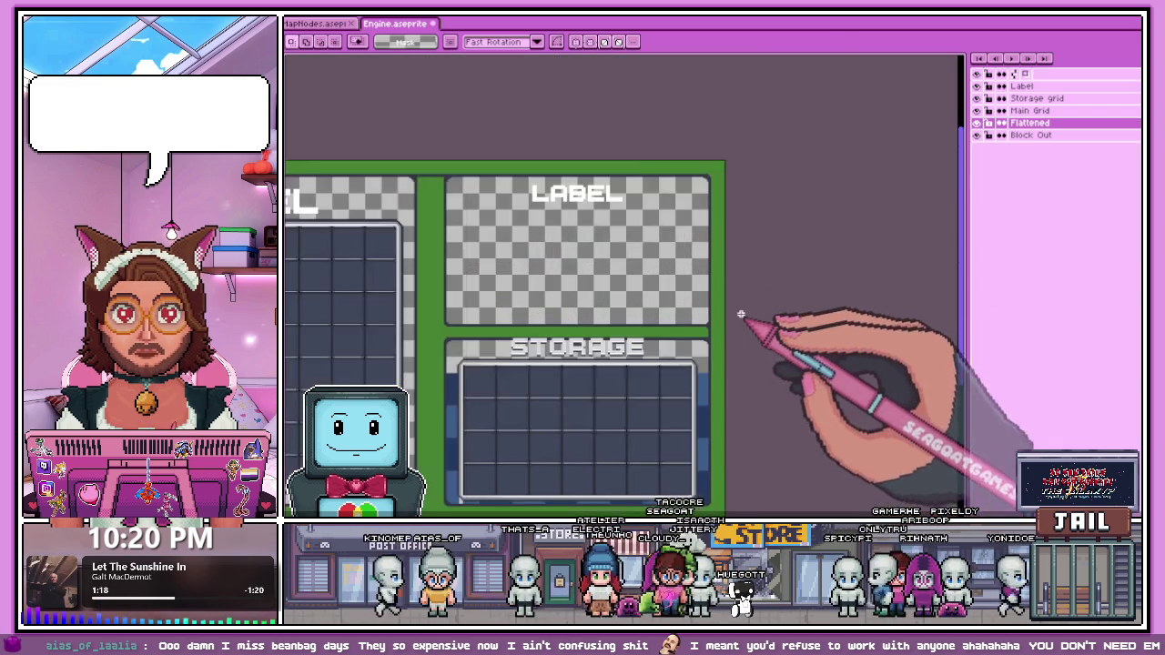
scroll(728, 328, "up", 3)
scroll(671, 325, "down", 2)
scroll(467, 333, "up", 2)
scroll(588, 312, "down", 2)
scroll(502, 315, "up", 1)
scroll(559, 254, "down", 2)
scroll(552, 233, "up", 2)
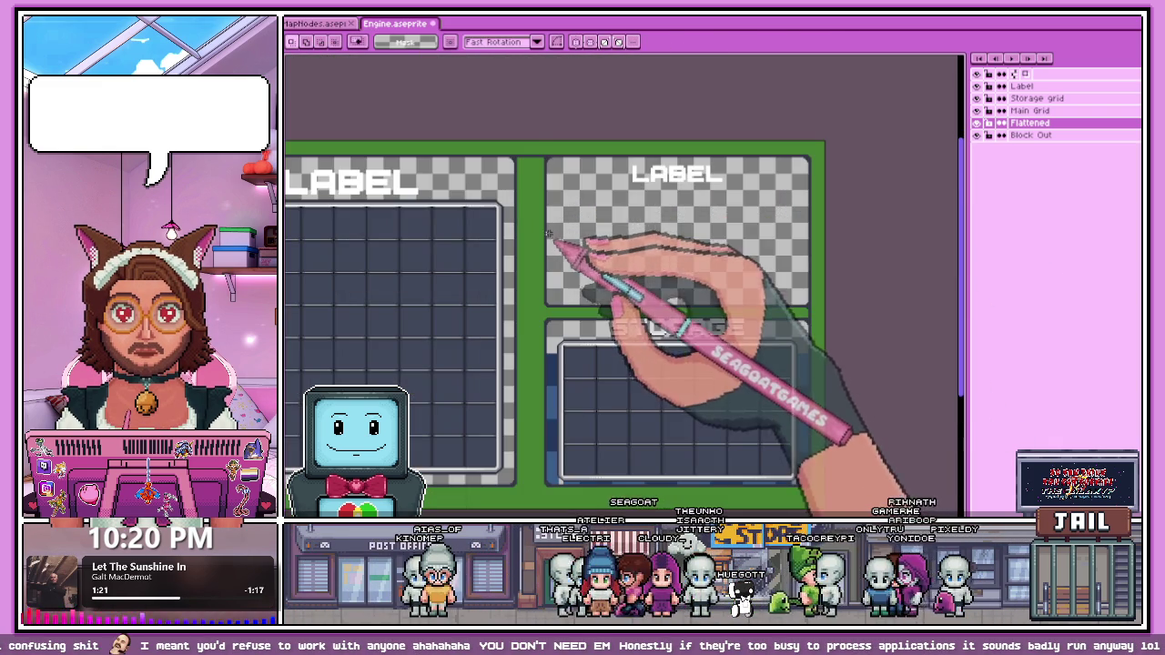
scroll(549, 167, "down", 2)
scroll(538, 166, "up", 2)
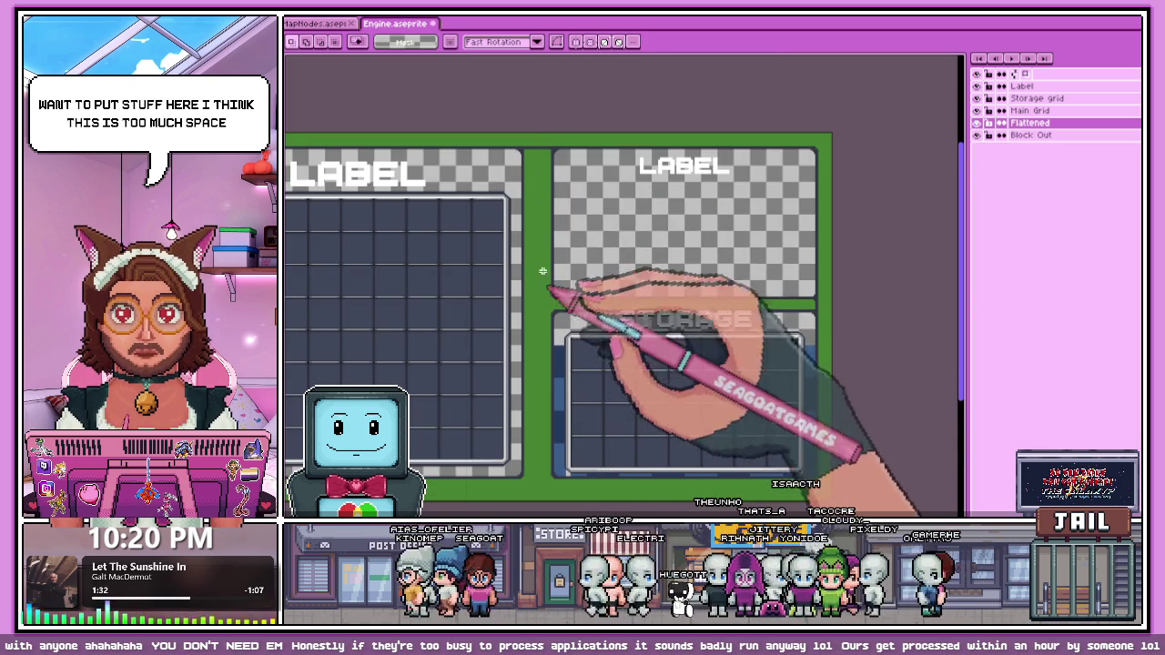
scroll(548, 228, "down", 2)
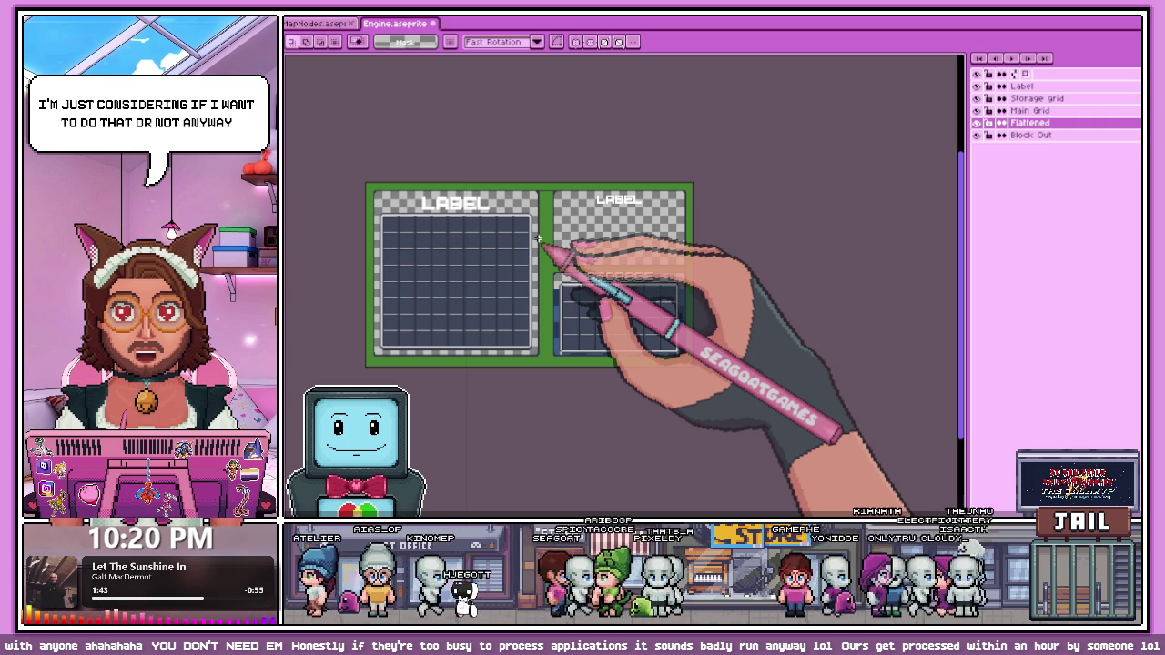
scroll(538, 238, "up", 2)
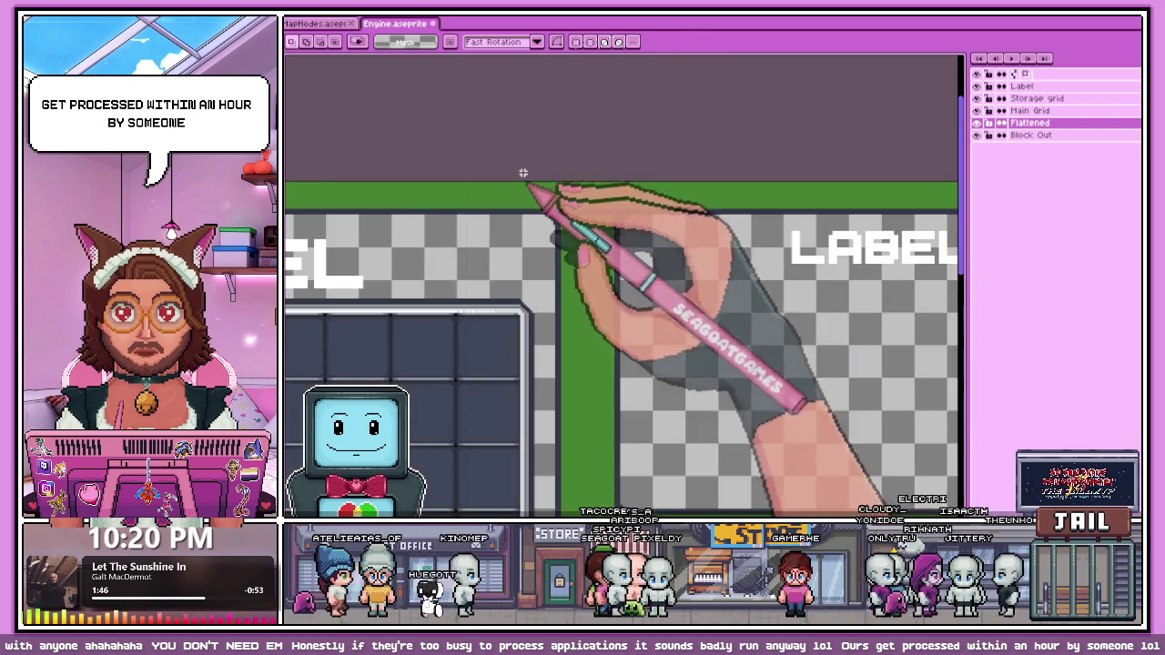
Step: Reshape the green divider's top-left corner into a stepped dark curve and commit it
scroll(522, 174, "up", 1)
scroll(595, 225, "up", 1)
scroll(548, 207, "up", 3)
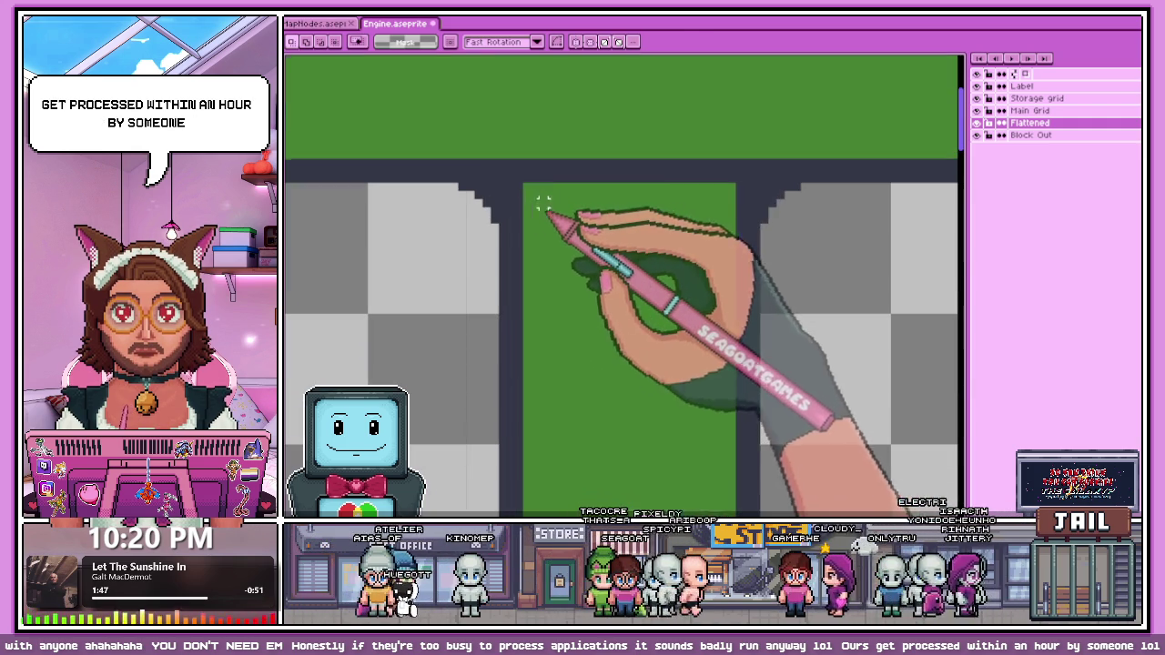
key("b")
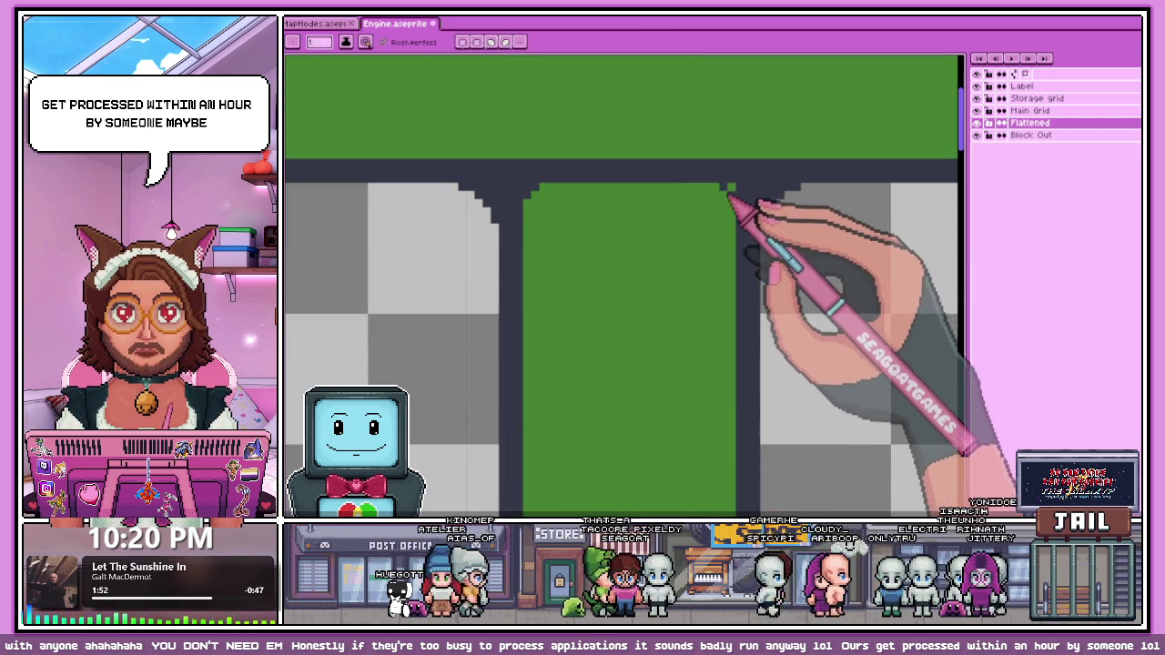
scroll(689, 220, "down", 1)
scroll(674, 227, "down", 1)
scroll(673, 236, "down", 1)
scroll(674, 246, "down", 2)
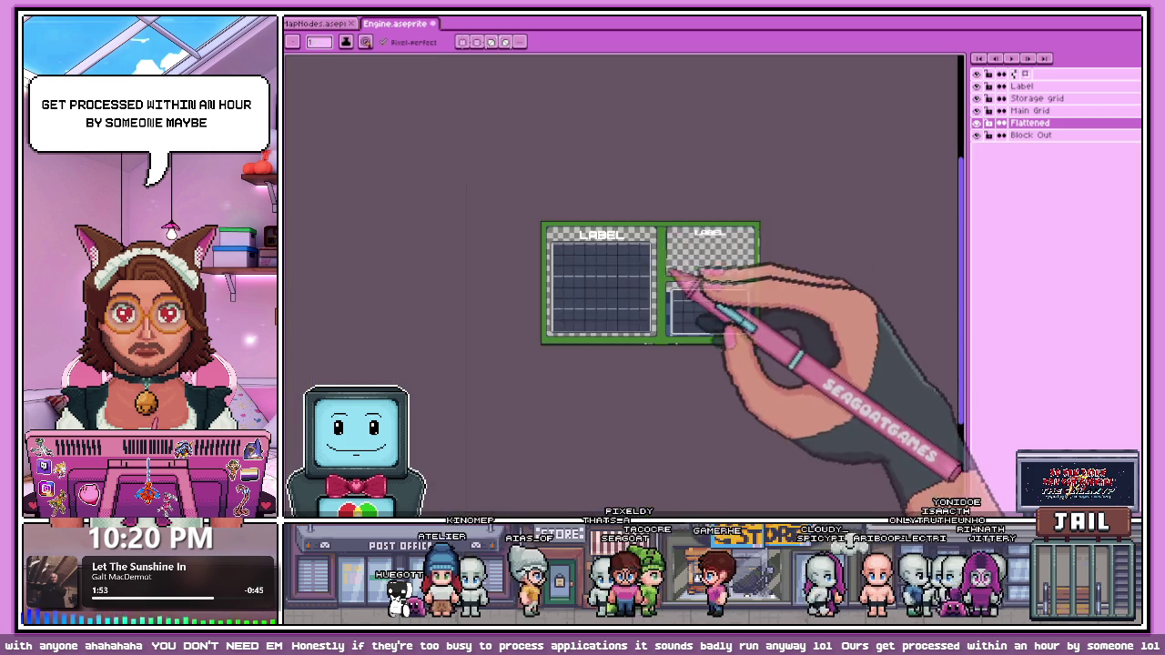
scroll(689, 242, "up", 2)
scroll(689, 242, "up", 2)
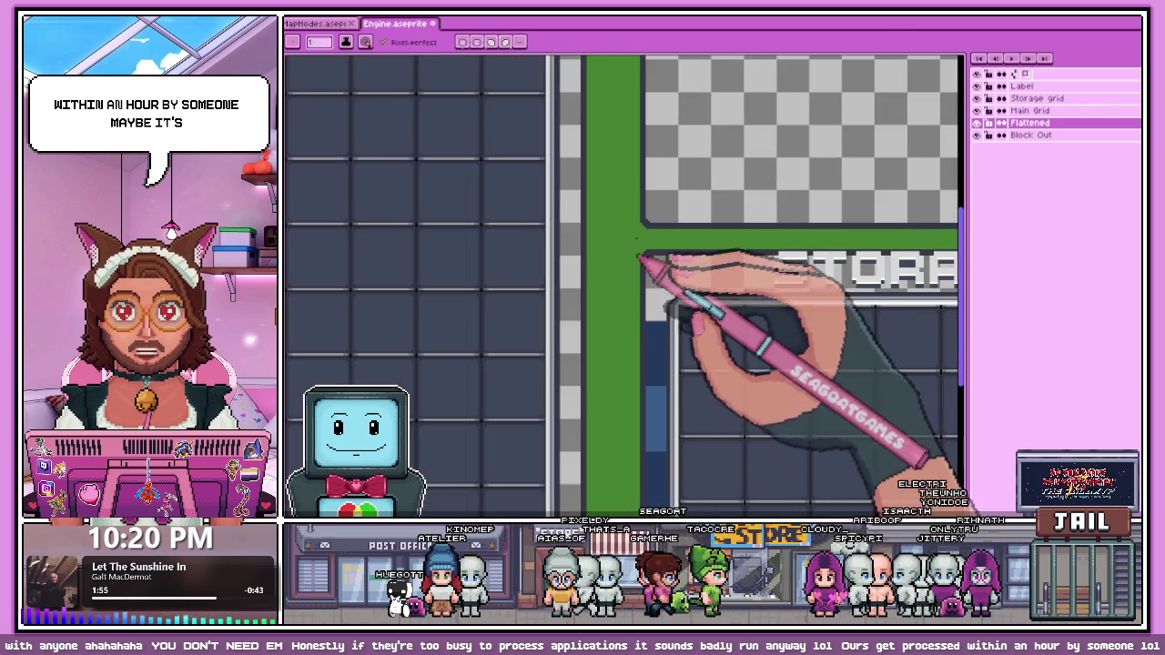
scroll(637, 271, "down", 3)
scroll(637, 271, "up", 1)
scroll(650, 261, "up", 2)
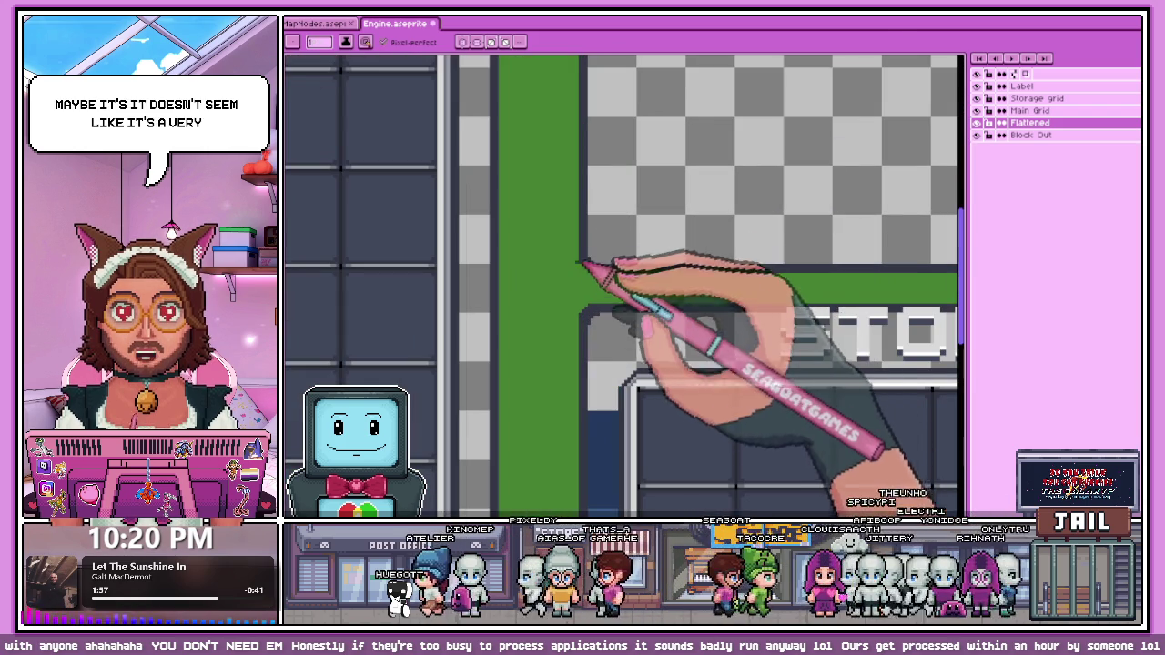
scroll(608, 266, "up", 1)
scroll(582, 281, "up", 1)
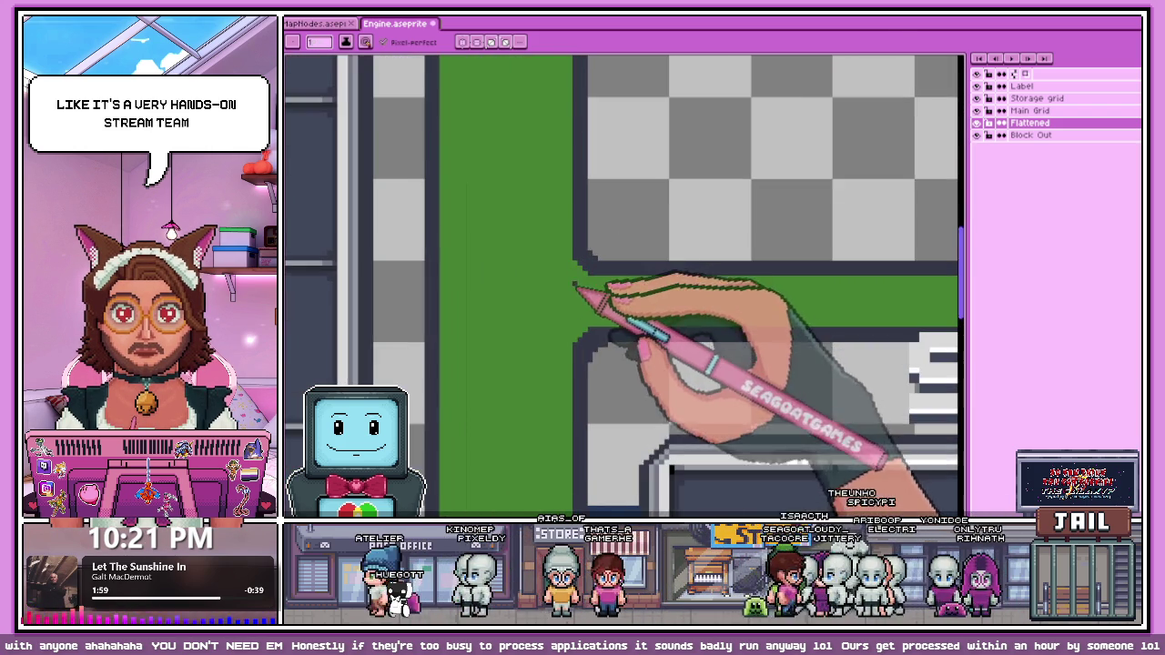
scroll(575, 285, "up", 1)
scroll(589, 241, "up", 2)
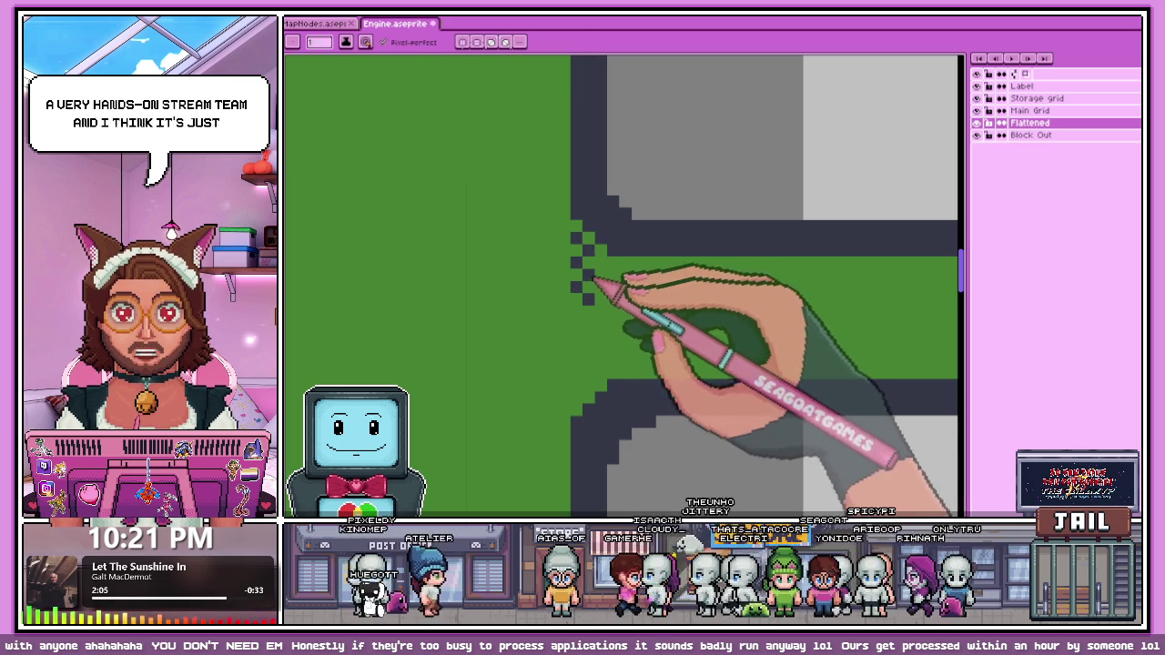
scroll(589, 239, "down", 2)
scroll(596, 300, "down", 1)
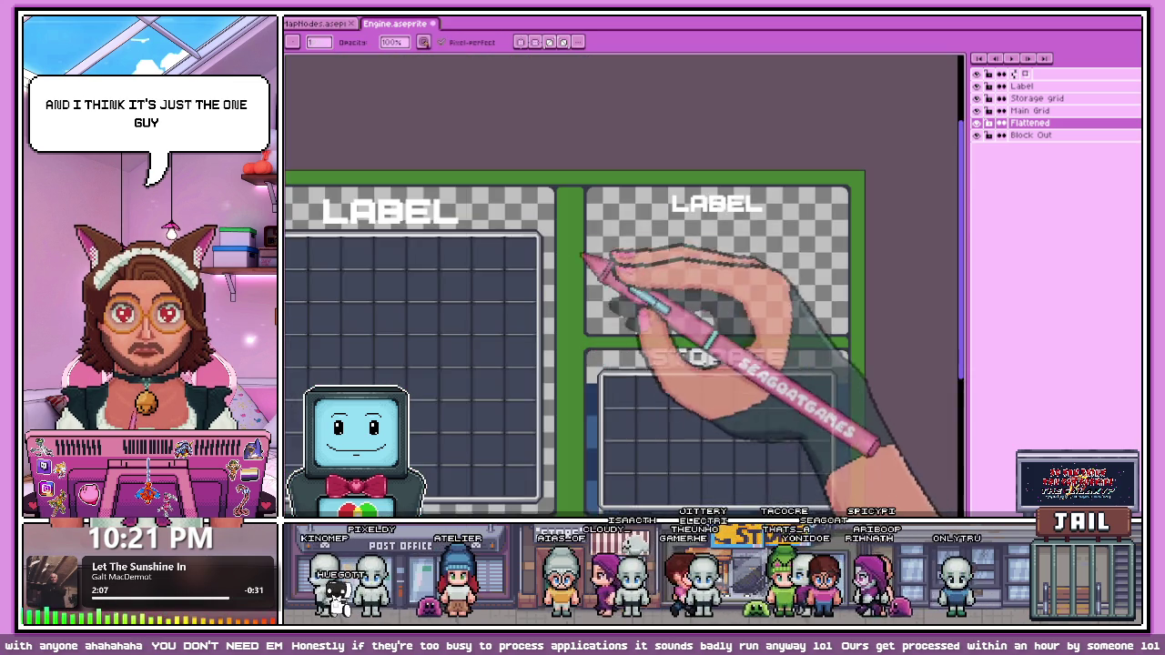
scroll(583, 180, "up", 1)
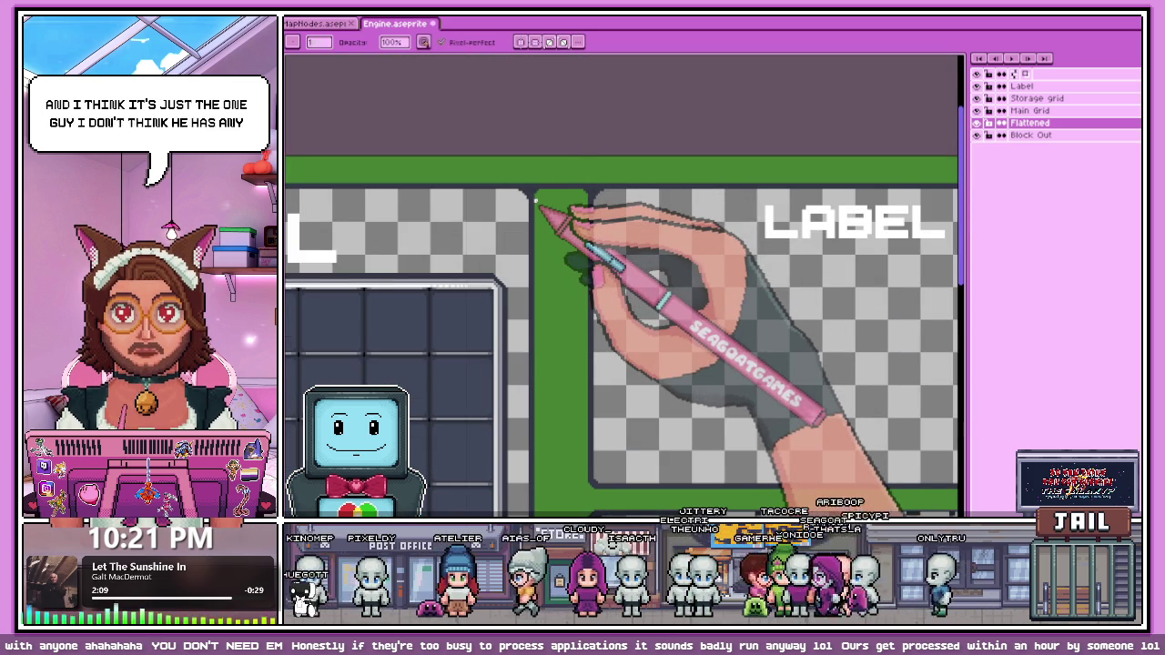
scroll(526, 193, "up", 1)
scroll(510, 205, "up", 1)
scroll(510, 192, "up", 1)
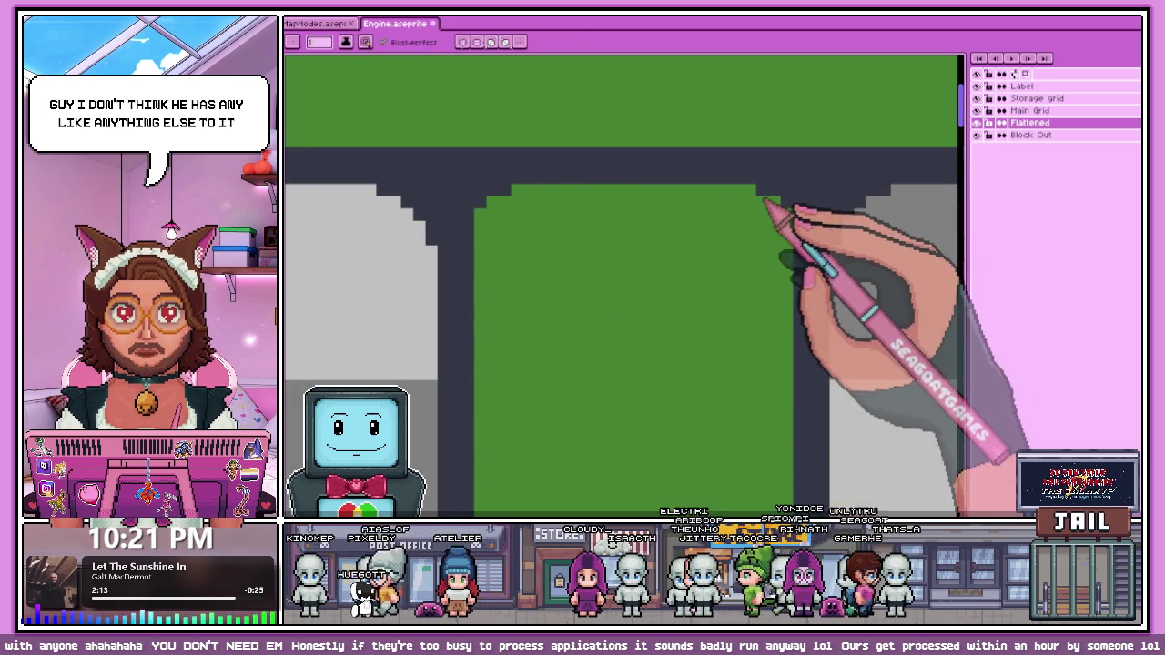
scroll(728, 219, "down", 1)
scroll(637, 250, "down", 1)
scroll(612, 256, "down", 2)
scroll(623, 247, "up", 1)
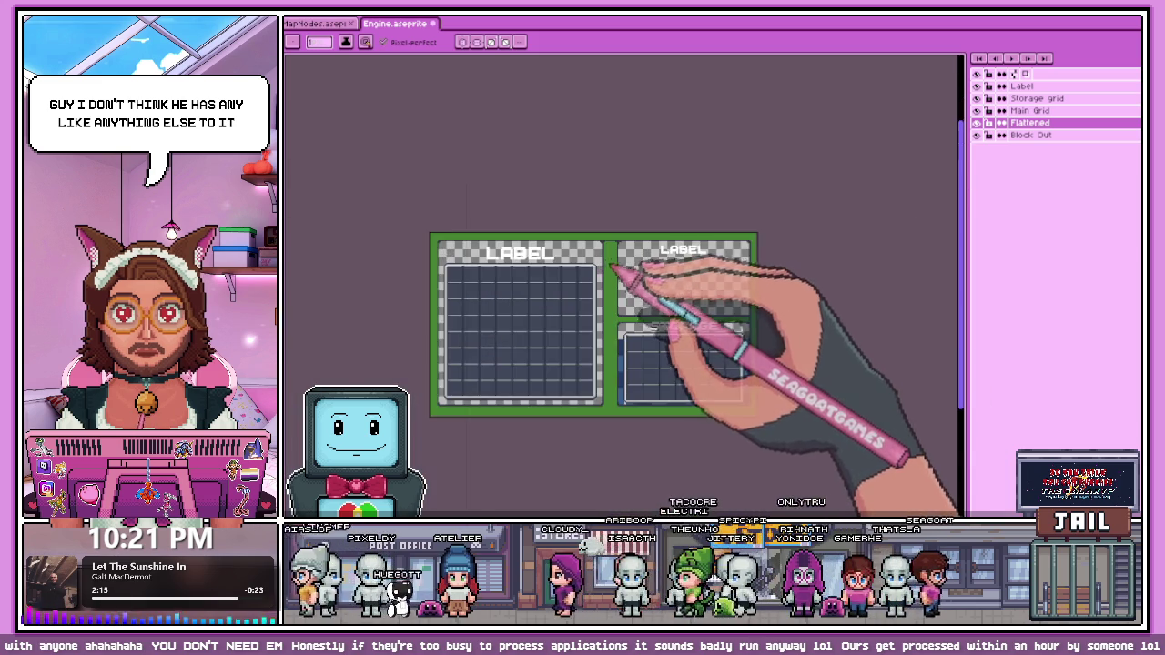
scroll(614, 237, "up", 4)
scroll(624, 248, "down", 1)
scroll(619, 259, "up", 1)
scroll(618, 268, "up", 2)
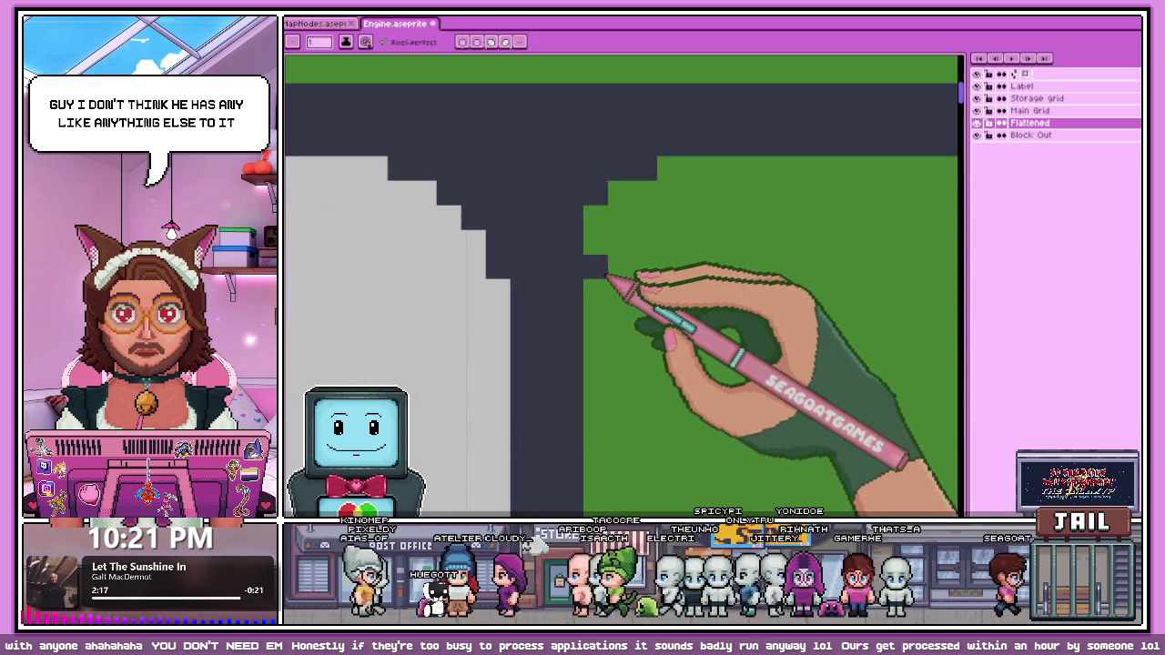
scroll(609, 255, "down", 1)
scroll(591, 228, "up", 1)
scroll(634, 192, "down", 2)
scroll(716, 192, "up", 1)
scroll(716, 192, "down", 1)
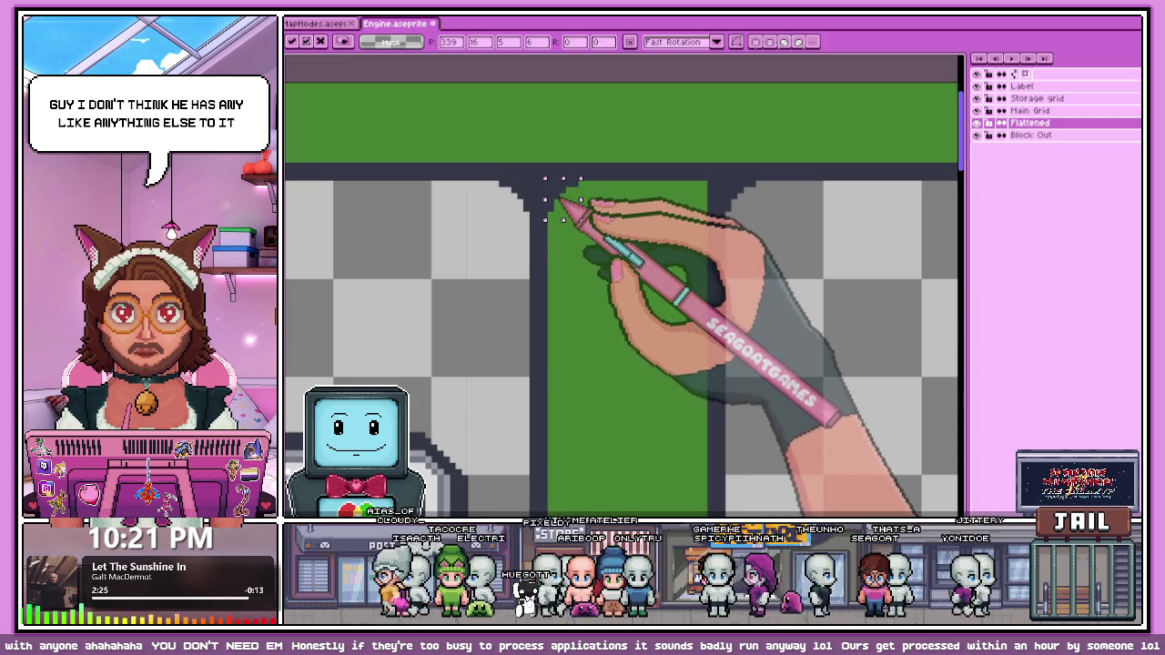
scroll(611, 237, "down", 2)
key("ctrl+d")
Step: Round the divider's top-right corner the same way and commit it
scroll(617, 273, "up", 1)
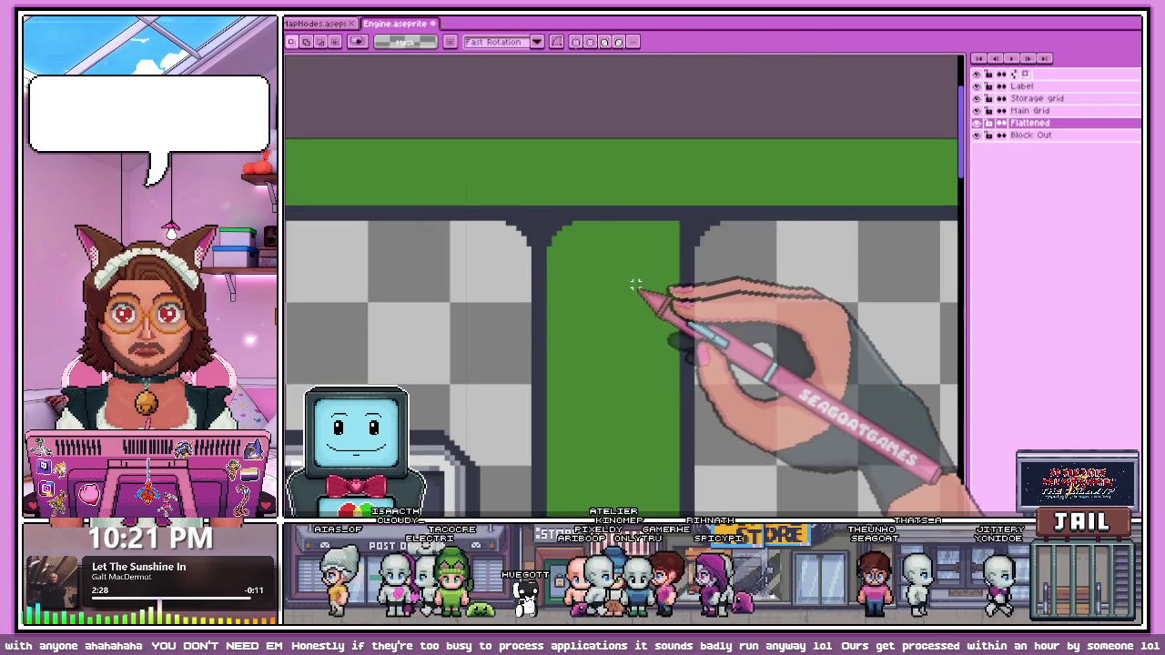
scroll(514, 238, "up", 1)
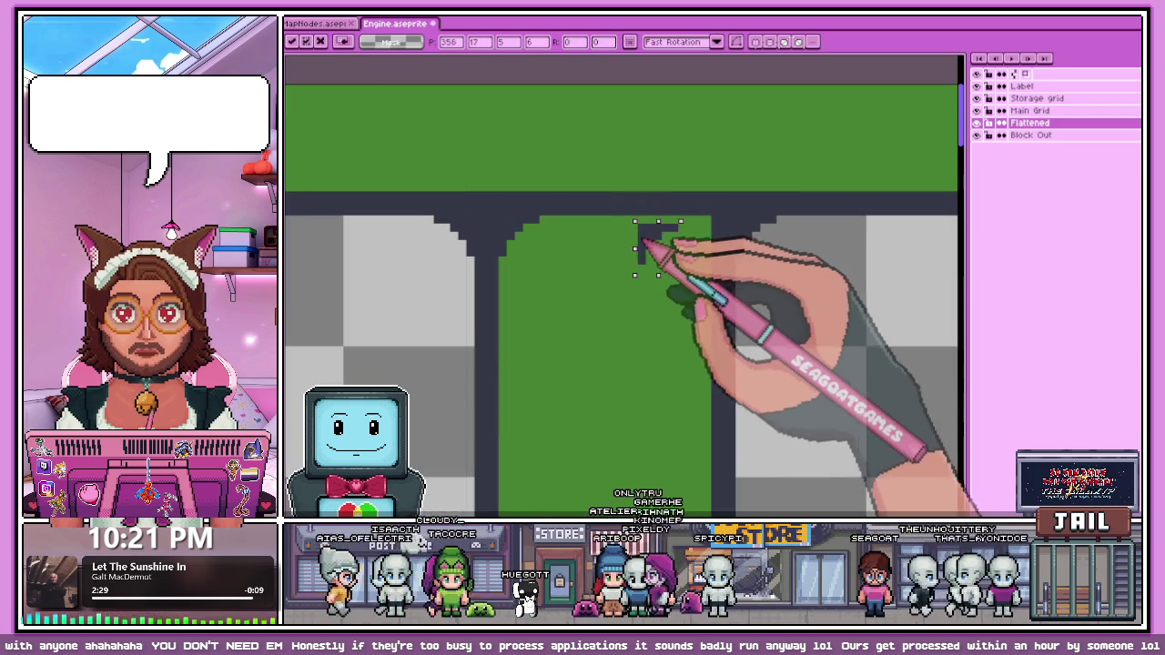
scroll(653, 250, "up", 1)
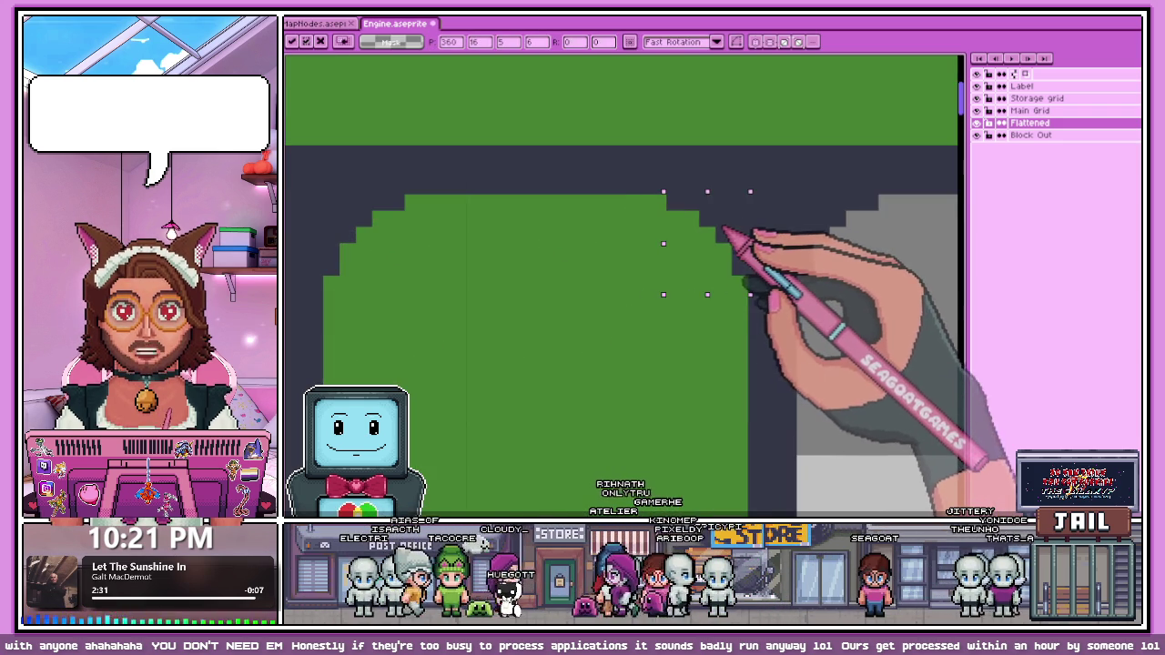
scroll(701, 239, "down", 1)
key("ctrl+d")
scroll(666, 289, "down", 1)
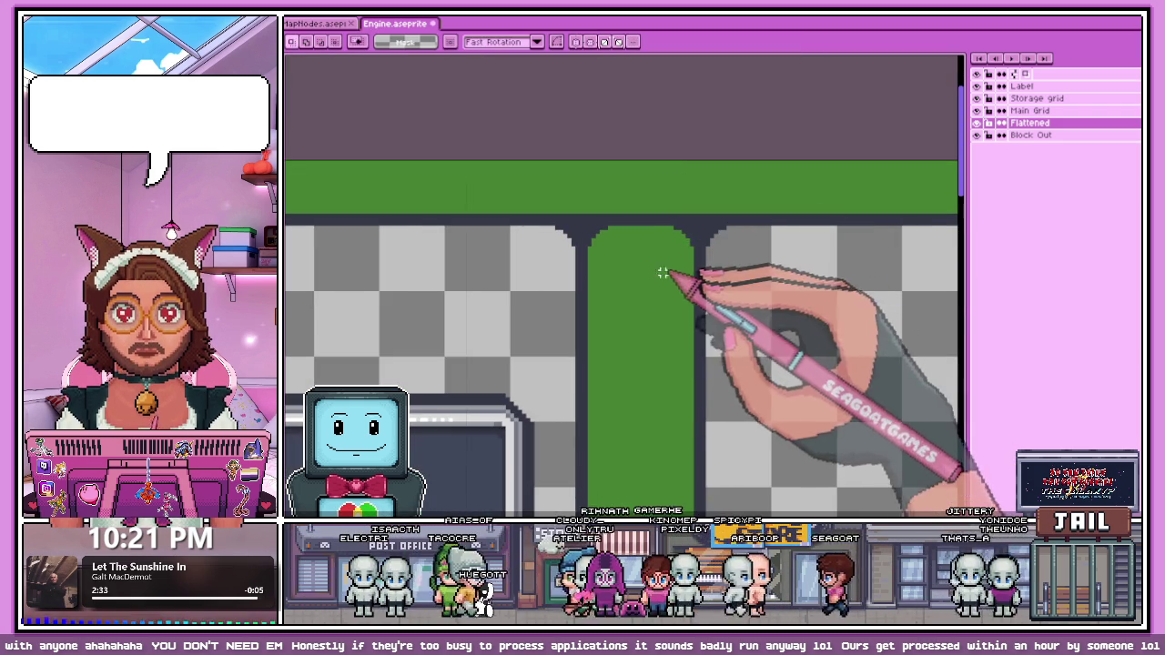
scroll(618, 235, "down", 2)
scroll(617, 301, "down", 2)
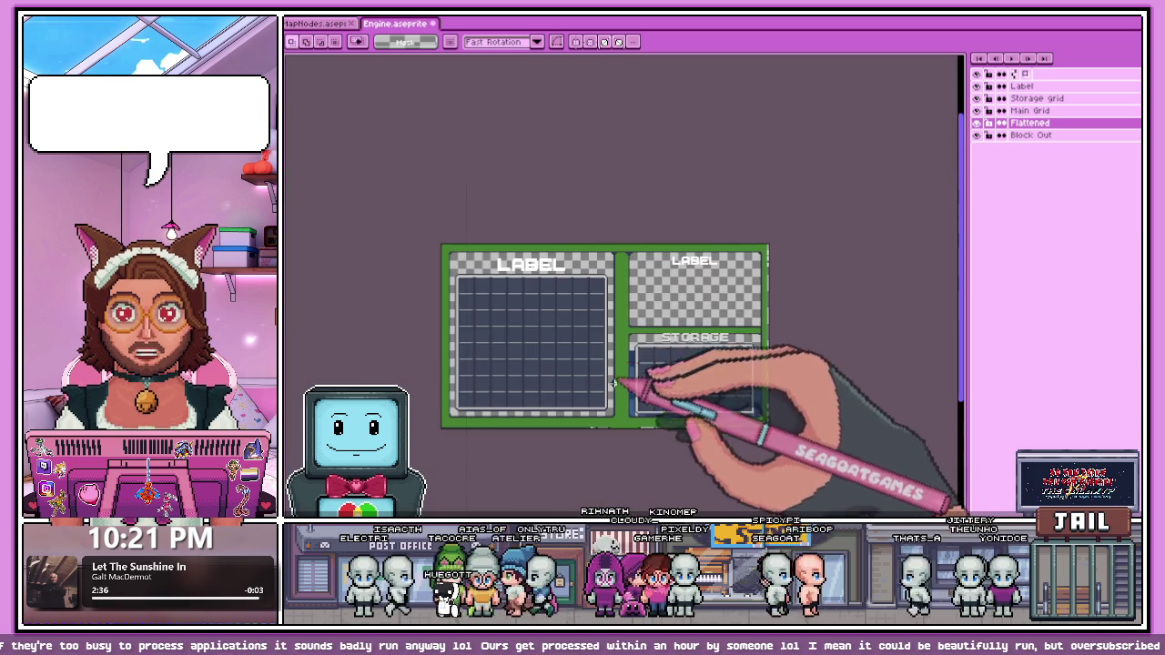
Step: Move a chunk of dark corner pixels into the divider's first bottom corner and commit
scroll(611, 414, "up", 1)
scroll(605, 305, "down", 2)
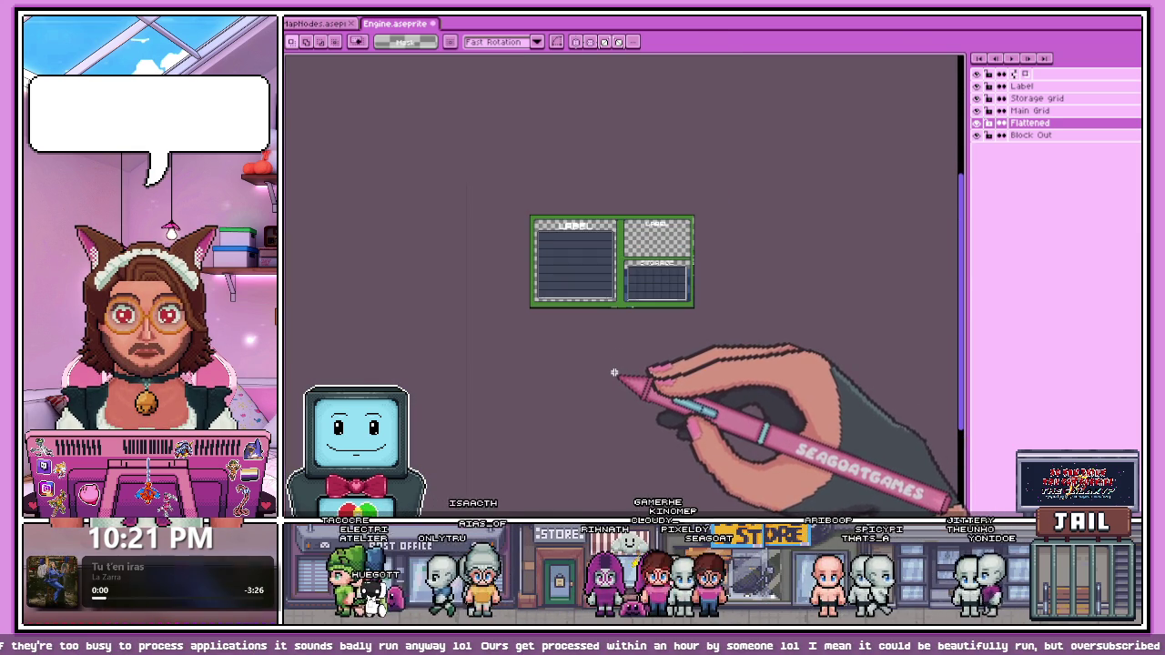
scroll(613, 307, "up", 1)
scroll(637, 323, "up", 2)
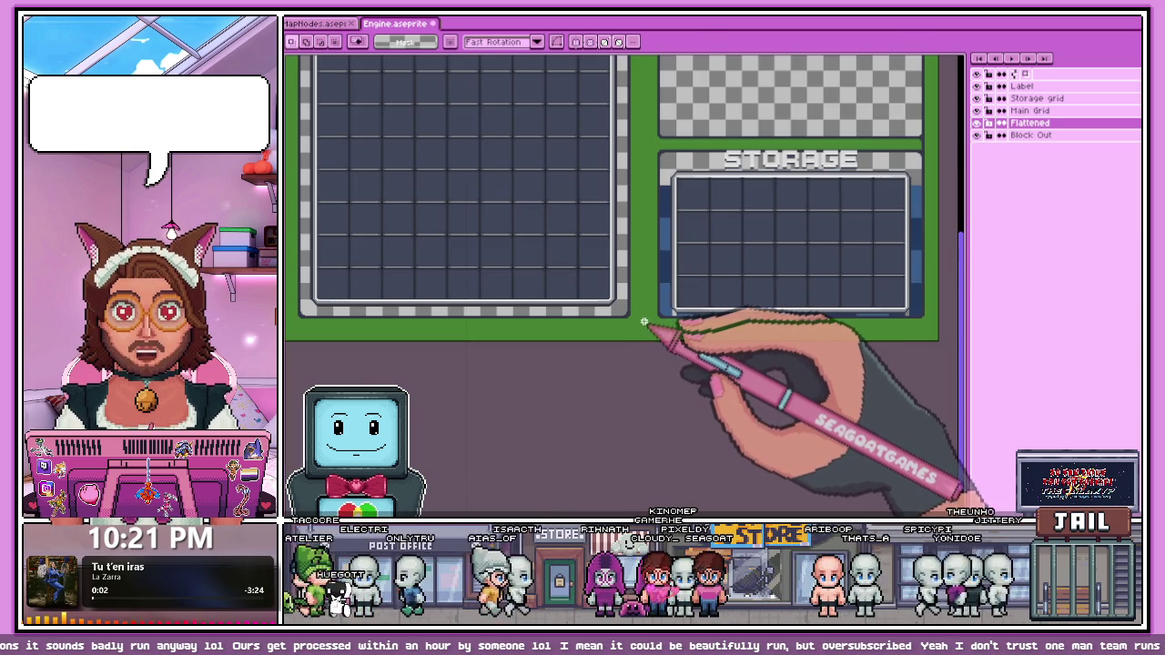
scroll(655, 321, "up", 1)
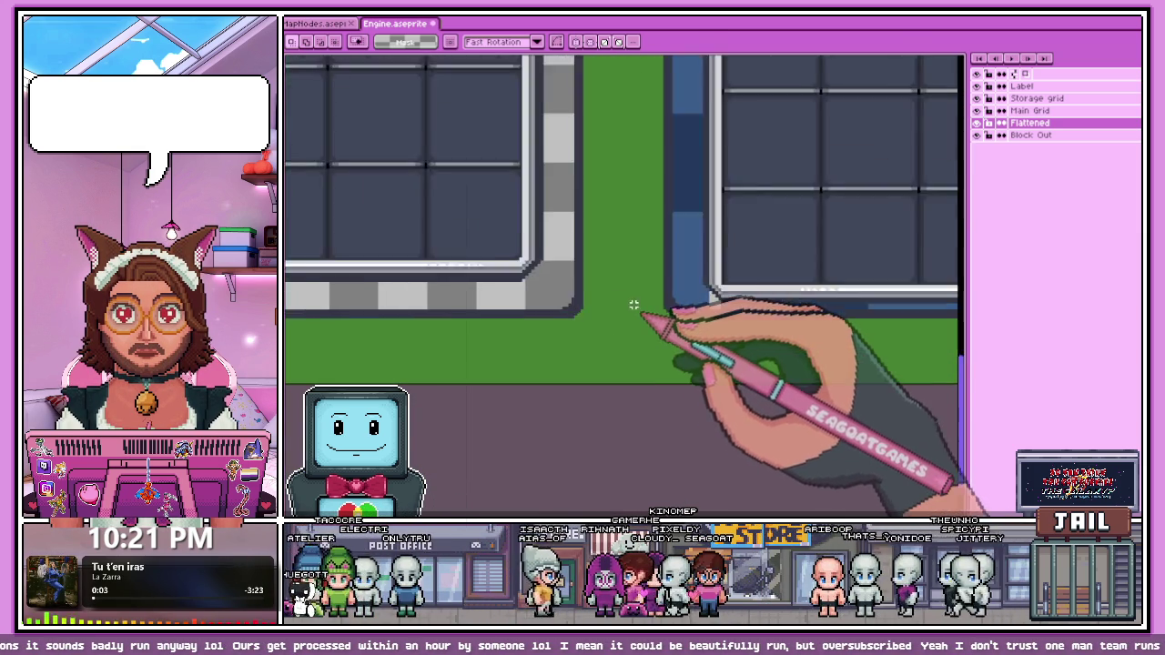
scroll(640, 307, "up", 1)
left_click_drag(594, 291, 628, 330)
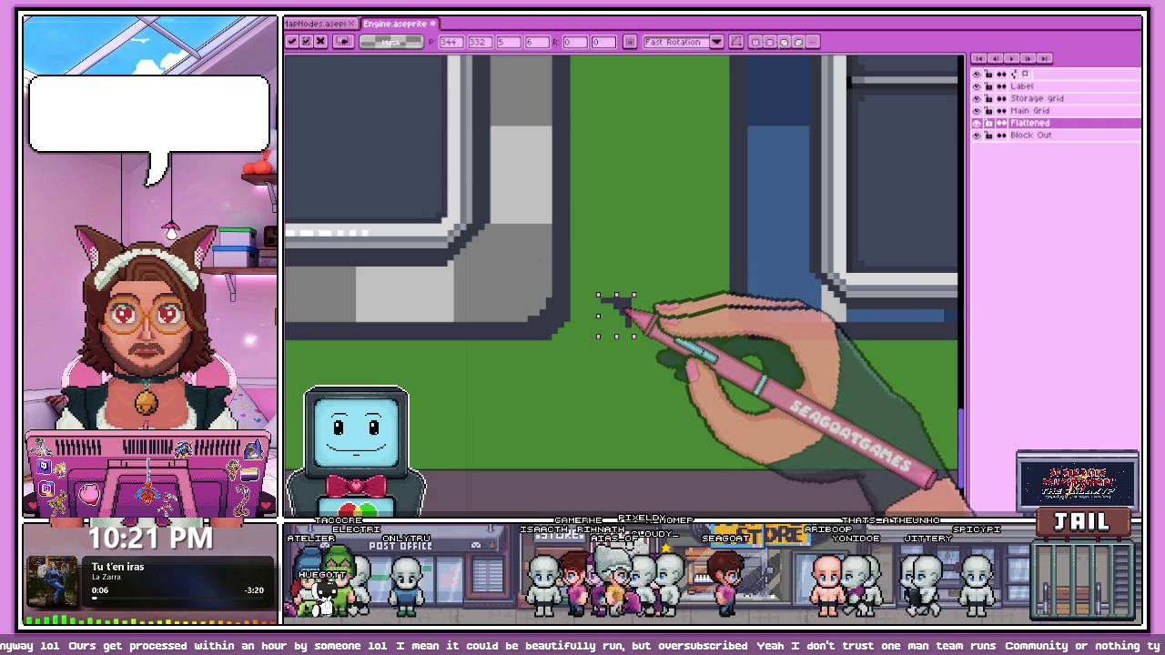
left_click_drag(719, 337, 573, 289)
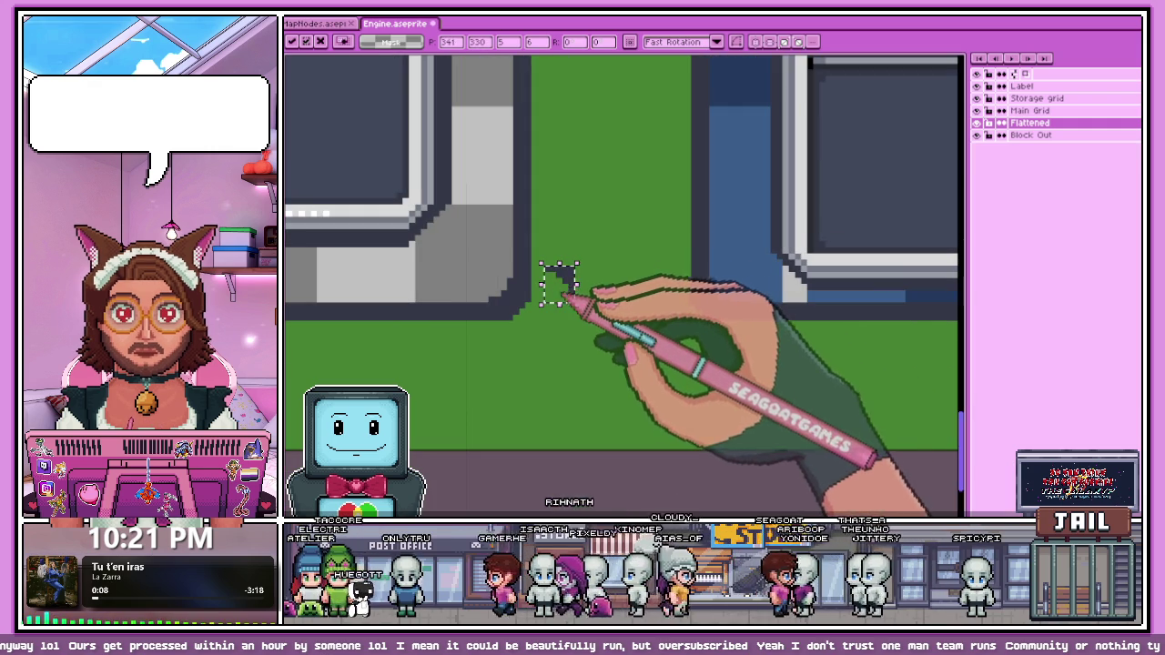
scroll(568, 296, "up", 2)
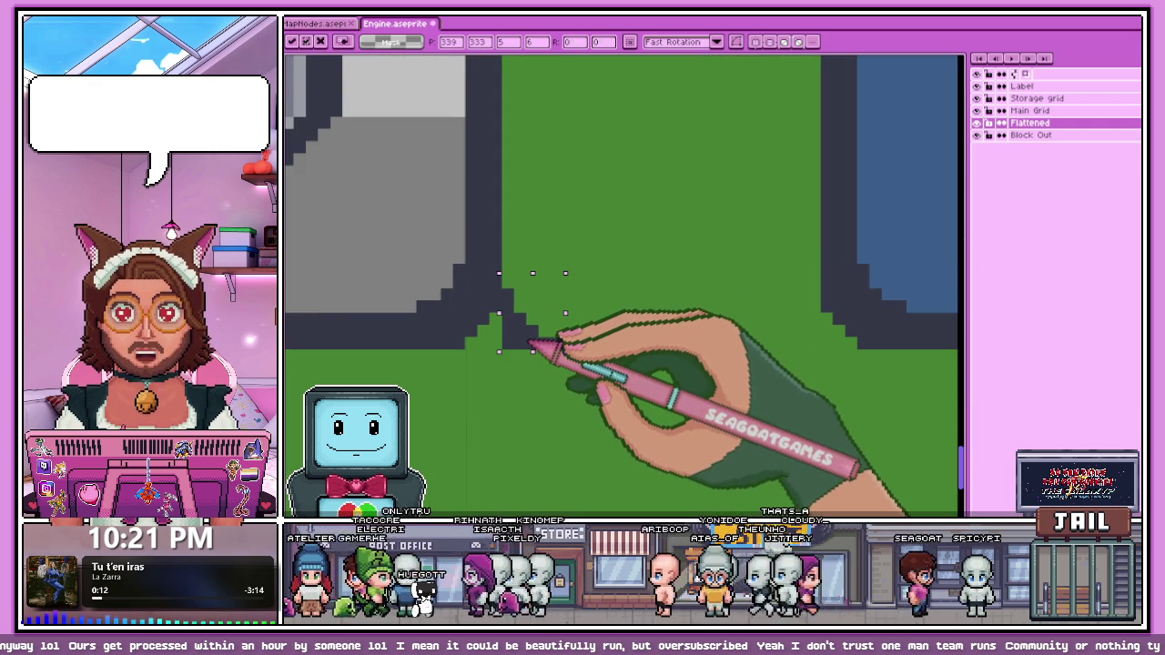
scroll(532, 341, "down", 2)
key("ctrl+d")
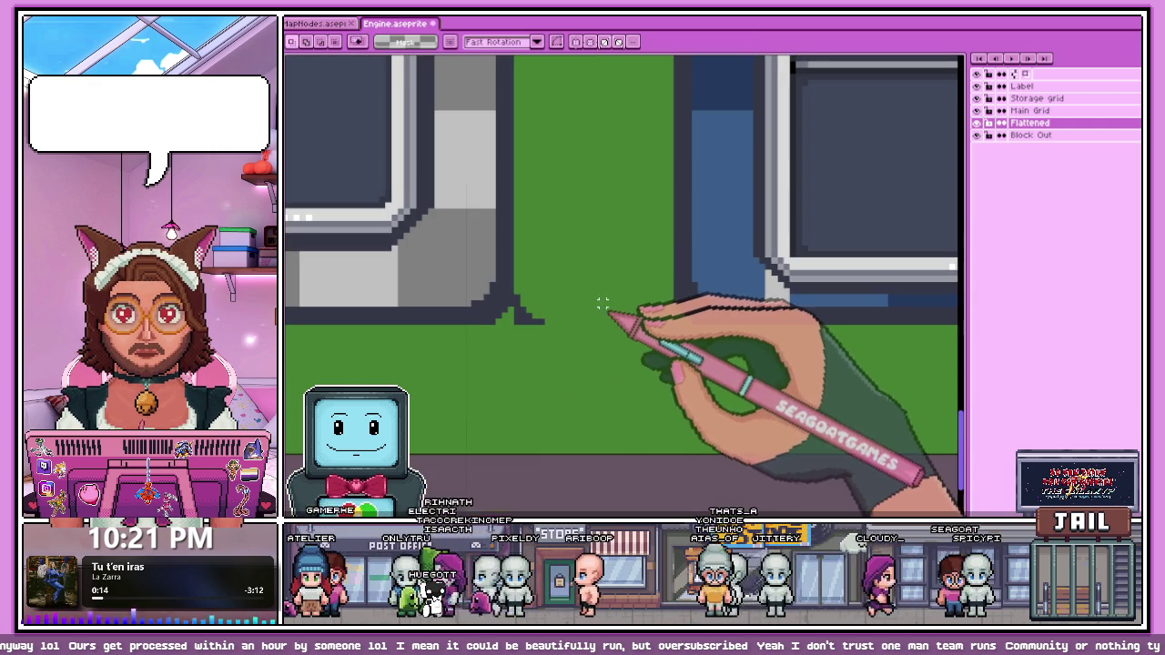
Step: Place the same dark pixel chunk at the opposite bottom corner and commit
scroll(529, 291, "up", 2)
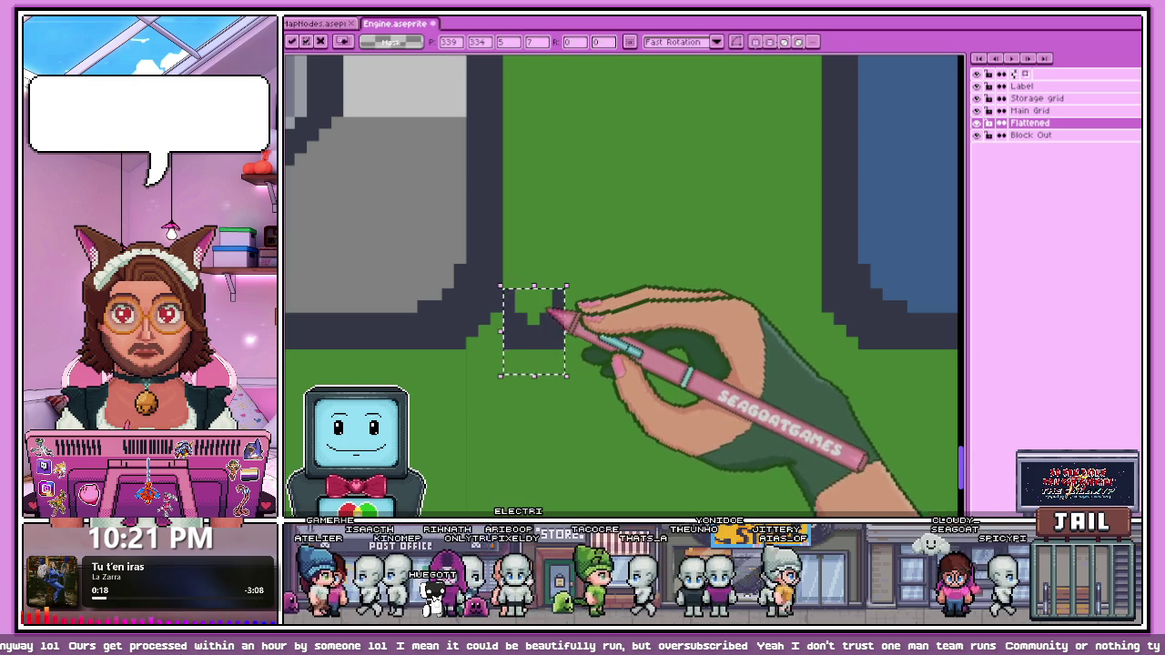
left_click_drag(551, 313, 805, 357)
scroll(805, 357, "down", 2)
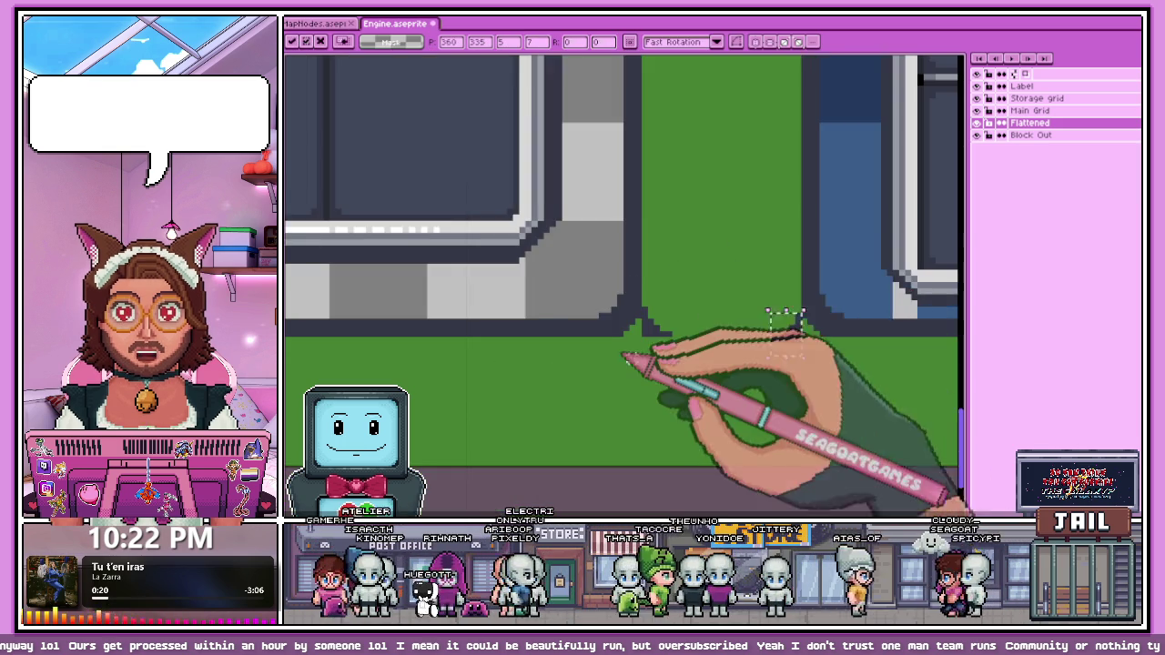
key("Return")
scroll(637, 333, "up", 2)
scroll(650, 312, "down", 2)
scroll(598, 312, "up", 2)
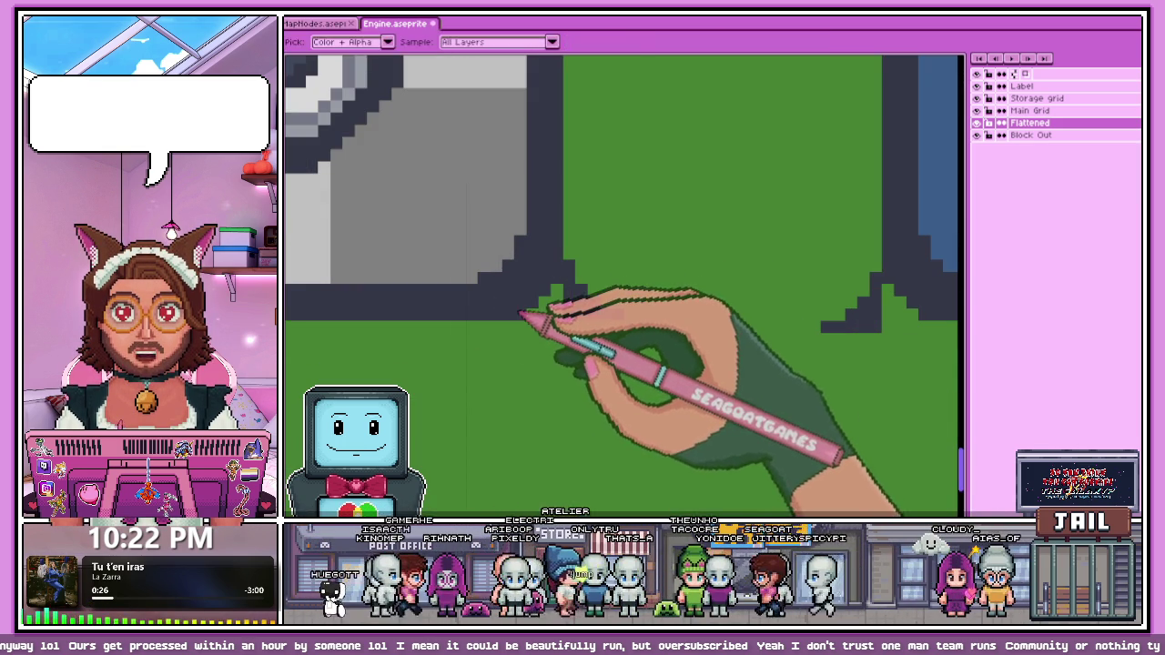
scroll(526, 317, "up", 1)
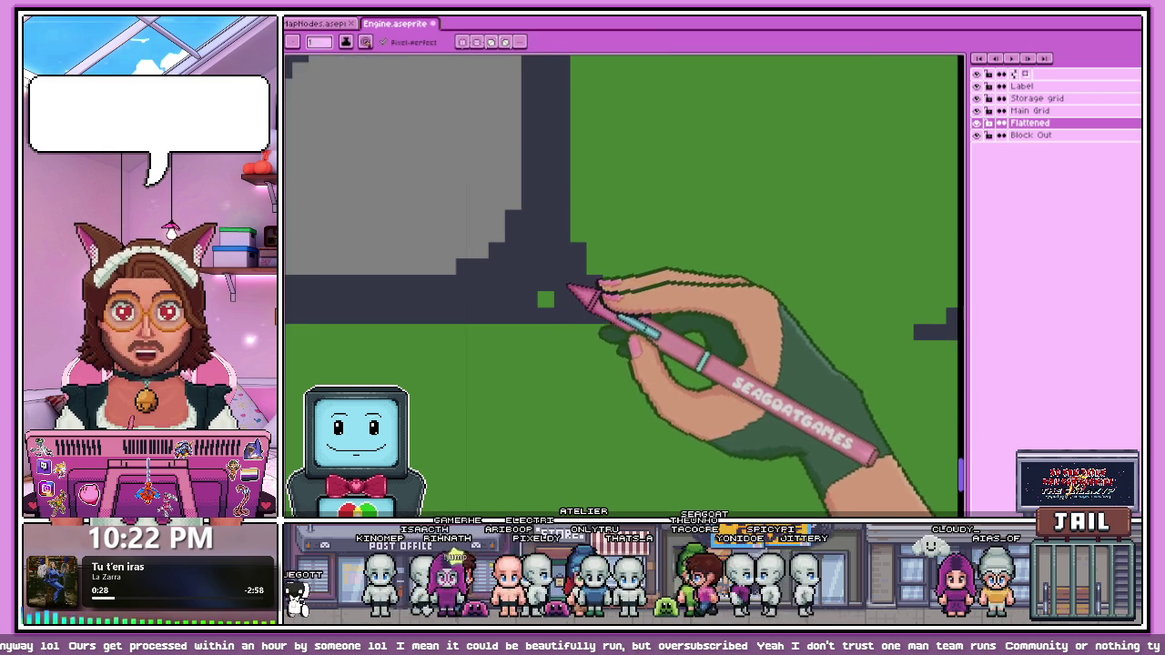
scroll(569, 286, "down", 1)
scroll(805, 305, "up", 2)
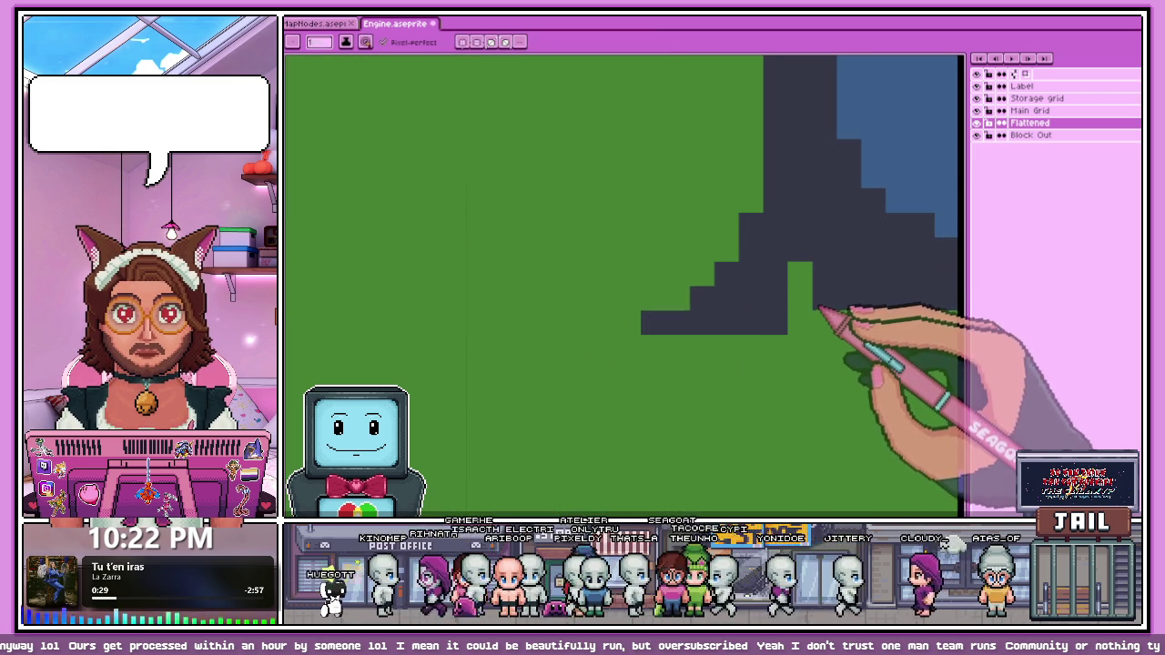
scroll(821, 310, "down", 1)
scroll(806, 286, "down", 1)
scroll(744, 277, "up", 1)
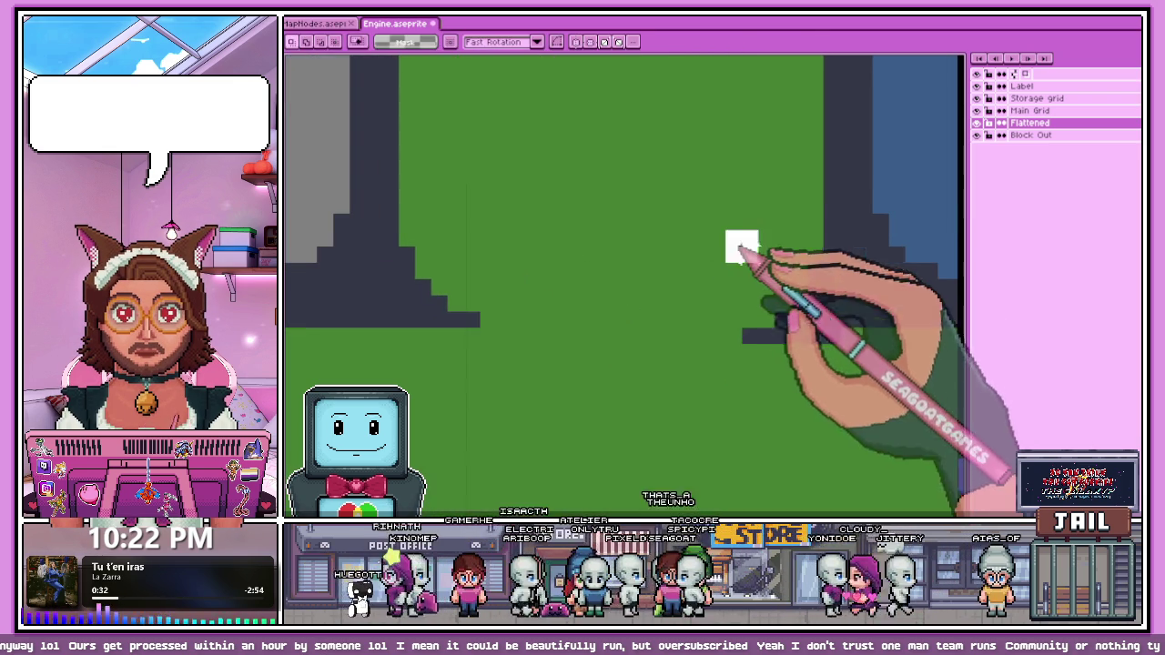
Step: Select the green area between the dark corners, then touch it up with Eyedropper and Pencil
left_click_drag(723, 228, 826, 338)
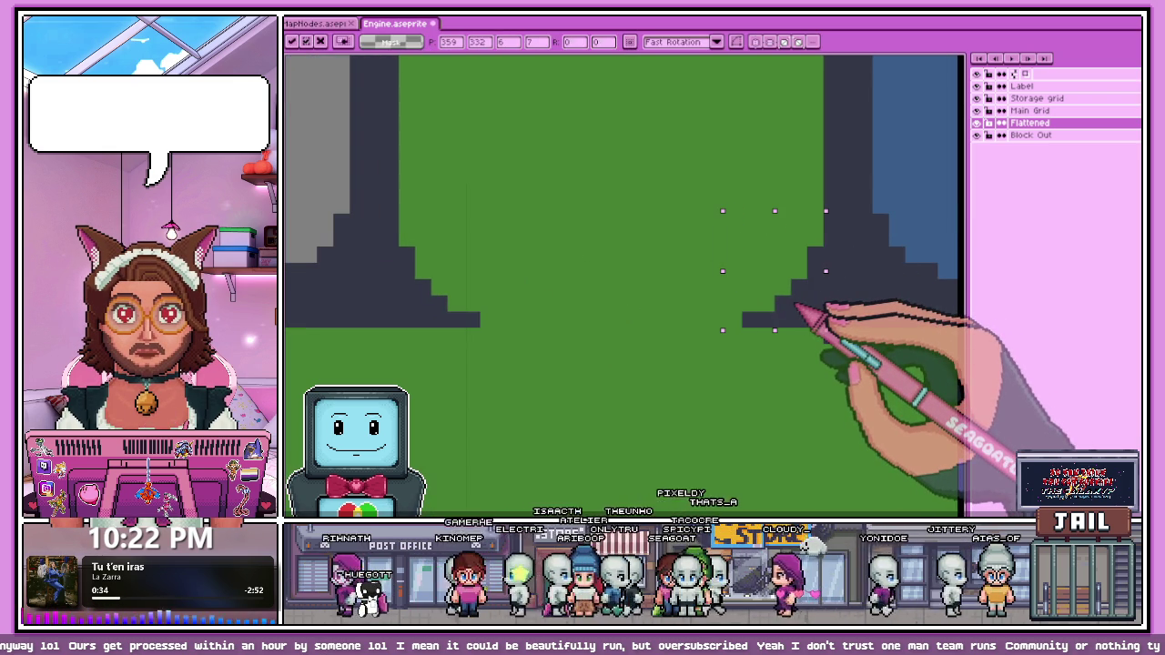
left_click(616, 301)
key("i")
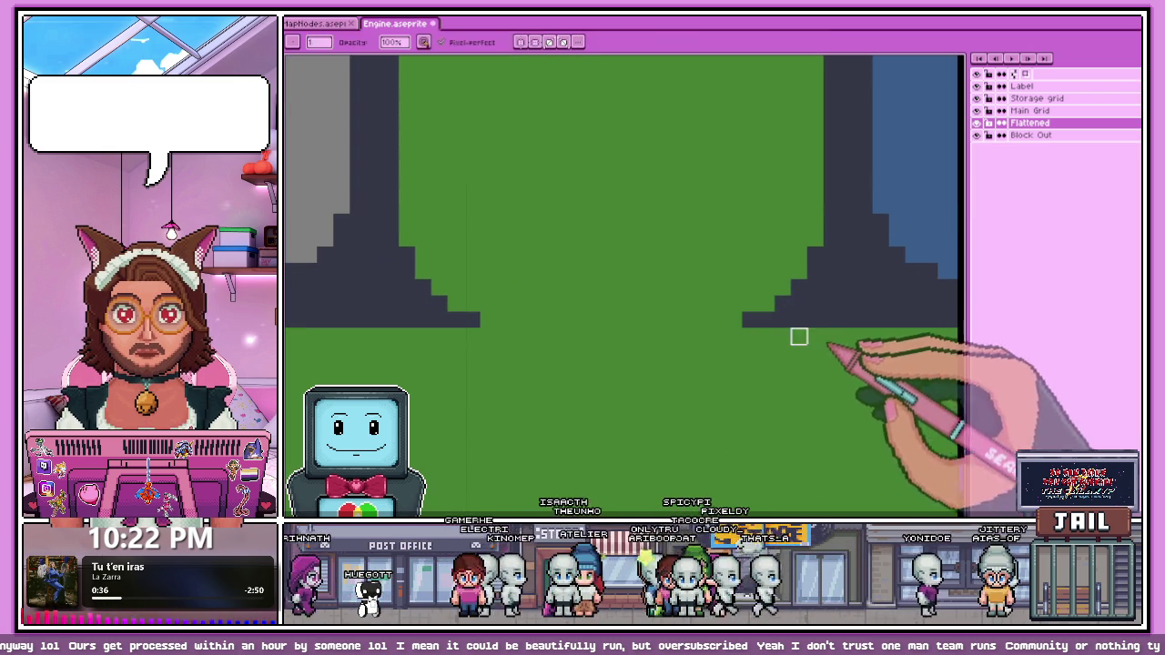
key("b")
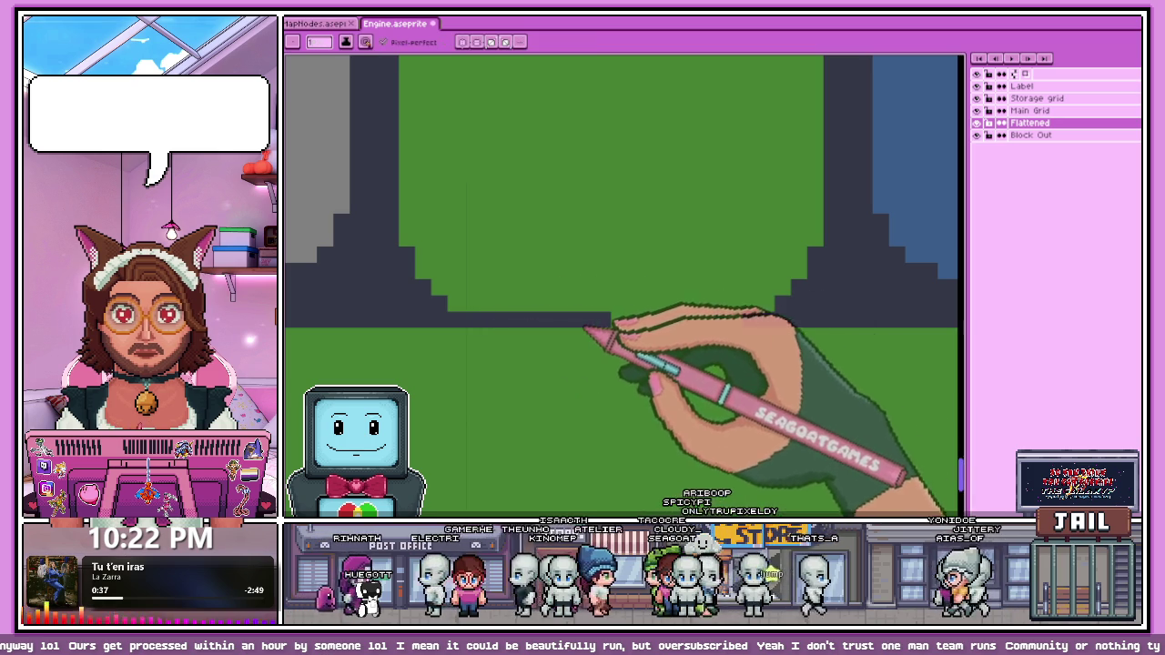
scroll(699, 329, "down", 2)
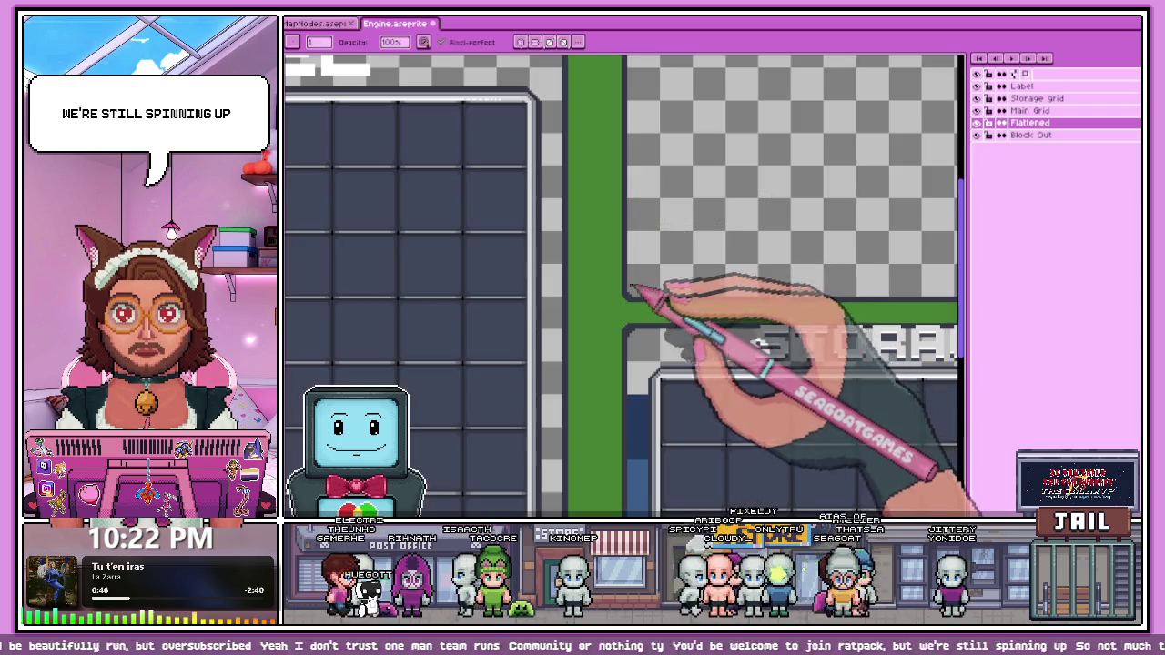
Step: Darken the bottom-right corner of the green divider bar with dark pixels
scroll(636, 293, "up", 1)
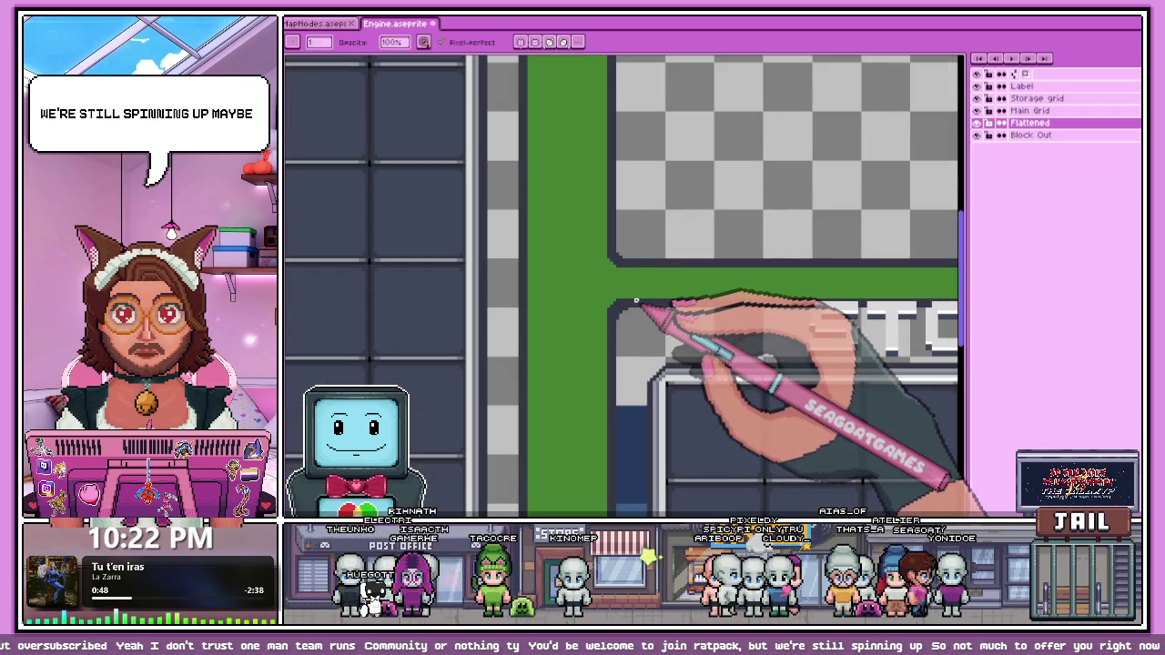
scroll(638, 299, "up", 1)
scroll(620, 275, "up", 1)
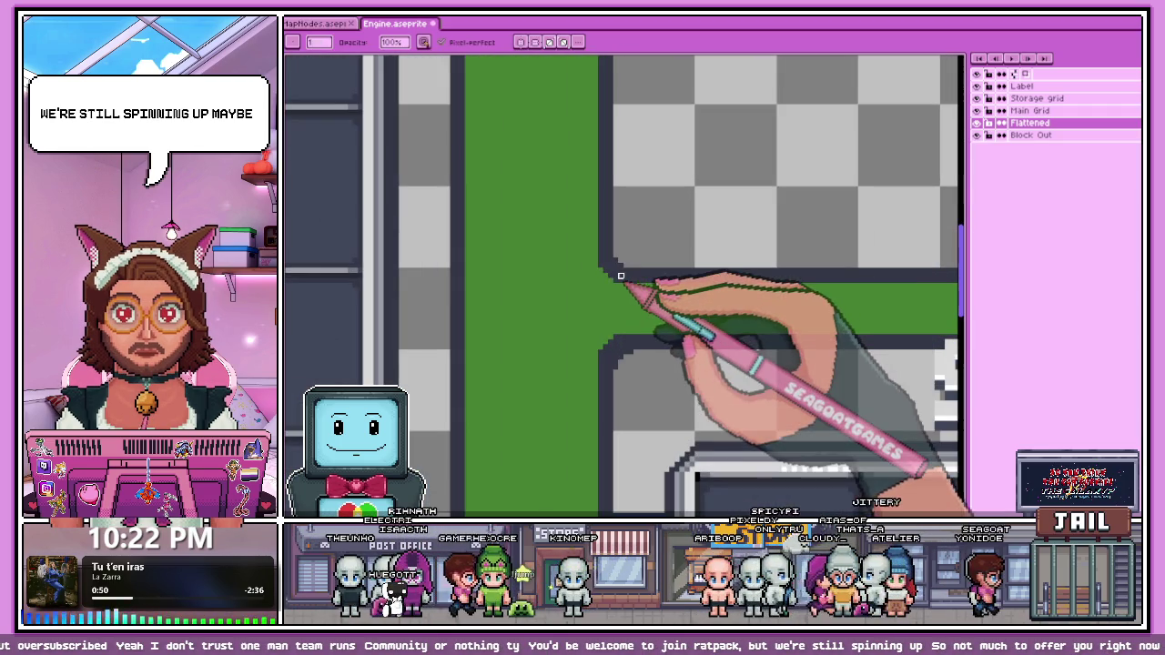
scroll(615, 281, "down", 3)
scroll(871, 294, "up", 2)
scroll(701, 266, "up", 1)
scroll(701, 266, "down", 2)
scroll(455, 307, "up", 1)
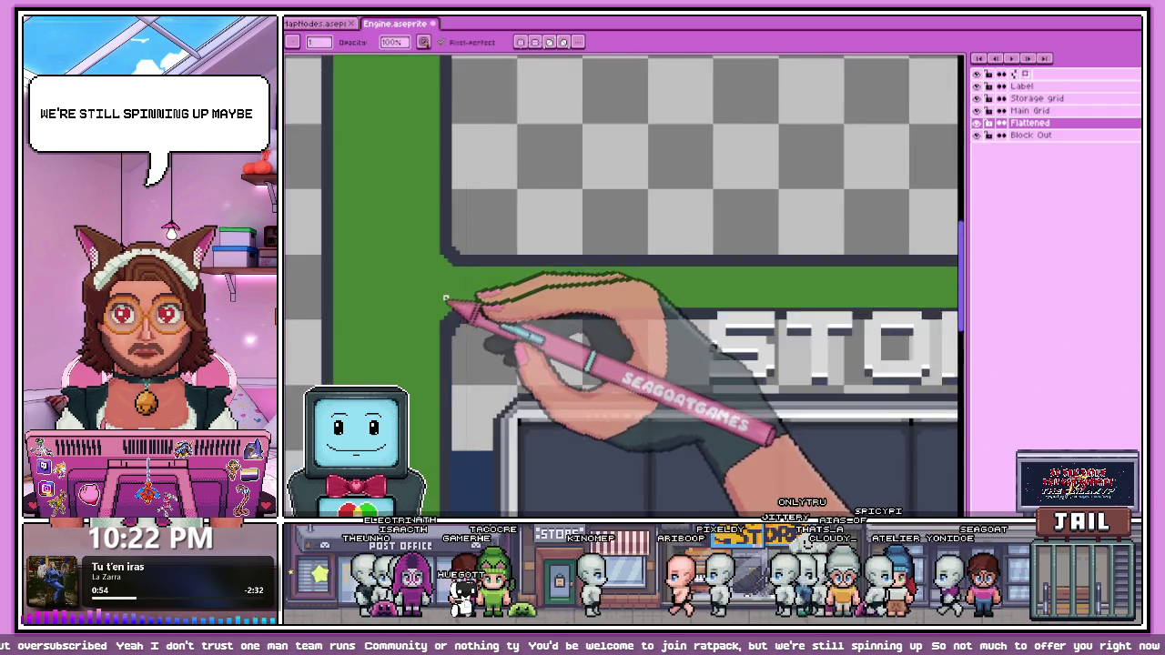
scroll(443, 241, "up", 2)
left_click_drag(449, 254, 447, 341)
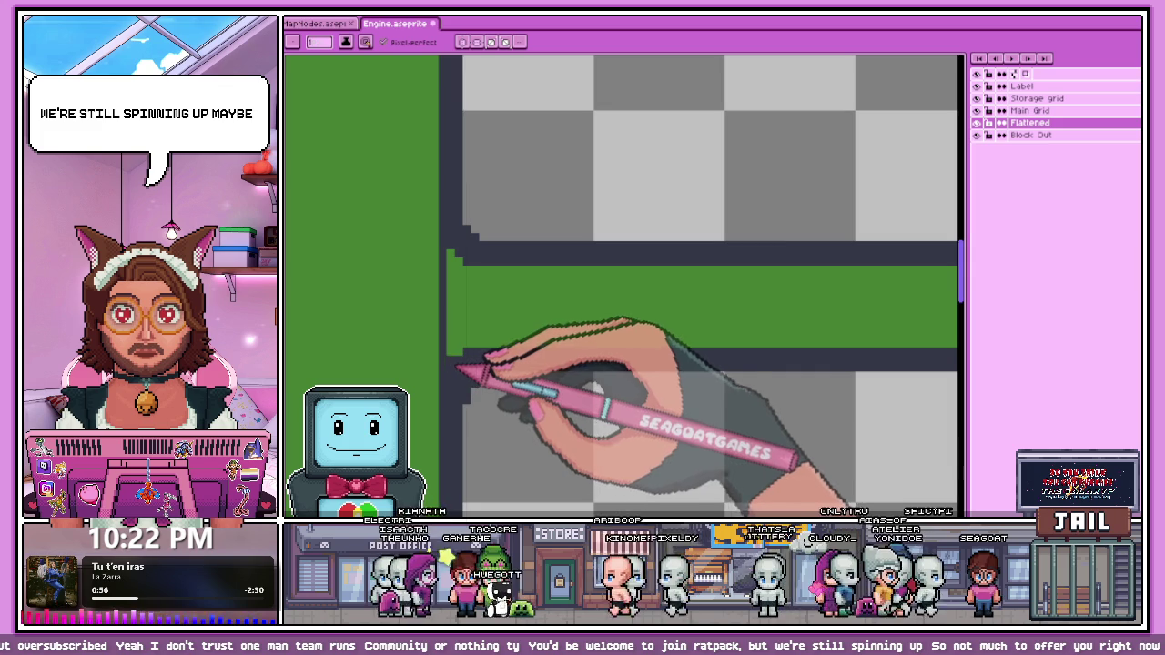
key("ctrl+z")
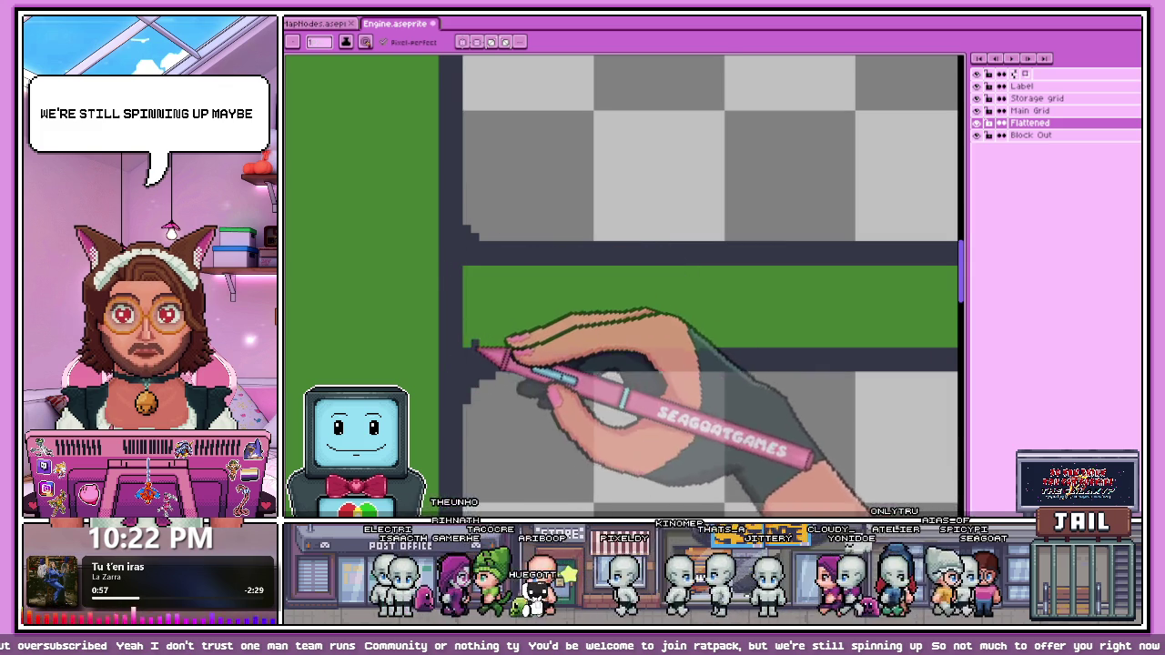
scroll(473, 344, "up", 1)
scroll(511, 314, "down", 1)
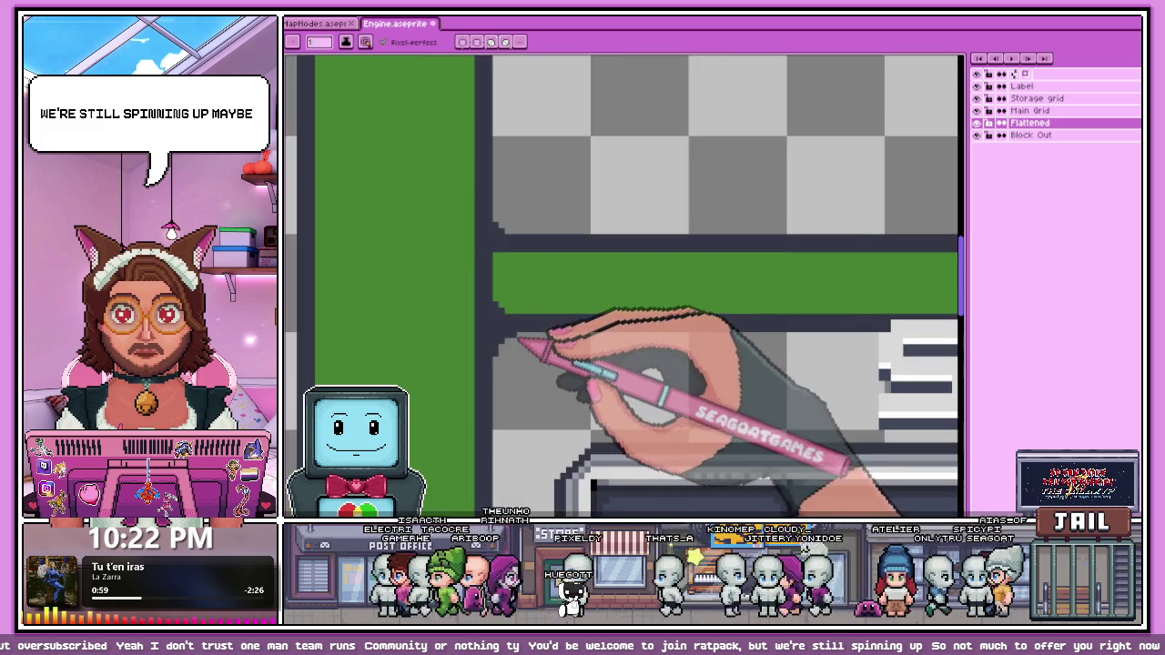
scroll(522, 315, "up", 1)
scroll(496, 288, "down", 1)
scroll(486, 232, "up", 1)
scroll(550, 227, "down", 1)
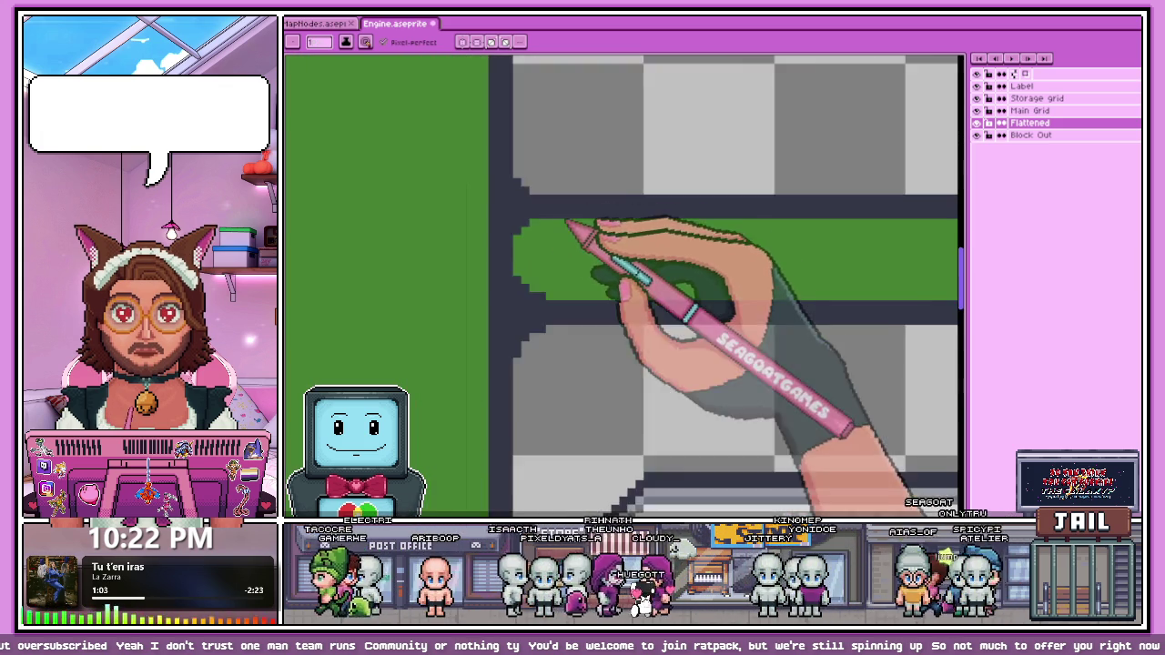
scroll(577, 255, "down", 1)
scroll(577, 309, "down", 1)
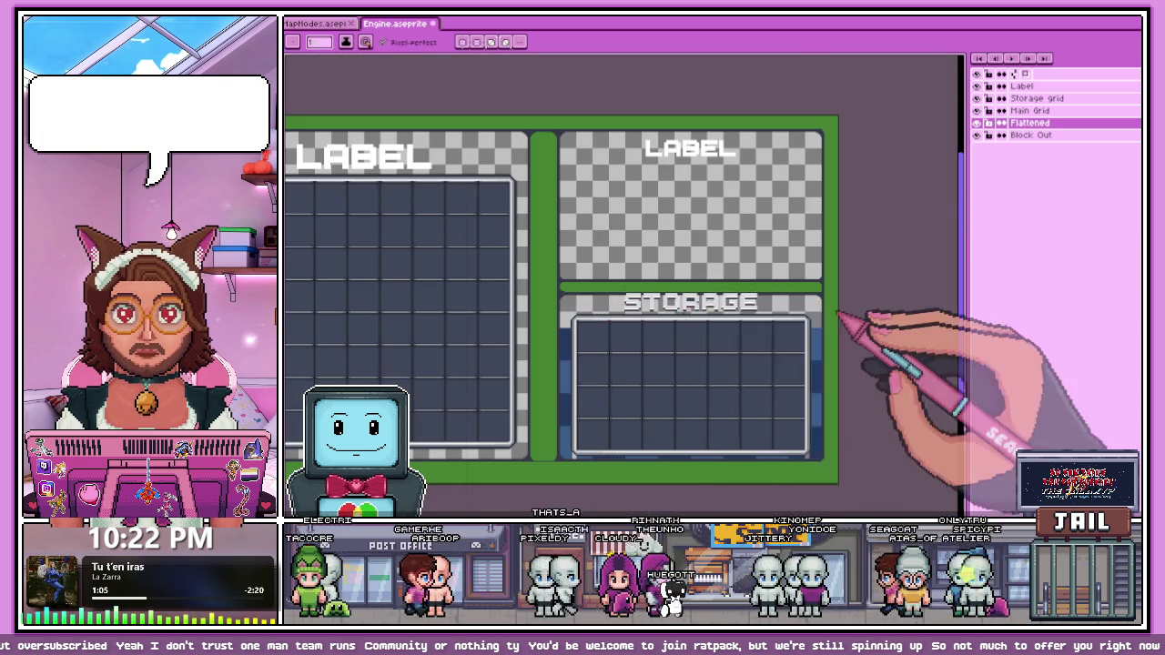
scroll(811, 286, "up", 3)
scroll(774, 229, "up", 1)
scroll(771, 222, "up", 1)
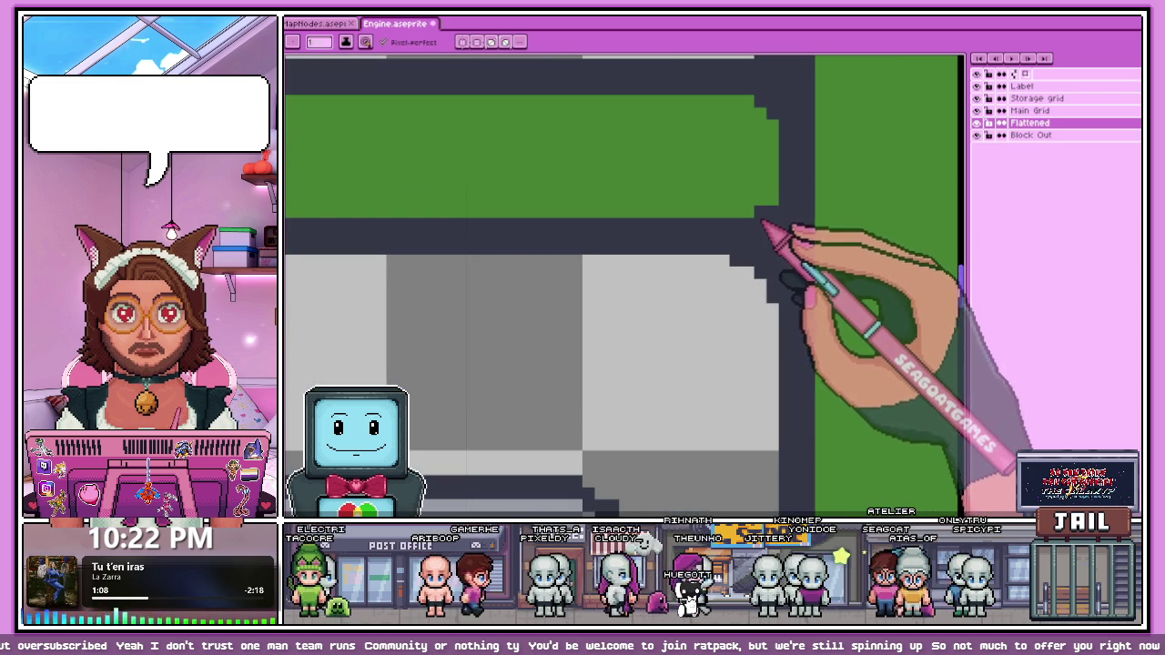
left_click_drag(771, 215, 732, 212)
Step: Nudge the selected green divider strip upward toward the LABEL panel
scroll(771, 229, "down", 2)
scroll(749, 322, "down", 2)
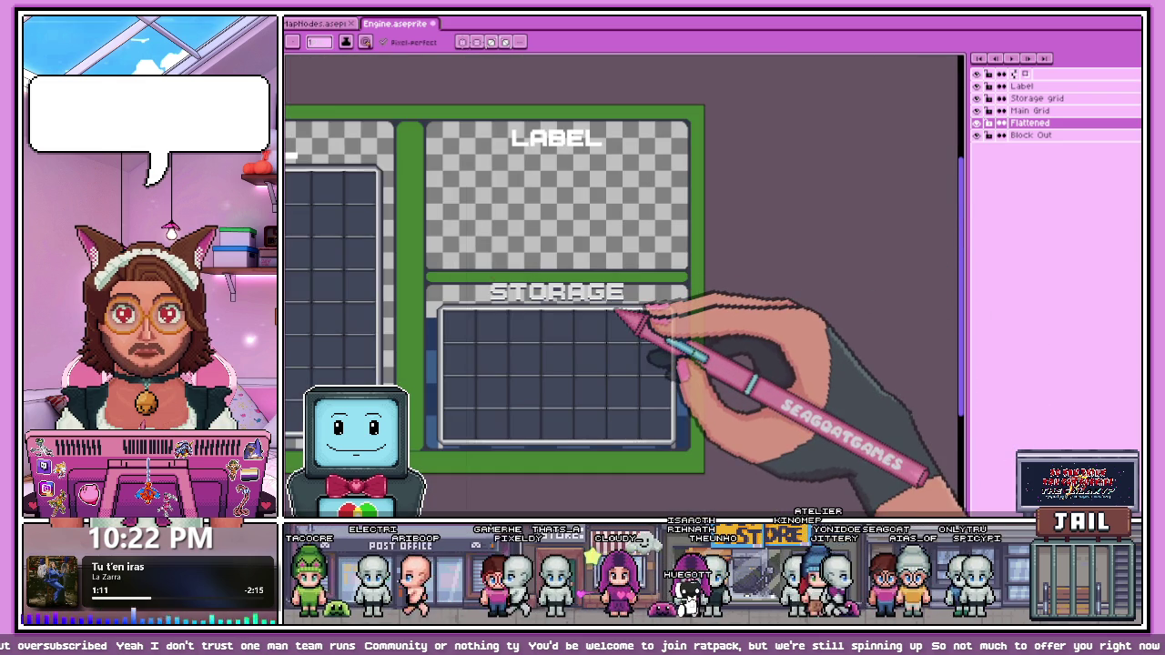
scroll(424, 260, "up", 2)
scroll(520, 337, "up", 2)
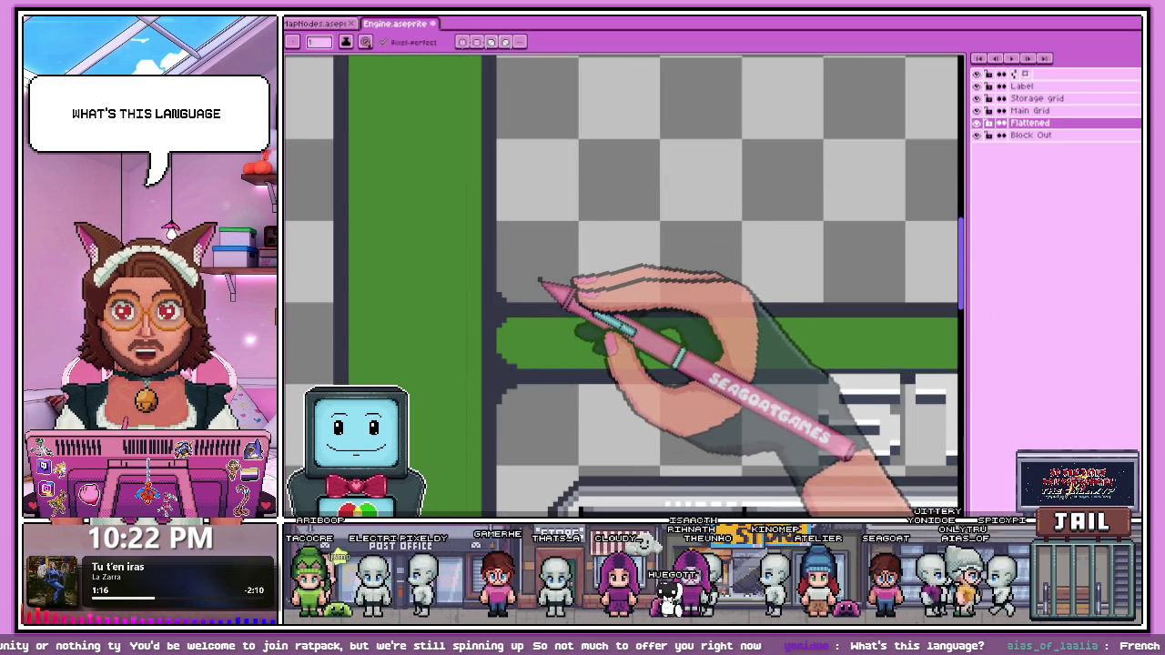
scroll(526, 314, "up", 1)
scroll(496, 336, "up", 1)
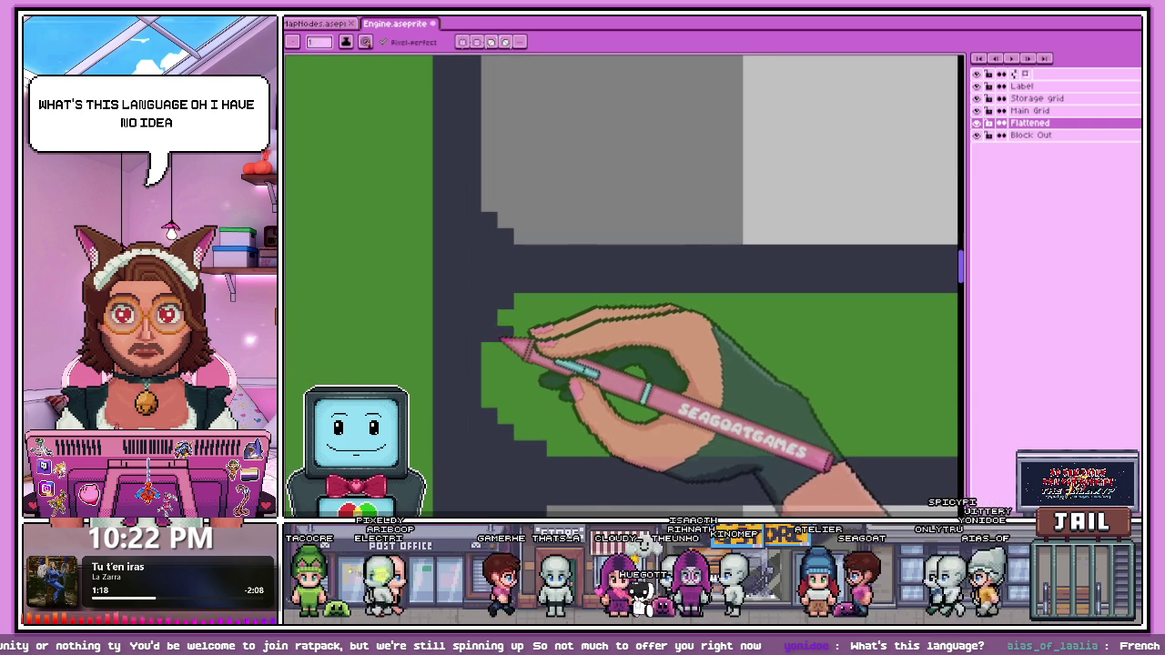
scroll(533, 325, "down", 1)
scroll(528, 337, "down", 1)
scroll(592, 356, "down", 2)
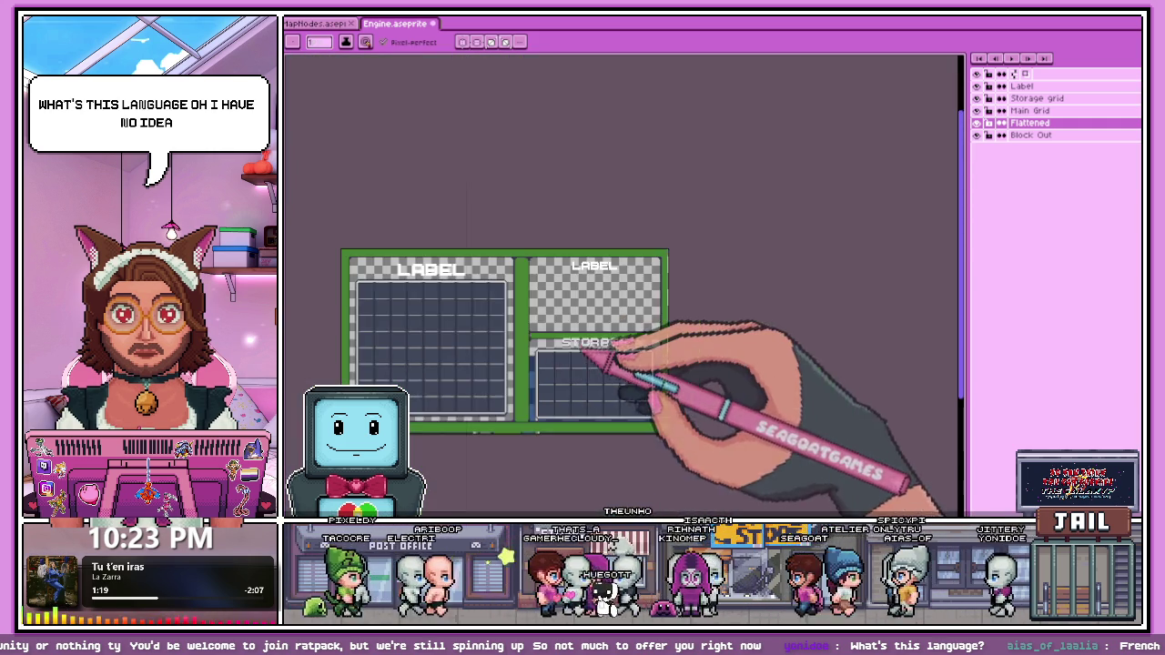
scroll(687, 345, "up", 1)
scroll(684, 349, "up", 2)
scroll(736, 304, "up", 1)
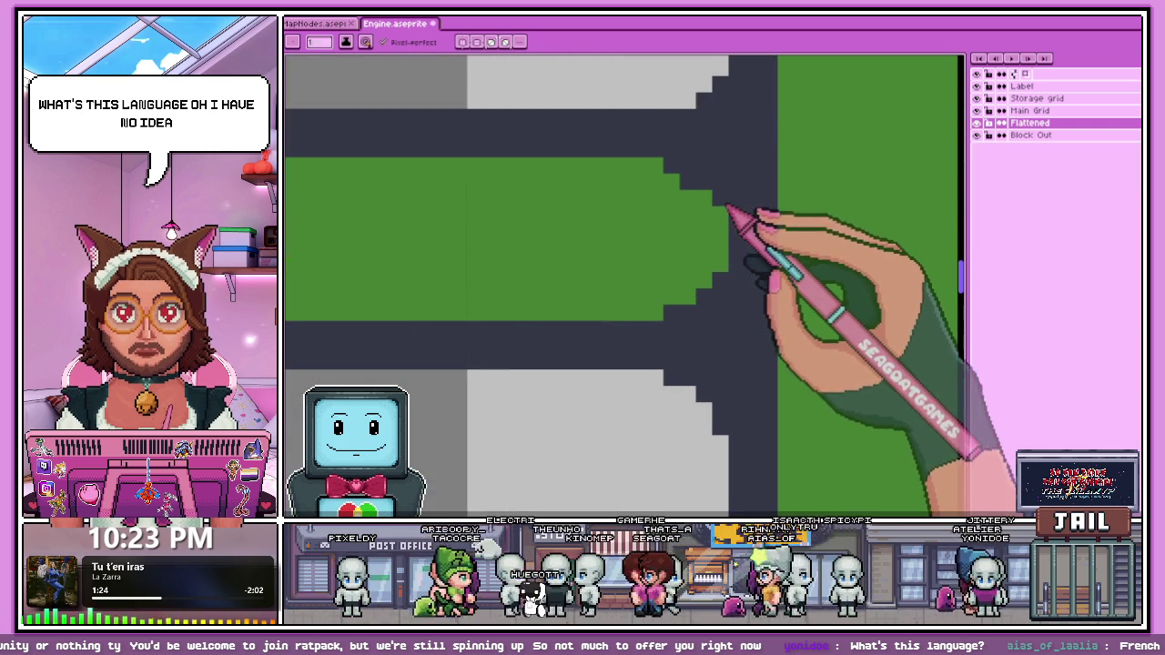
scroll(701, 219, "down", 2)
scroll(707, 233, "down", 3)
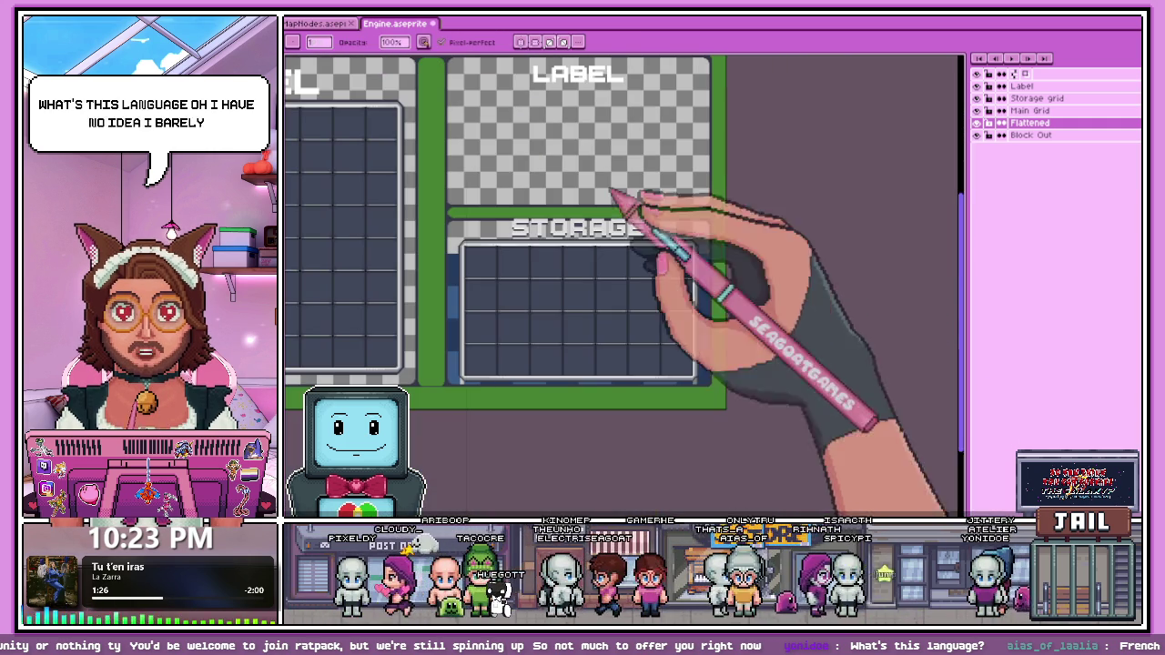
scroll(591, 283, "down", 1)
scroll(537, 255, "up", 1)
scroll(505, 247, "up", 1)
scroll(501, 244, "down", 1)
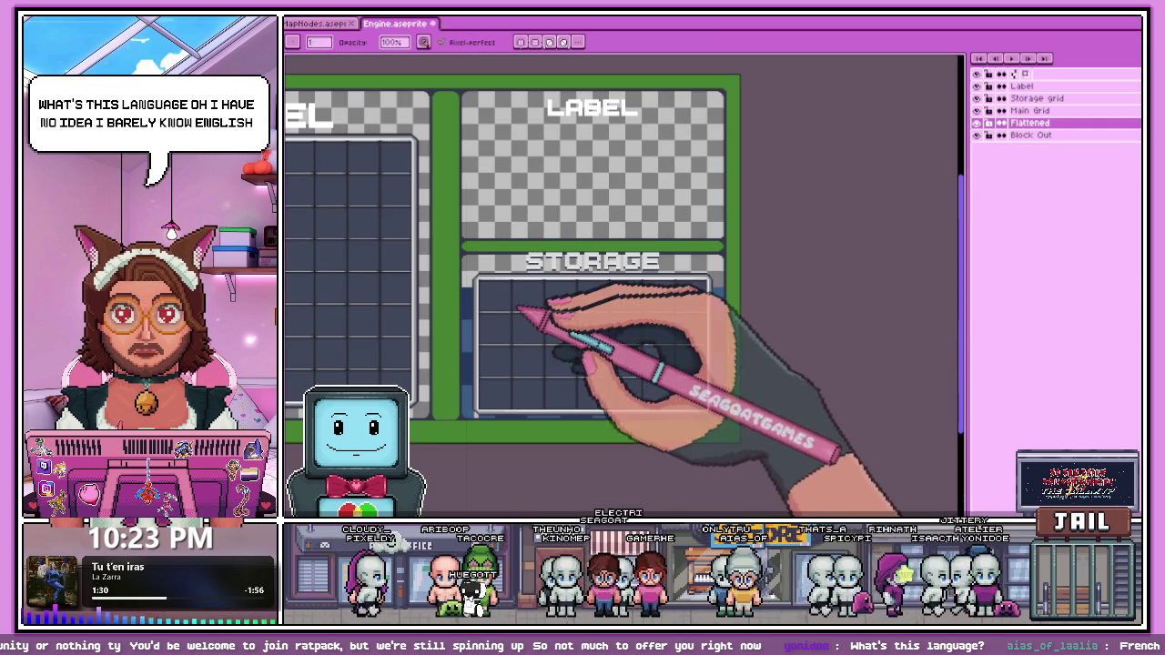
scroll(484, 221, "up", 1)
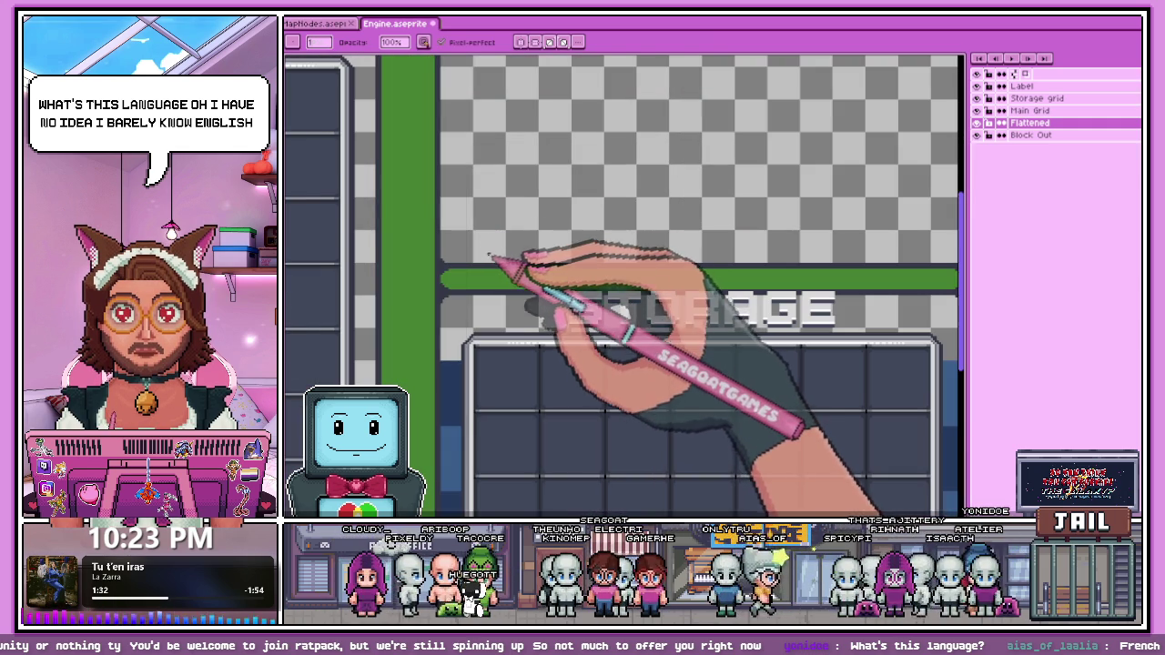
scroll(488, 257, "down", 2)
scroll(471, 249, "up", 2)
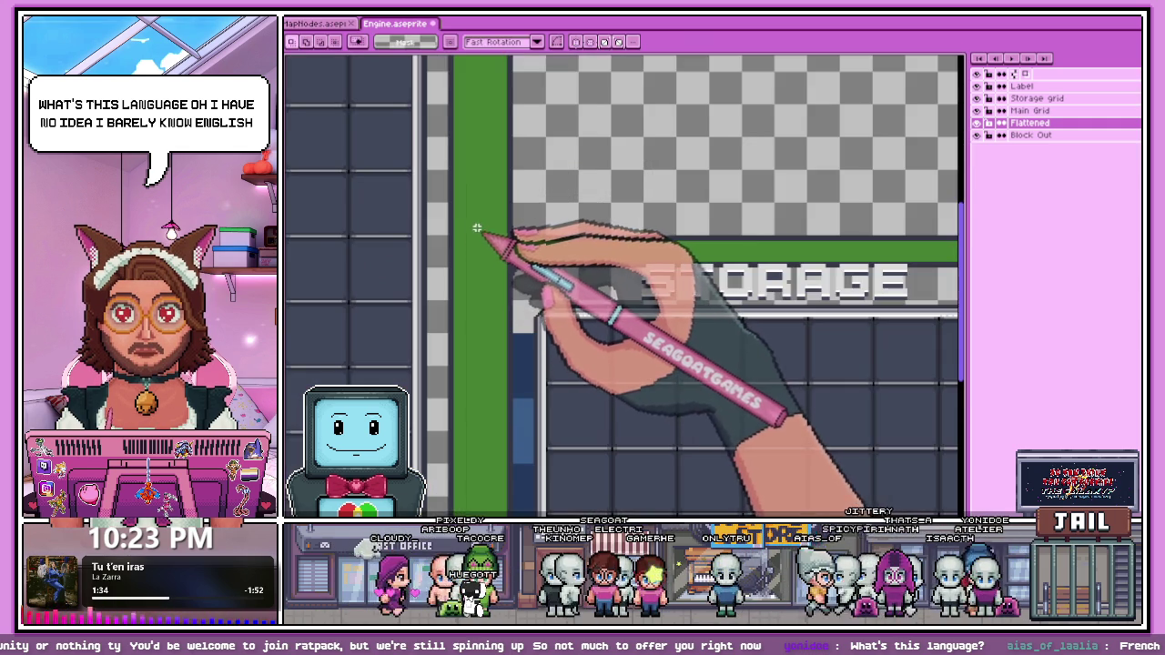
scroll(480, 225, "down", 1)
scroll(484, 223, "up", 1)
scroll(734, 307, "down", 1)
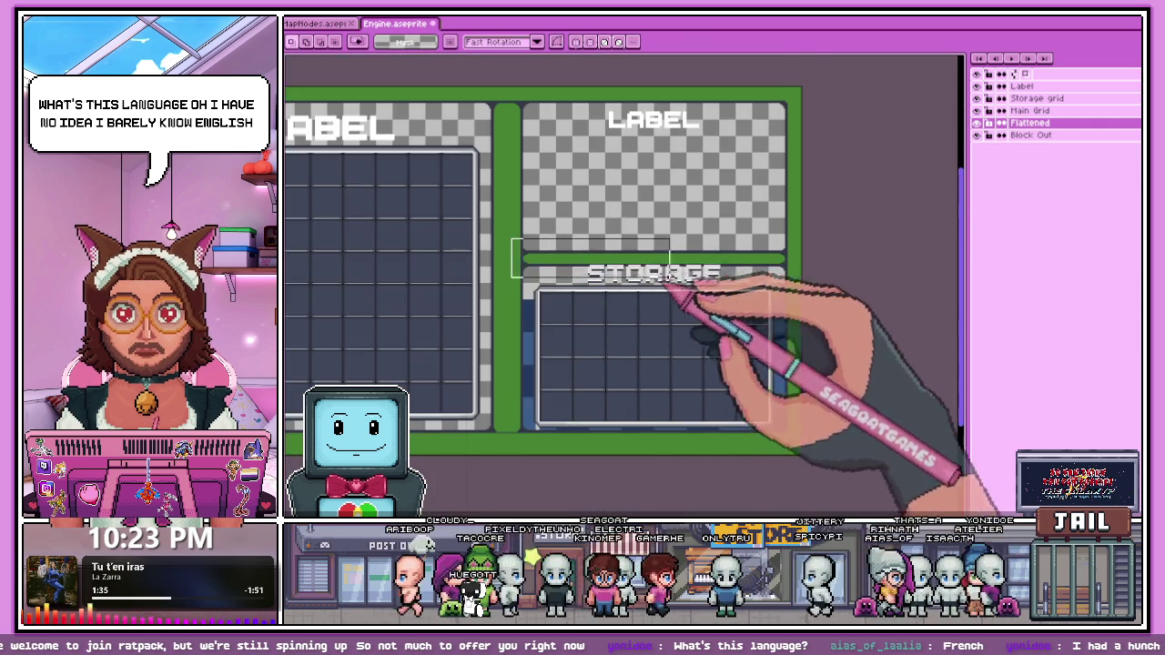
scroll(794, 276, "up", 2)
key("Up")
key("Up")
key("Up")
key("Up")
Step: Apply the upward shift of the green divider strip
key("Return")
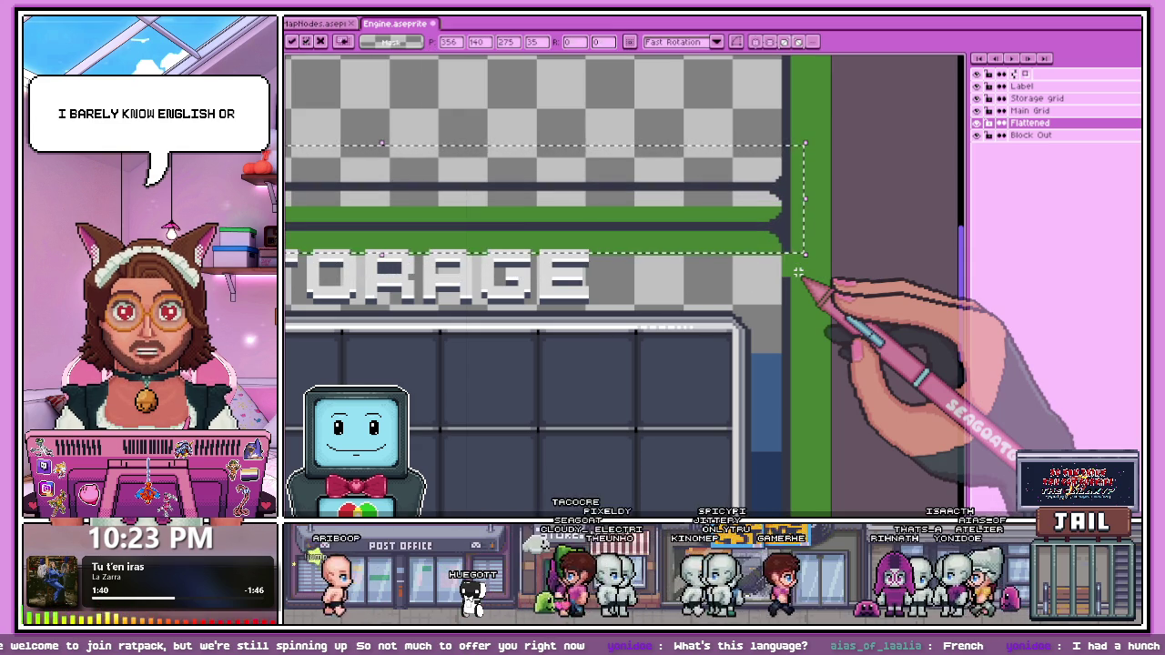
scroll(819, 291, "down", 2)
scroll(819, 273, "up", 2)
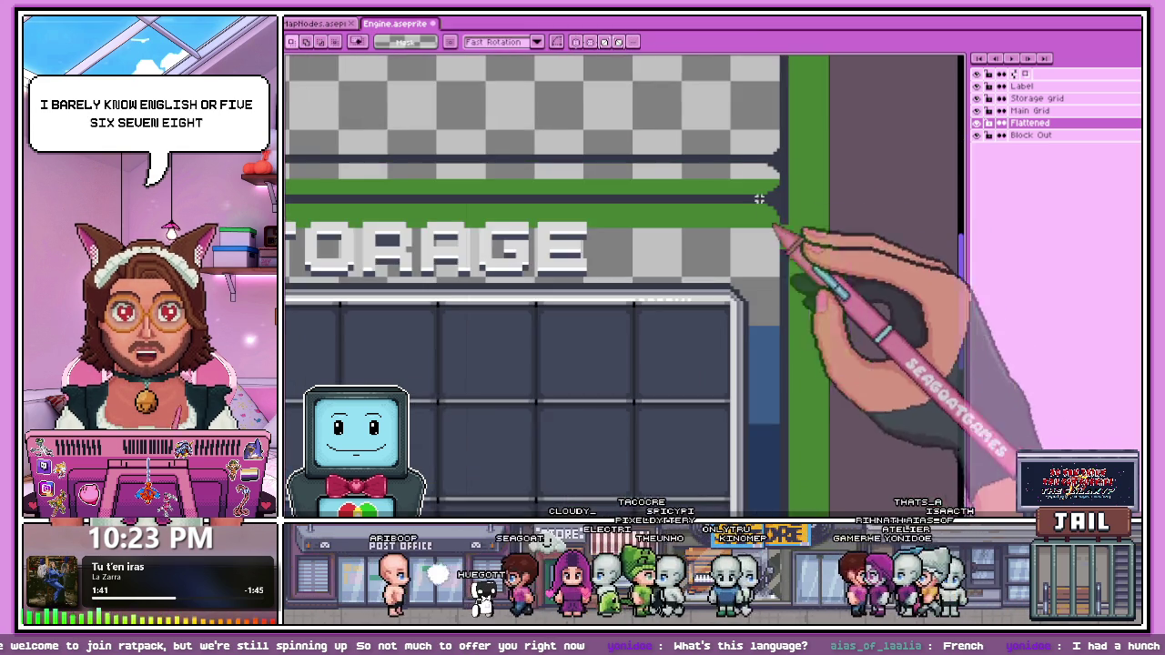
scroll(798, 242, "up", 2)
Step: Hide the green Block Out layer to view the panels without their backdrop
key("b")
scroll(775, 237, "up", 1)
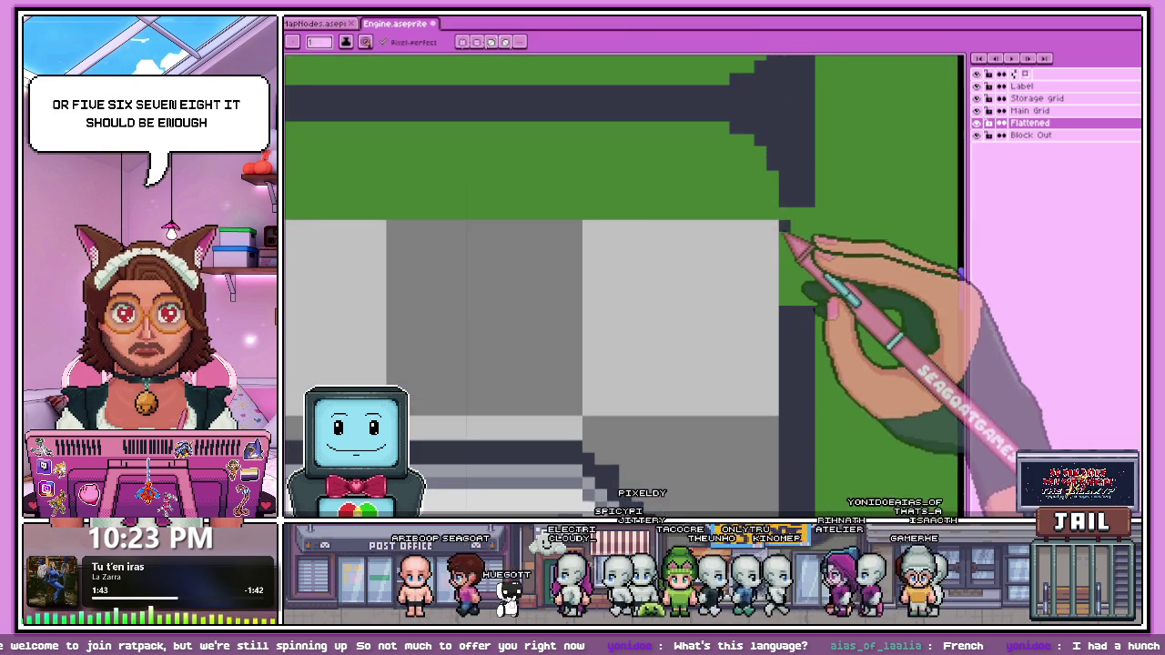
scroll(800, 291, "down", 4)
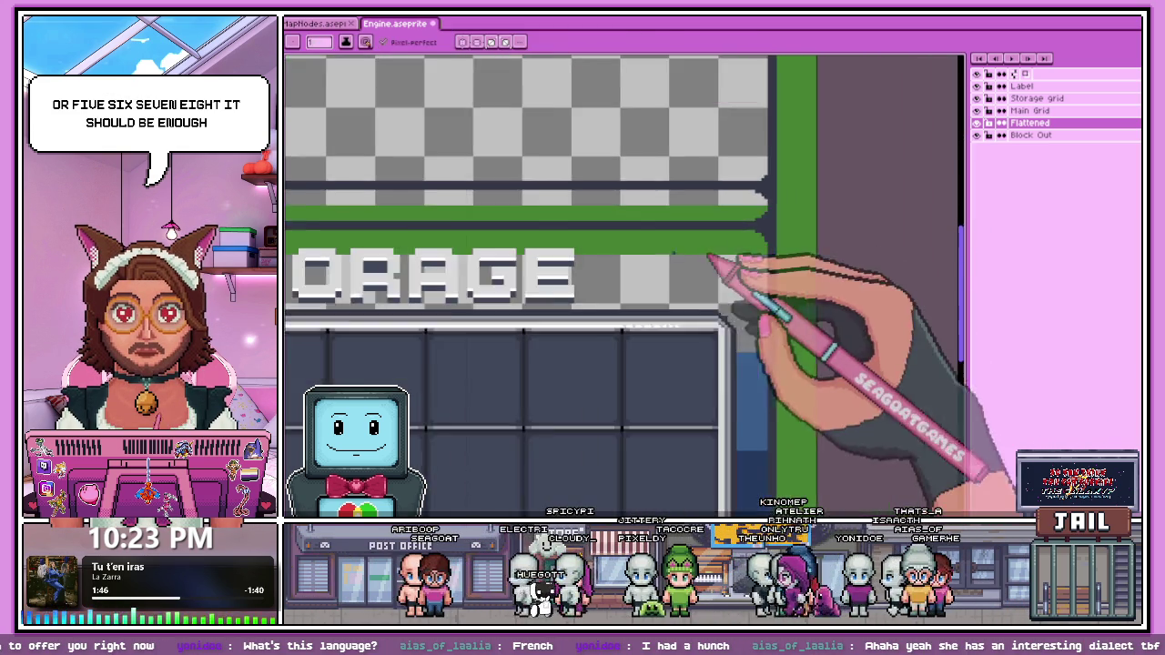
scroll(423, 244, "down", 1)
scroll(671, 251, "up", 1)
scroll(672, 251, "up", 1)
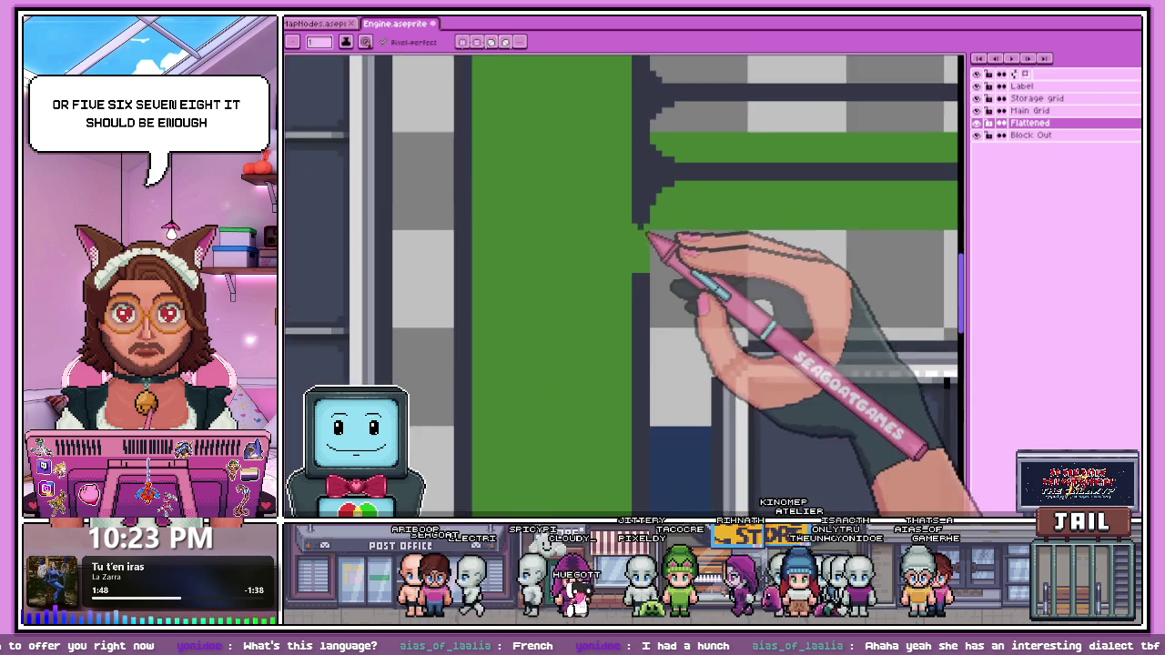
scroll(650, 246, "up", 1)
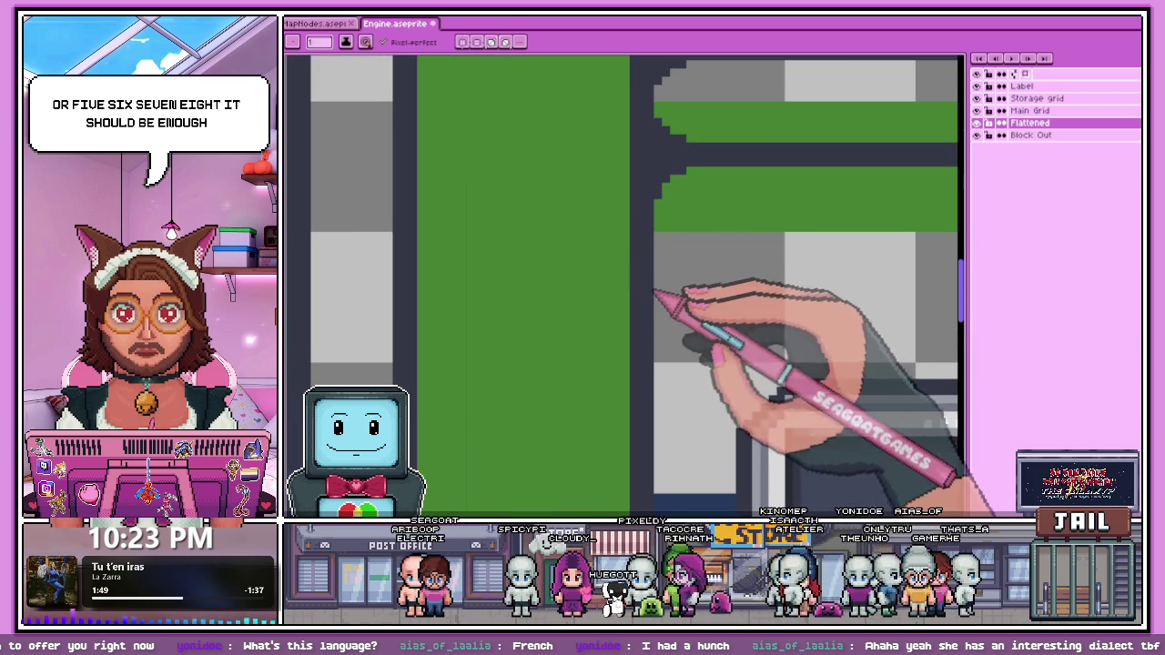
scroll(655, 210, "down", 1)
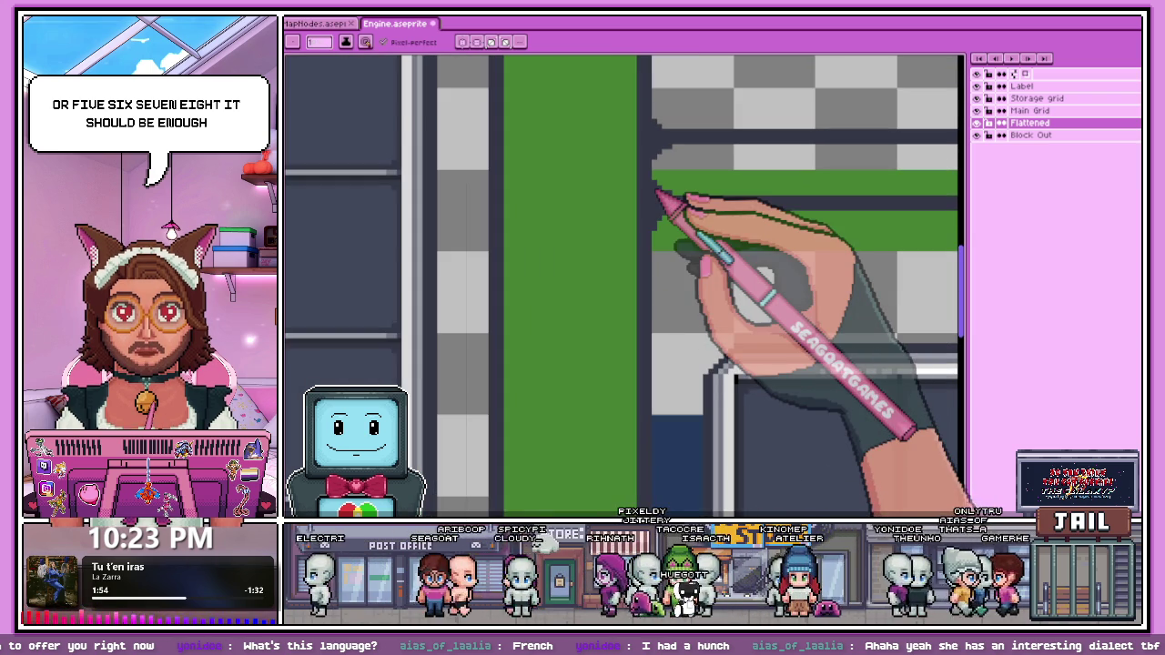
scroll(637, 228, "down", 3)
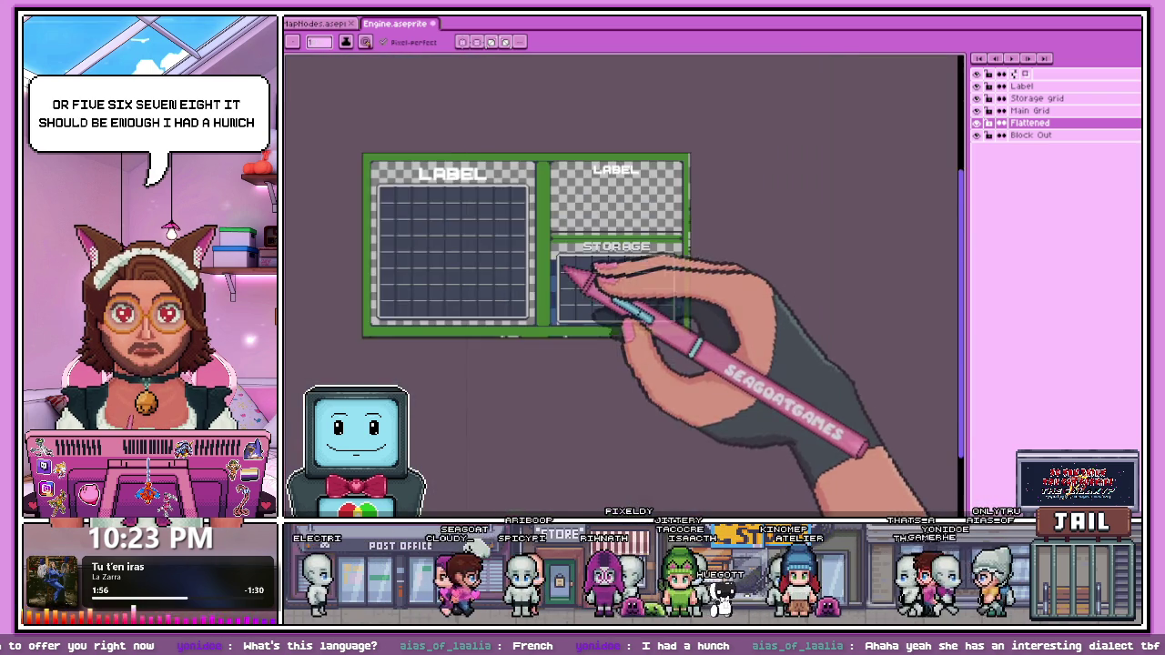
scroll(620, 262, "up", 2)
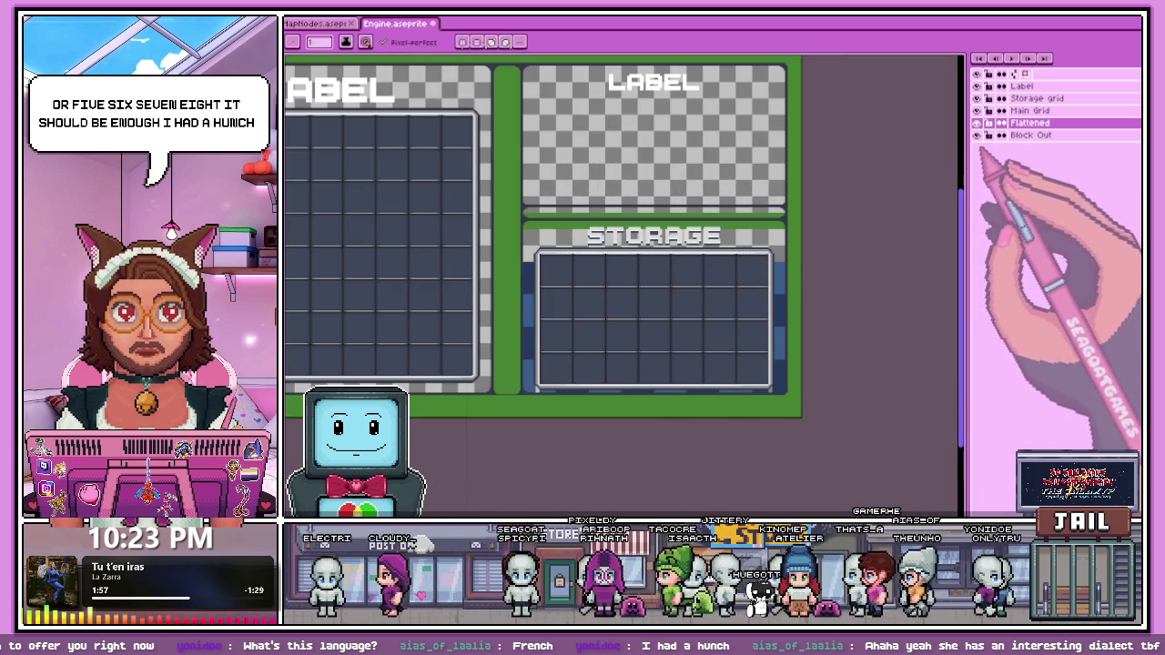
left_click(977, 135)
Step: Rectangle-select the strip below the main grid down to the canvas bottom edge
scroll(637, 278, "down", 2)
scroll(558, 195, "up", 2)
scroll(581, 219, "up", 1)
scroll(581, 219, "down", 1)
scroll(577, 202, "up", 1)
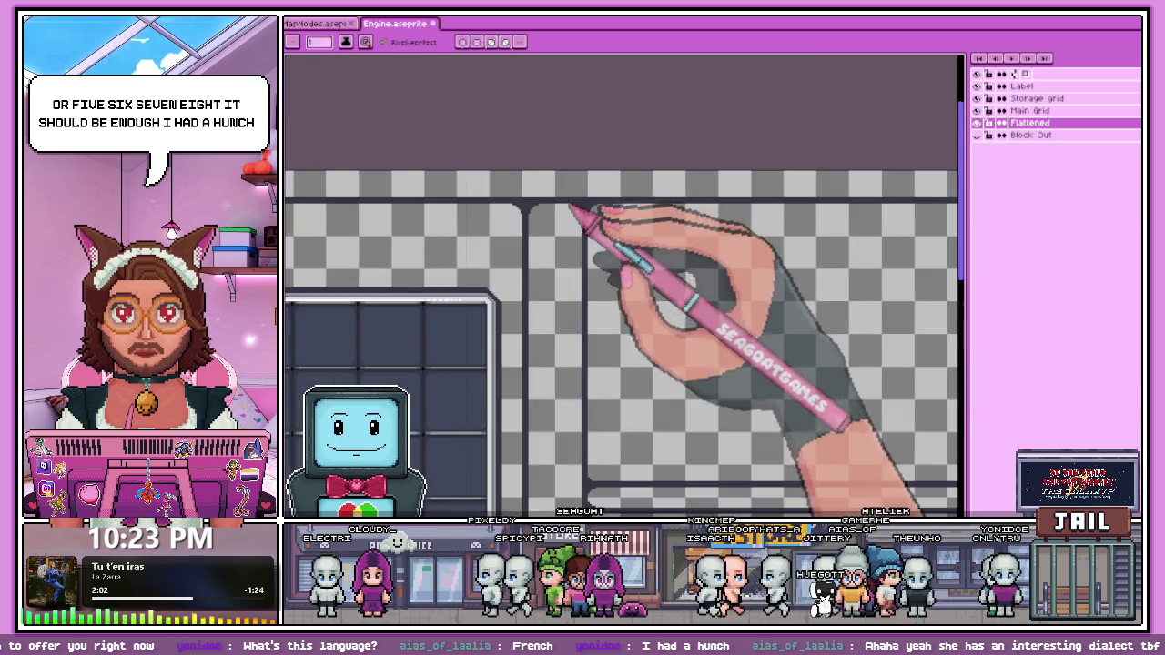
scroll(569, 208, "down", 2)
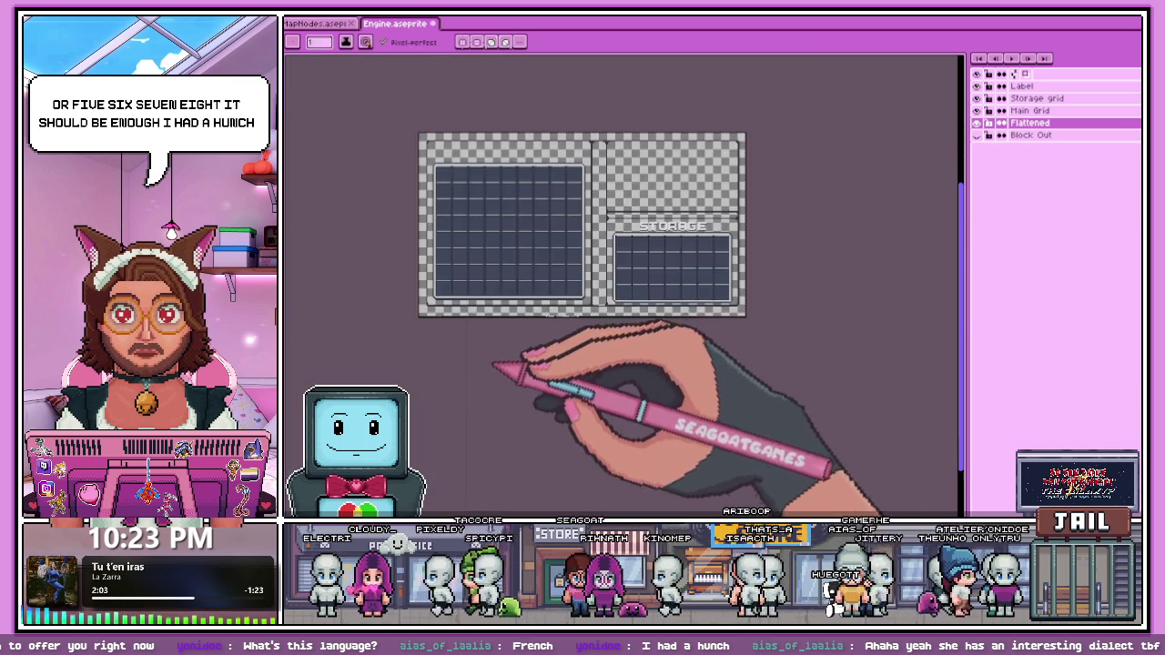
scroll(507, 364, "up", 3)
scroll(442, 333, "up", 2)
key("m")
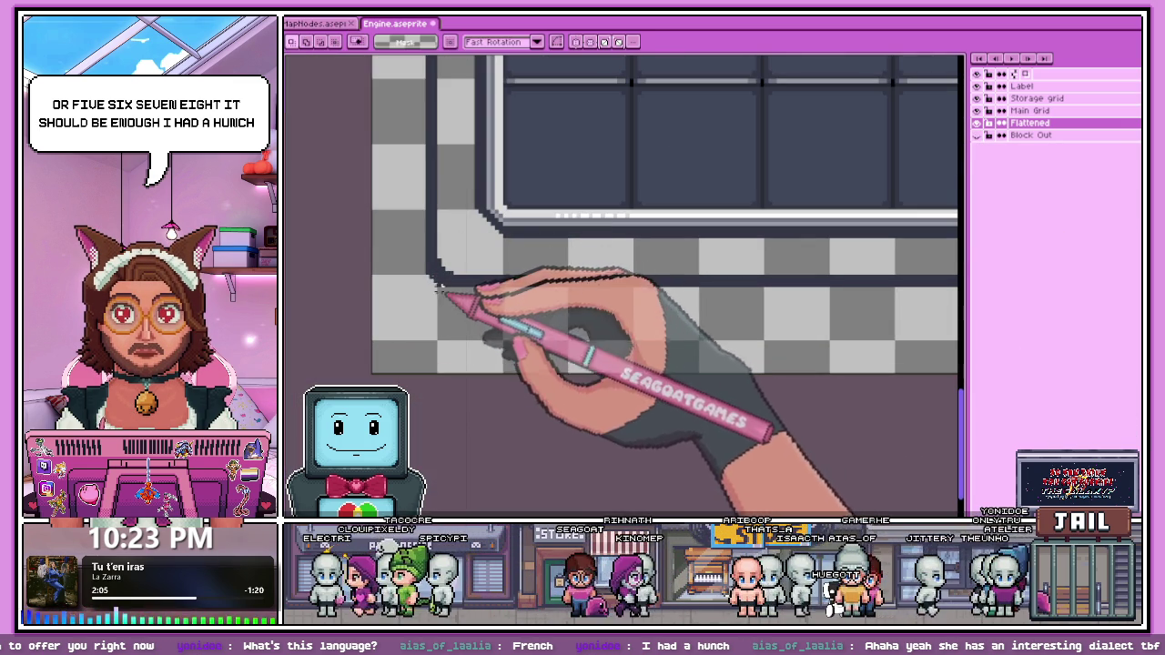
scroll(509, 328, "down", 2)
scroll(582, 327, "down", 1)
left_click_drag(480, 291, 625, 326)
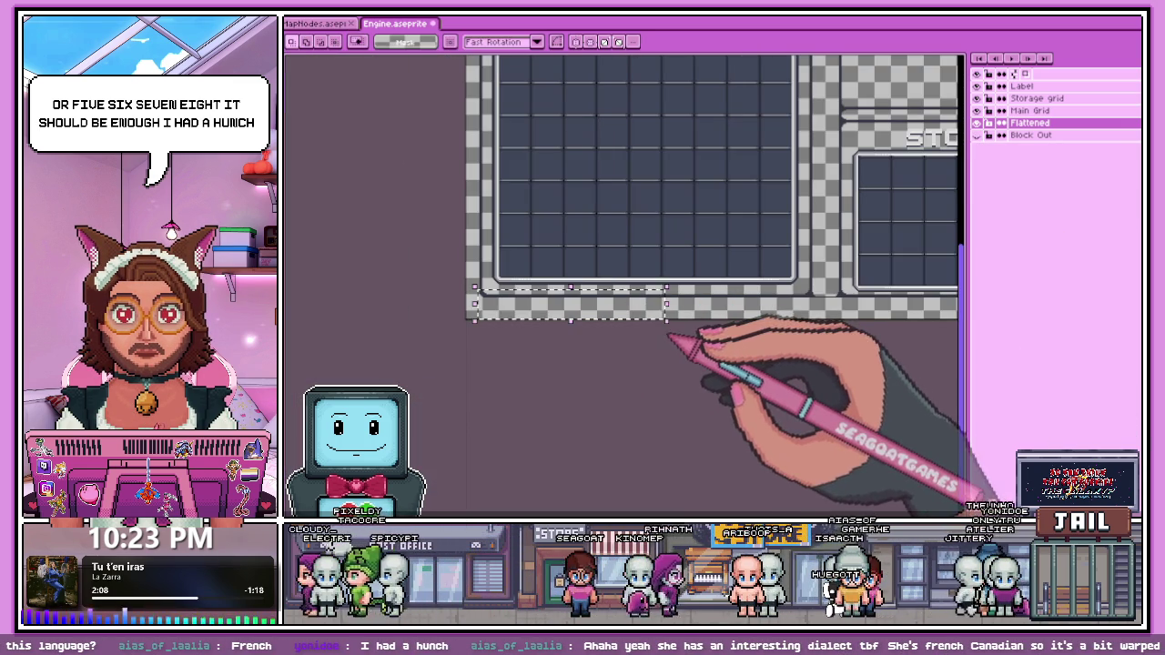
scroll(495, 314, "up", 1)
scroll(498, 327, "up", 2)
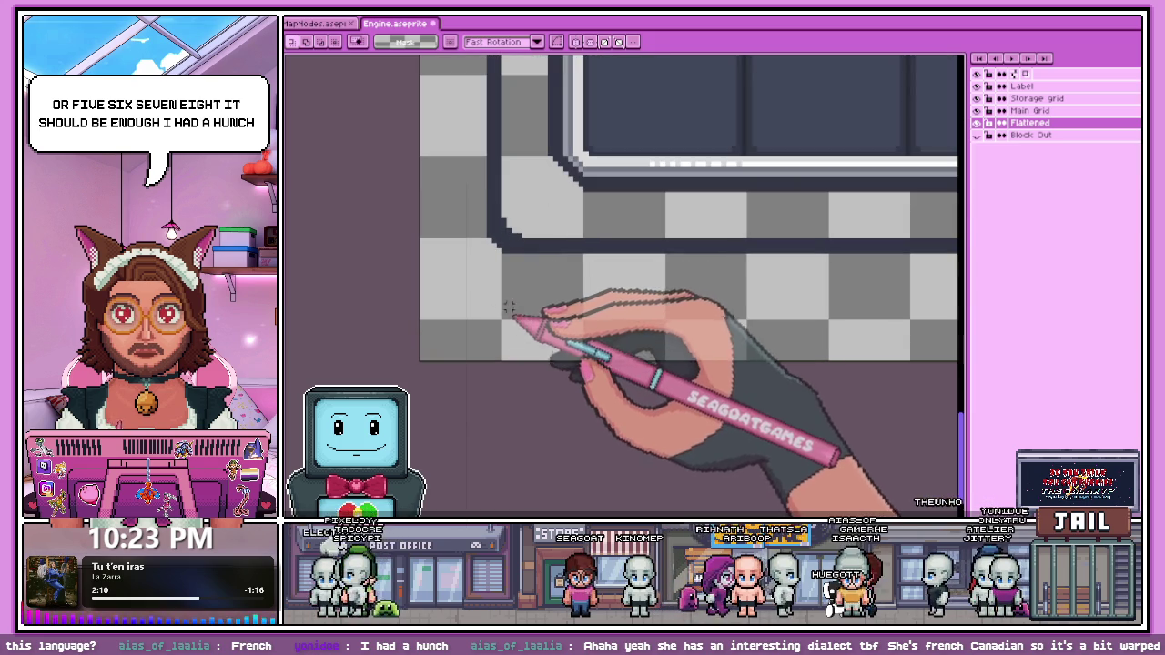
scroll(498, 325, "down", 1)
scroll(497, 323, "up", 2)
scroll(496, 317, "up", 1)
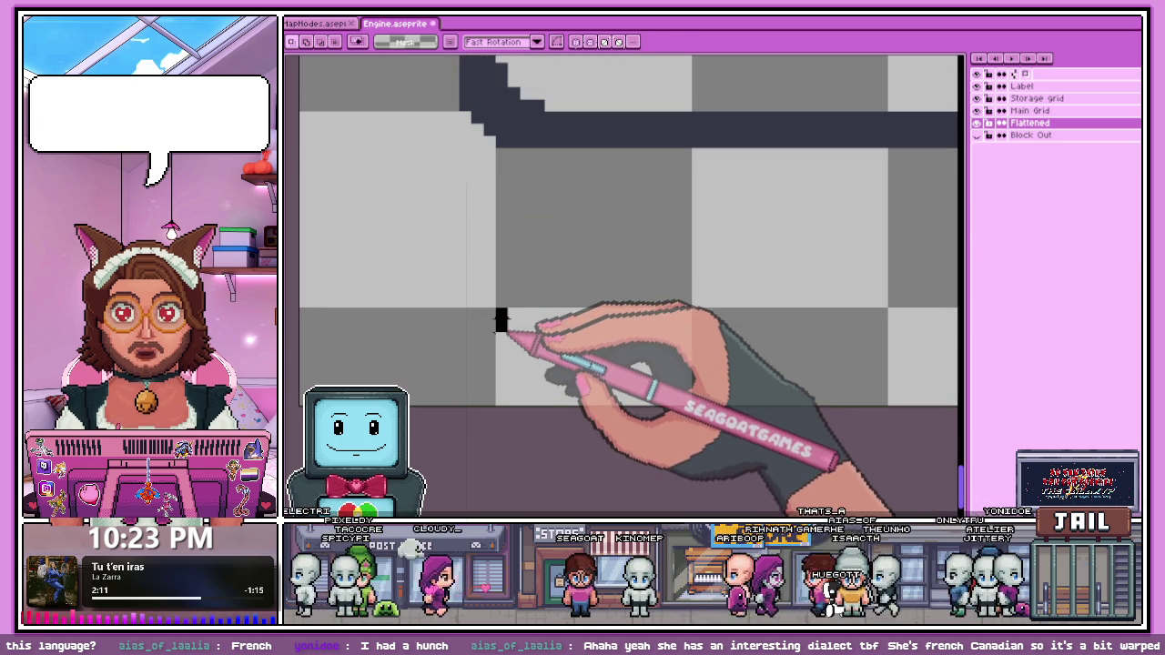
left_click_drag(497, 309, 506, 405)
Step: Move the selected bottom strip down 4 pixels and deselect it
scroll(529, 317, "down", 1)
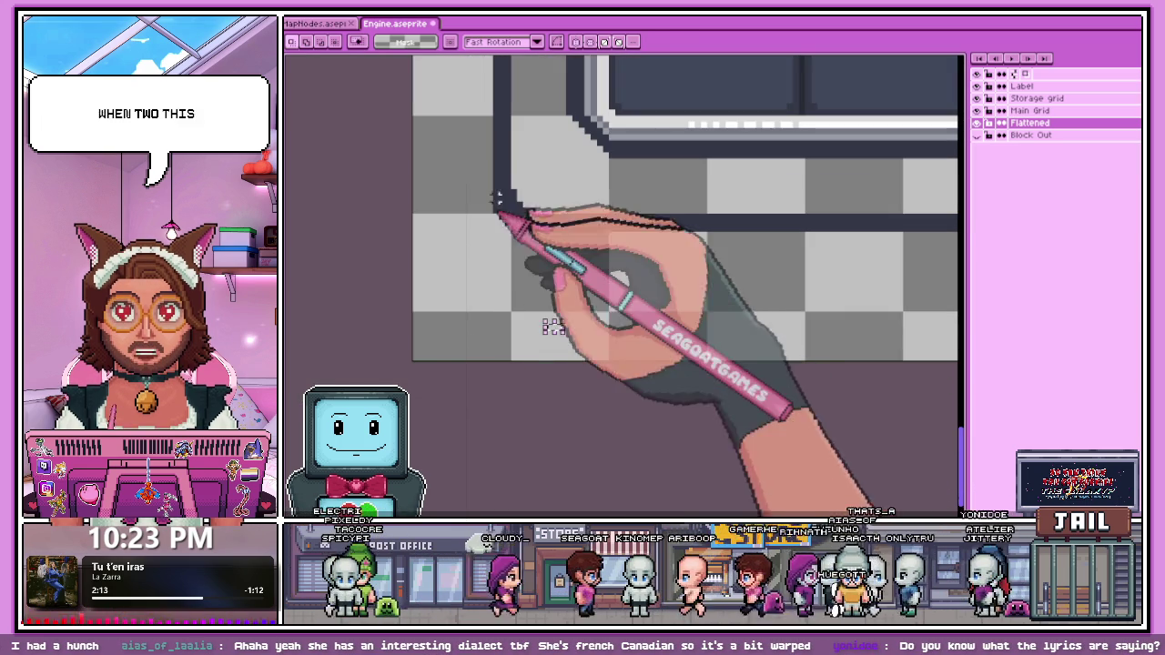
scroll(523, 217, "down", 2)
scroll(651, 293, "down", 2)
scroll(831, 312, "up", 2)
scroll(910, 304, "down", 1)
scroll(941, 312, "up", 1)
scroll(938, 307, "up", 1)
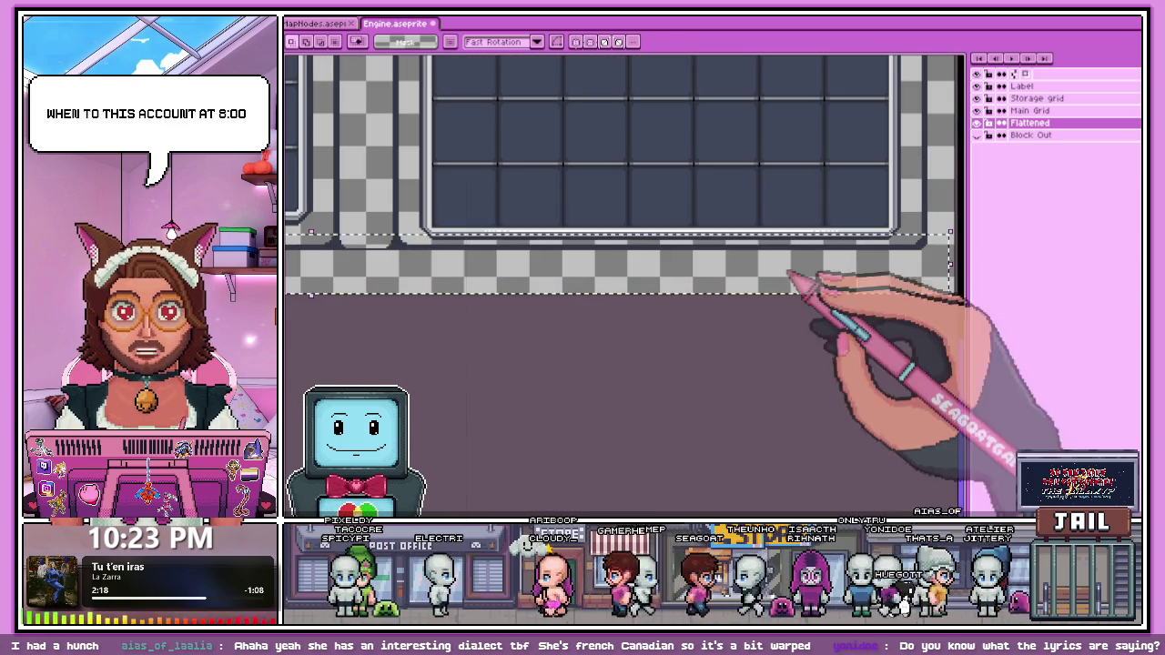
left_click(515, 263)
key("Down")
key("Down")
key("Down")
key("ctrl+d")
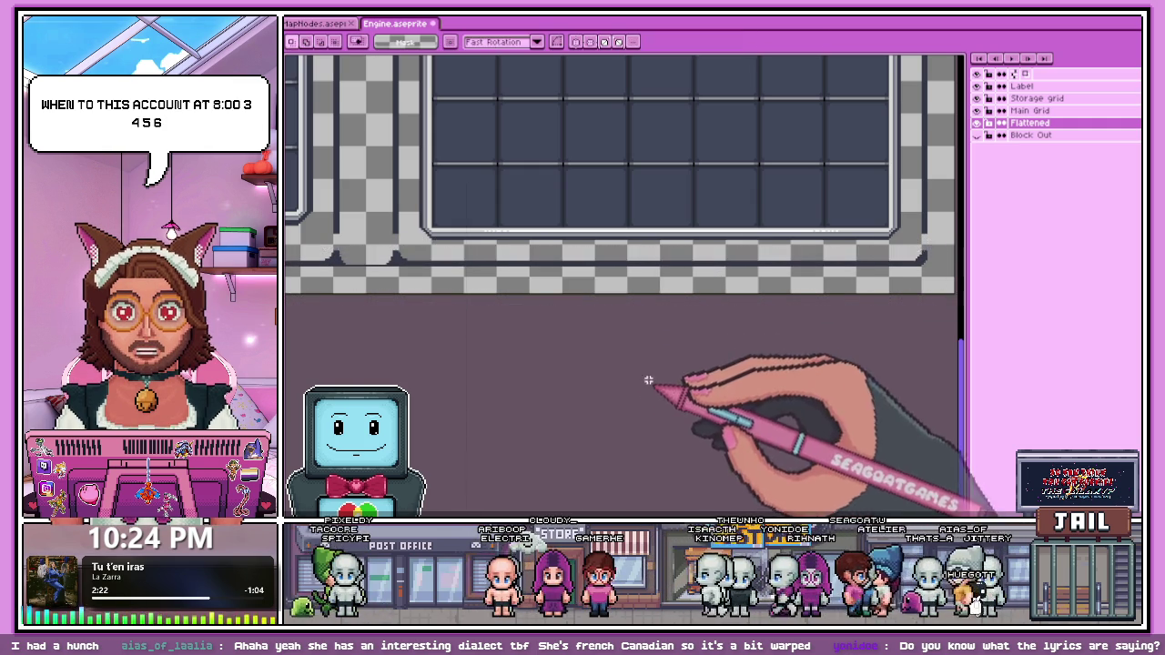
Step: Return to the Pencil tool and select the unused Block Out layer
scroll(671, 395, "down", 3)
scroll(800, 307, "up", 3)
key("i")
scroll(826, 316, "up", 1)
key("b")
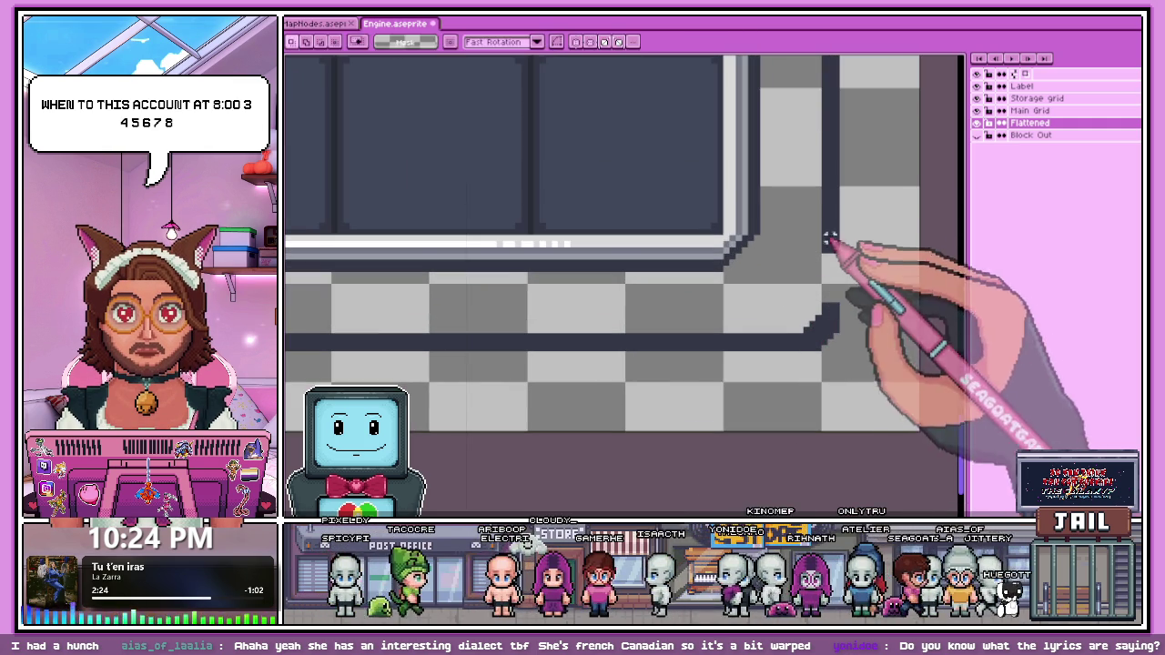
scroll(828, 319, "up", 1)
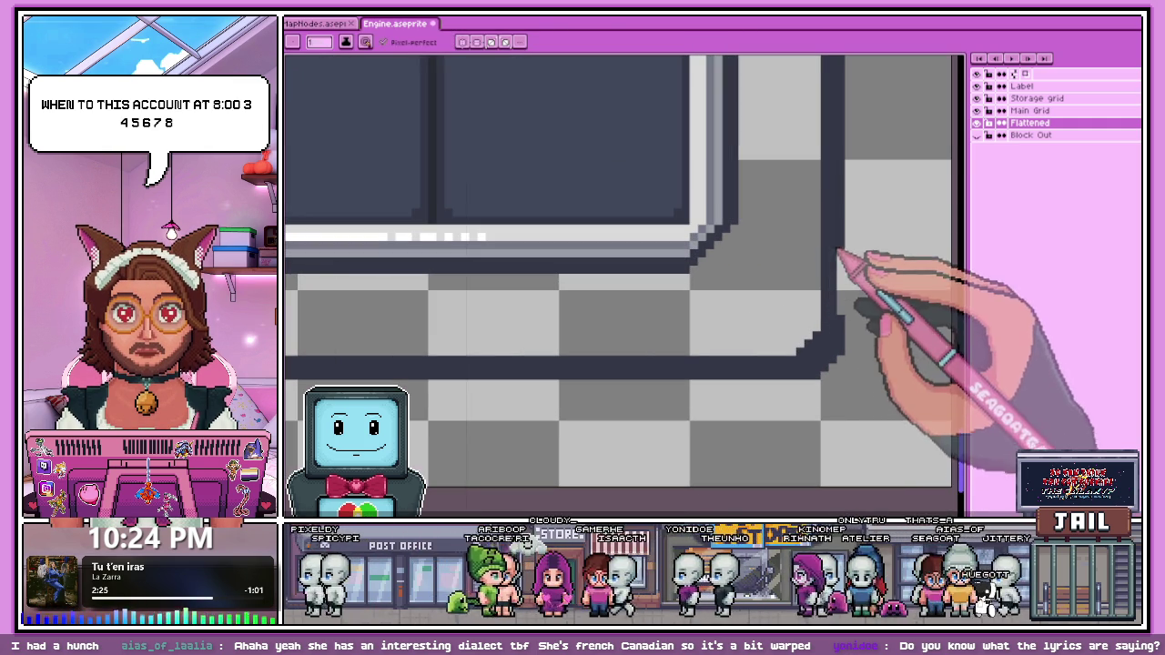
scroll(828, 320, "down", 3)
scroll(600, 314, "down", 3)
scroll(600, 314, "up", 3)
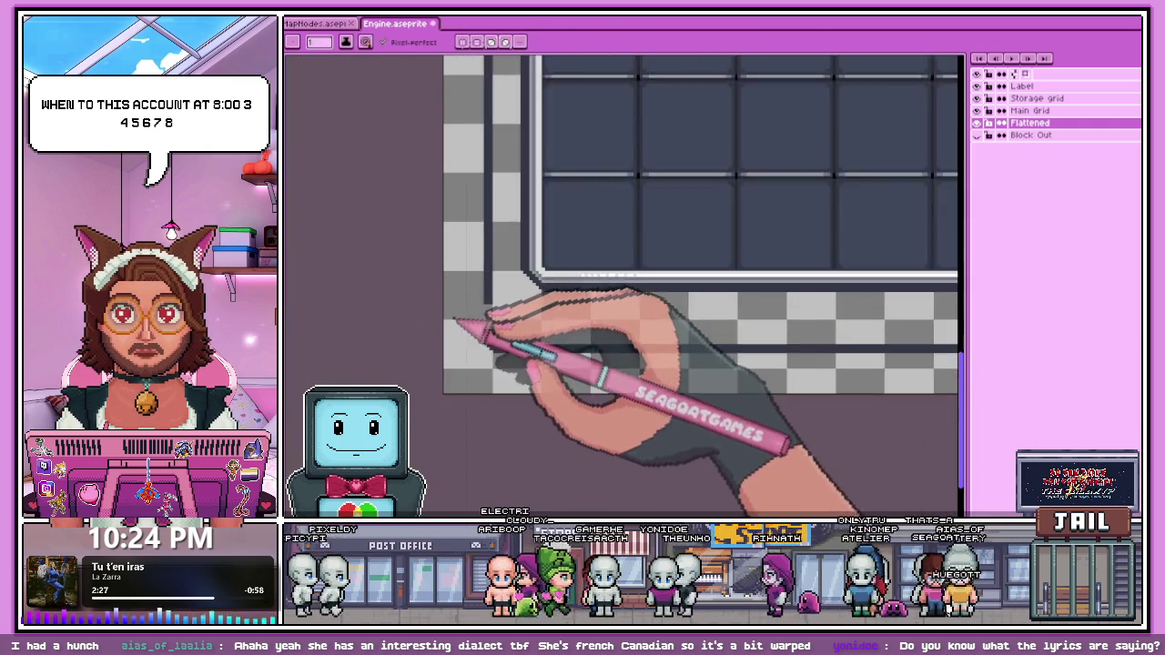
scroll(457, 328, "up", 2)
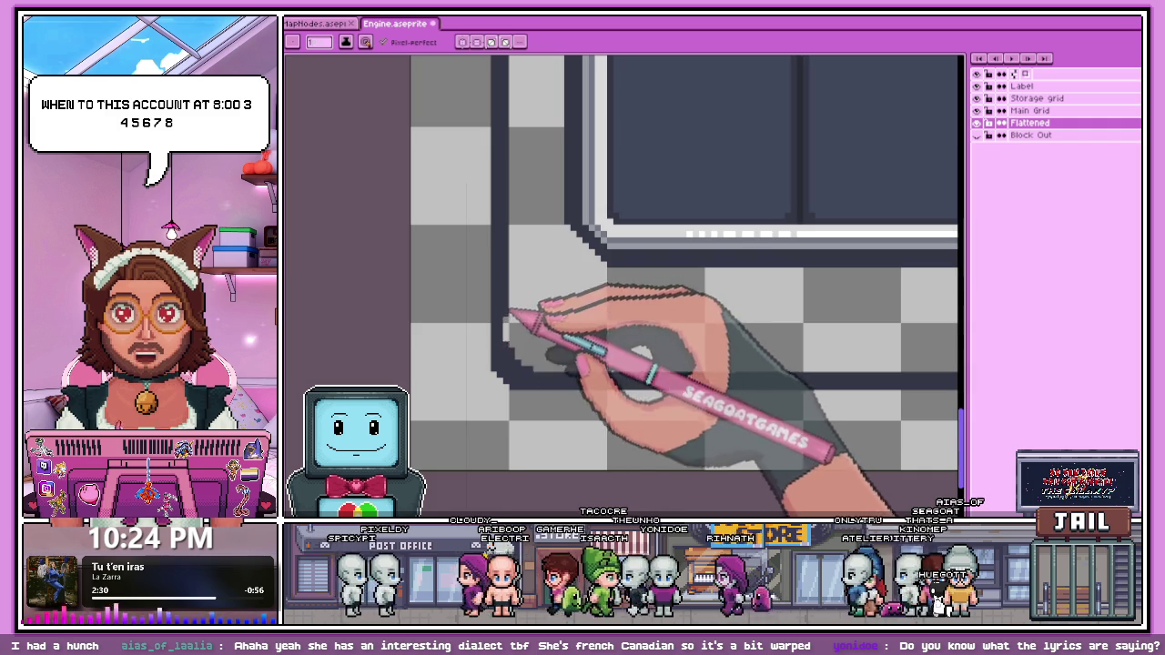
scroll(512, 310, "down", 1)
double_click(1037, 135)
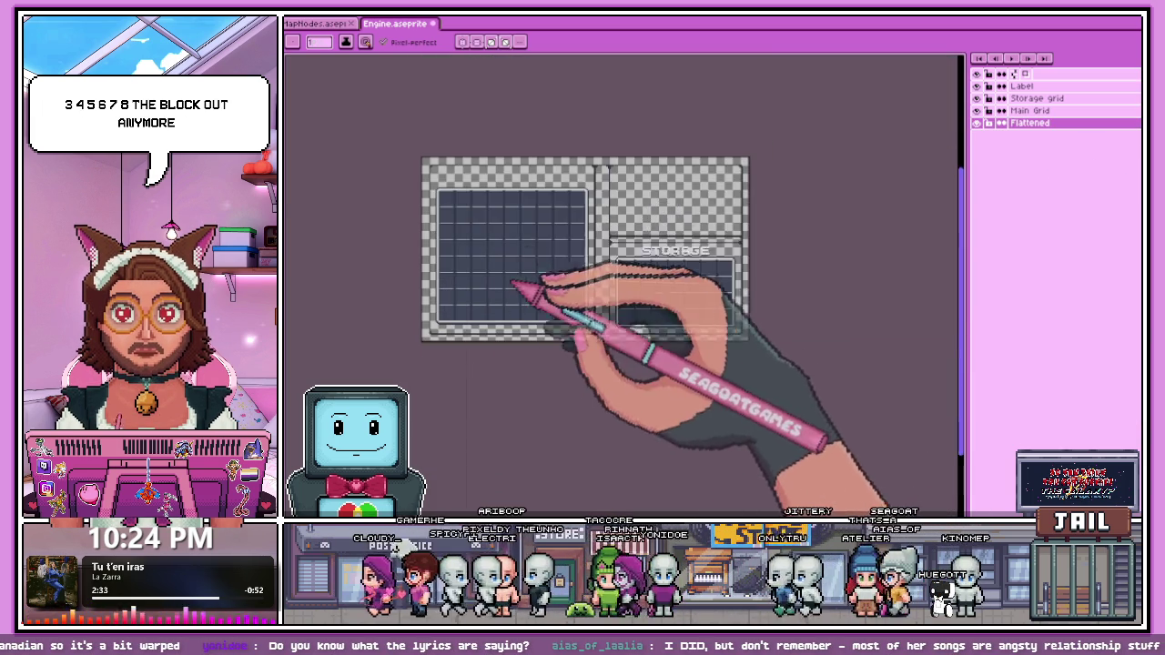
Step: Zoom in and out across the canvas to inspect the divider junctions on the bottom bar
scroll(616, 159, "up", 2)
scroll(601, 273, "down", 2)
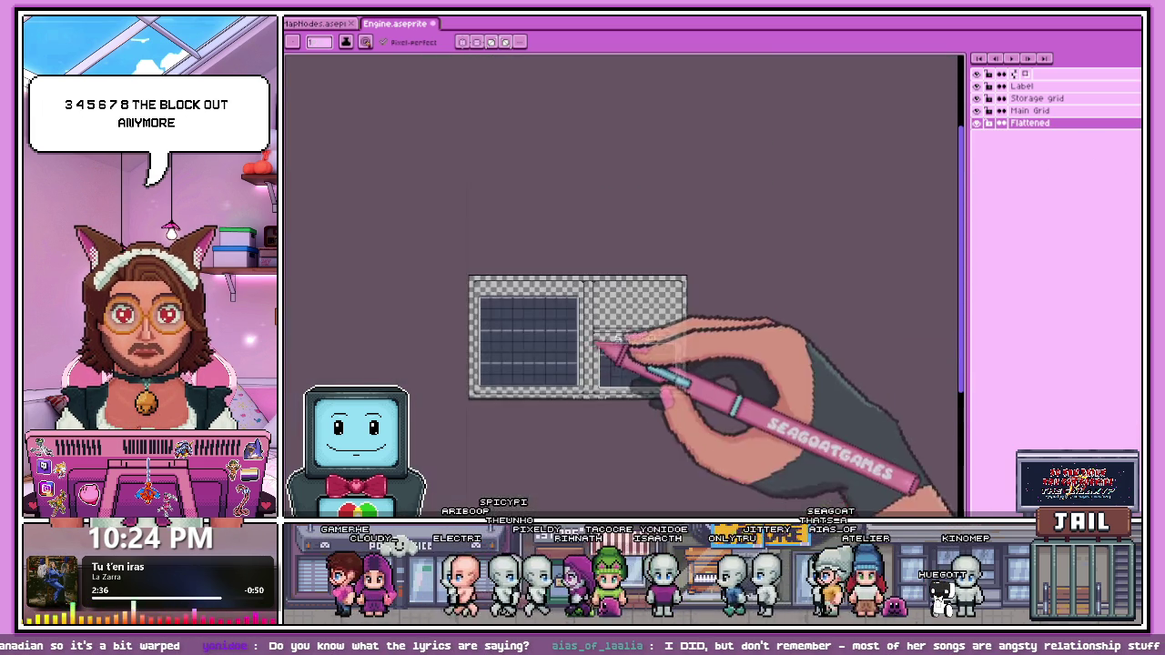
scroll(601, 364, "up", 3)
scroll(565, 386, "up", 2)
scroll(532, 355, "up", 2)
scroll(528, 321, "up", 1)
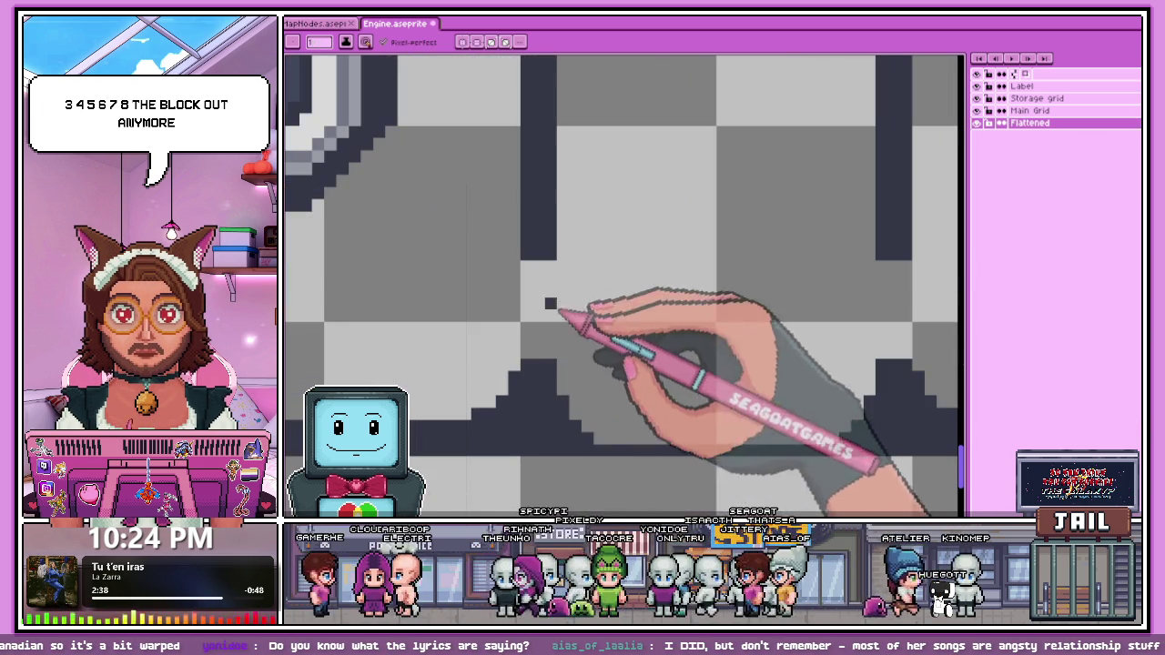
scroll(555, 276, "down", 2)
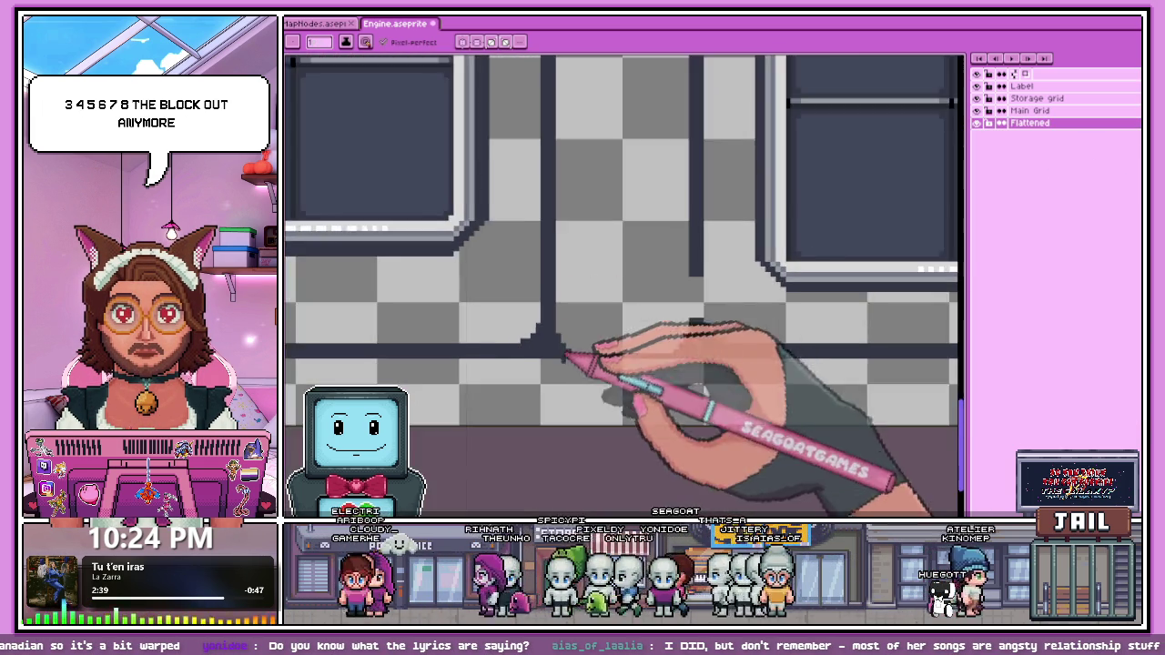
scroll(546, 341, "up", 2)
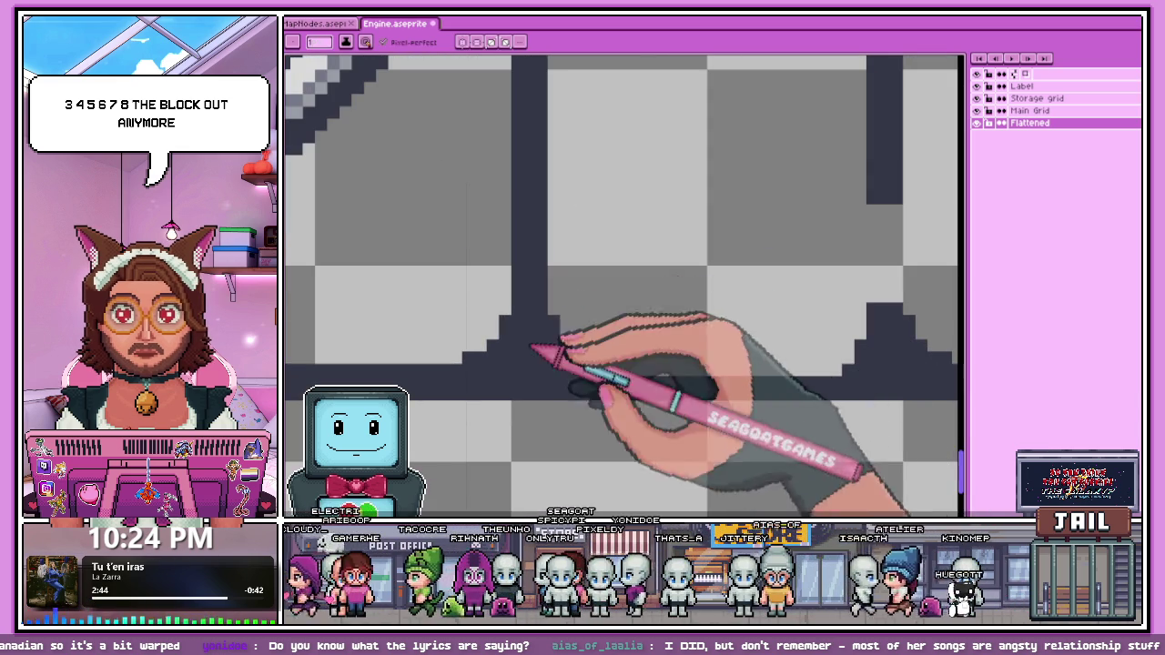
scroll(608, 378, "down", 2)
scroll(596, 344, "up", 2)
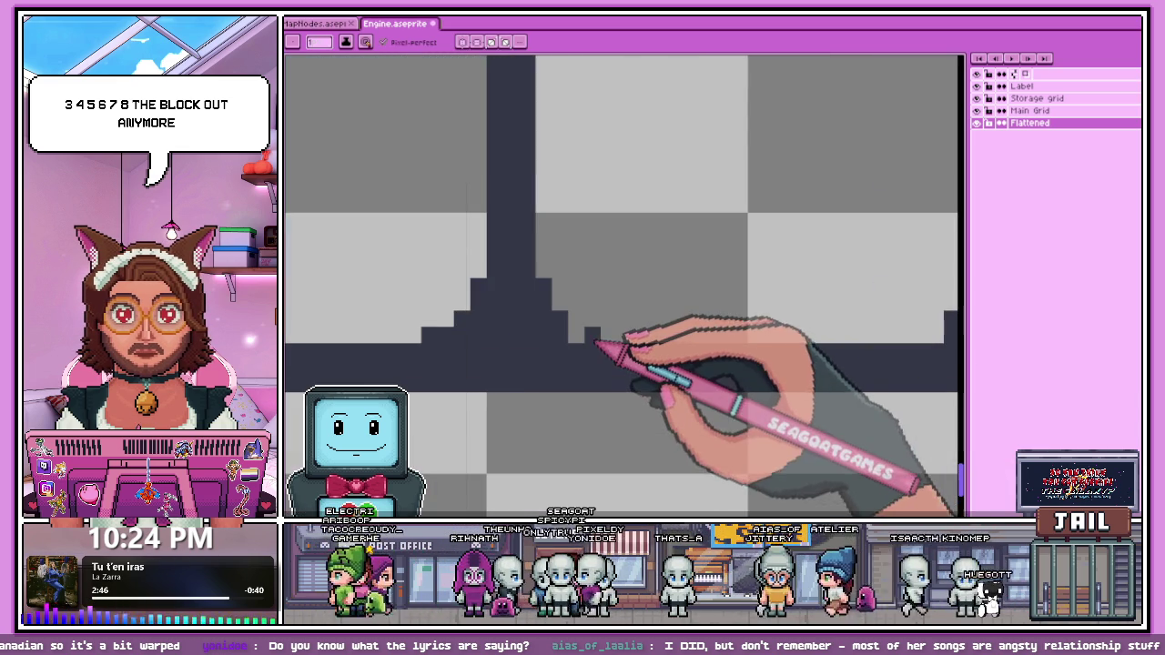
scroll(546, 327, "down", 2)
scroll(691, 264, "up", 2)
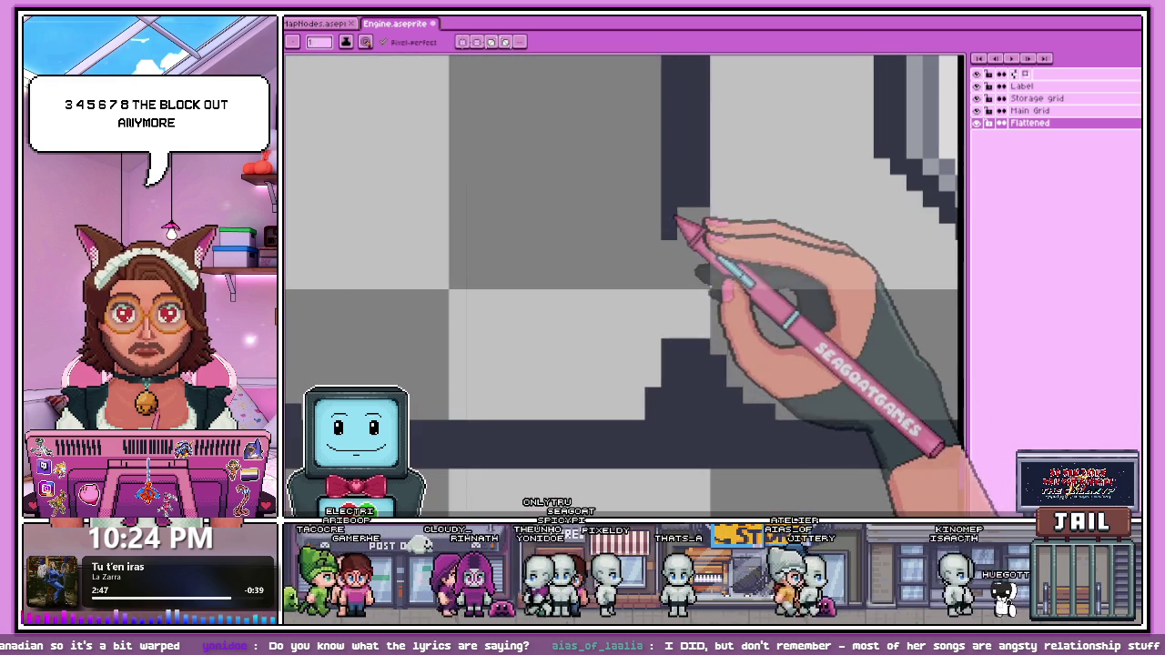
scroll(707, 337, "down", 2)
scroll(671, 330, "up", 2)
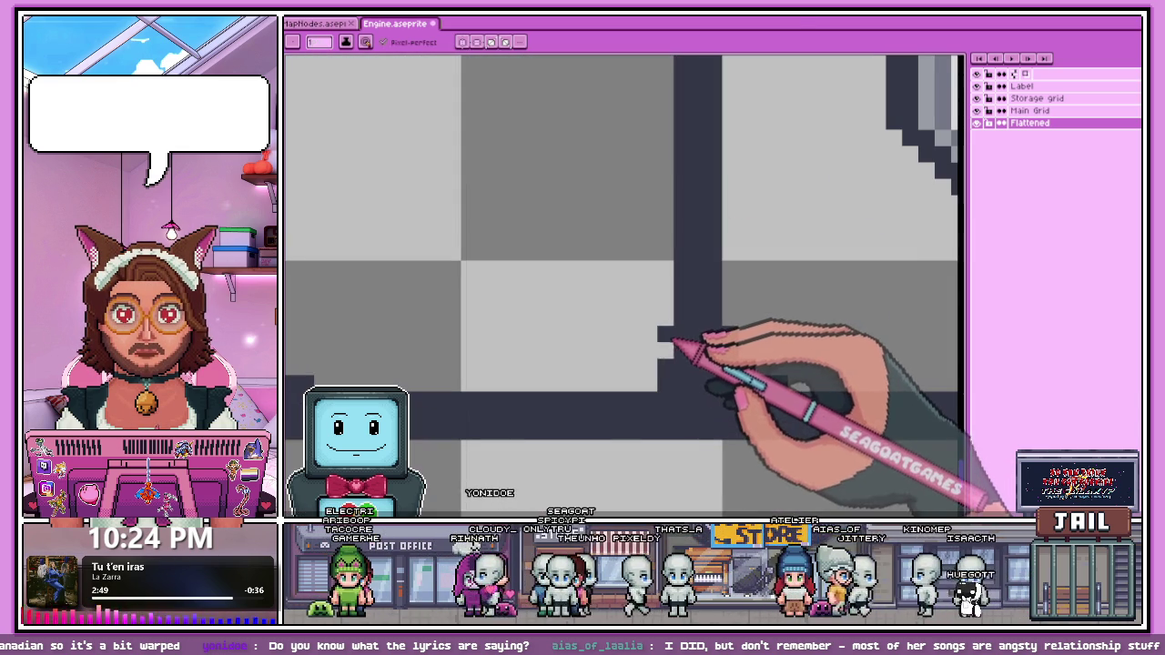
scroll(640, 391, "down", 2)
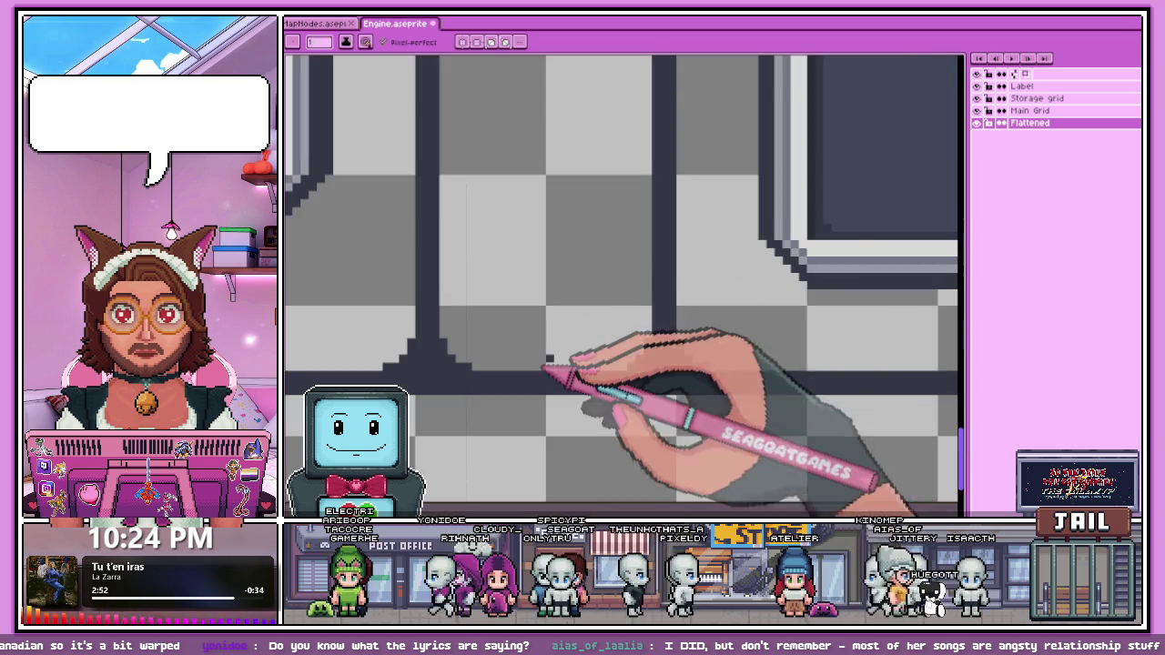
scroll(553, 377, "up", 2)
scroll(632, 385, "down", 1)
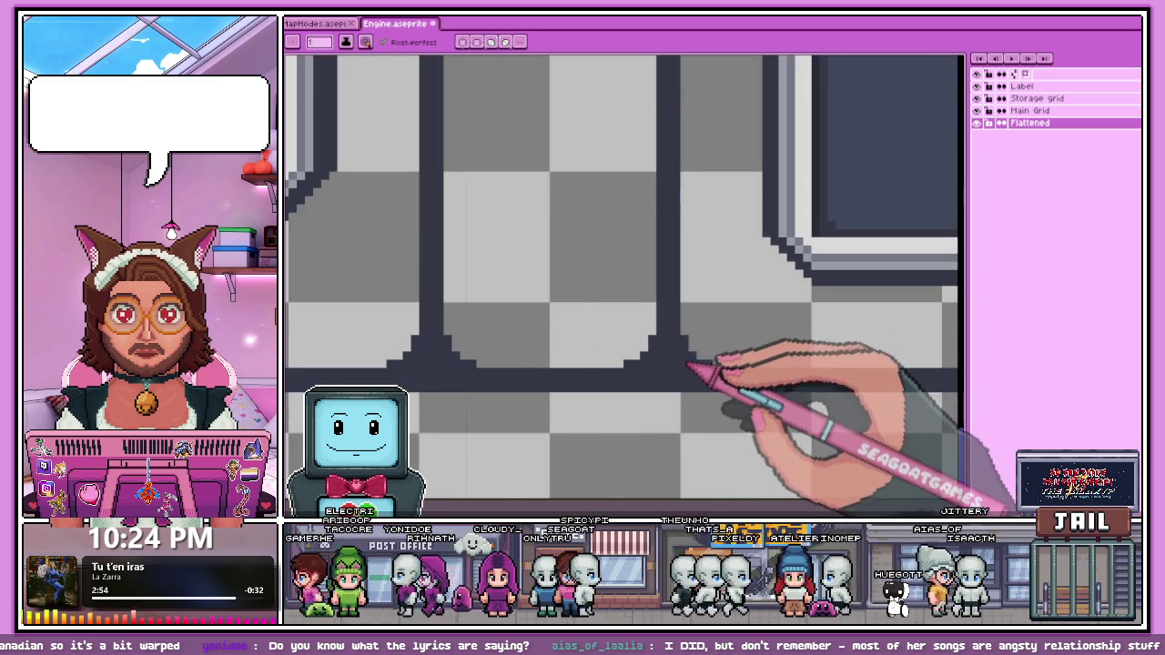
scroll(689, 367, "down", 2)
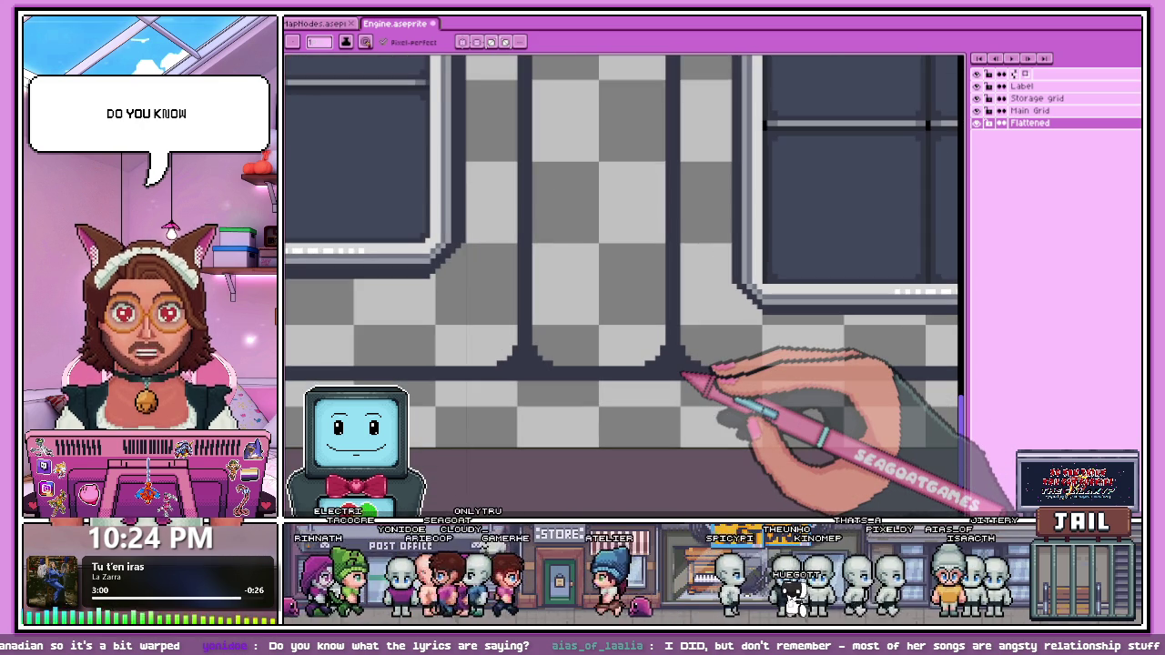
scroll(684, 373, "down", 1)
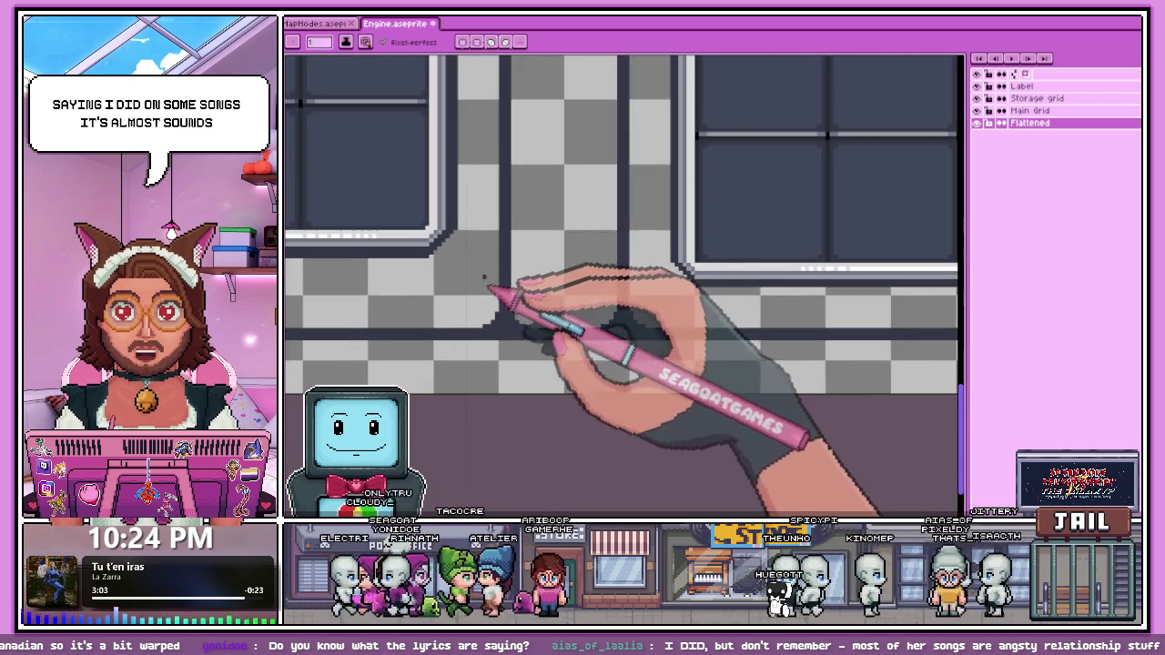
scroll(489, 232, "up", 1)
scroll(535, 364, "up", 1)
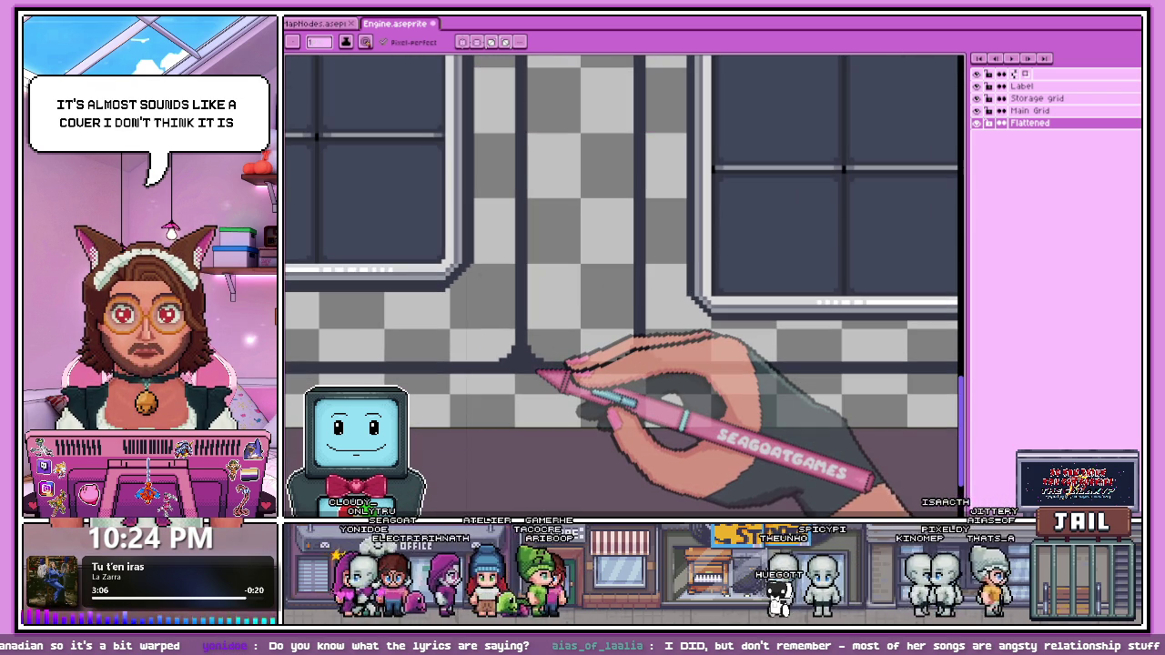
scroll(546, 371, "down", 2)
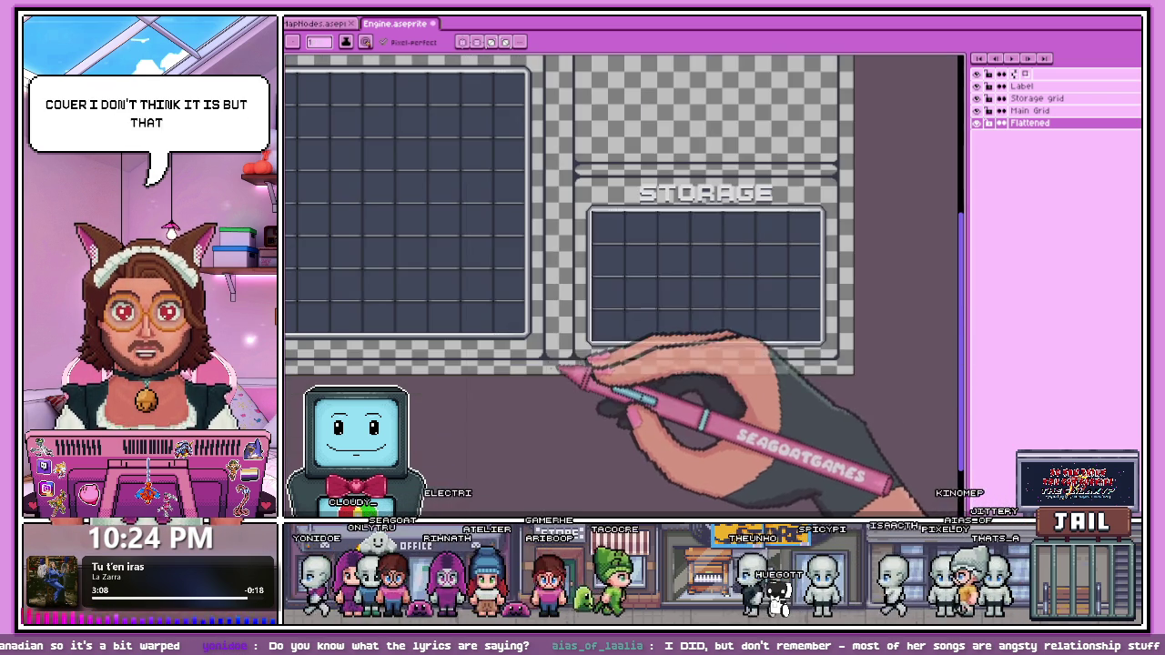
scroll(564, 301, "down", 1)
scroll(590, 238, "up", 2)
scroll(559, 228, "up", 1)
scroll(598, 229, "down", 1)
scroll(598, 228, "down", 2)
scroll(572, 228, "up", 2)
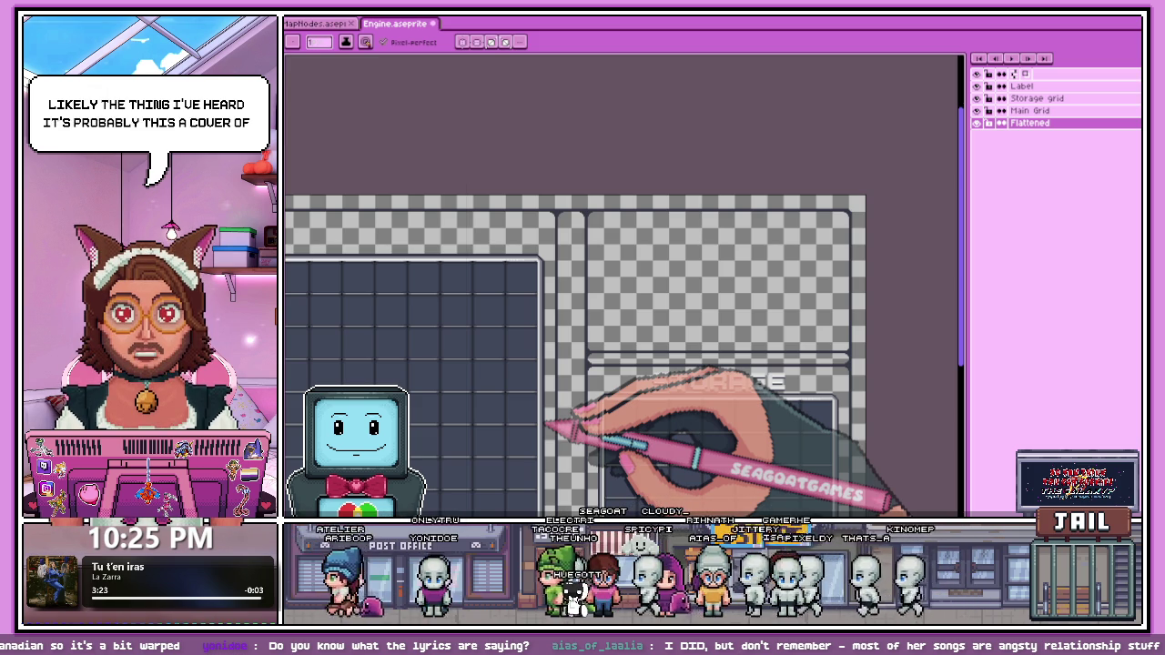
scroll(565, 346, "down", 1)
scroll(483, 301, "up", 2)
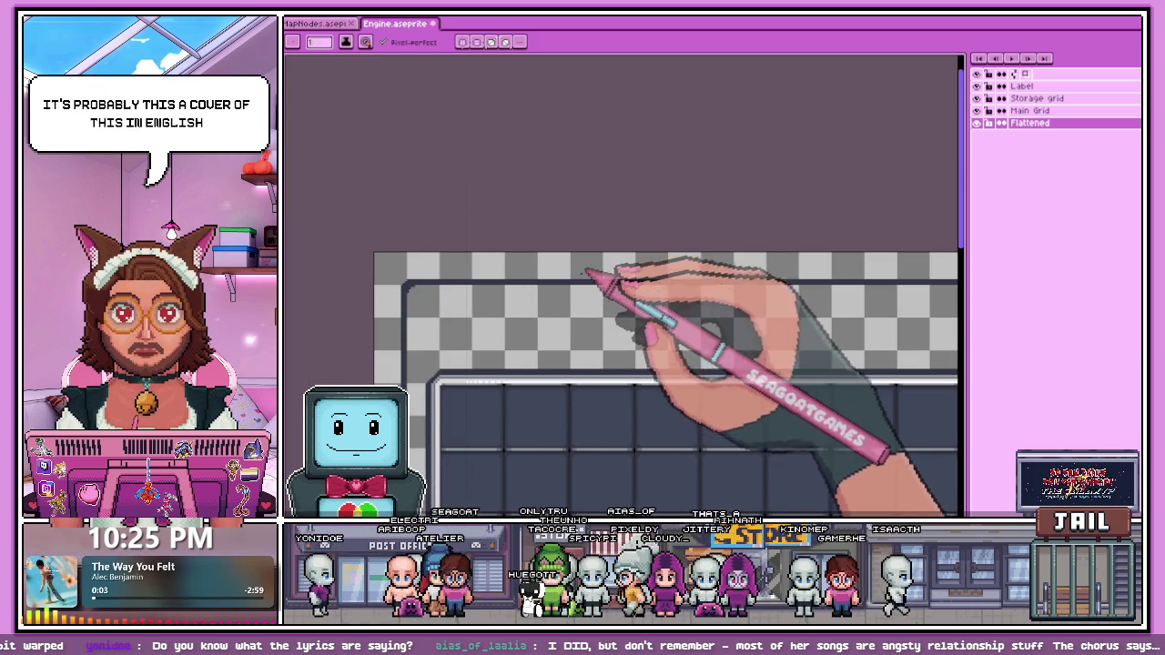
scroll(585, 271, "down", 2)
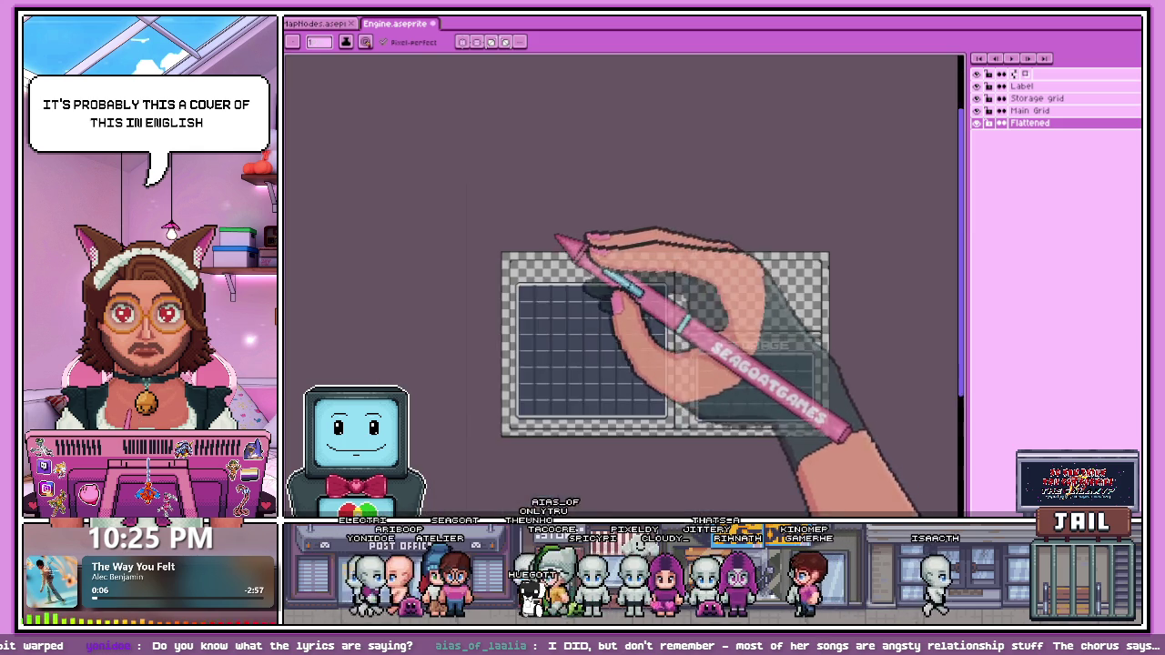
scroll(585, 240, "up", 1)
scroll(715, 333, "down", 1)
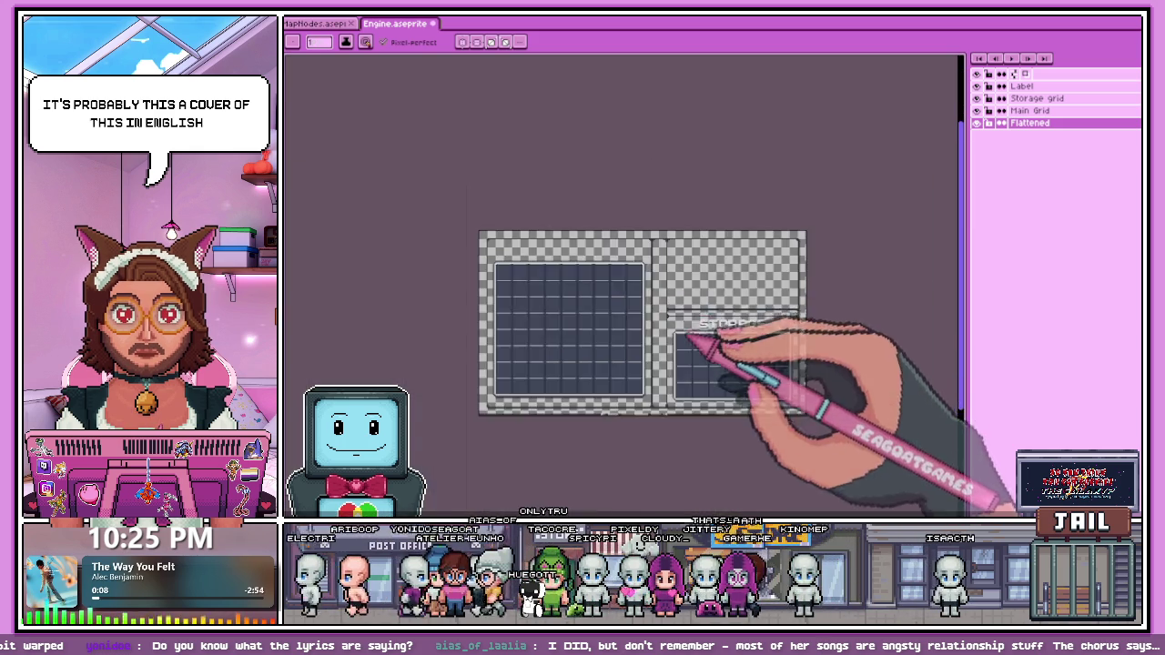
scroll(559, 202, "up", 2)
scroll(603, 189, "down", 1)
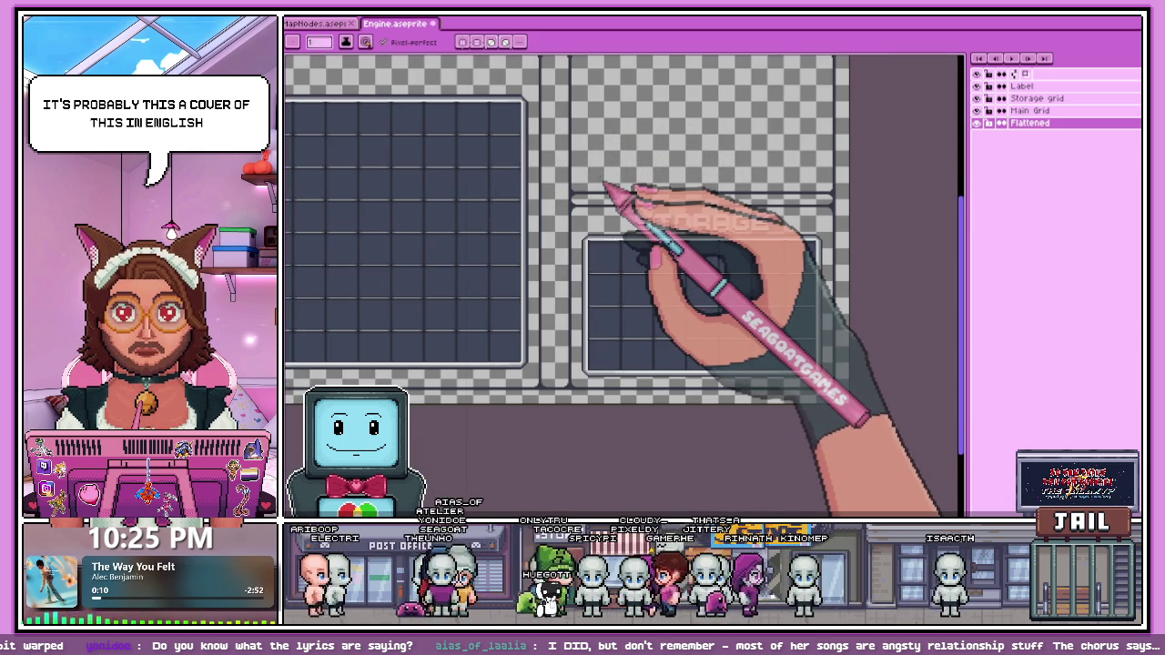
scroll(722, 226, "up", 1)
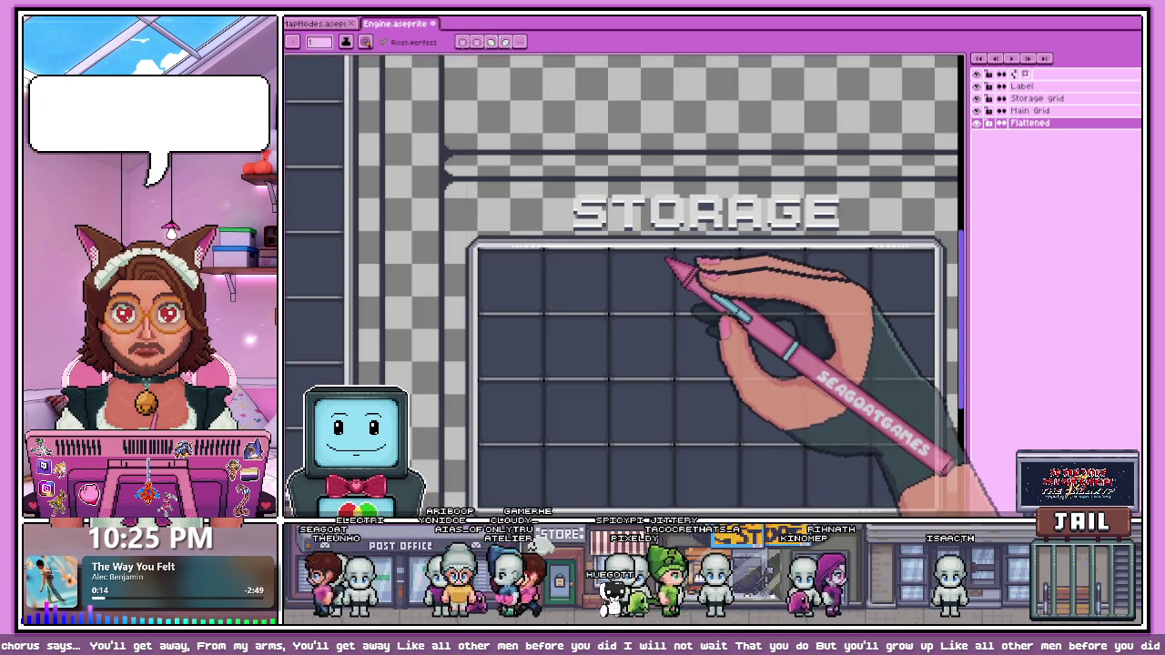
scroll(655, 260, "down", 1)
scroll(536, 247, "up", 1)
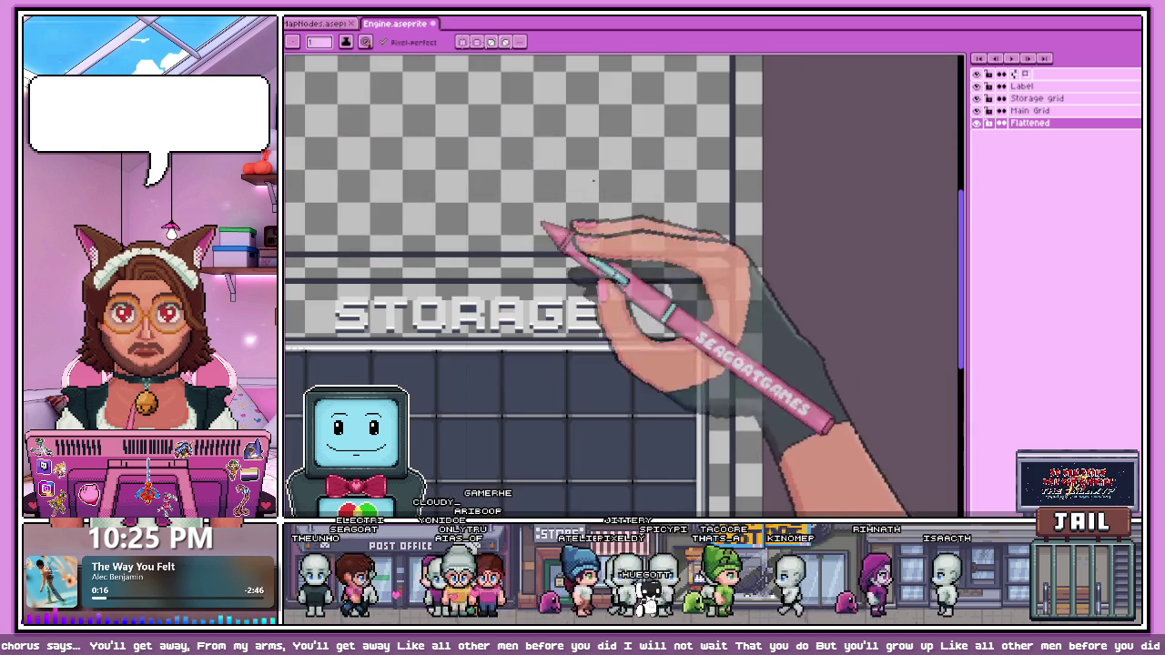
left_click(1021, 86)
scroll(719, 204, "down", 1)
scroll(382, 300, "up", 1)
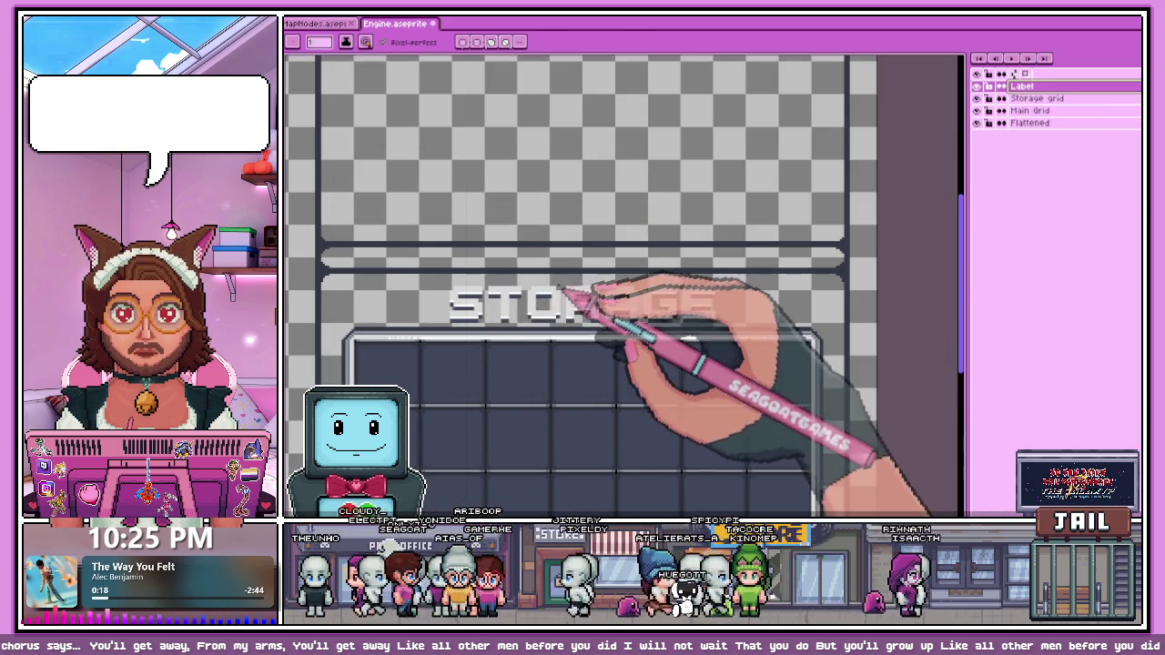
key("m")
scroll(439, 282, "up", 1)
scroll(439, 282, "down", 1)
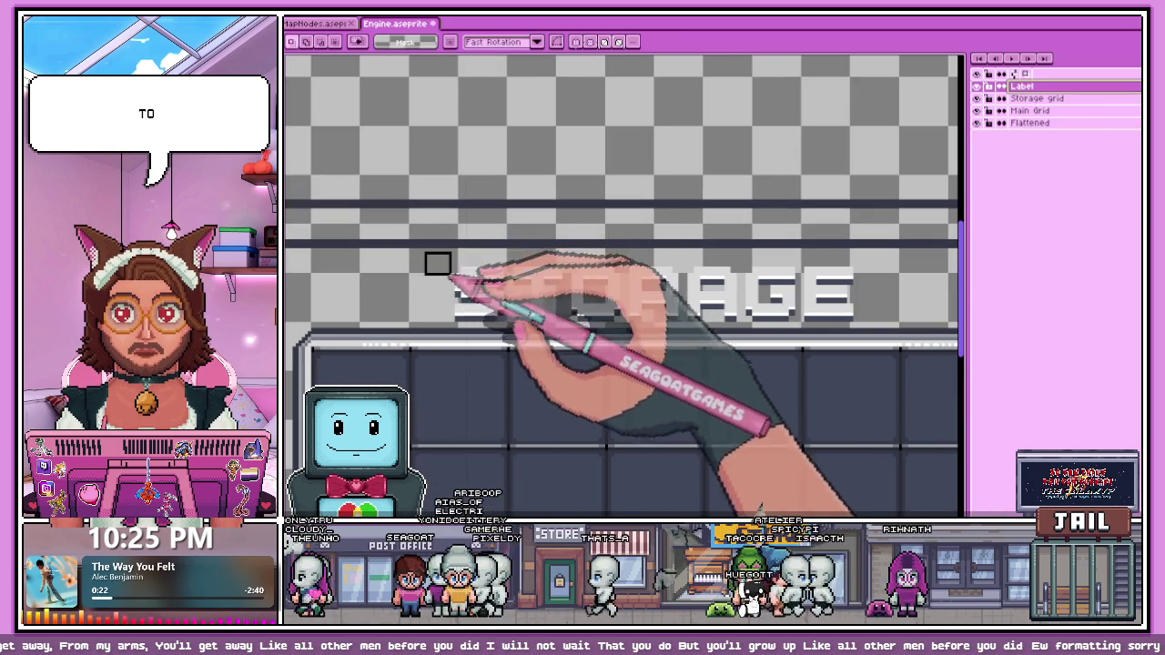
left_click_drag(424, 247, 879, 323)
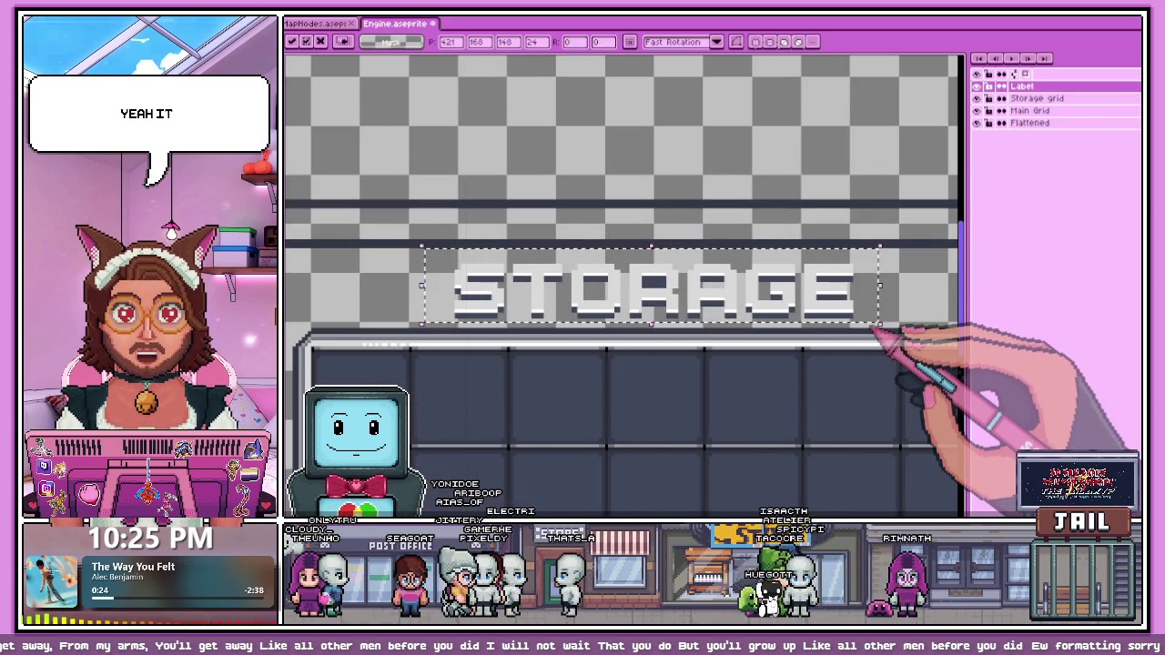
key("ctrl+d")
scroll(491, 327, "up", 3)
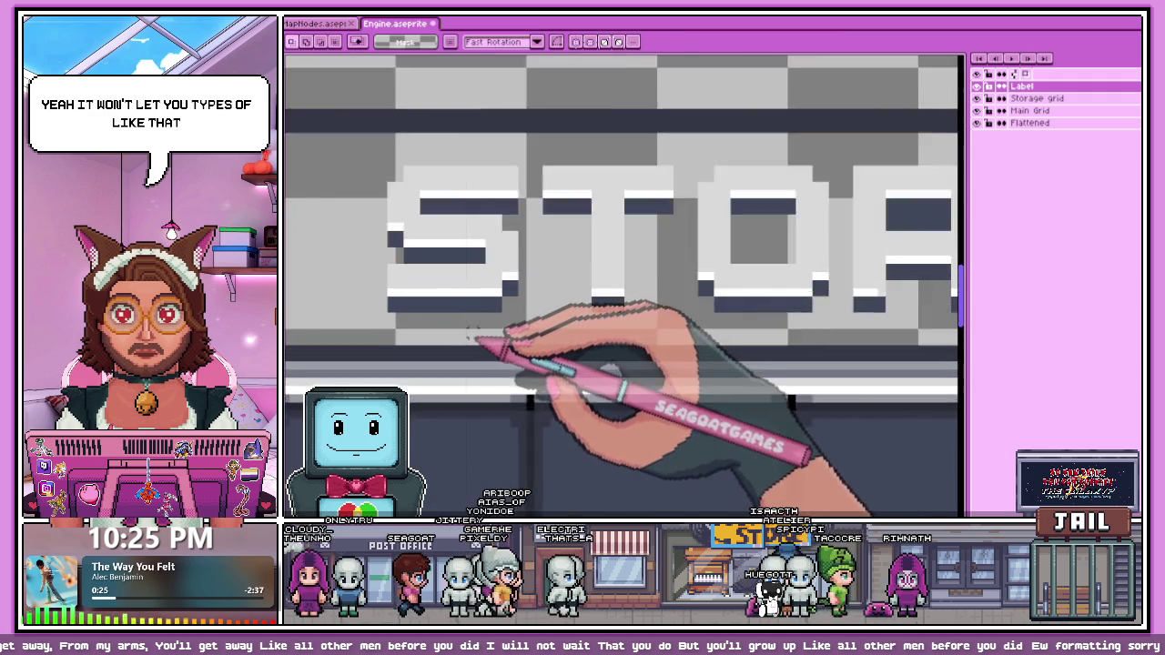
scroll(477, 339, "up", 1)
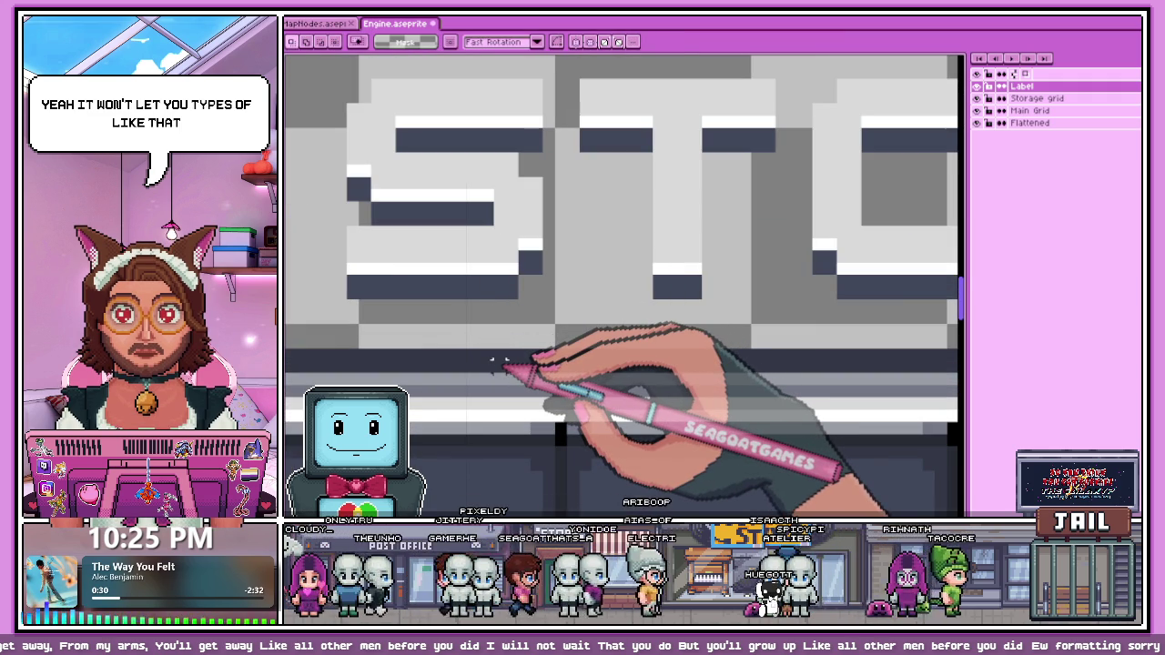
scroll(611, 169, "down", 2)
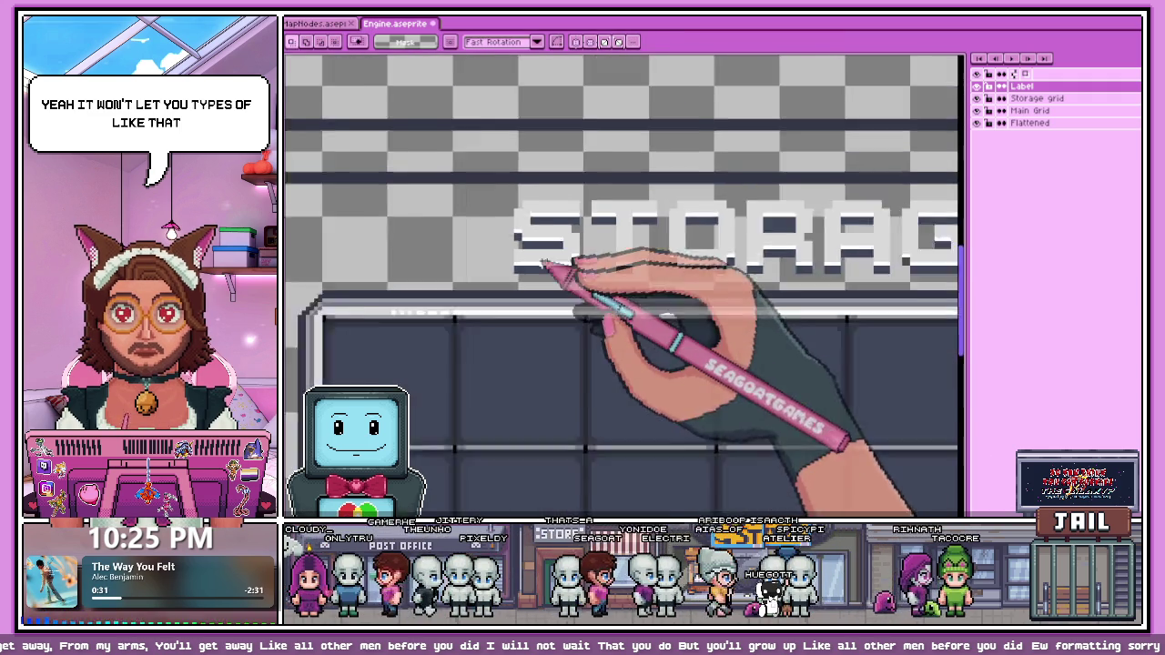
scroll(577, 263, "down", 1)
scroll(603, 195, "down", 1)
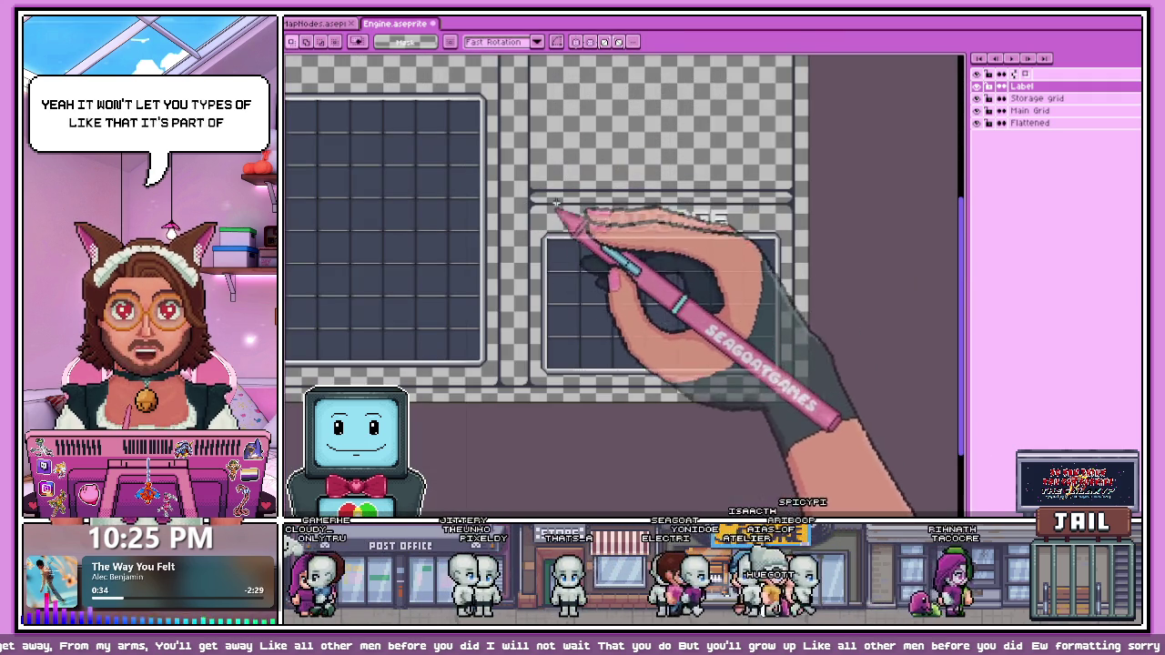
scroll(510, 382, "down", 2)
scroll(473, 255, "up", 2)
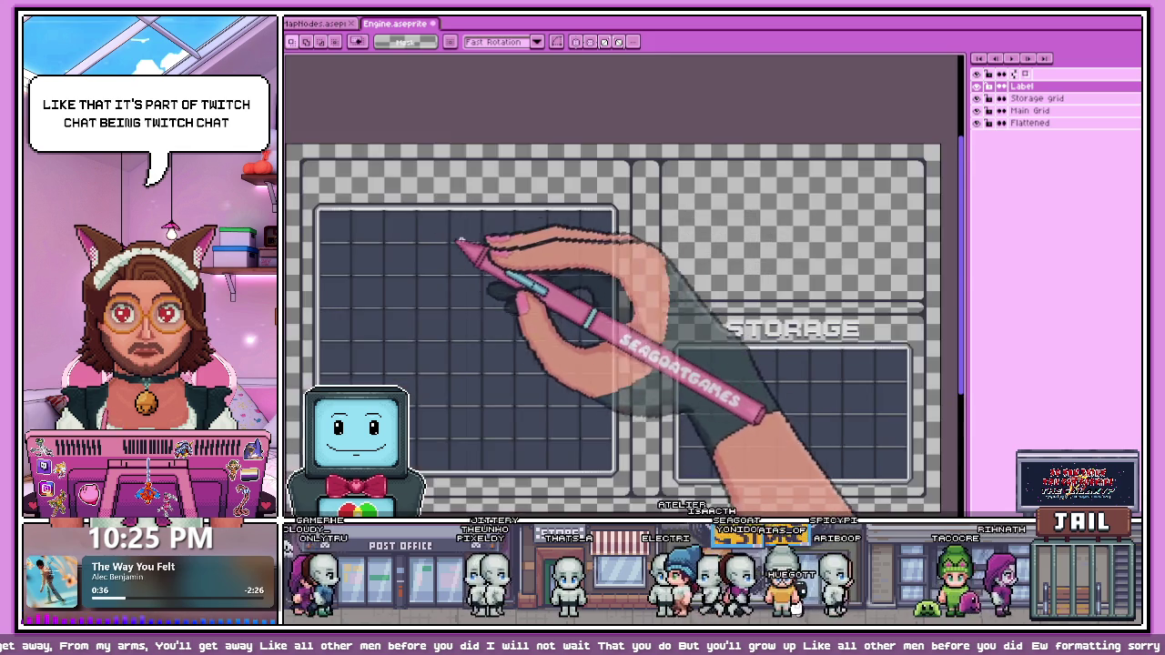
scroll(480, 237, "down", 1)
scroll(416, 400, "up", 1)
scroll(404, 392, "up", 2)
scroll(411, 263, "down", 2)
scroll(437, 218, "down", 2)
scroll(429, 229, "up", 1)
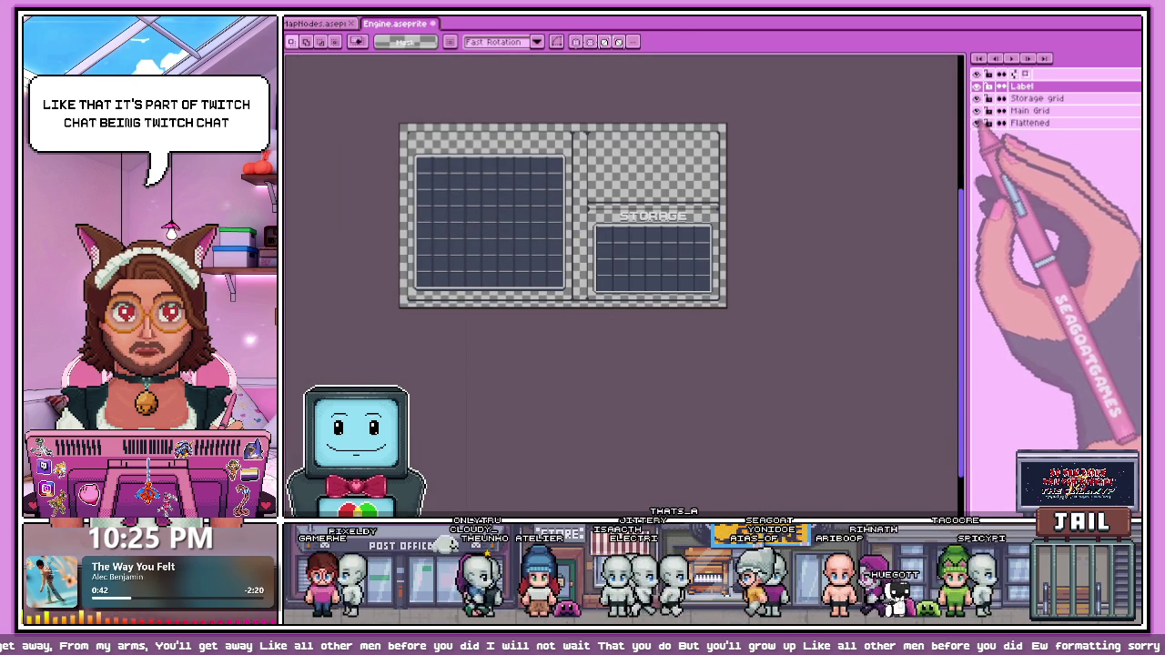
scroll(483, 180, "down", 1)
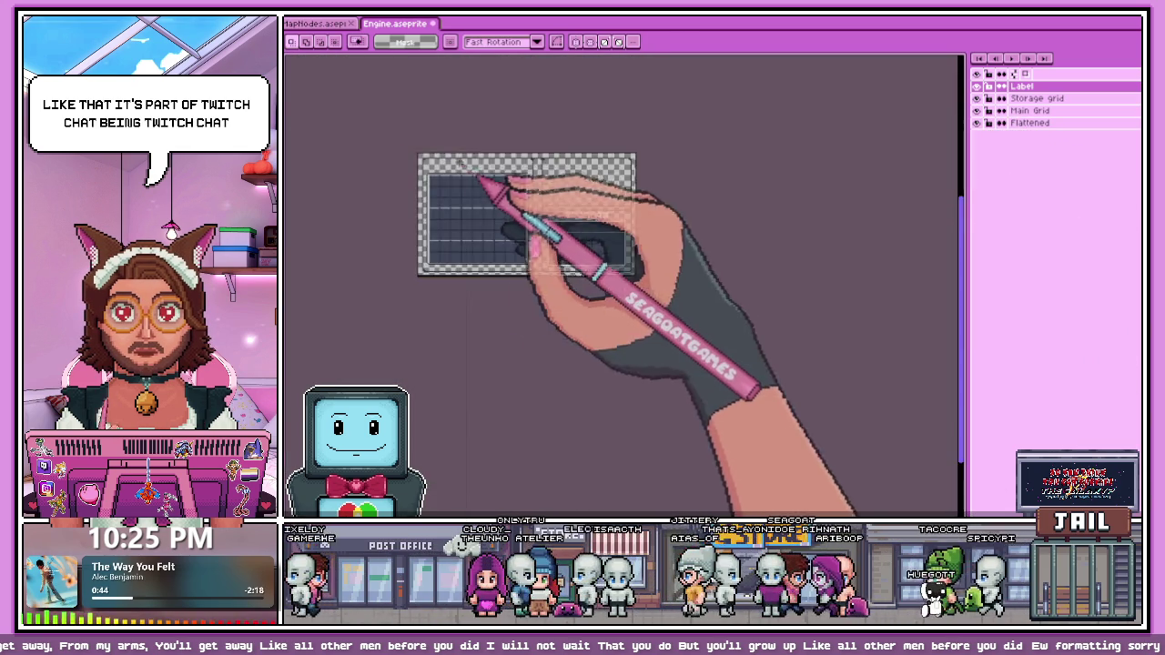
scroll(457, 172, "up", 4)
scroll(403, 169, "up", 2)
key("m")
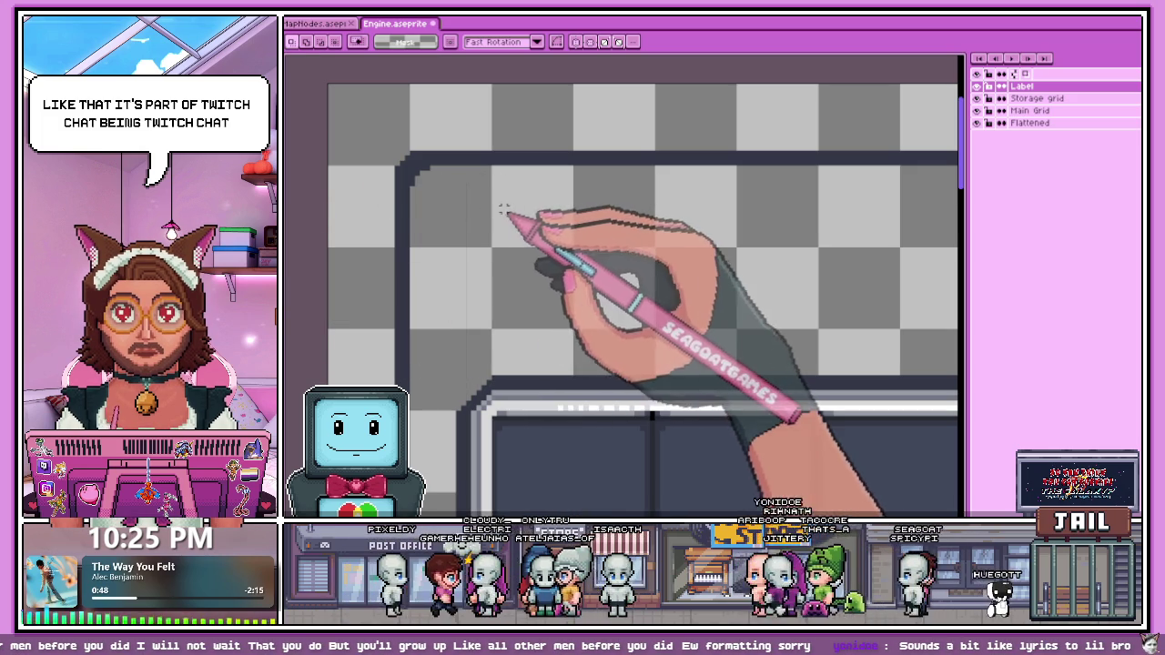
Step: Select the Flattened layer and zoom onto the main grid's top-left corner
scroll(494, 164, "up", 2)
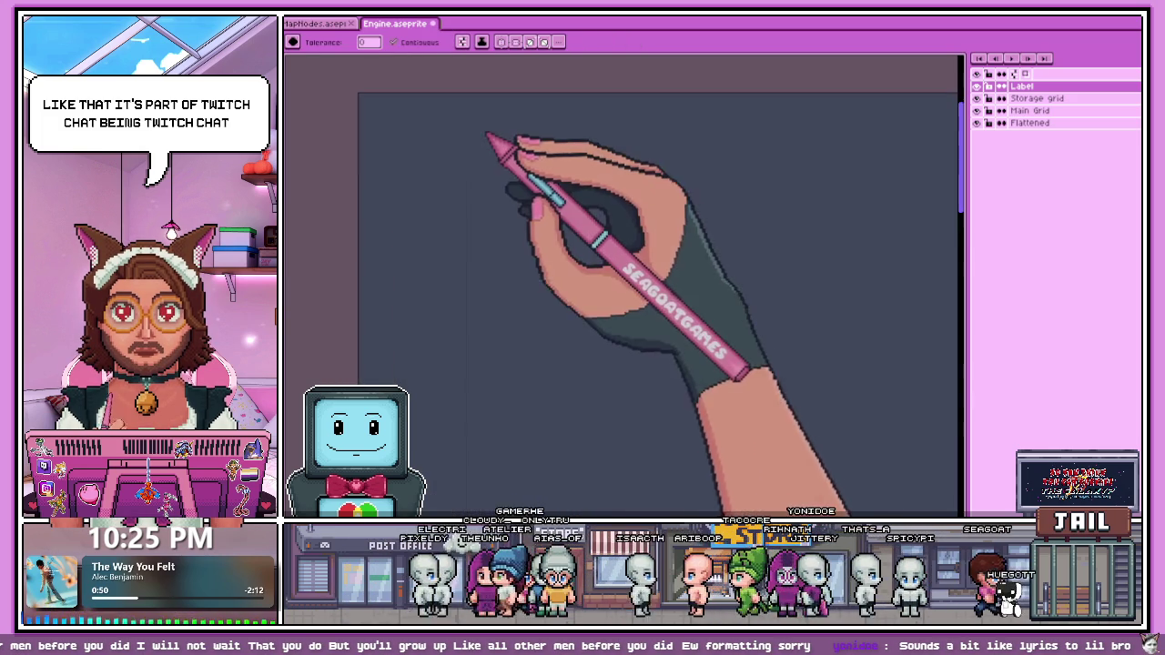
scroll(528, 156, "down", 4)
left_click(1031, 123)
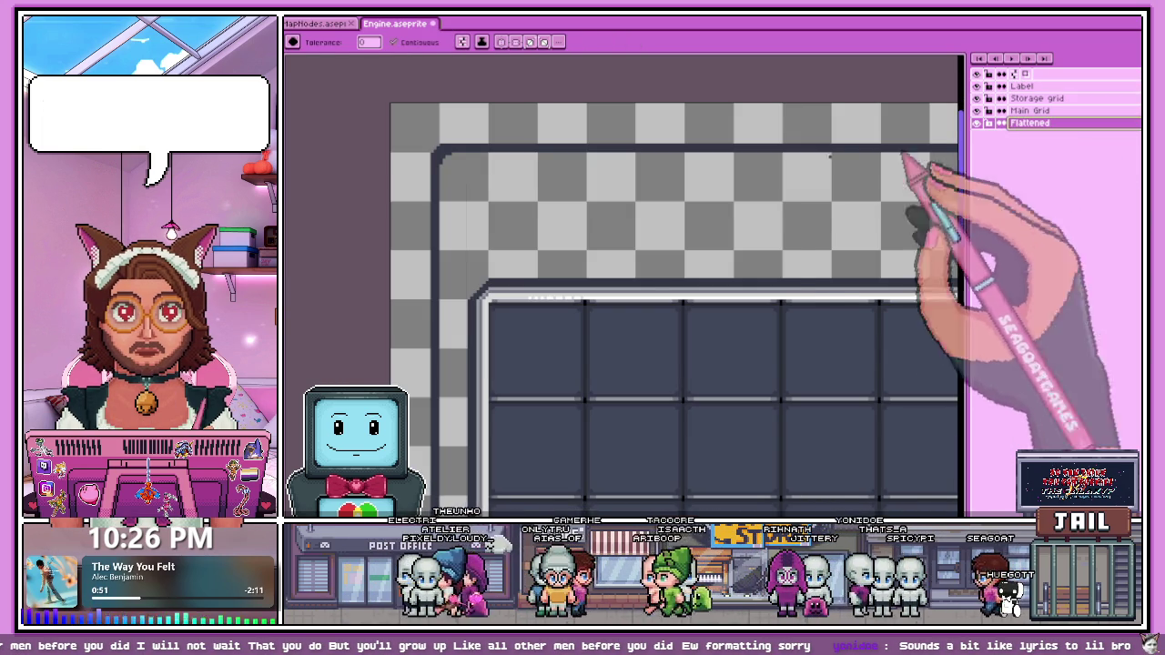
scroll(482, 202, "down", 4)
scroll(532, 253, "down", 2)
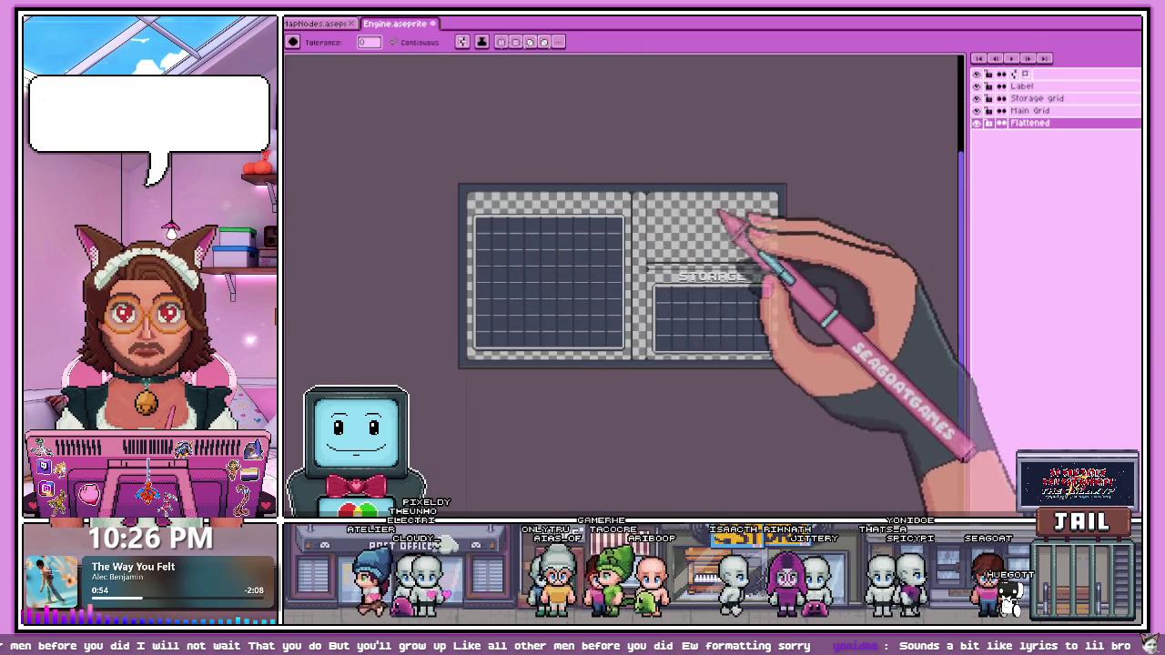
scroll(811, 194, "up", 3)
scroll(738, 191, "down", 1)
scroll(753, 185, "up", 2)
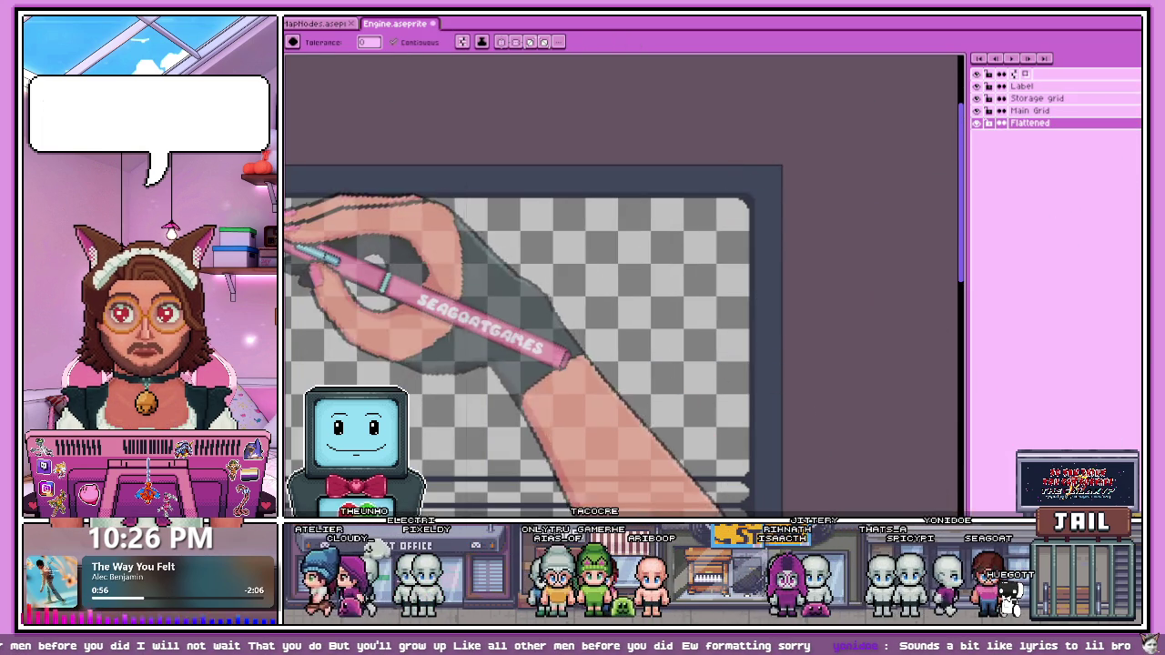
scroll(718, 239, "down", 3)
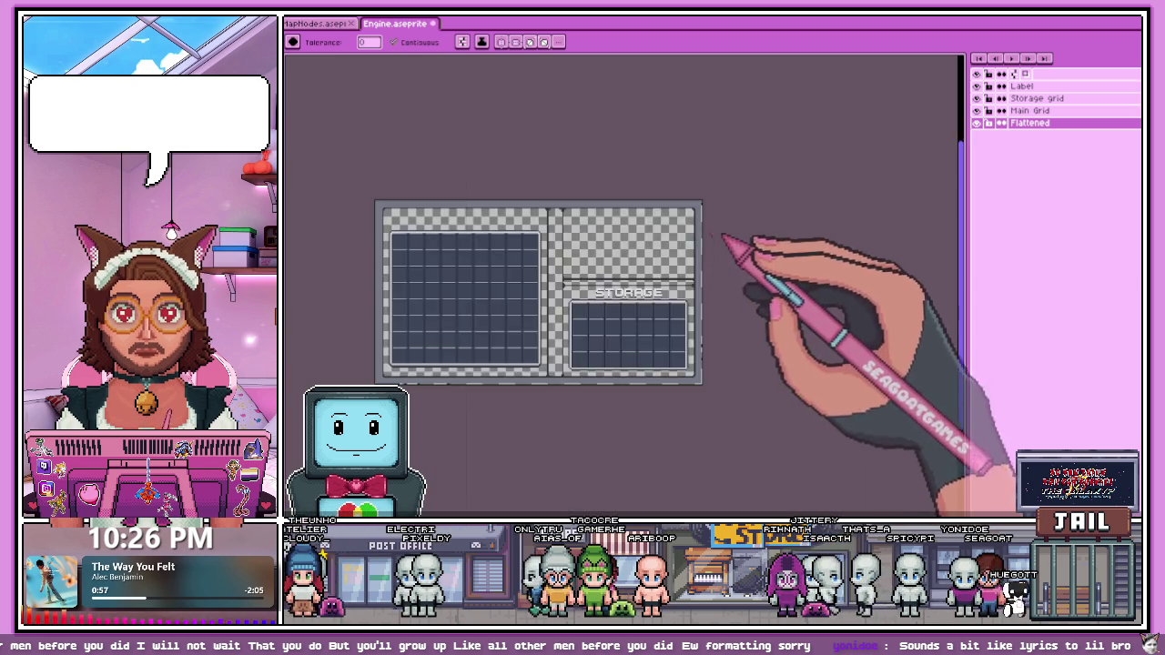
scroll(507, 239, "up", 2)
scroll(531, 218, "up", 1)
scroll(545, 187, "down", 2)
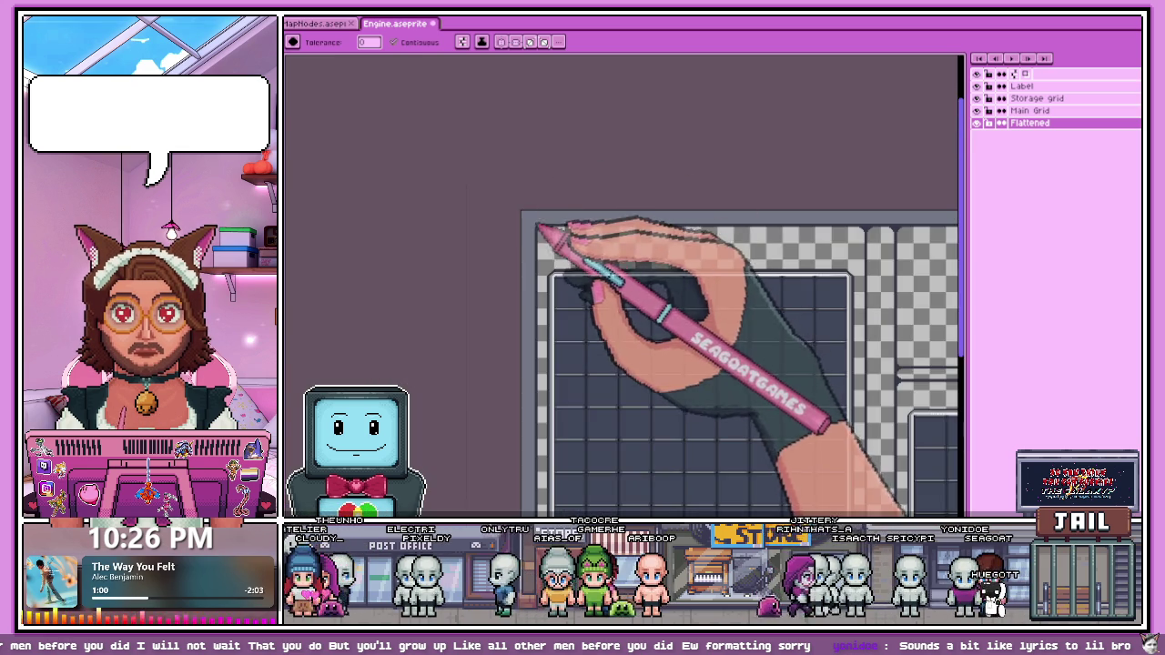
scroll(546, 234, "up", 3)
scroll(551, 260, "down", 3)
scroll(546, 229, "up", 2)
scroll(528, 196, "up", 1)
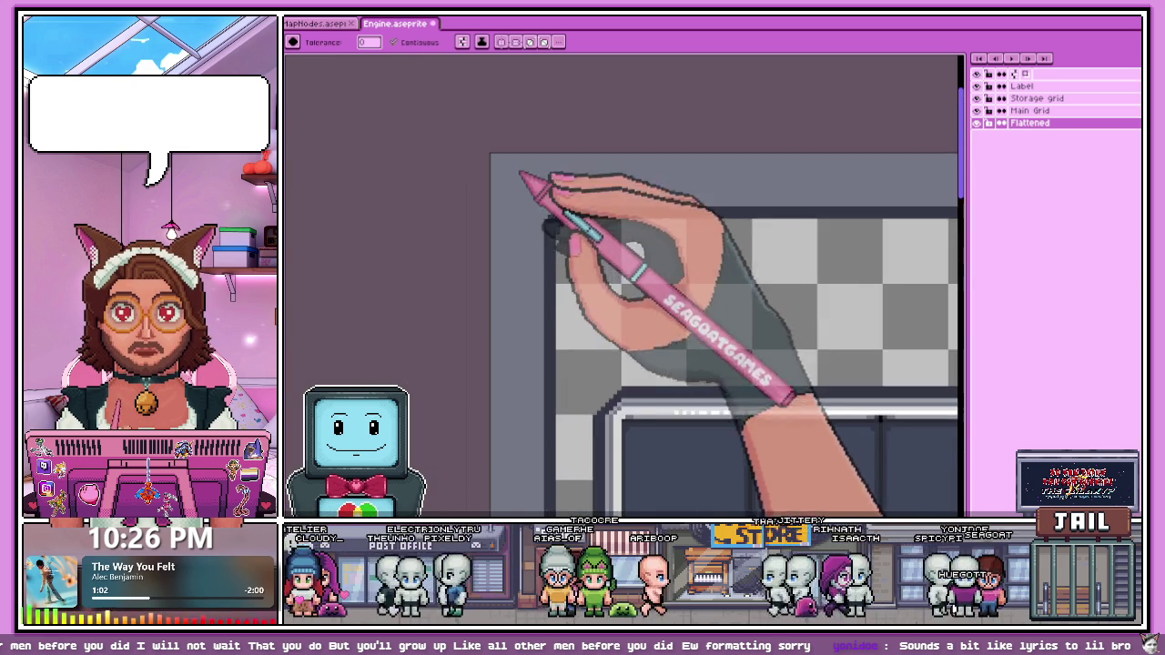
scroll(533, 182, "down", 3)
scroll(538, 228, "up", 3)
scroll(533, 208, "down", 3)
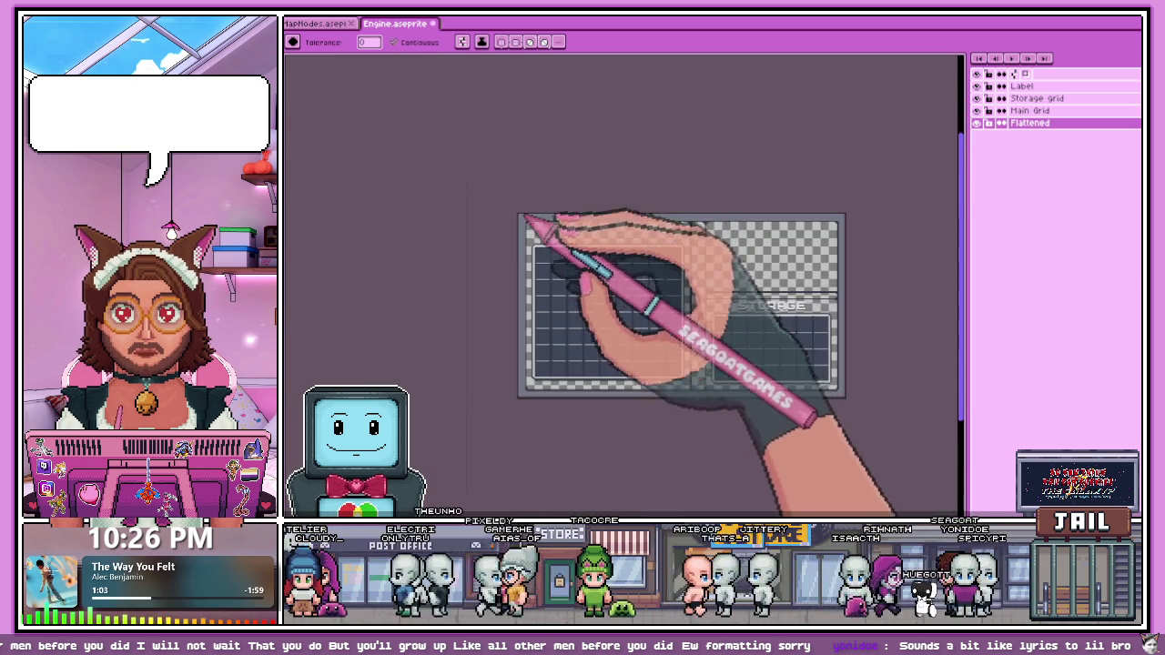
scroll(531, 223, "up", 3)
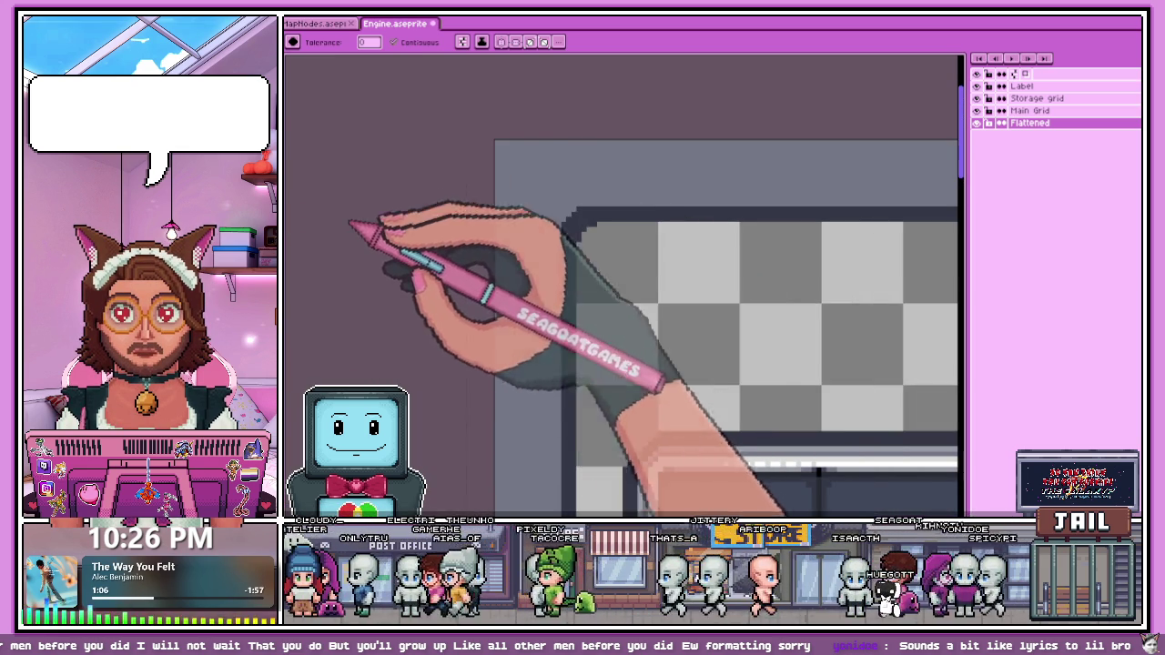
scroll(566, 238, "up", 2)
scroll(567, 200, "up", 1)
scroll(554, 204, "down", 1)
Step: Draw white highlight pixels along the first rounded corner
scroll(569, 238, "up", 1)
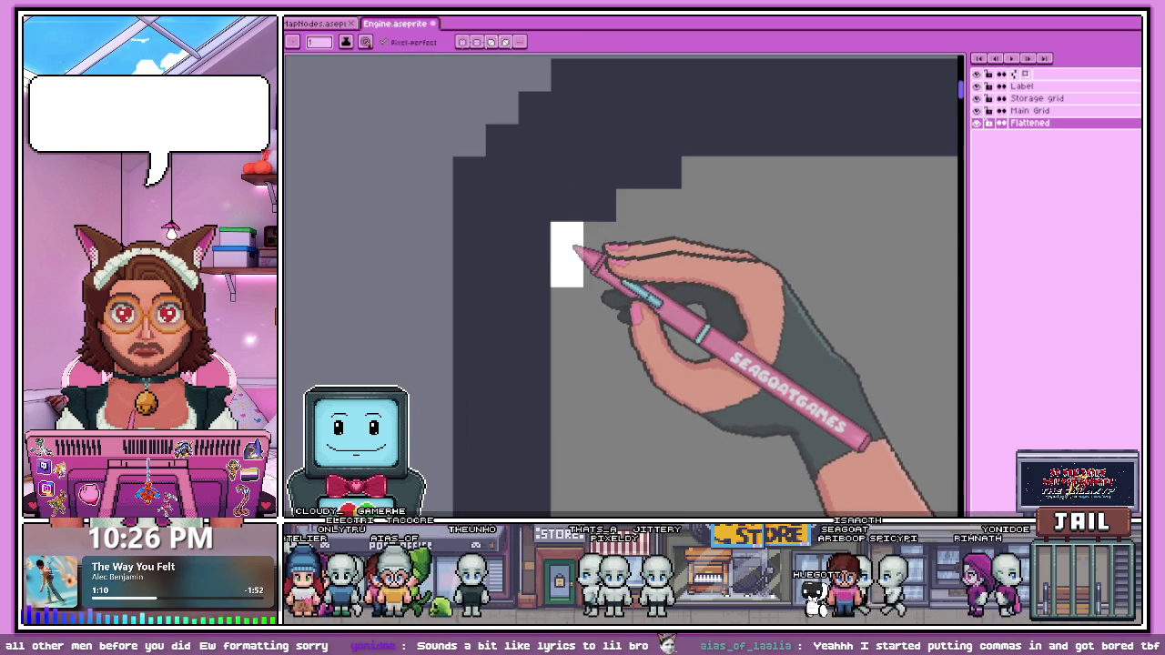
scroll(507, 278, "down", 1)
scroll(533, 239, "down", 1)
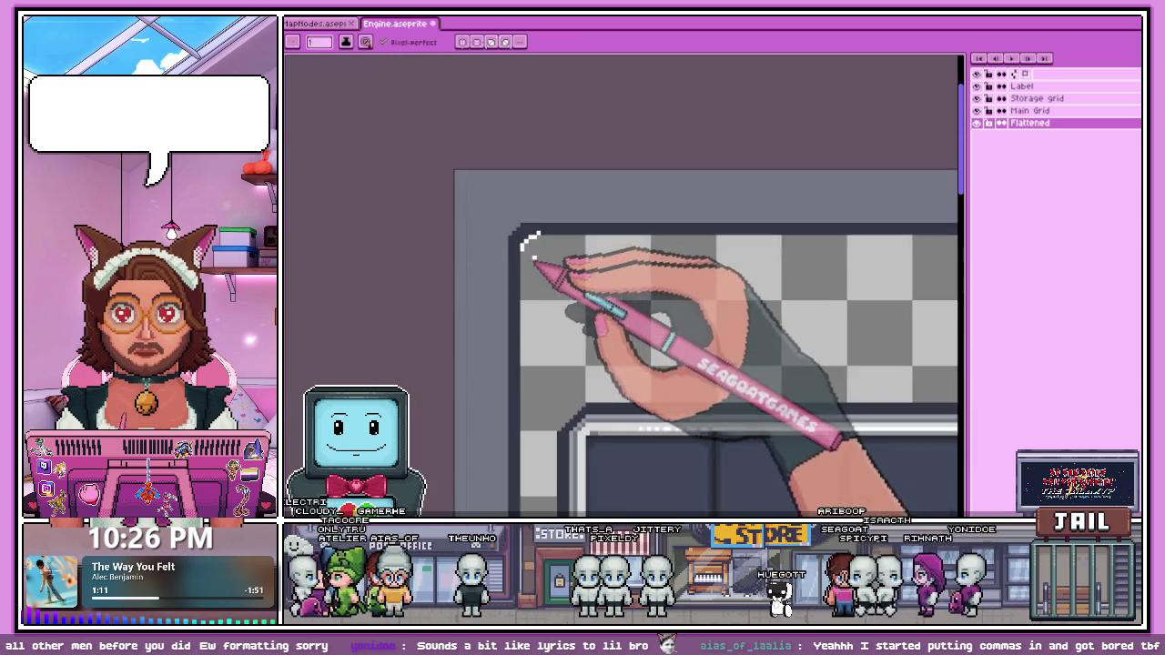
scroll(670, 281, "down", 1)
scroll(773, 255, "up", 2)
scroll(788, 243, "up", 2)
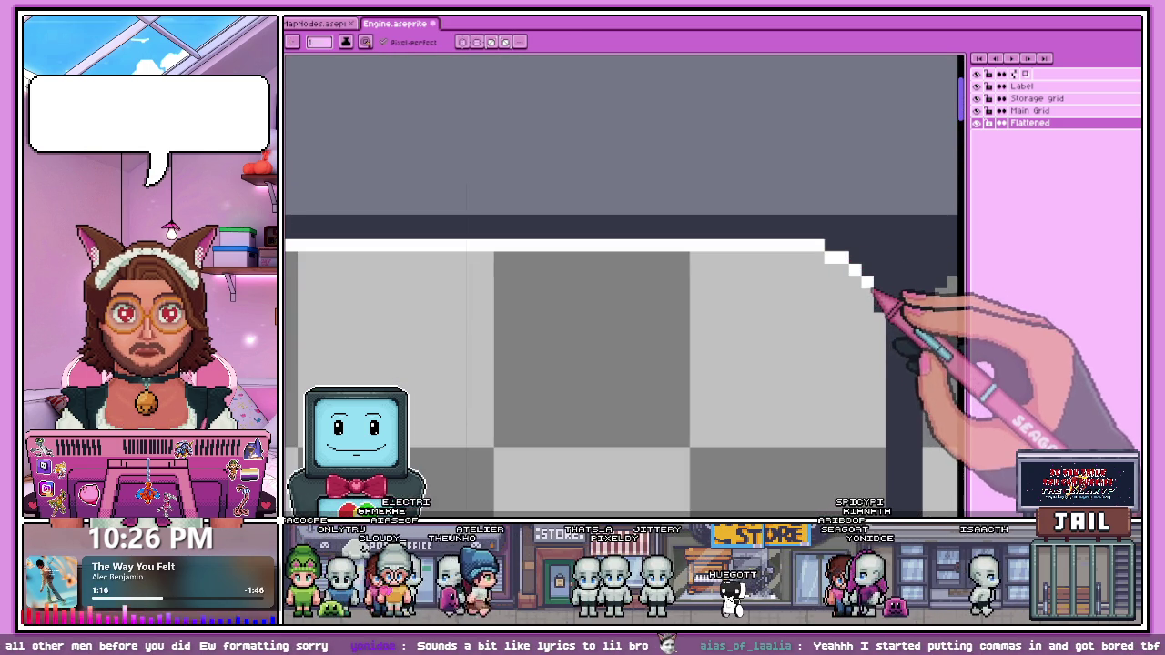
left_click_drag(871, 289, 882, 309)
Step: Add white highlight pixels stepping along the staircase corner edge
scroll(895, 321, "down", 1)
scroll(655, 156, "down", 1)
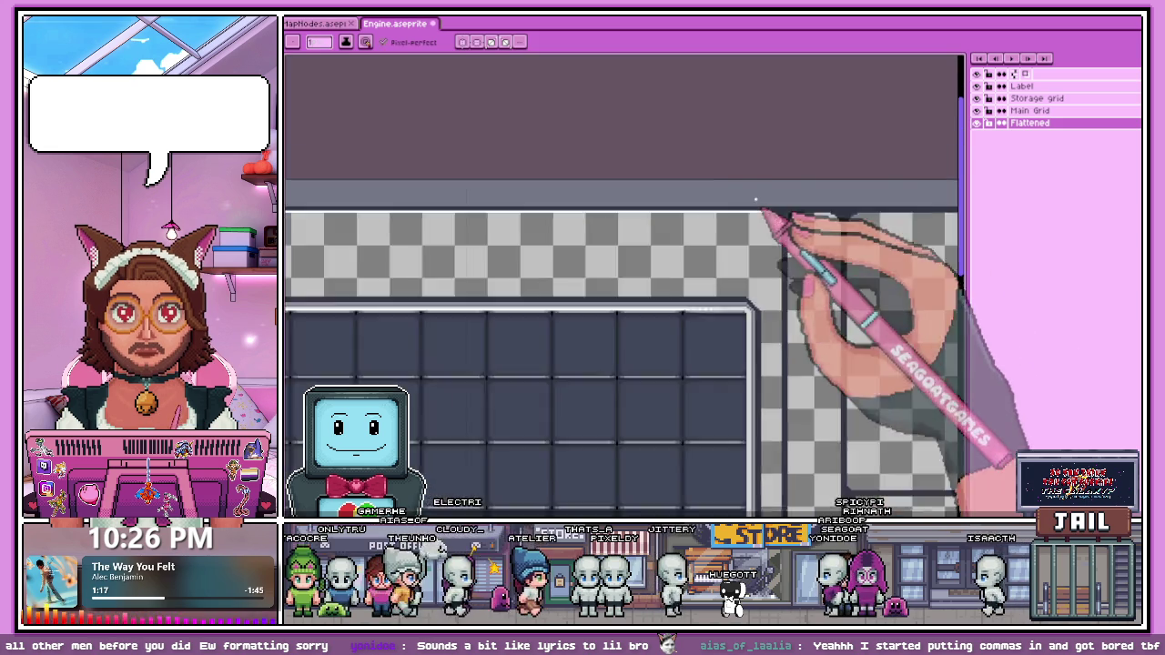
scroll(759, 208, "down", 1)
scroll(774, 306, "up", 2)
scroll(692, 323, "up", 2)
scroll(603, 319, "up", 1)
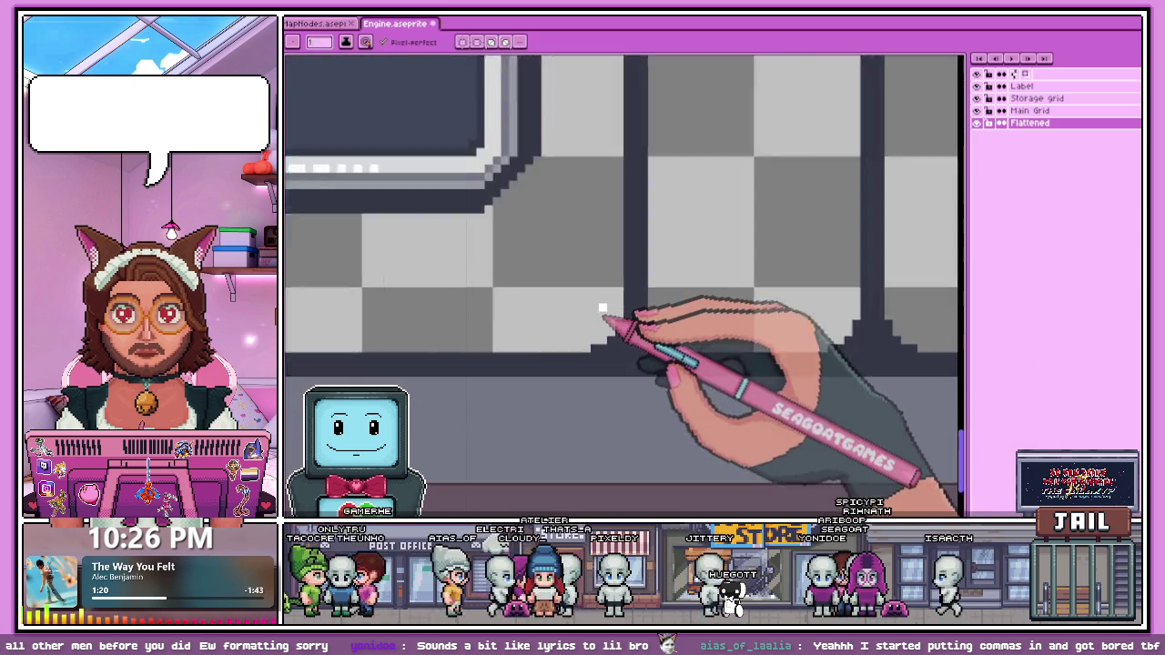
scroll(637, 324, "up", 1)
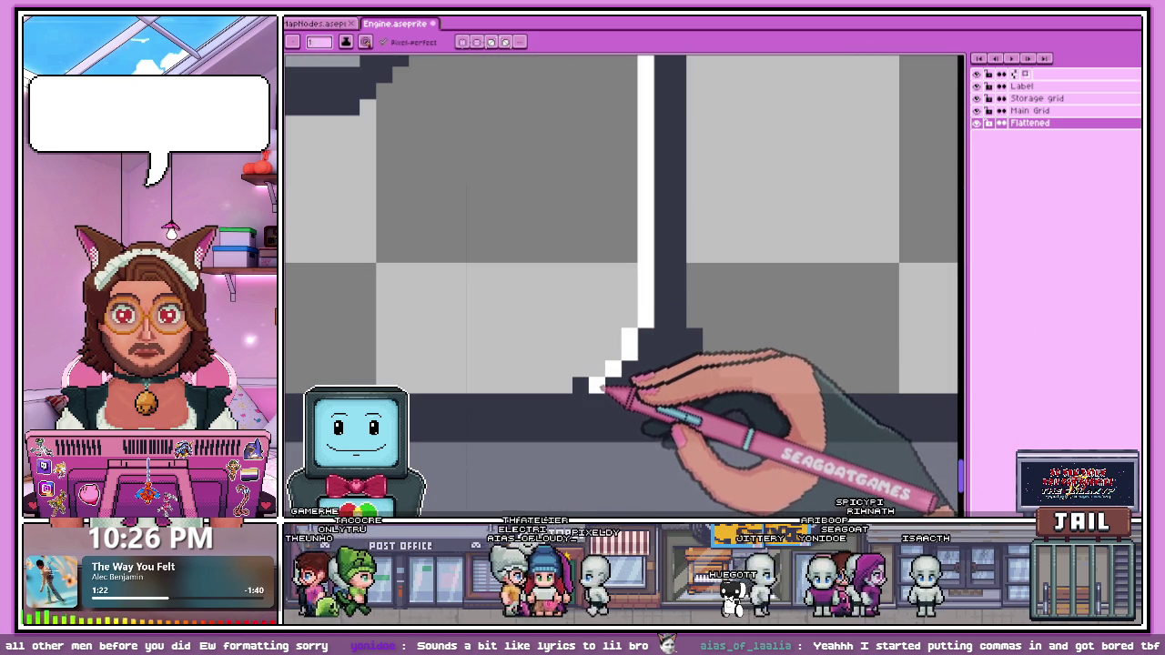
scroll(637, 382, "down", 1)
scroll(780, 360, "down", 1)
scroll(499, 364, "down", 1)
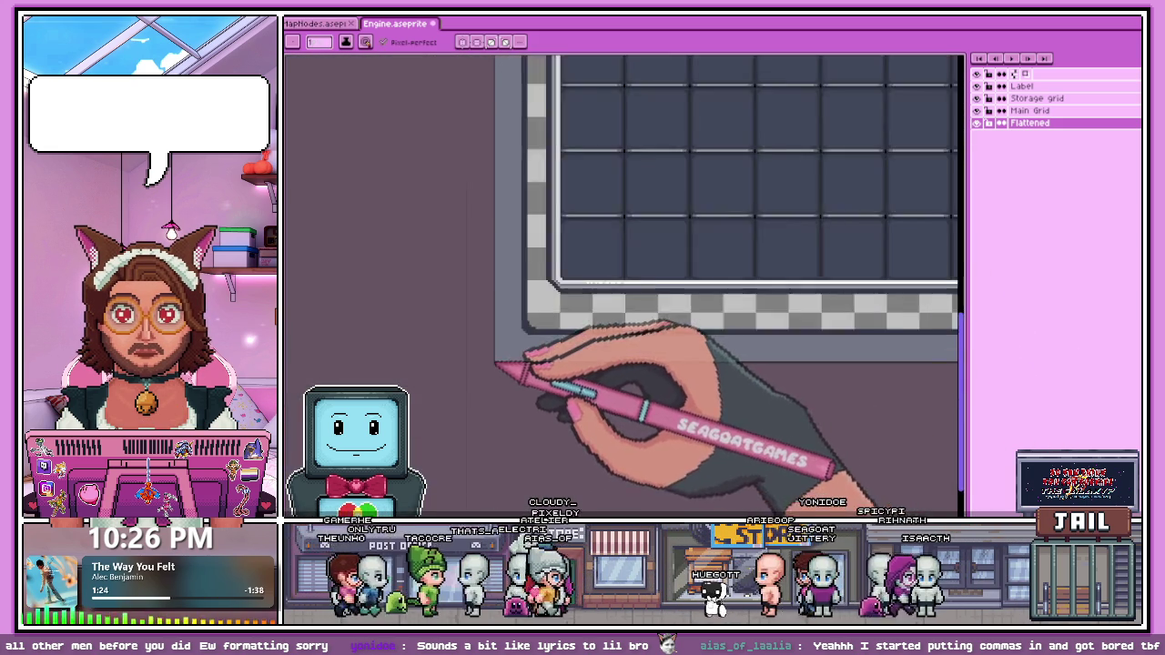
scroll(536, 337, "up", 1)
scroll(552, 320, "up", 2)
scroll(557, 334, "up", 1)
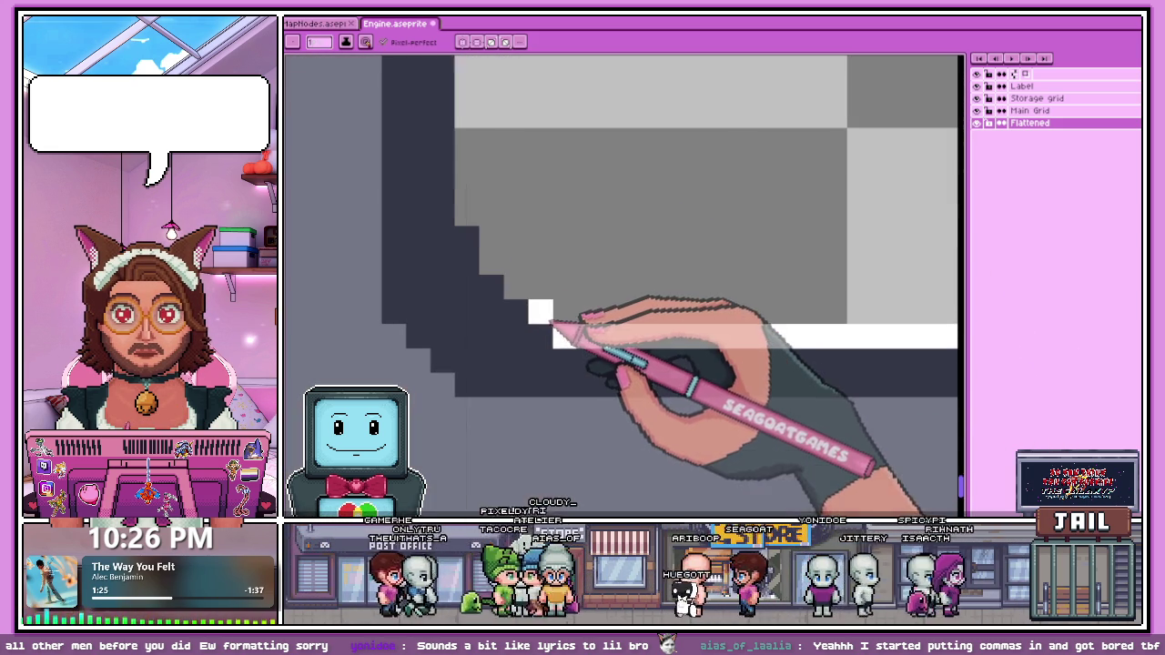
left_click(480, 281)
left_click(460, 256)
left_click_drag(455, 235, 438, 206)
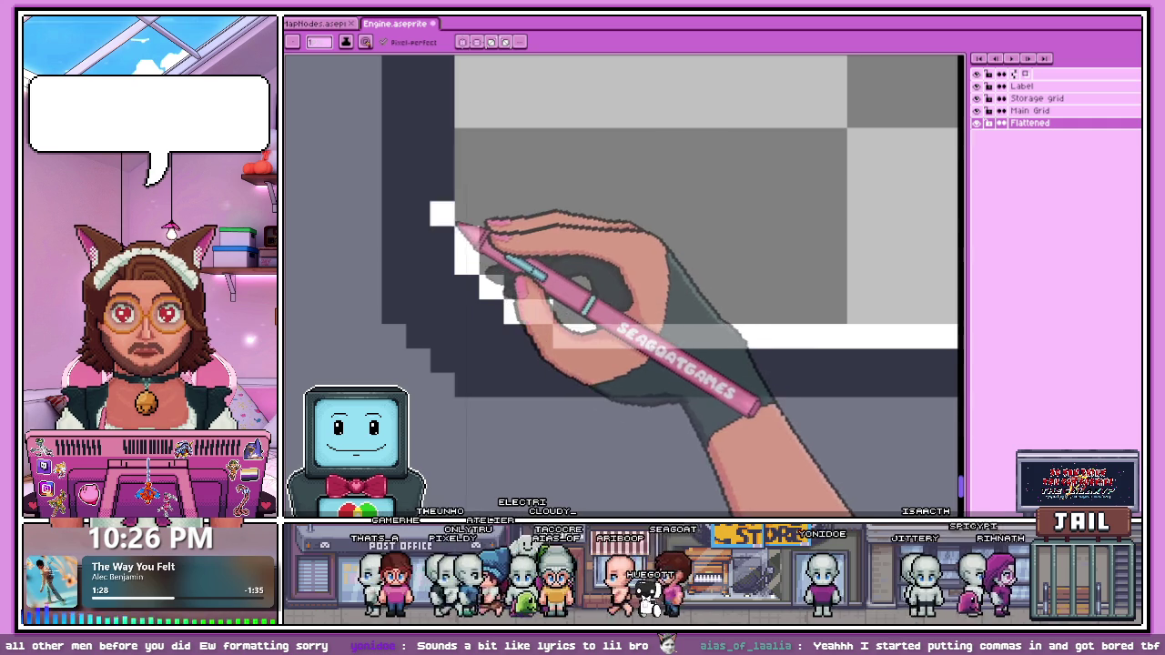
Step: Extend the white highlight down the panel's left edge
scroll(525, 380, "down", 2)
scroll(545, 382, "down", 2)
scroll(531, 213, "up", 2)
scroll(552, 155, "up", 1)
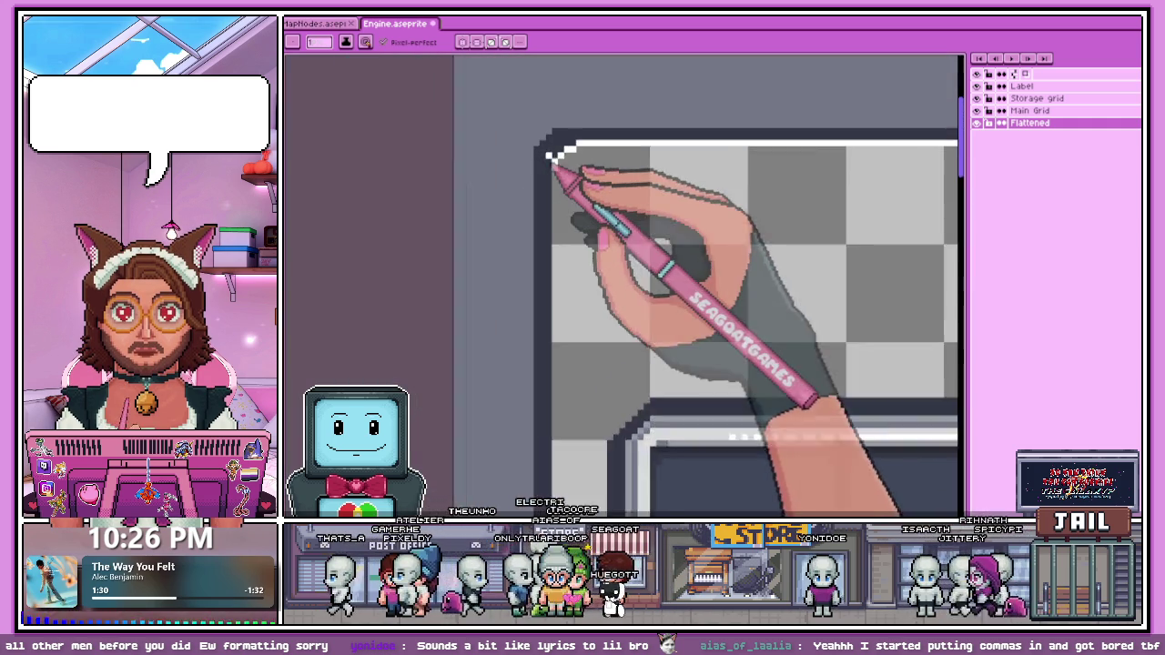
scroll(556, 184, "up", 1)
left_click(550, 178, "shift")
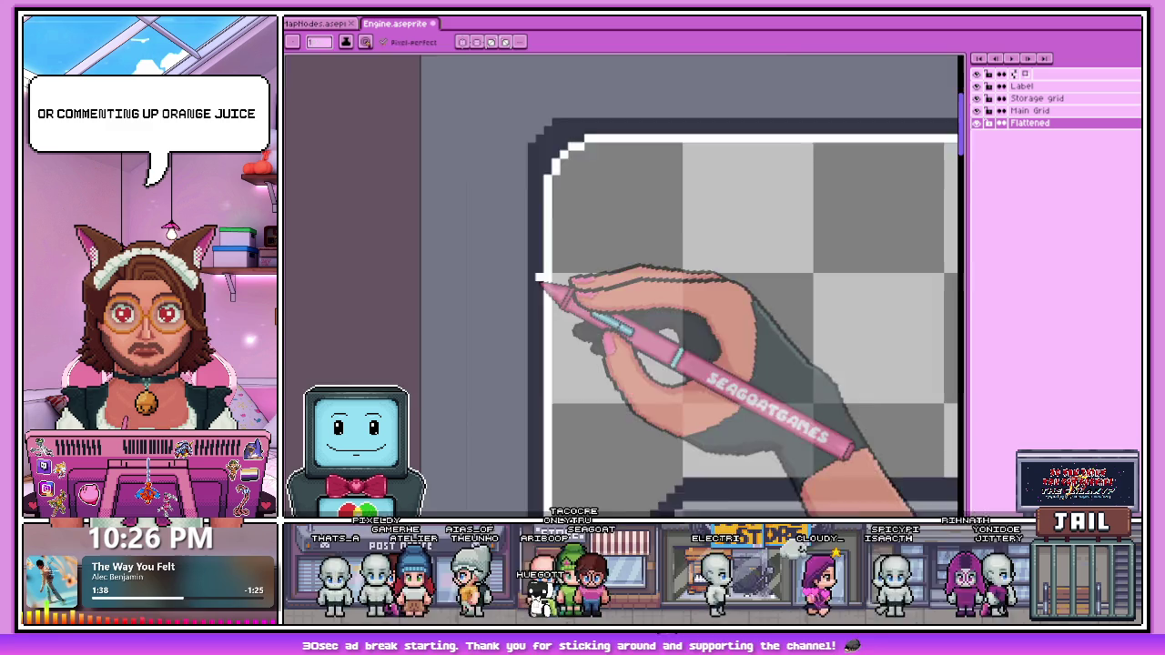
scroll(637, 255, "down", 1)
scroll(774, 237, "up", 2)
scroll(755, 227, "down", 1)
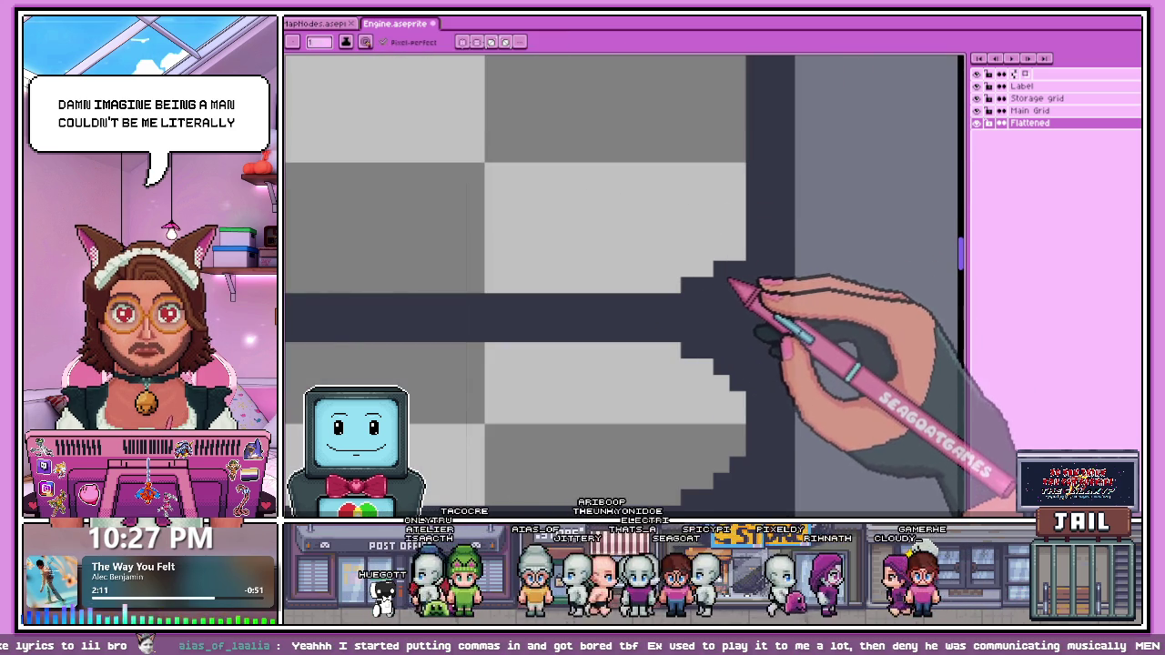
scroll(744, 250, "down", 1)
scroll(719, 300, "down", 1)
scroll(582, 255, "down", 1)
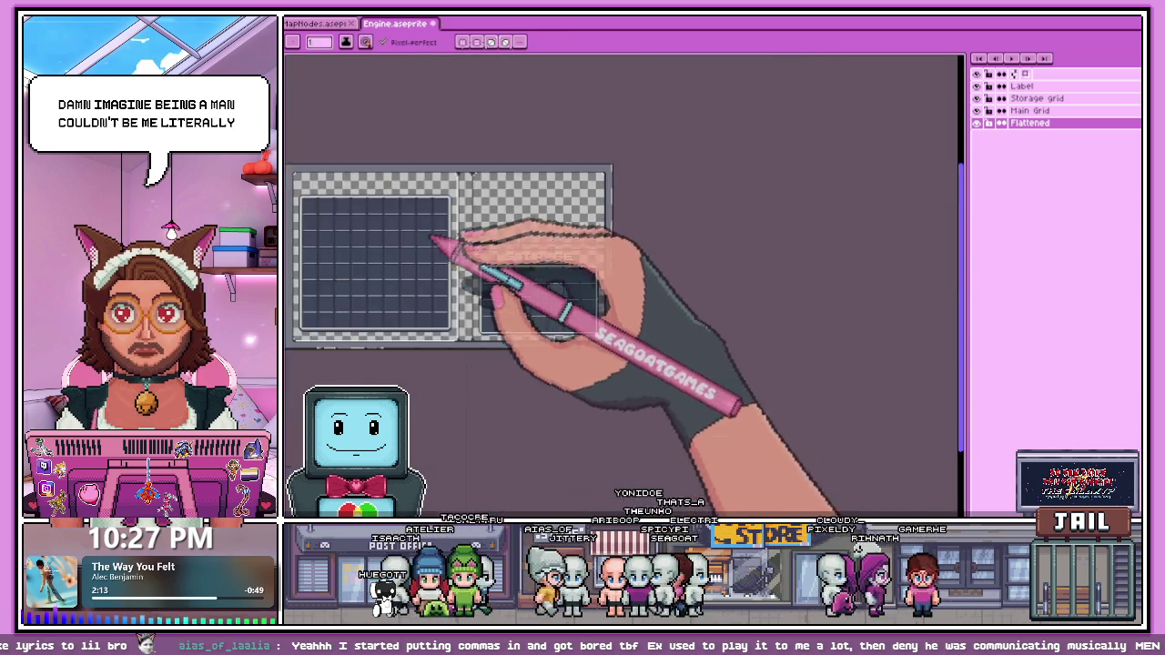
scroll(546, 255, "up", 2)
scroll(637, 250, "up", 1)
scroll(665, 228, "up", 1)
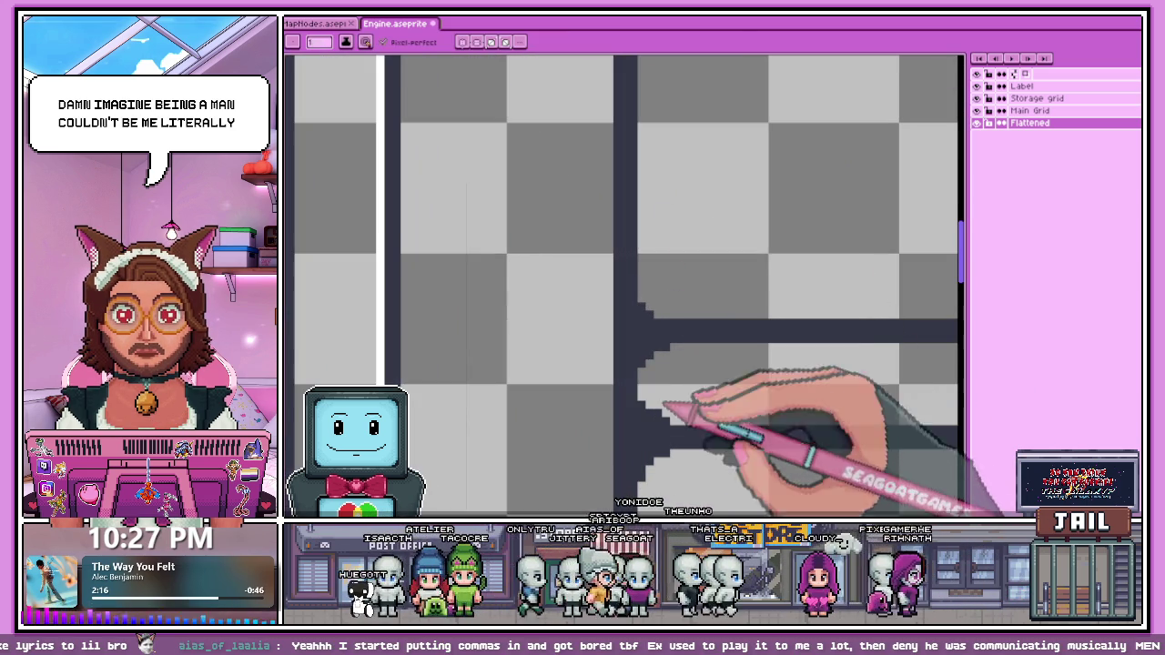
scroll(671, 346, "up", 1)
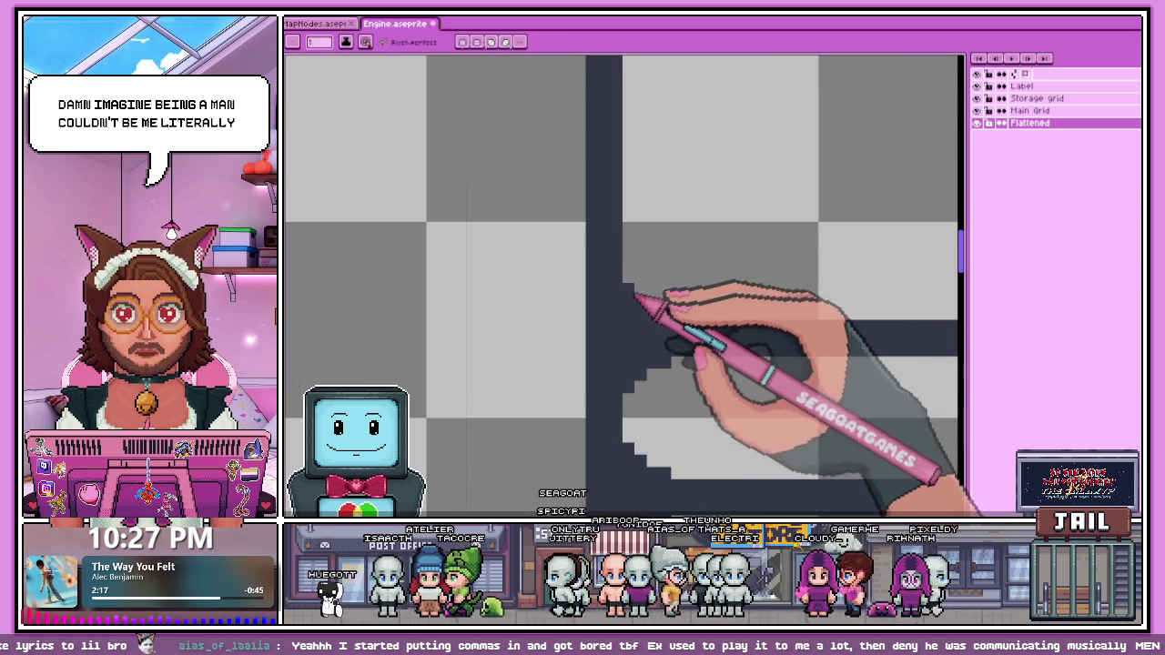
scroll(641, 302, "down", 2)
scroll(642, 328, "up", 2)
scroll(636, 345, "up", 1)
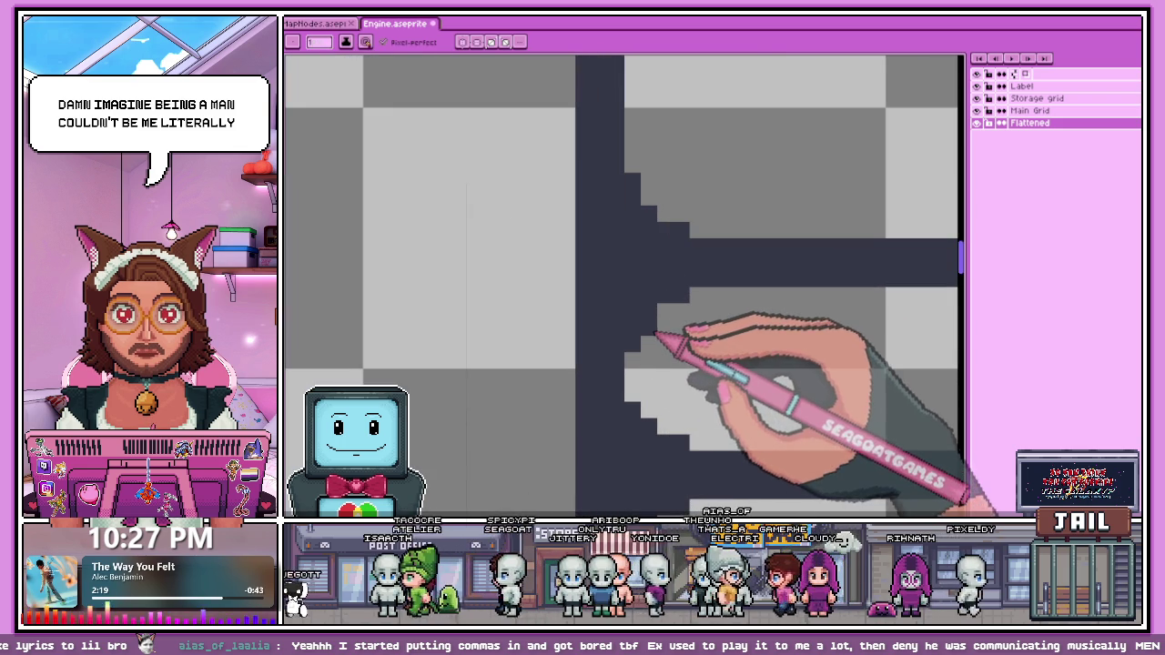
scroll(668, 321, "down", 2)
scroll(697, 267, "up", 2)
scroll(676, 325, "down", 2)
scroll(670, 300, "up", 1)
scroll(662, 332, "up", 1)
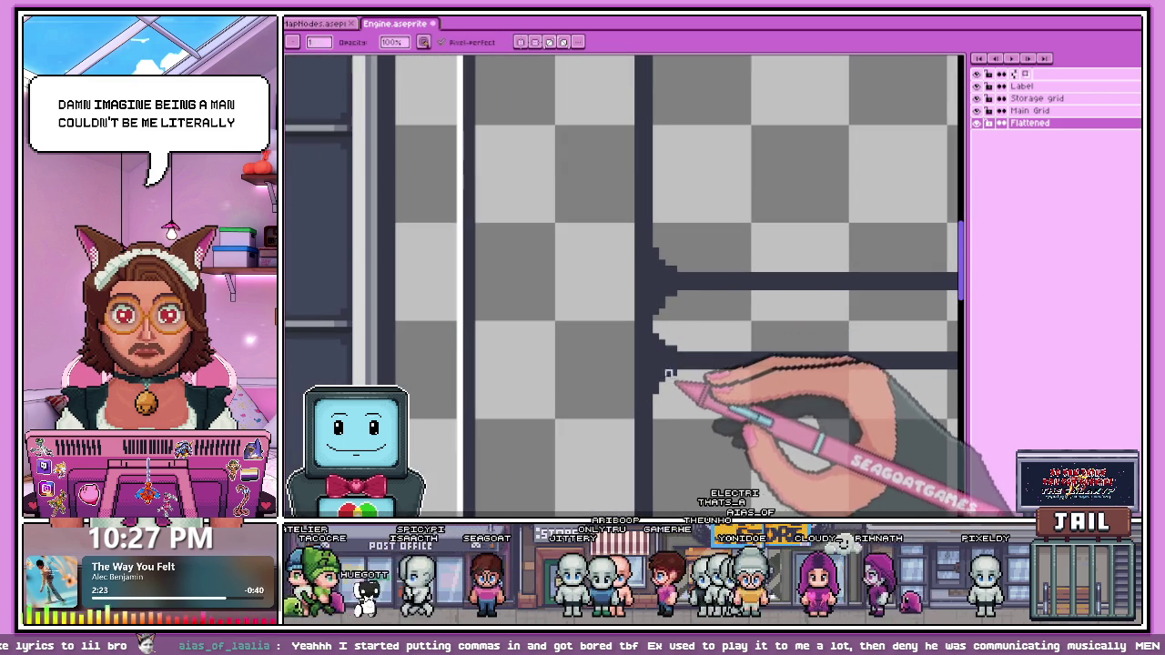
scroll(669, 373, "up", 2)
scroll(652, 301, "down", 3)
scroll(670, 390, "down", 2)
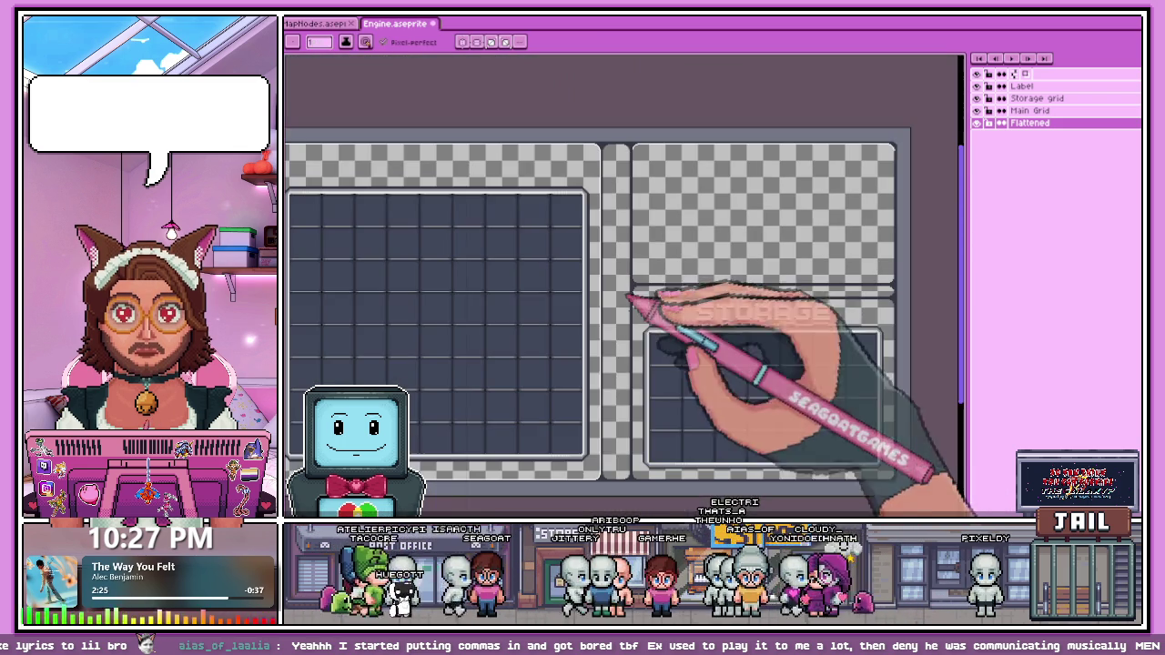
Step: Draw a white curved highlight inside the panel frame corner and close its gap
scroll(919, 312, "up", 3)
scroll(897, 300, "up", 1)
scroll(846, 300, "up", 1)
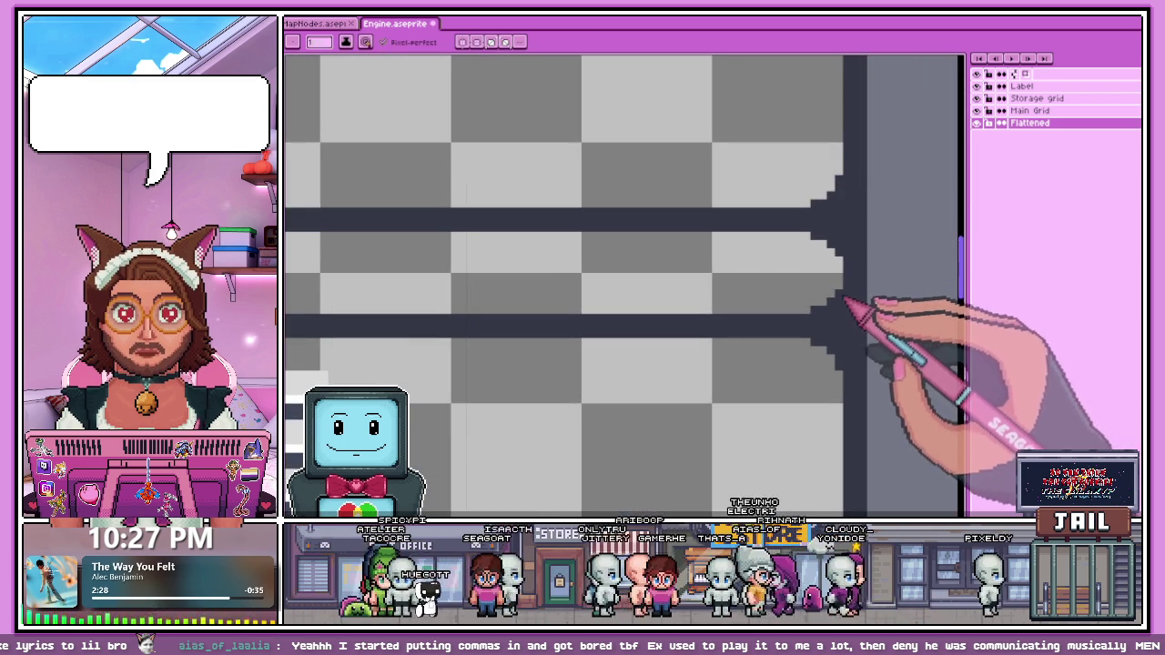
scroll(844, 318, "up", 1)
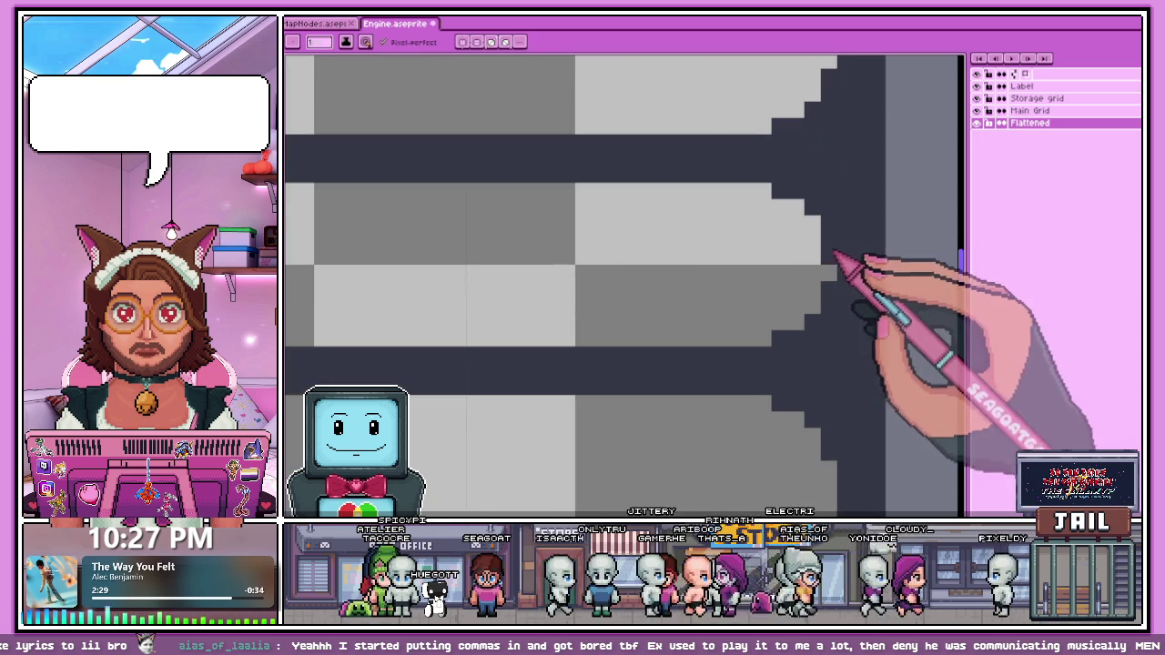
scroll(813, 348, "down", 2)
scroll(812, 348, "down", 3)
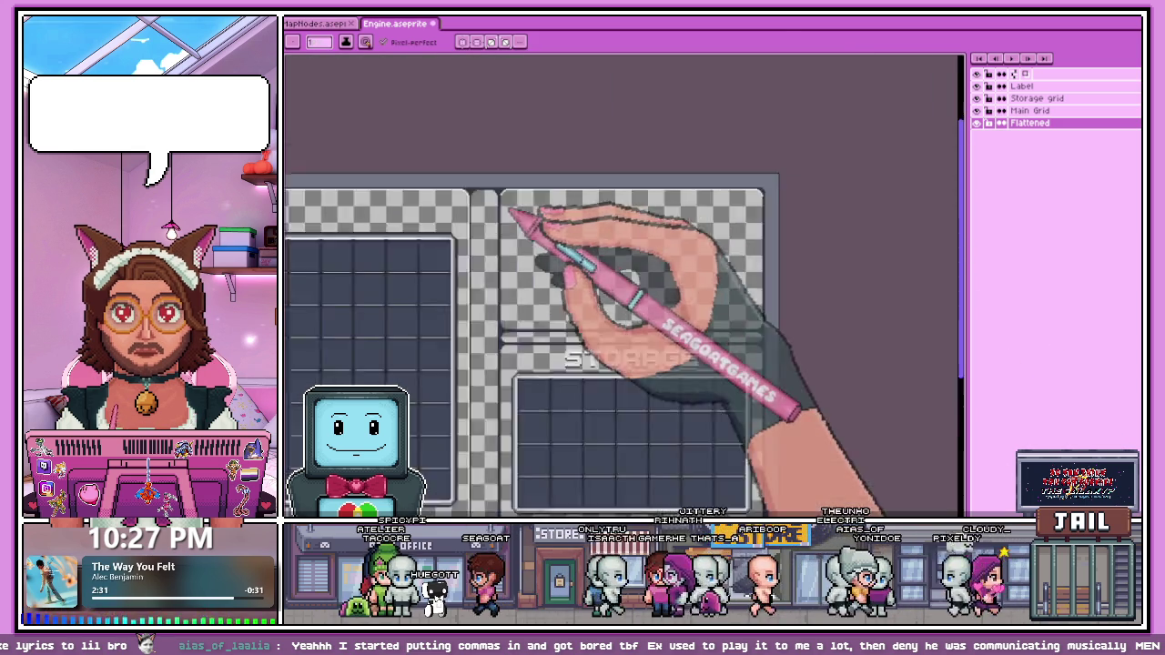
scroll(512, 228, "up", 3)
scroll(520, 213, "up", 1)
key("b")
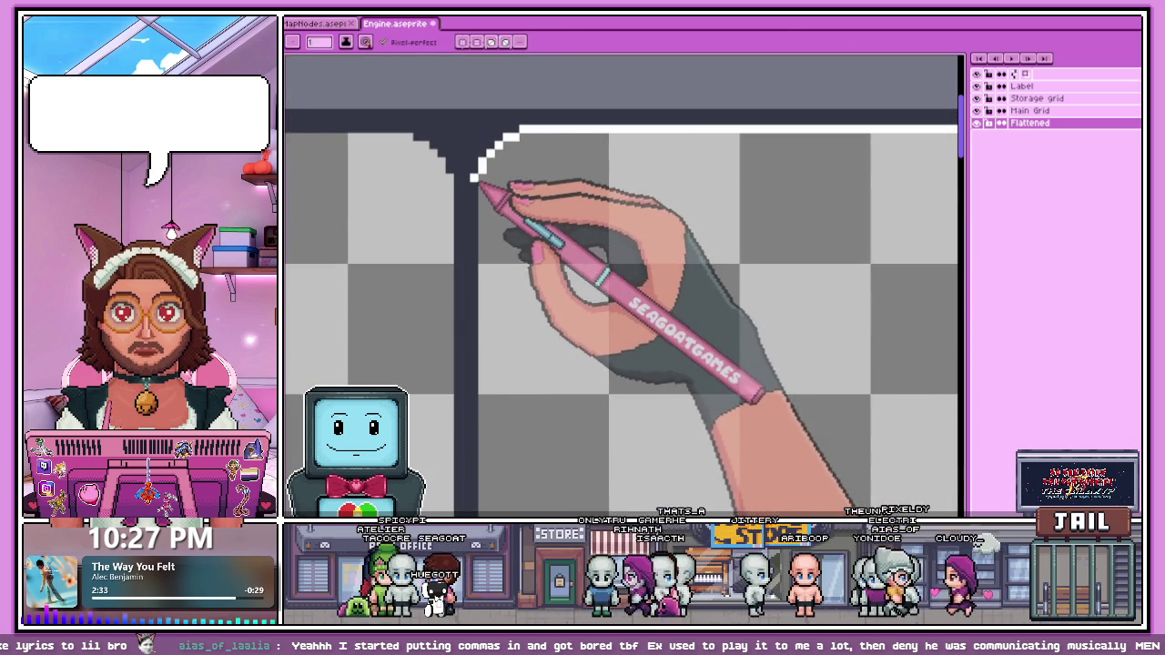
scroll(623, 214, "down", 2)
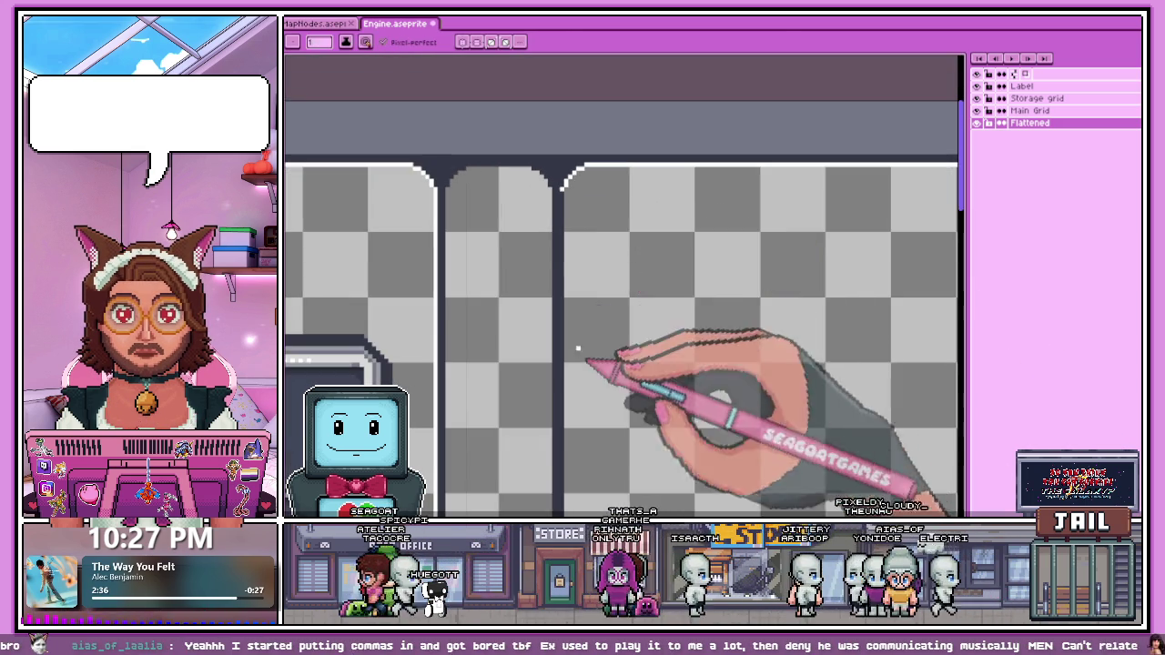
scroll(583, 346, "down", 2)
scroll(587, 346, "up", 2)
scroll(591, 287, "up", 1)
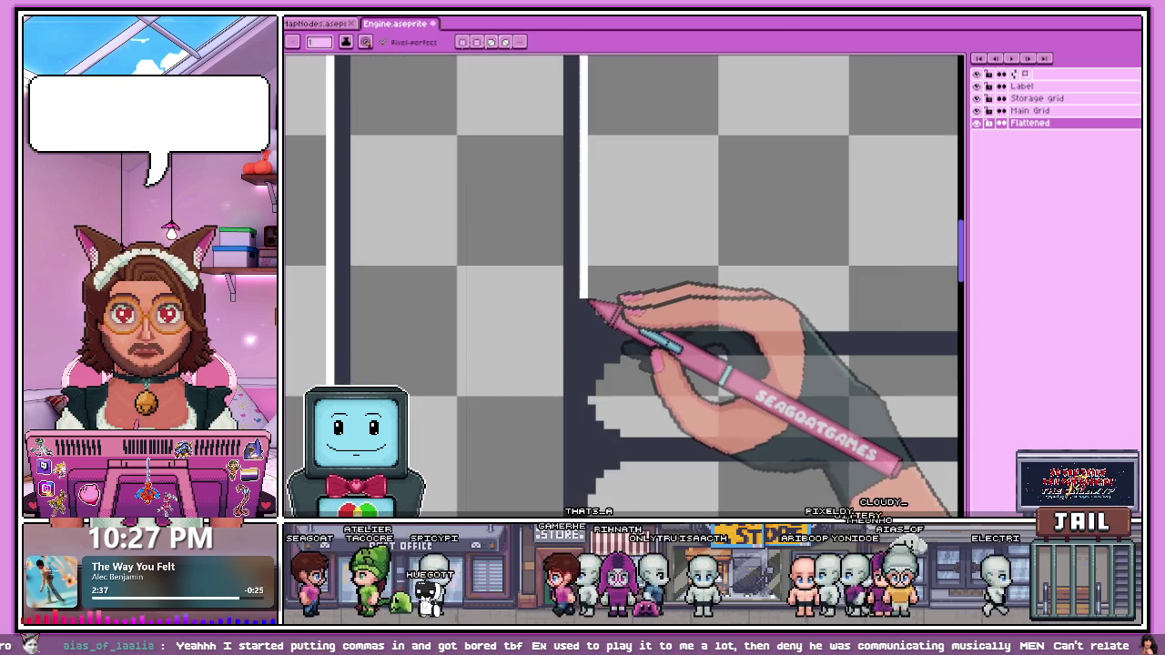
scroll(590, 311, "up", 1)
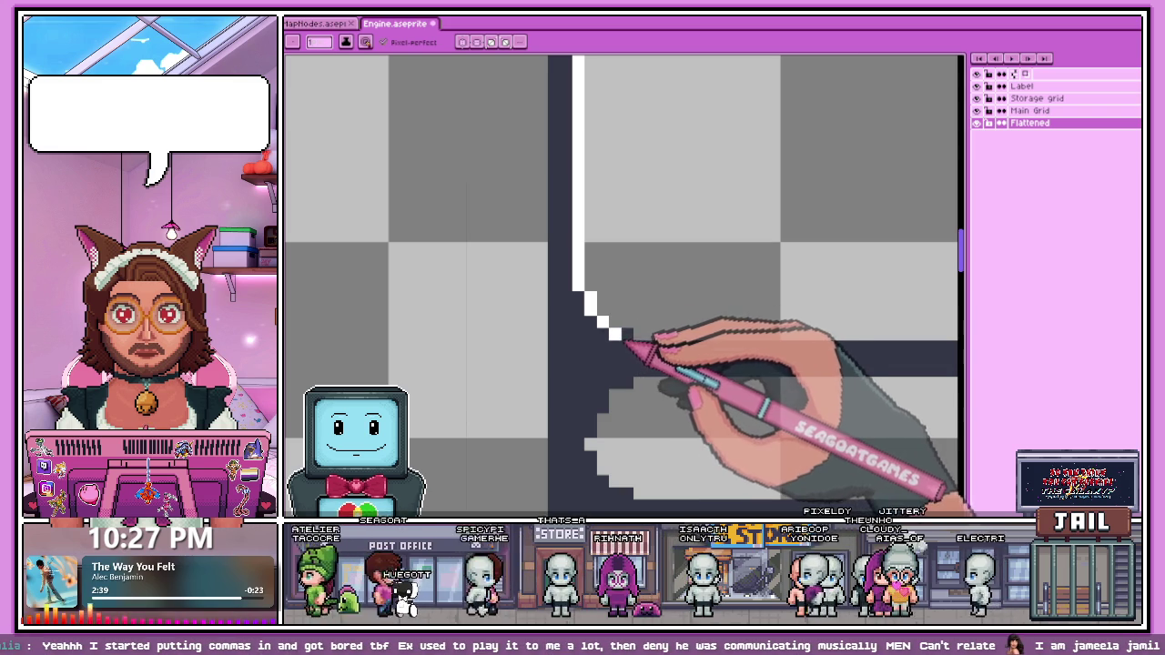
scroll(631, 342, "down", 3)
scroll(558, 259, "down", 2)
scroll(598, 333, "down", 2)
scroll(740, 325, "up", 3)
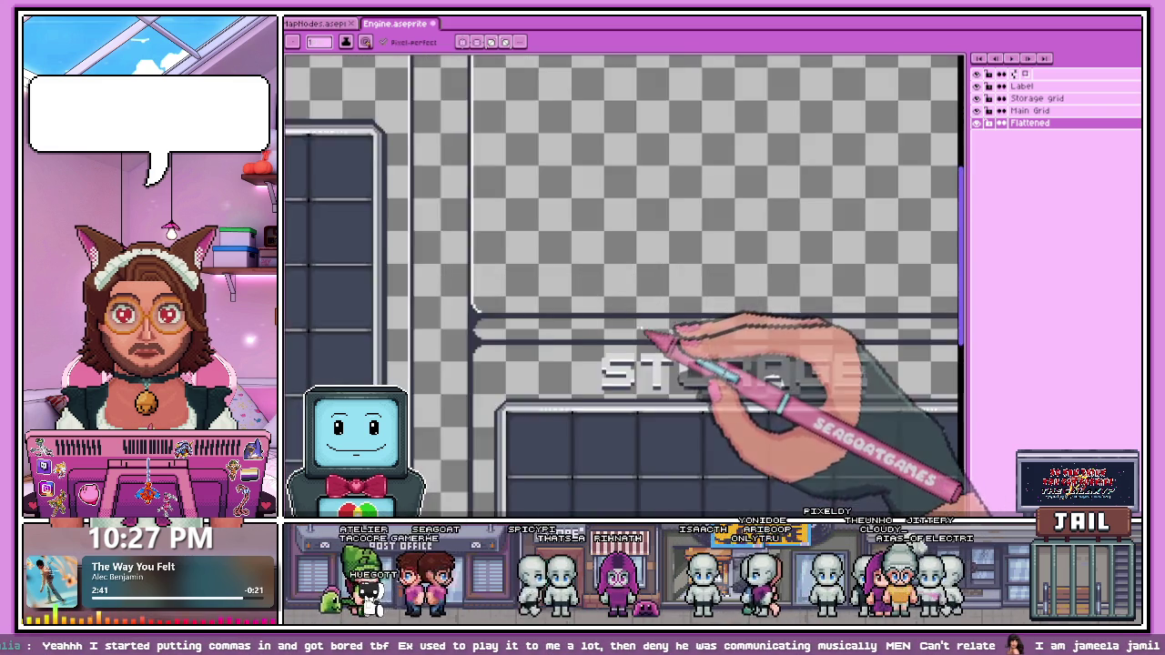
scroll(641, 332, "up", 2)
scroll(455, 312, "up", 2)
scroll(391, 312, "down", 3)
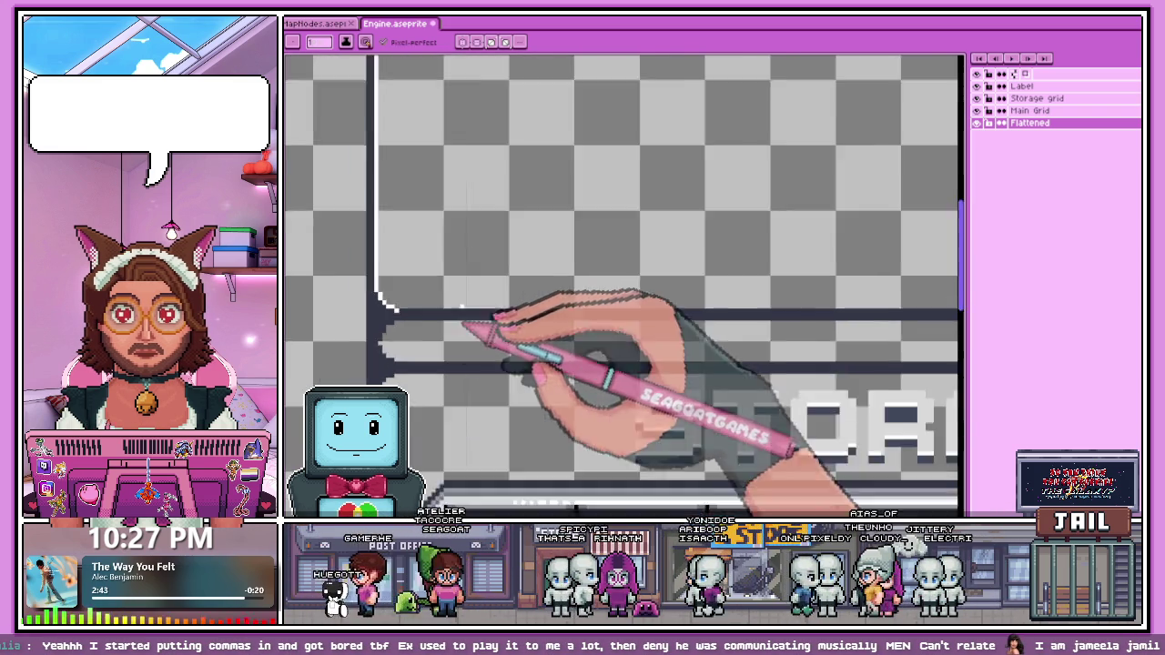
scroll(702, 333, "down", 1)
scroll(733, 333, "up", 1)
scroll(649, 302, "up", 1)
scroll(649, 305, "up", 2)
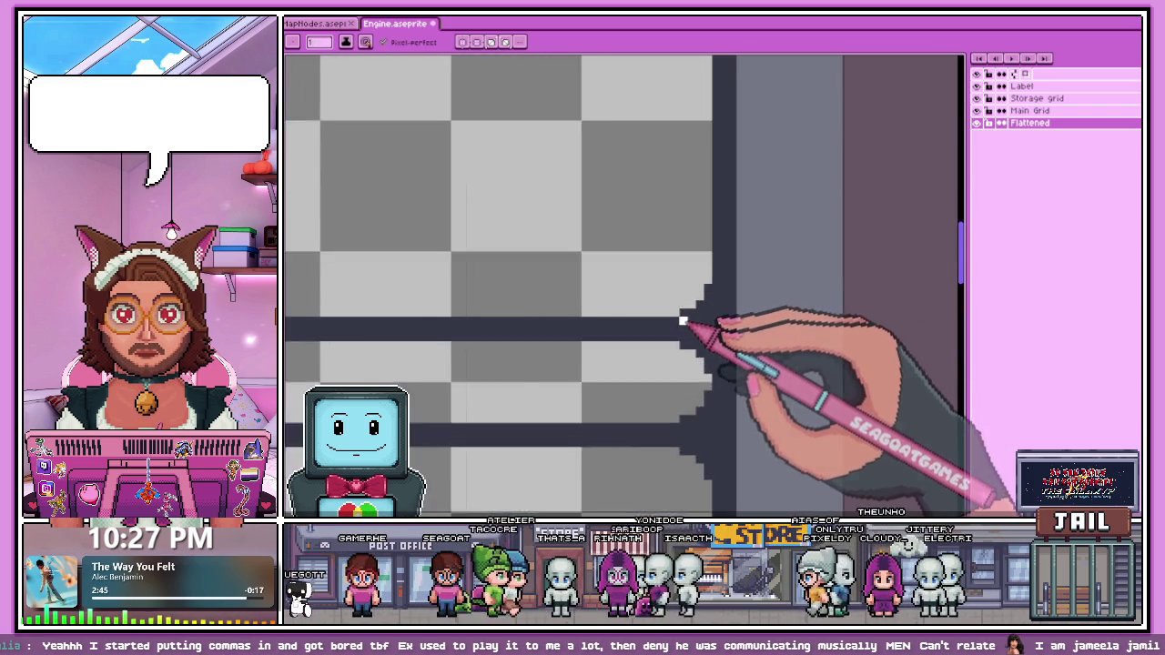
scroll(684, 317, "up", 1)
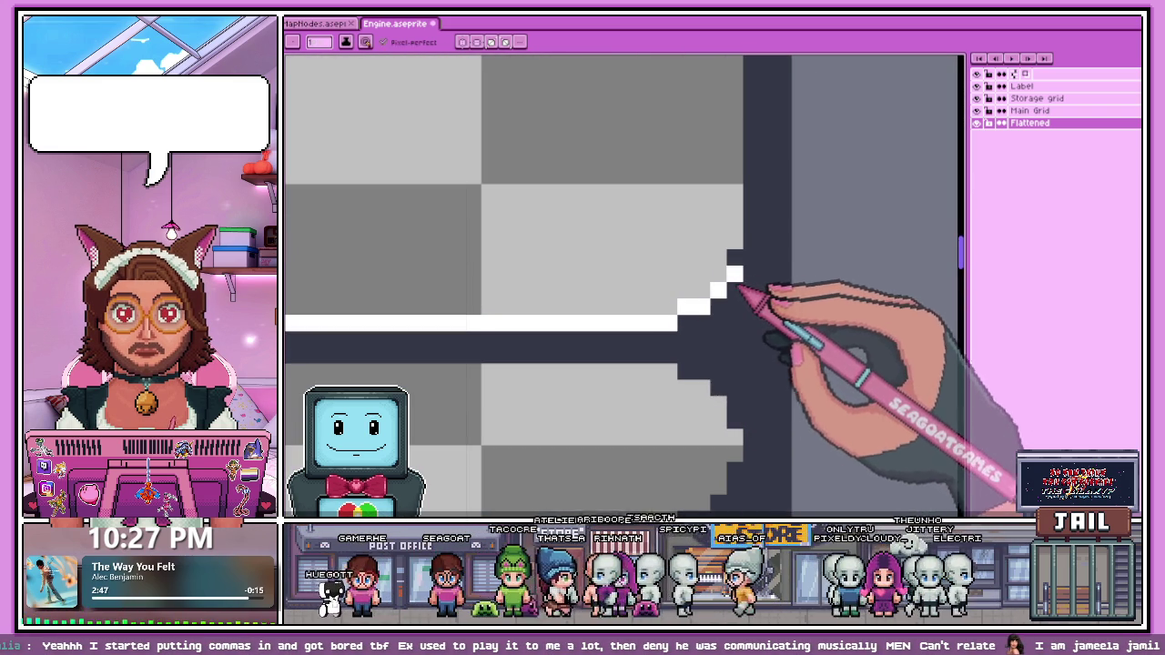
scroll(745, 265, "down", 2)
scroll(715, 376, "down", 1)
scroll(737, 338, "down", 2)
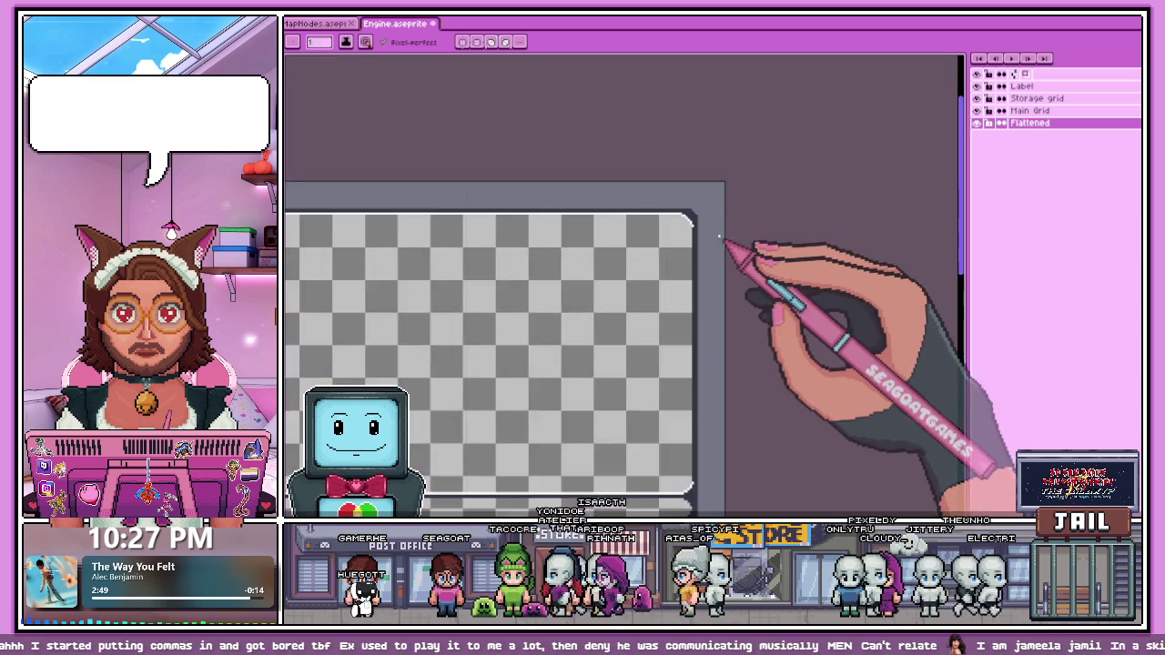
scroll(736, 247, "up", 2)
scroll(689, 235, "up", 1)
scroll(689, 235, "down", 3)
scroll(754, 279, "down", 1)
scroll(671, 325, "up", 2)
scroll(658, 333, "up", 2)
scroll(608, 322, "up", 1)
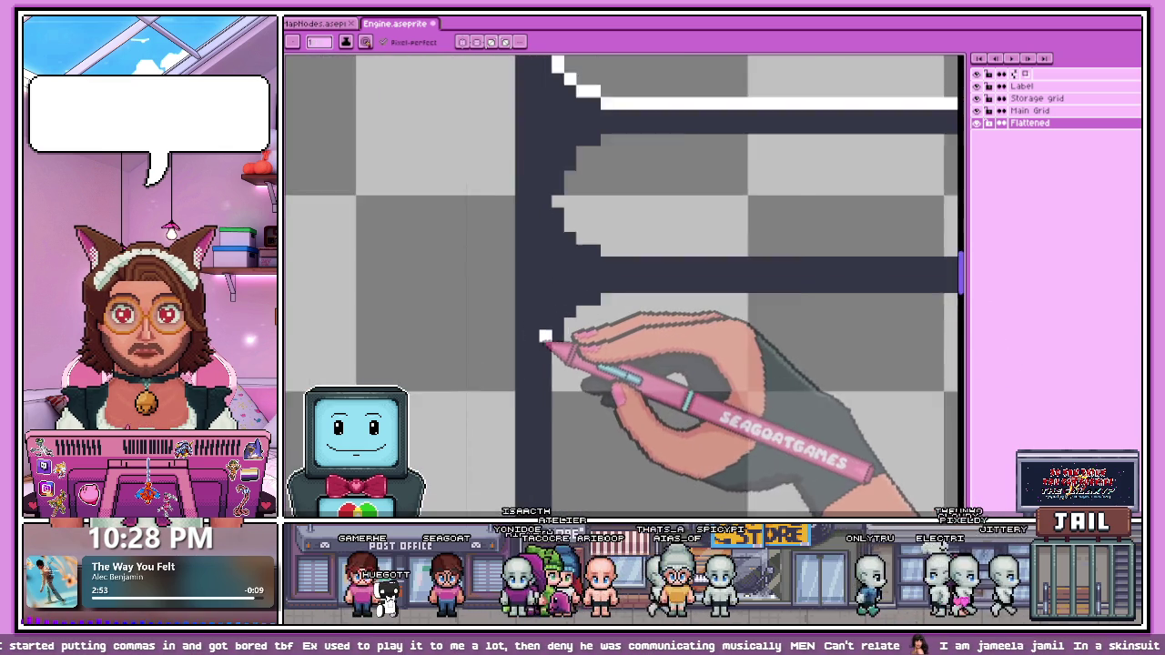
scroll(533, 333, "up", 2)
left_click_drag(562, 319, 597, 275)
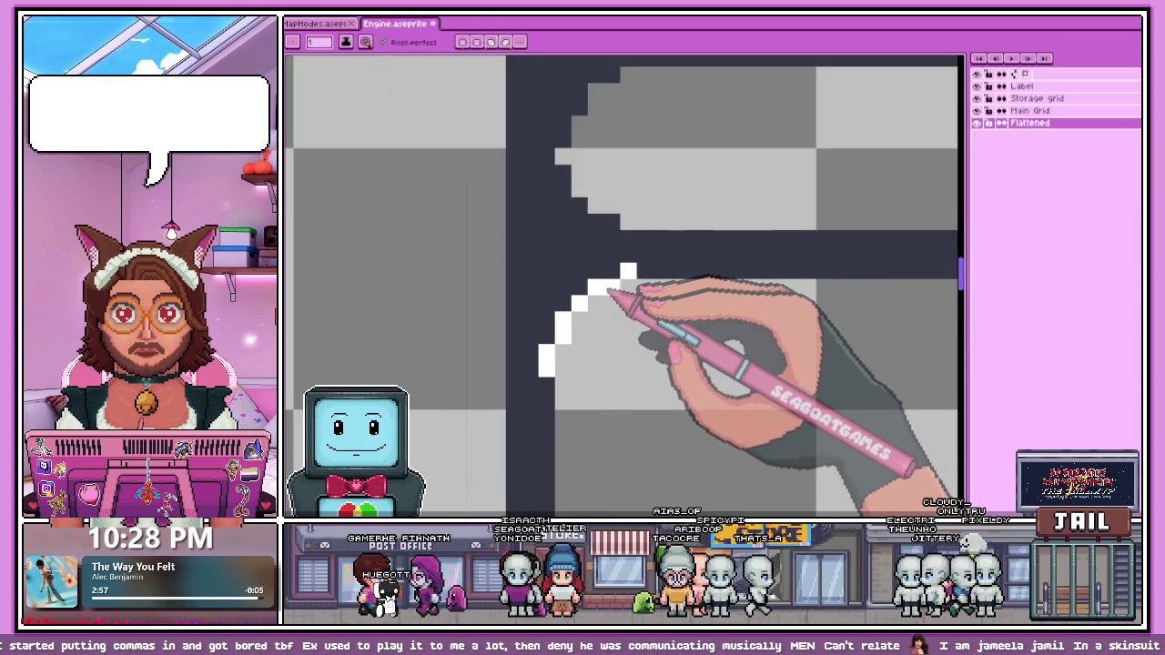
left_click_drag(605, 284, 606, 300)
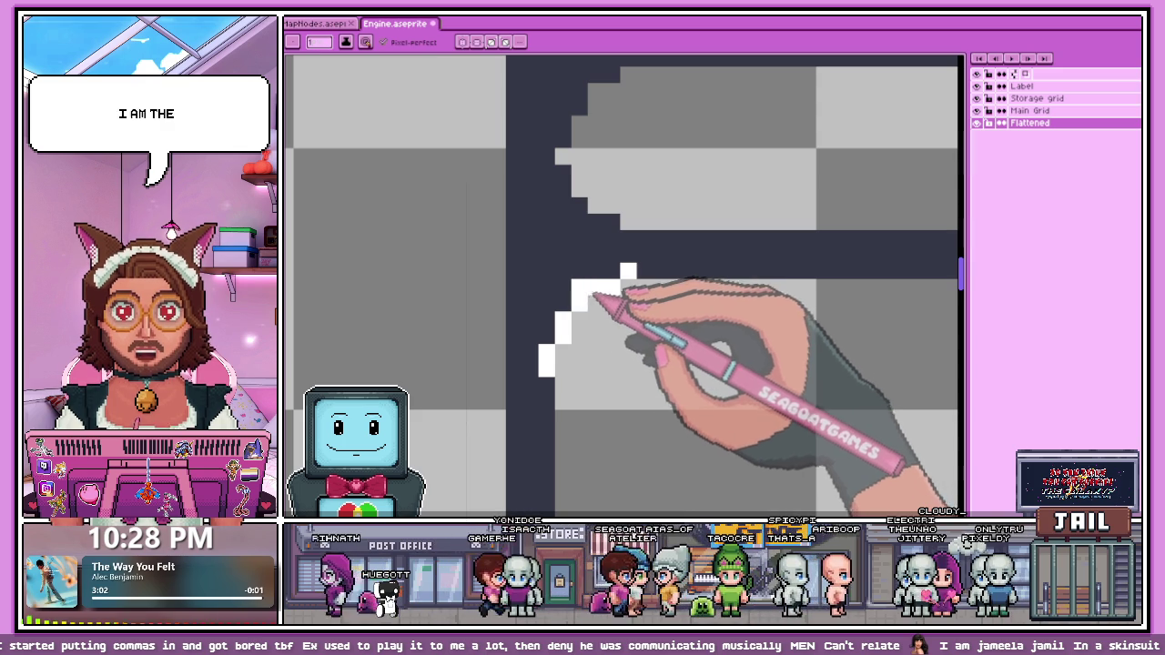
Step: Add white highlight lines along the divider, down the arch curve and the vertical edge
scroll(449, 255, "down", 2)
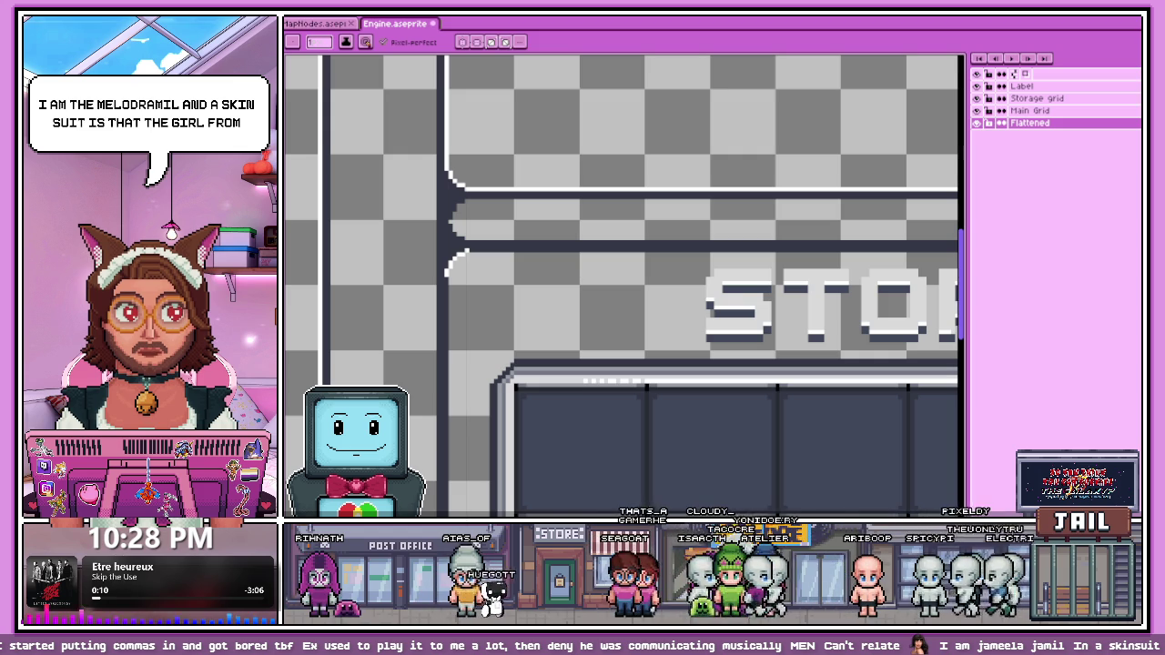
scroll(533, 239, "up", 1)
scroll(474, 259, "up", 1)
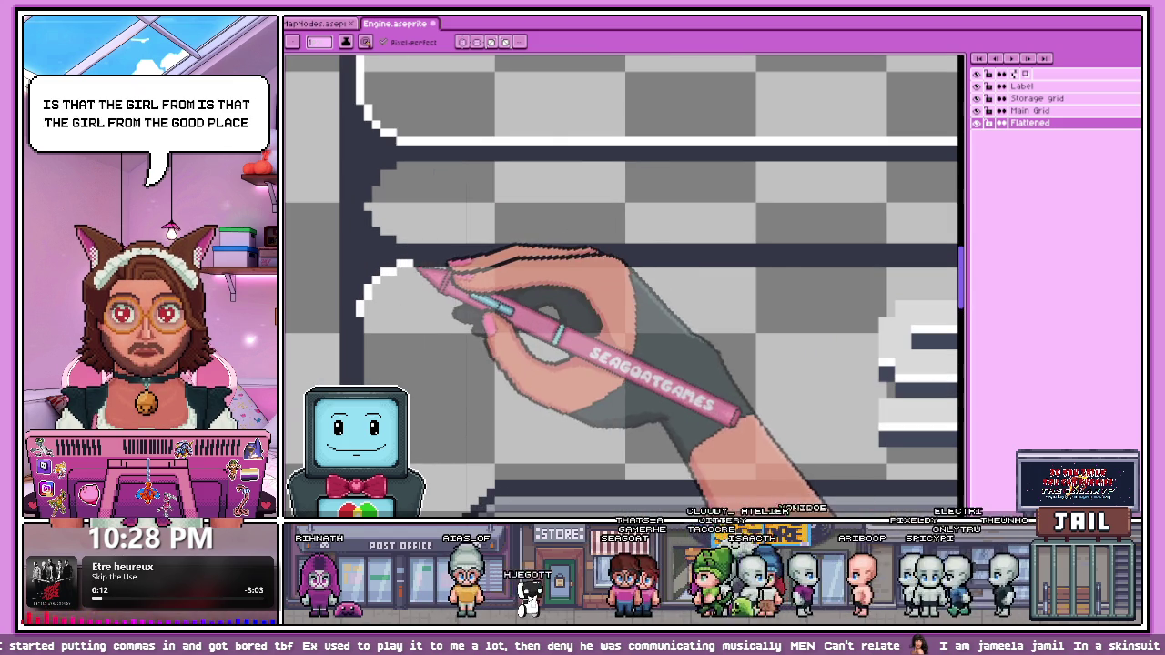
scroll(473, 255, "down", 2)
scroll(533, 294, "down", 2)
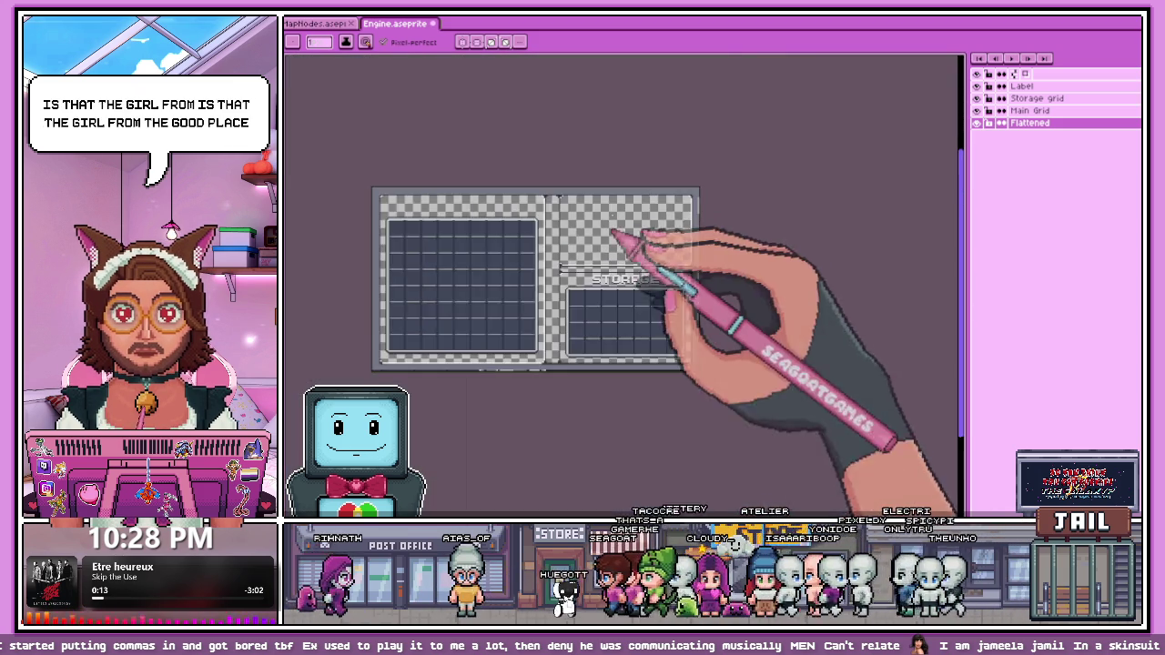
scroll(624, 239, "up", 1)
scroll(690, 290, "up", 1)
scroll(678, 287, "up", 1)
scroll(659, 278, "up", 1)
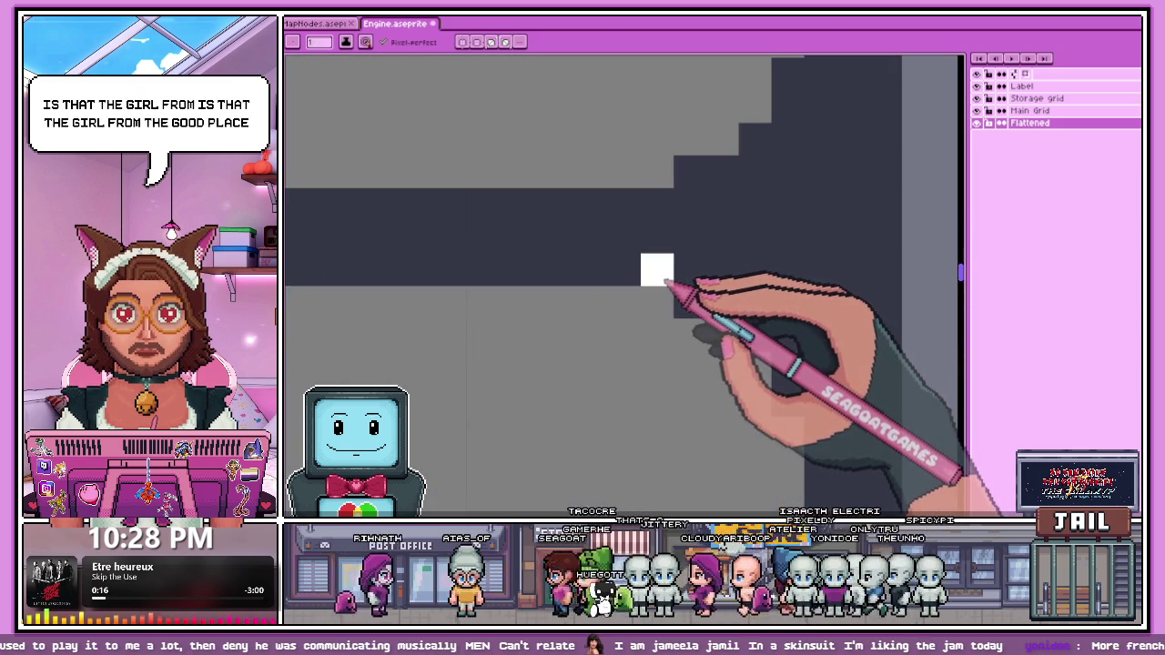
left_click(667, 285, "shift")
left_click_drag(680, 296, 762, 345)
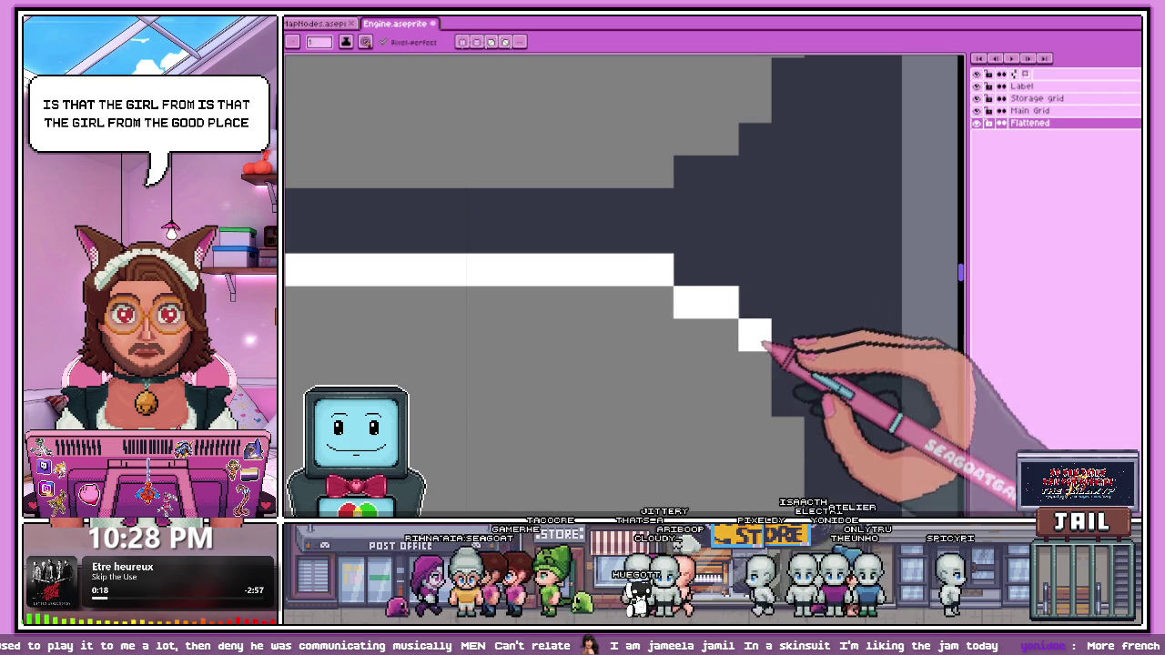
scroll(785, 401, "down", 1)
scroll(774, 389, "down", 1)
scroll(756, 301, "down", 2)
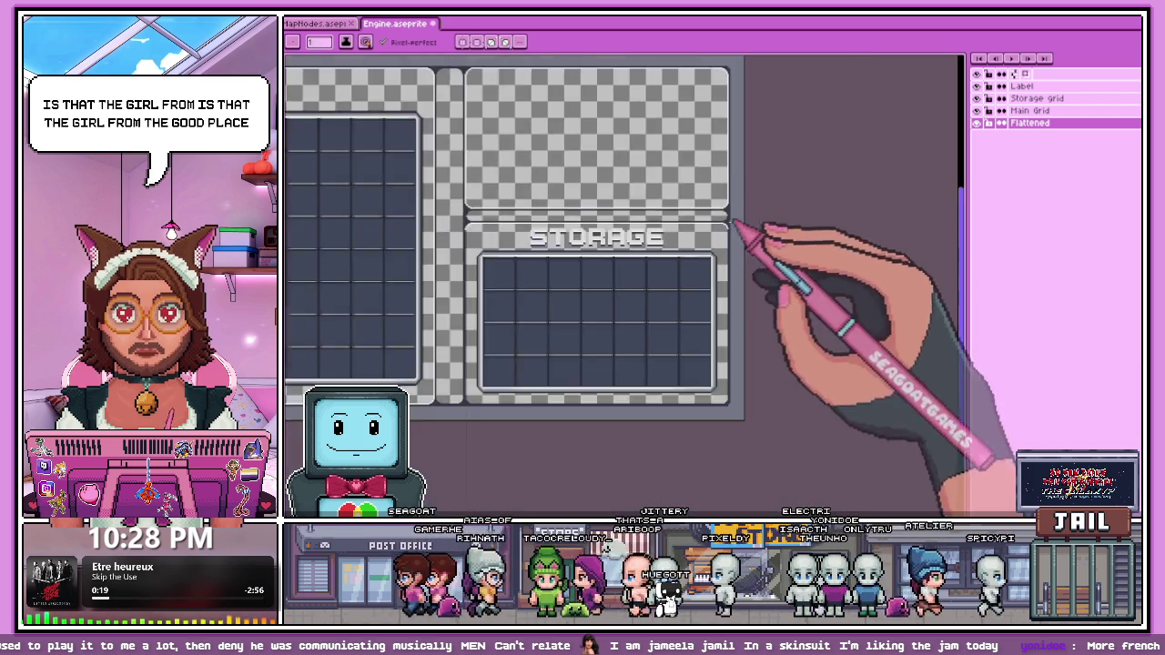
scroll(741, 346, "up", 2)
scroll(750, 309, "up", 2)
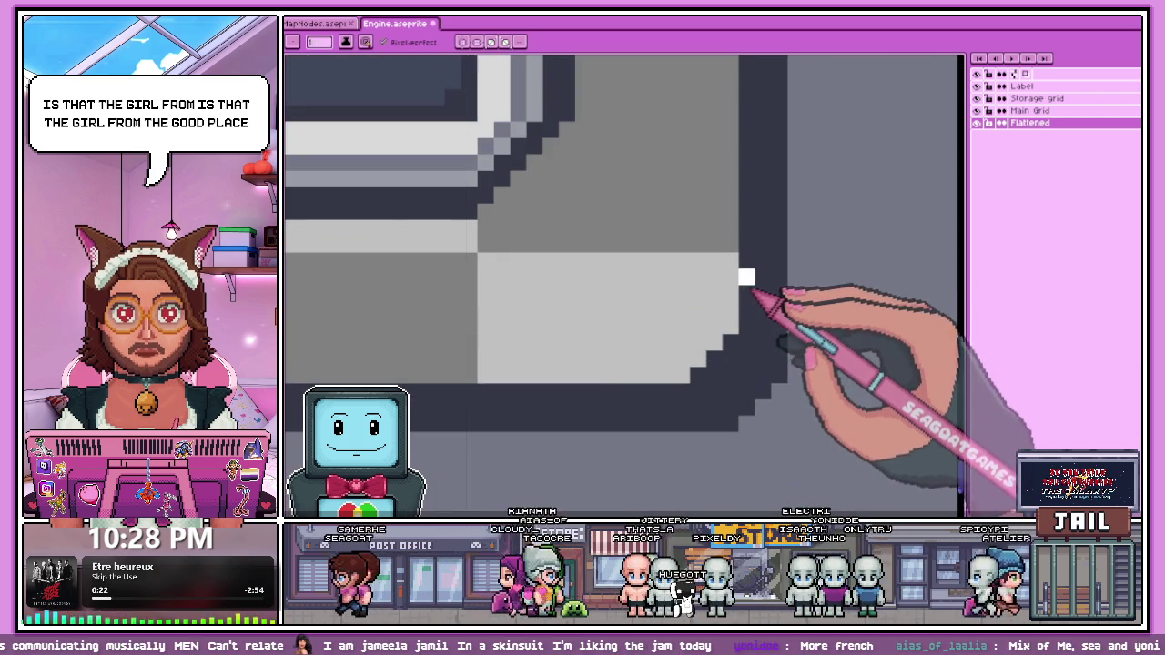
left_click(747, 282, "shift")
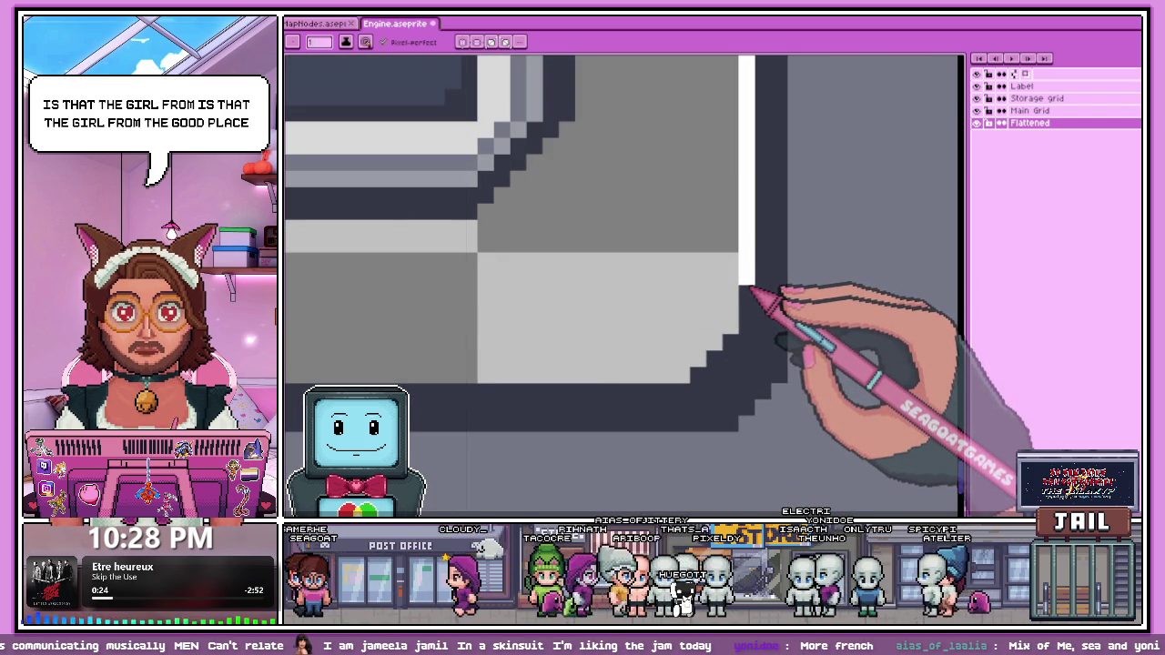
scroll(753, 282, "down", 1)
scroll(757, 318, "down", 2)
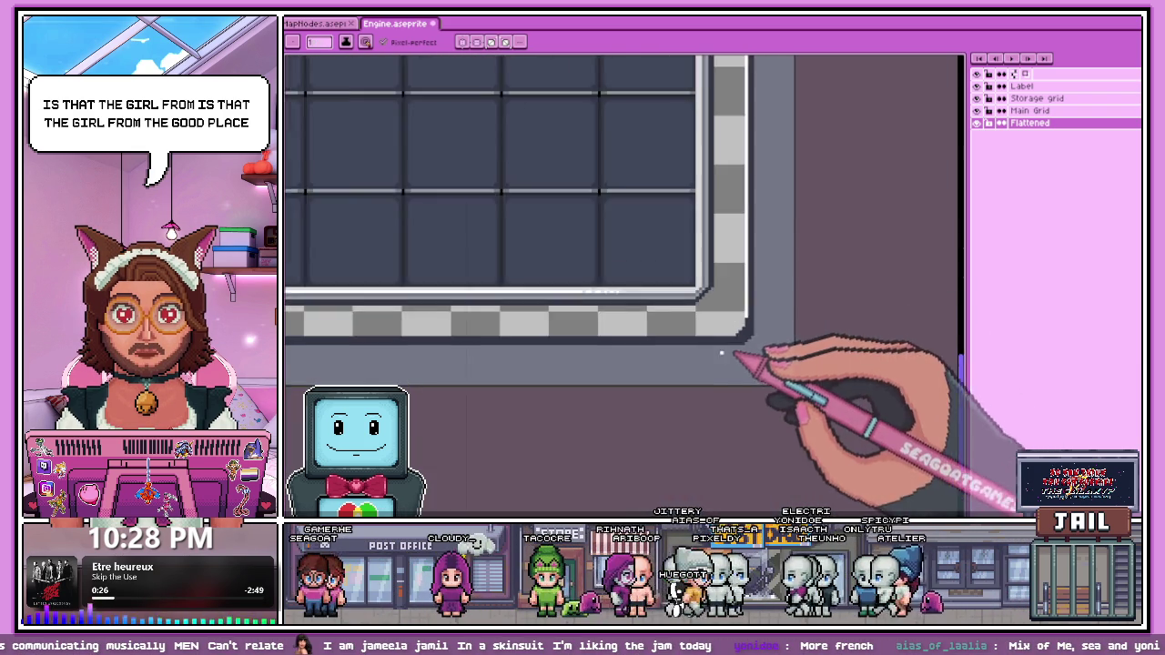
scroll(774, 324, "up", 1)
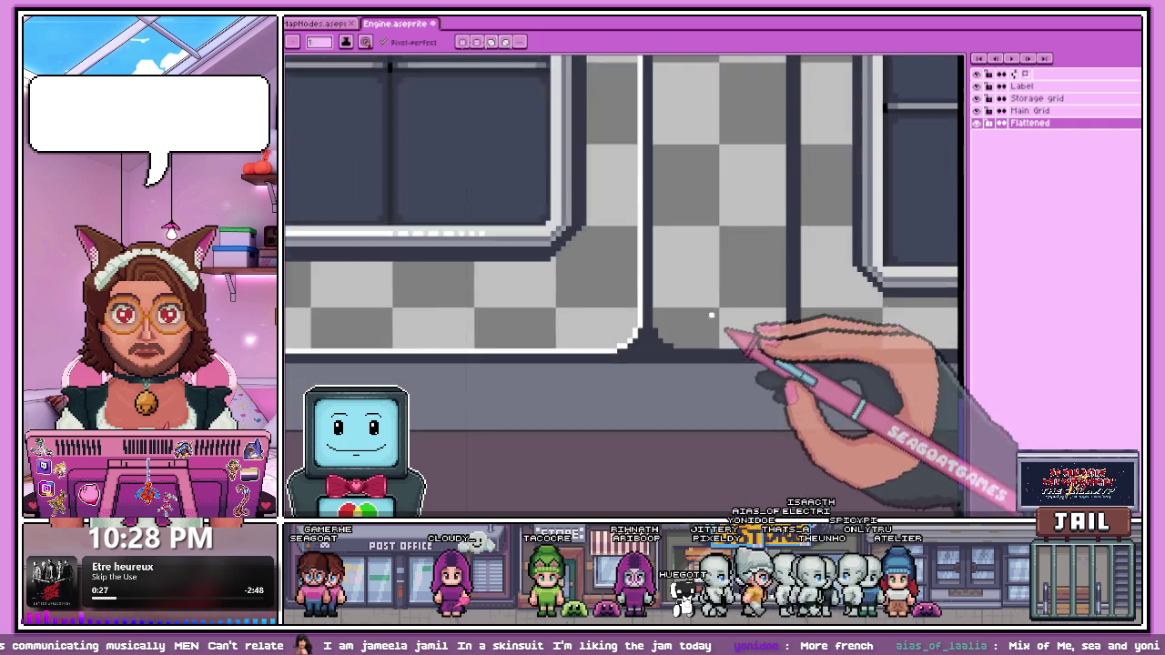
scroll(753, 338, "up", 1)
scroll(732, 323, "up", 1)
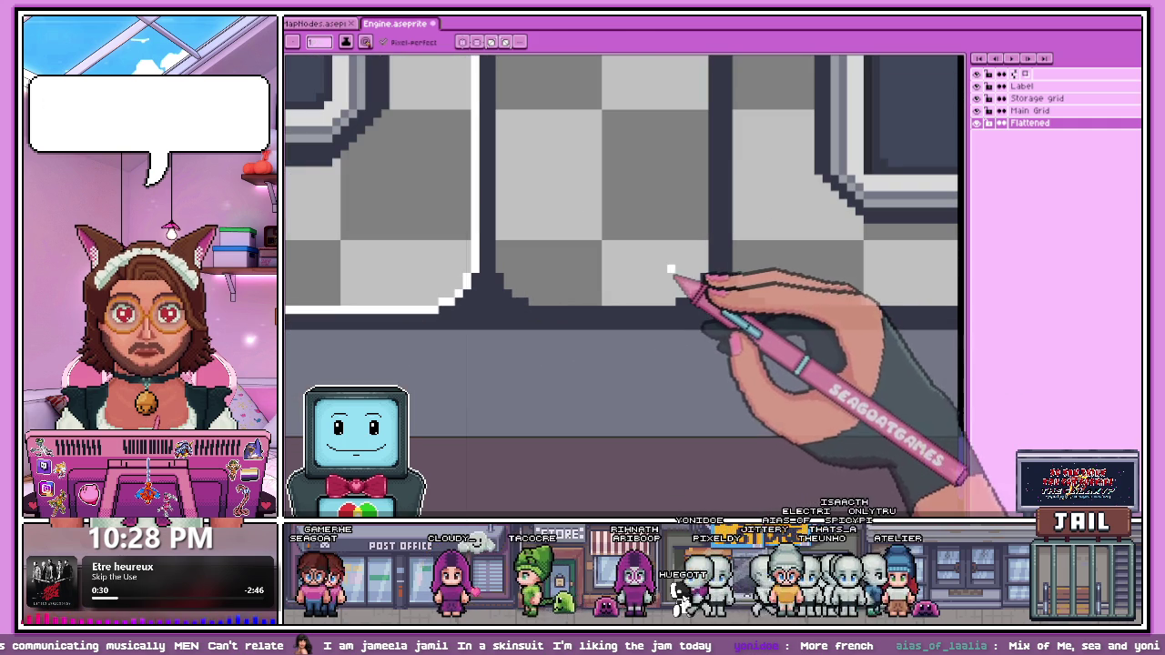
Step: Select the dark corner pixels, mirror them horizontally and deselect to commit
key("m")
scroll(726, 284, "up", 1)
scroll(691, 286, "down", 2)
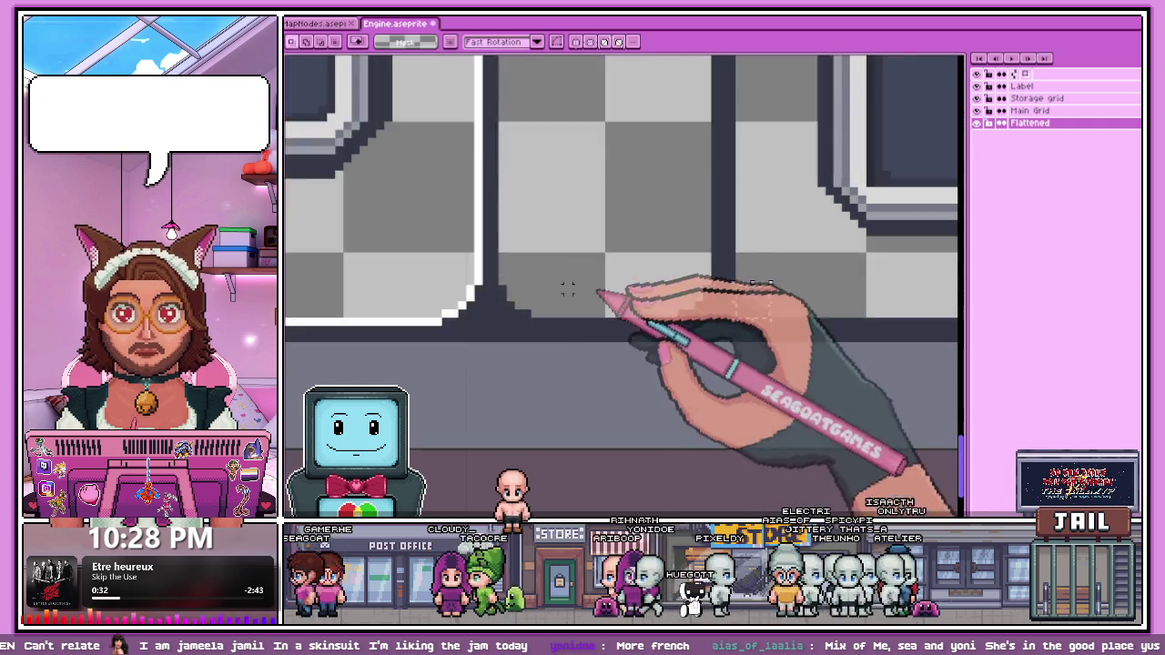
scroll(637, 277, "down", 1)
scroll(665, 291, "down", 1)
scroll(819, 301, "up", 1)
scroll(719, 273, "down", 1)
scroll(671, 291, "up", 2)
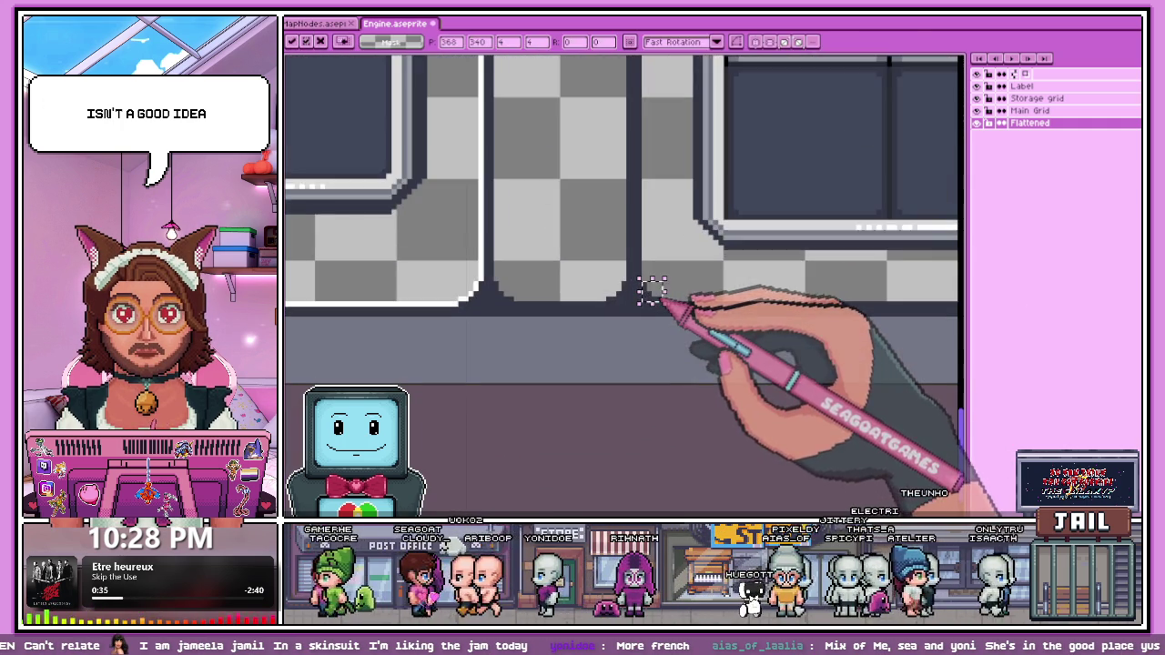
scroll(719, 264, "down", 3)
scroll(772, 301, "up", 3)
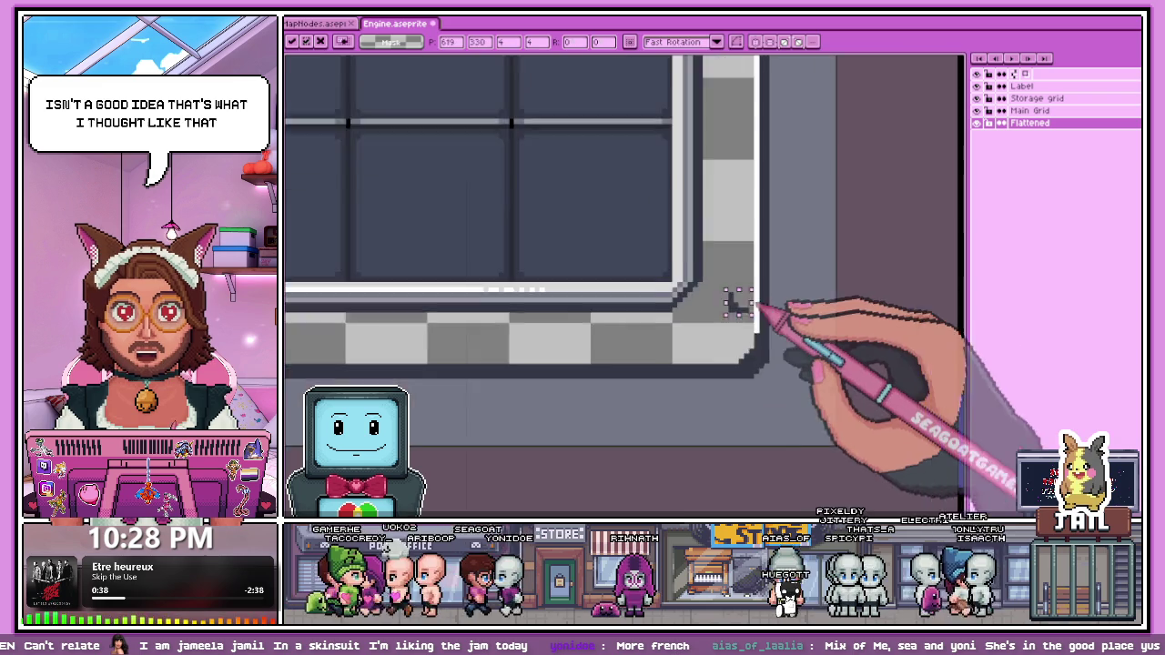
scroll(780, 328, "up", 1)
scroll(788, 309, "up", 1)
scroll(787, 310, "down", 1)
key("b")
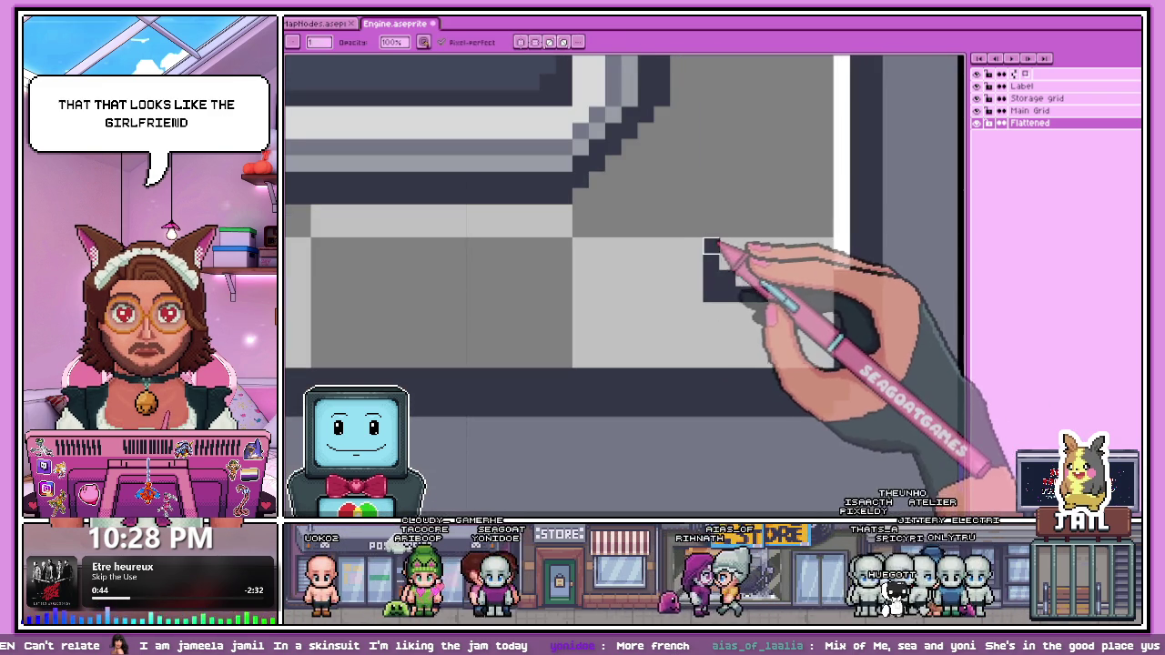
key("m")
key("shift+h")
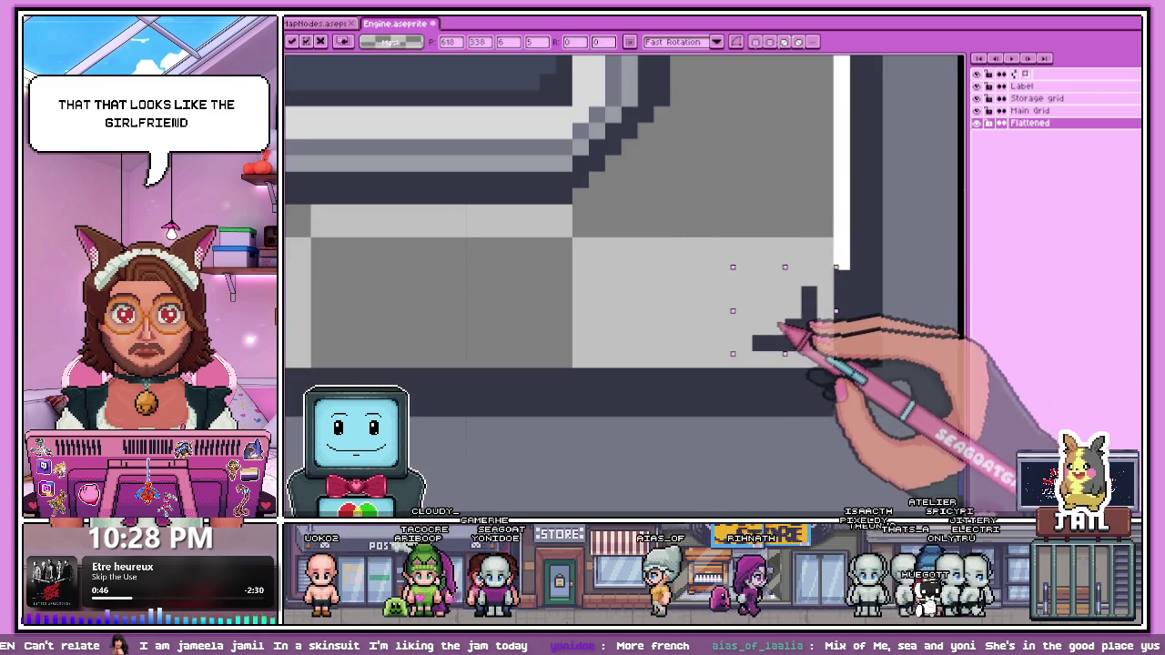
key("ctrl+d")
scroll(801, 350, "down", 3)
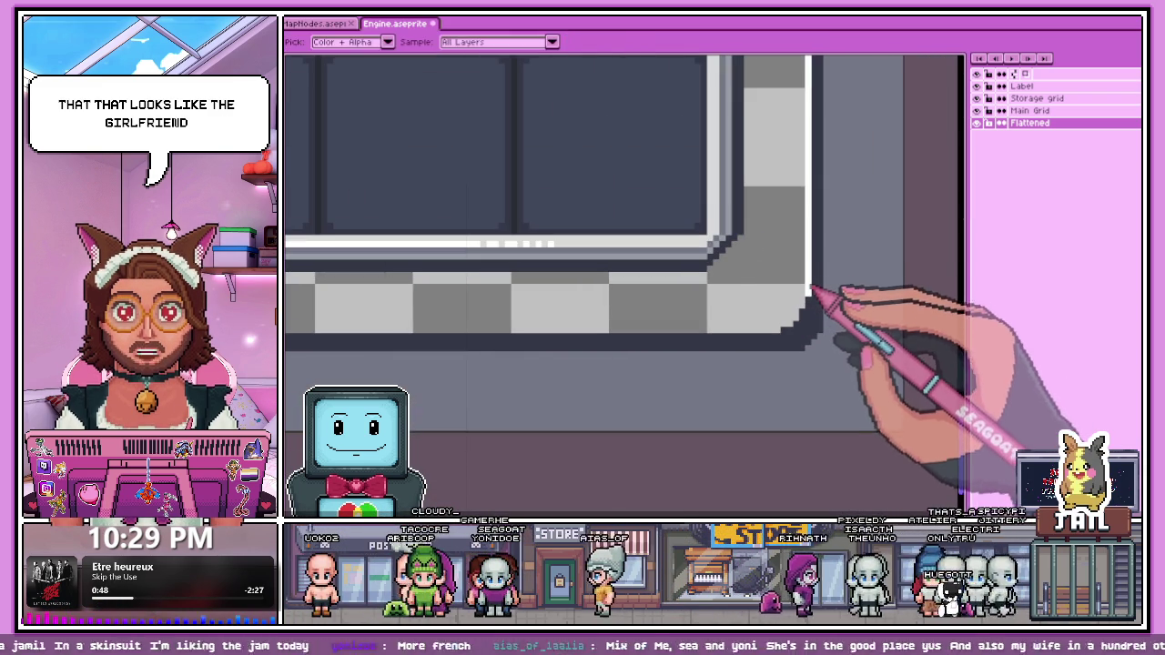
Step: Sample the grey and bucket-fill the transparent gap between the two upper panels
key("b")
scroll(774, 238, "up", 2)
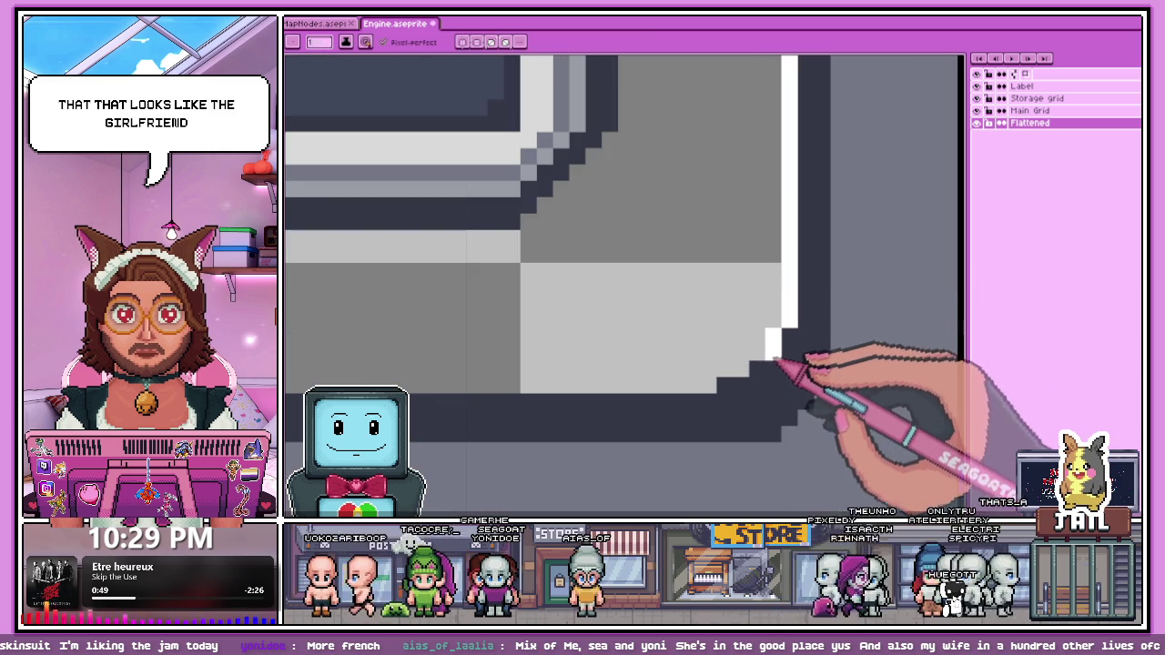
scroll(728, 387, "down", 3)
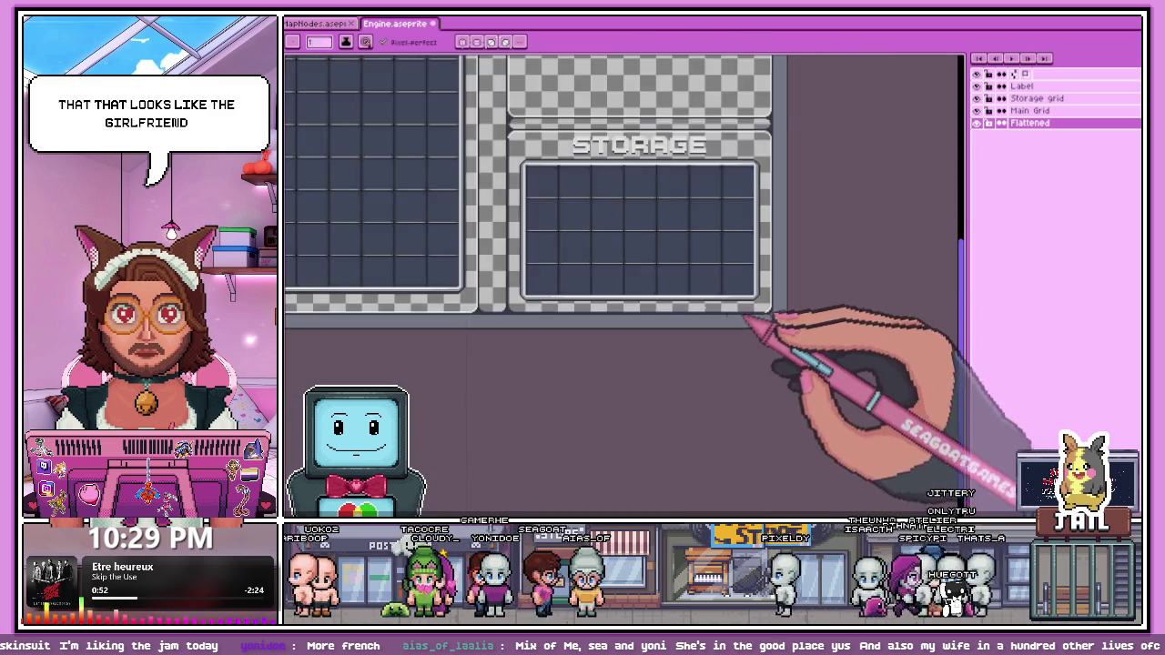
scroll(755, 309, "up", 2)
scroll(756, 309, "up", 1)
scroll(767, 330, "up", 1)
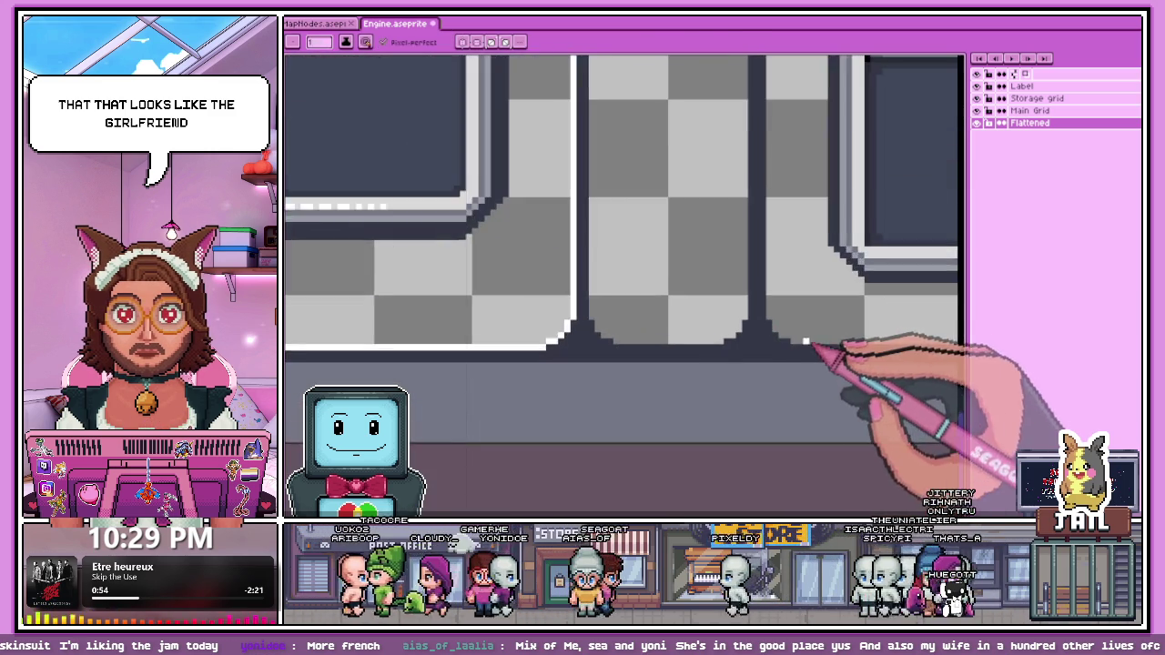
scroll(810, 342, "up", 2)
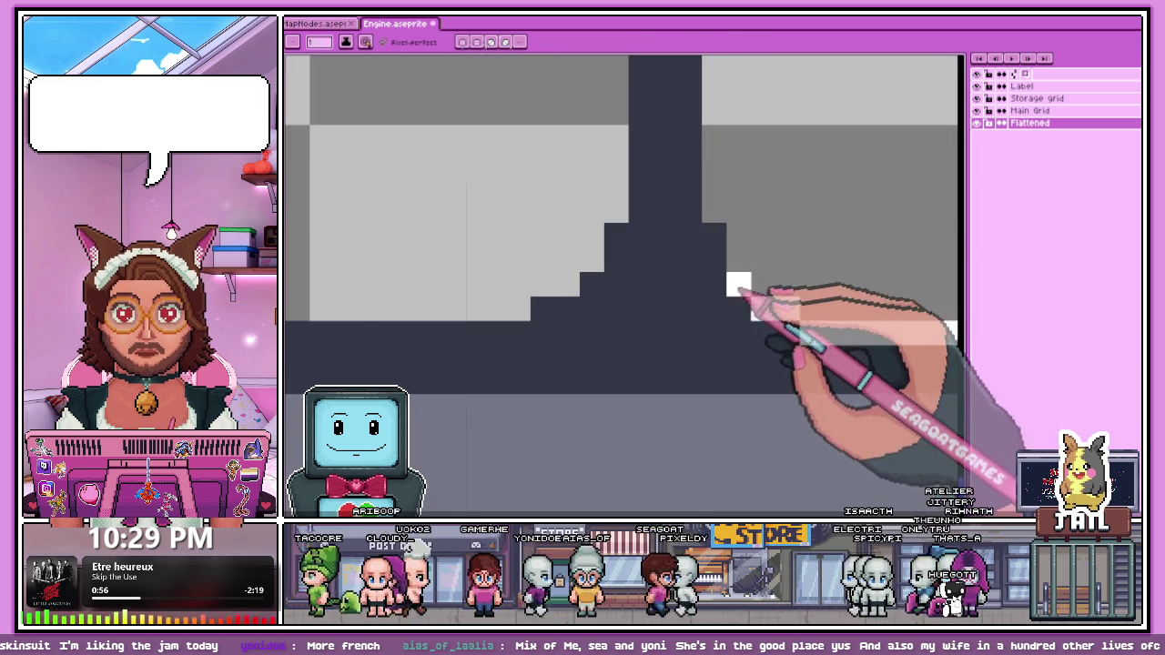
scroll(714, 235, "down", 2)
scroll(689, 345, "down", 1)
scroll(740, 376, "down", 1)
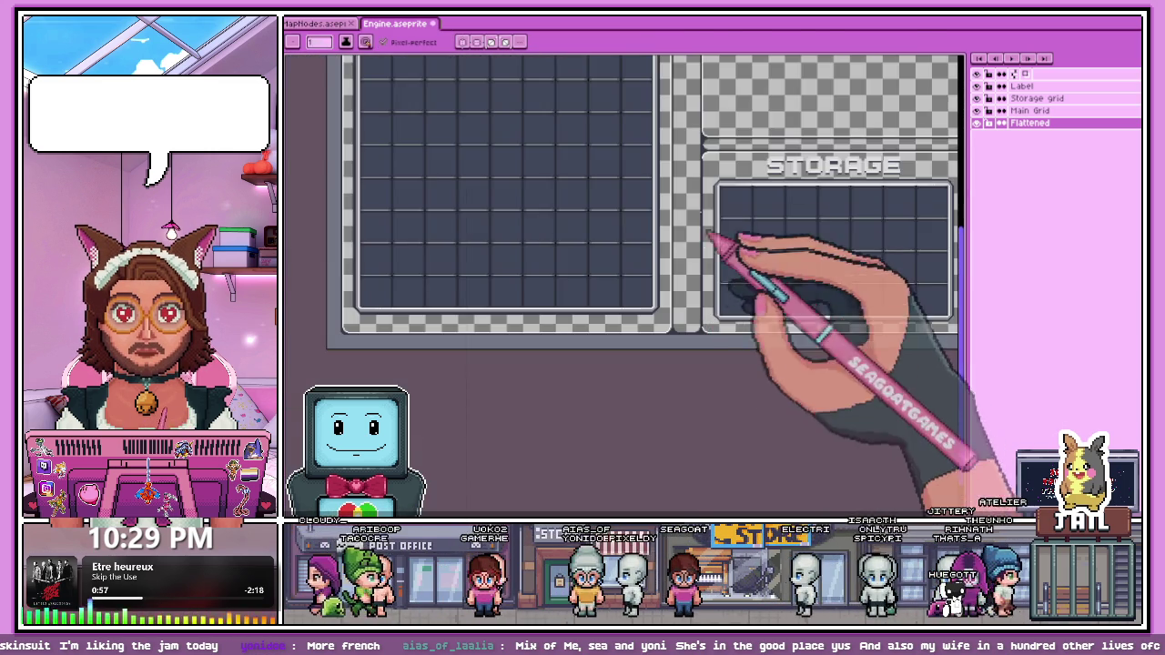
scroll(715, 246, "up", 1)
scroll(716, 142, "up", 2)
scroll(682, 234, "up", 1)
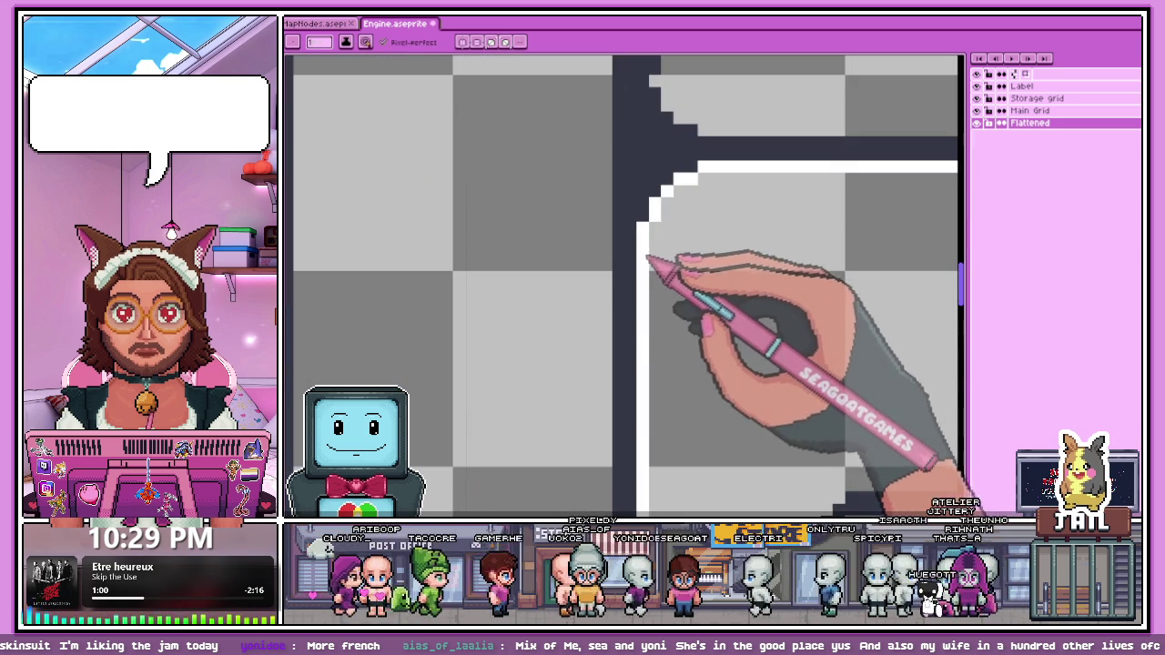
scroll(647, 259, "down", 2)
scroll(658, 306, "down", 1)
scroll(653, 242, "up", 1)
key("i")
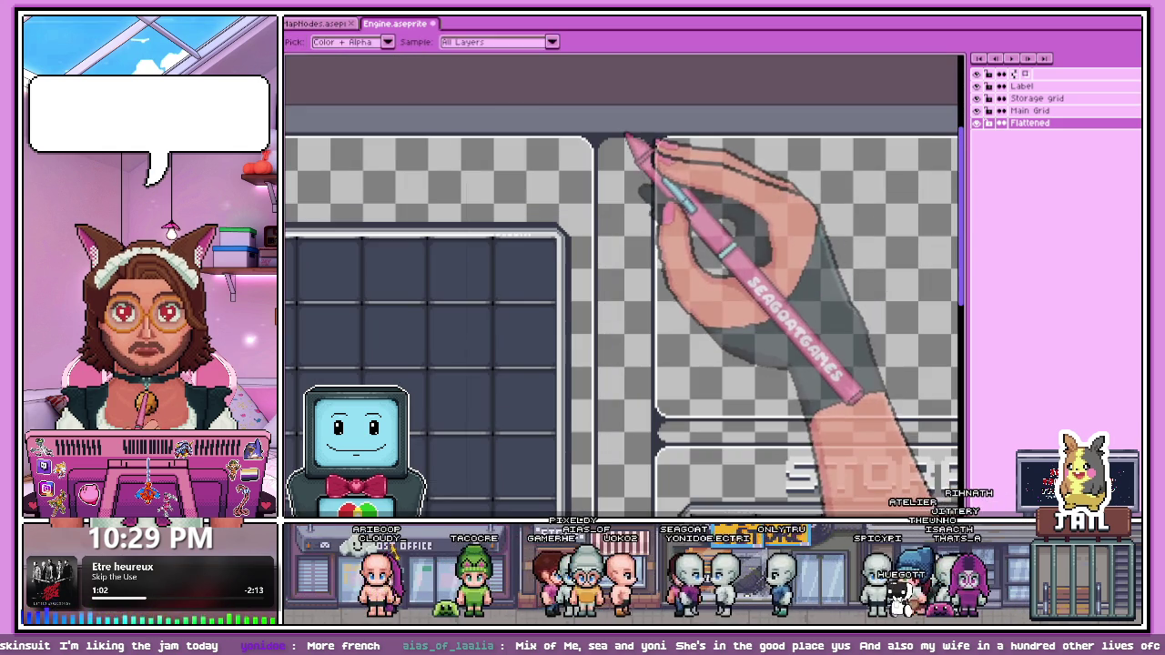
key("g")
left_click(630, 231)
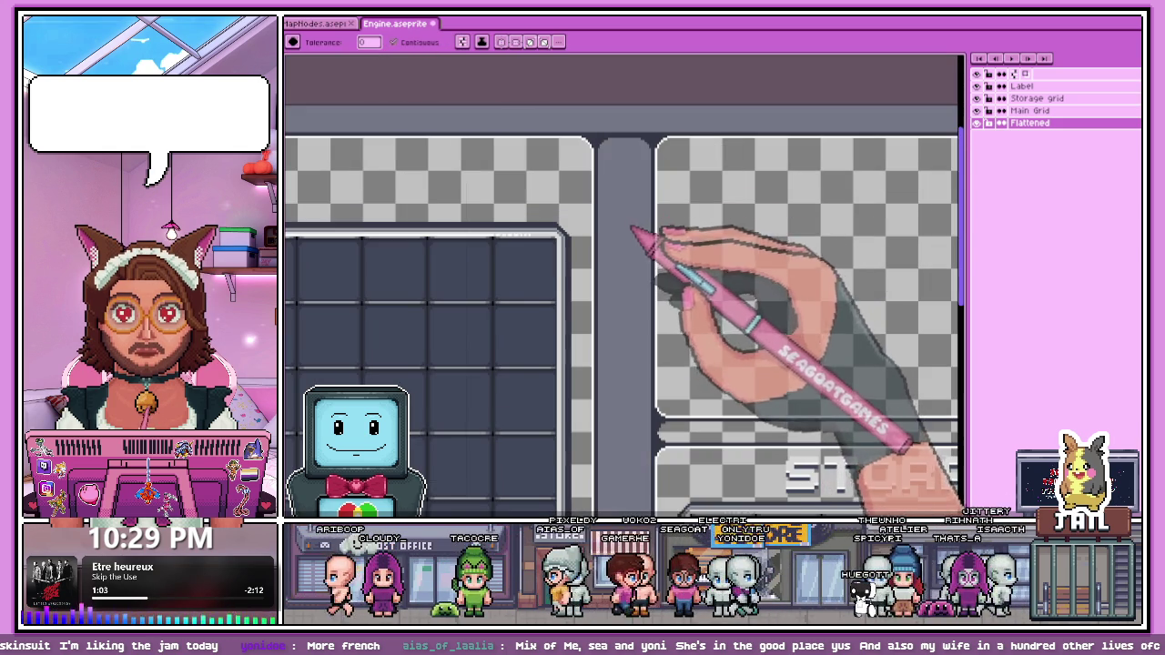
Step: Extend the light outline across the top of the divider arch
scroll(630, 230, "down", 1)
scroll(643, 305, "down", 1)
scroll(643, 309, "up", 1)
scroll(643, 314, "down", 1)
scroll(642, 319, "up", 3)
scroll(649, 235, "down", 2)
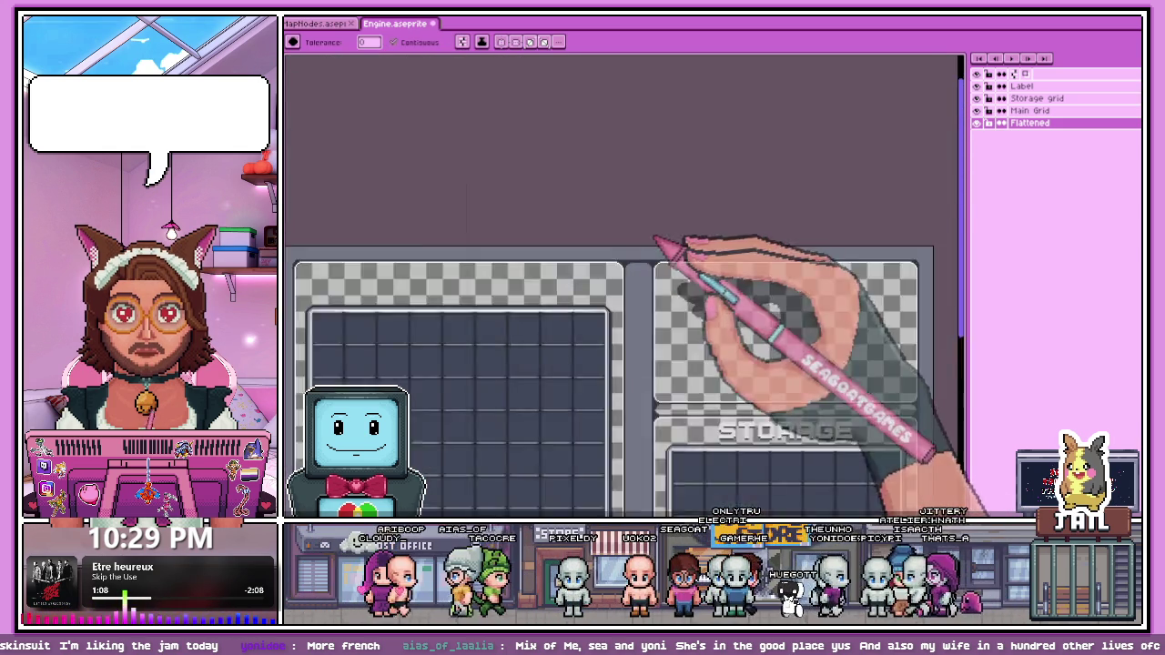
scroll(663, 252, "up", 2)
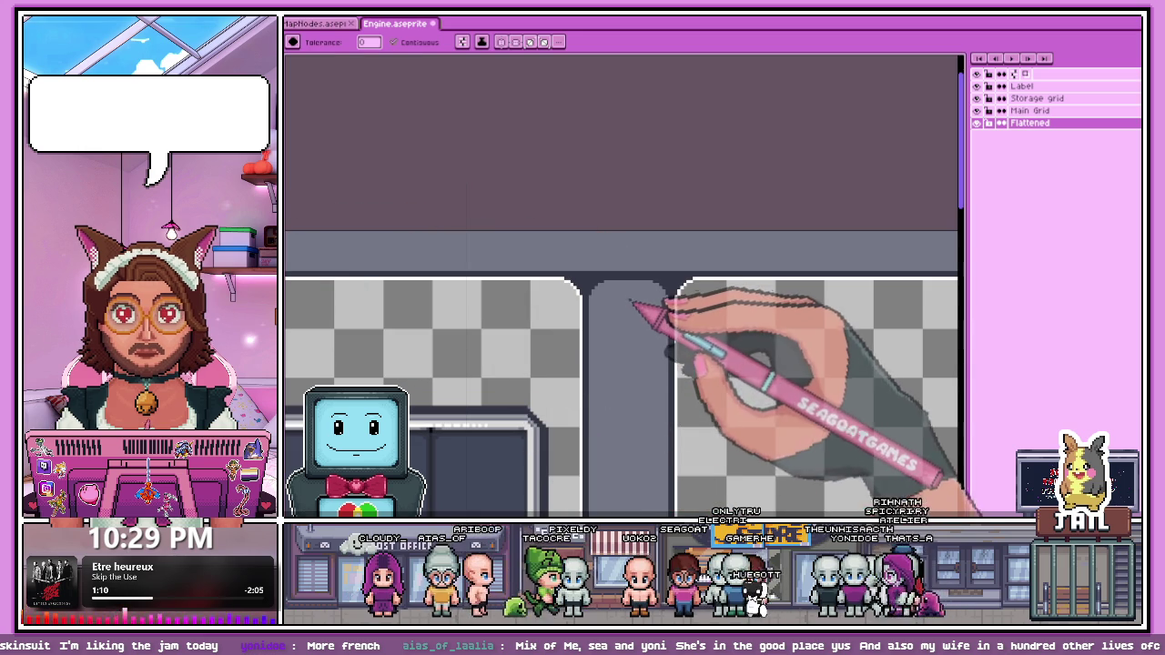
scroll(603, 304, "up", 1)
scroll(573, 294, "up", 2)
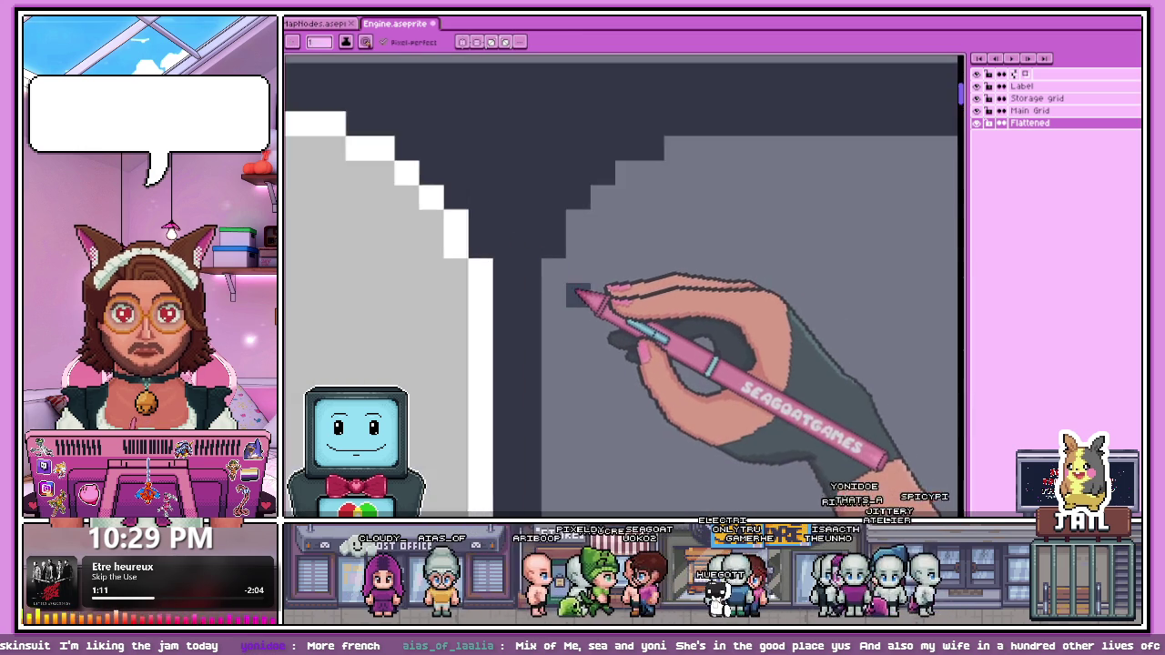
scroll(567, 304, "down", 1)
scroll(562, 269, "up", 1)
scroll(561, 271, "down", 2)
scroll(567, 246, "up", 1)
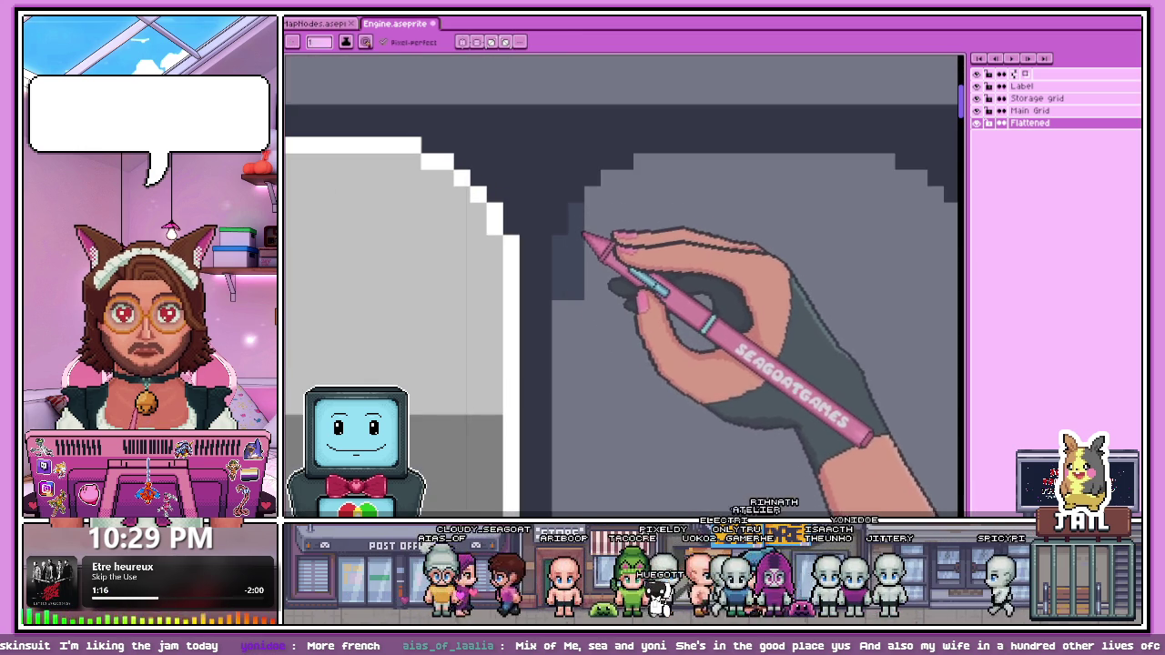
scroll(608, 229, "up", 1)
scroll(655, 199, "down", 1)
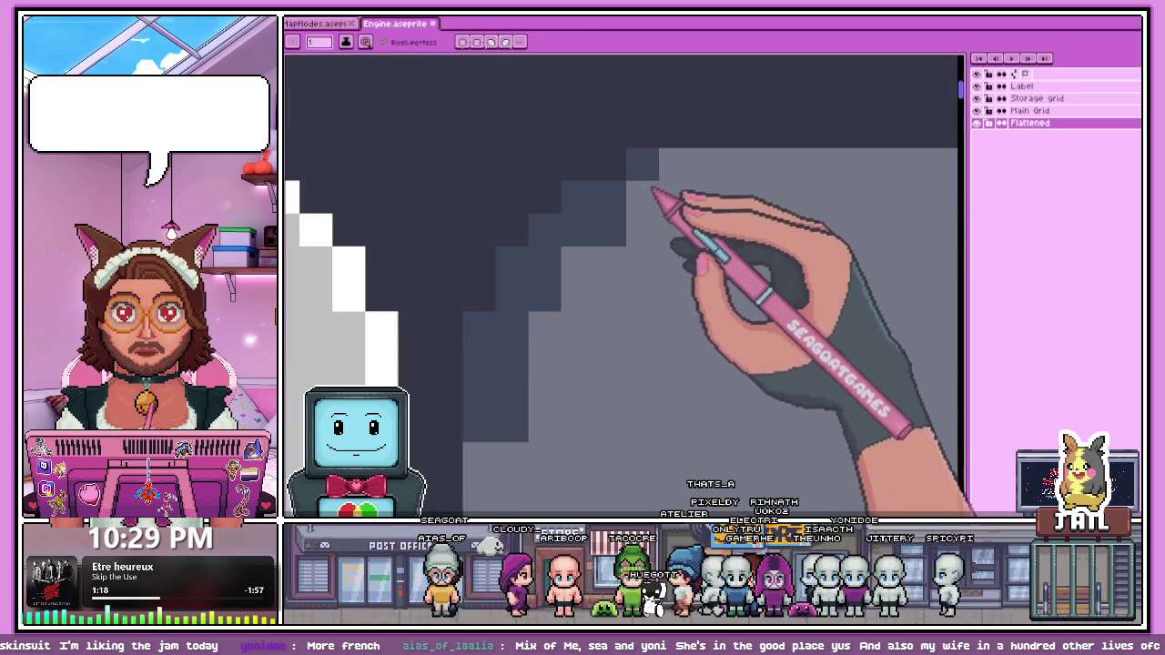
scroll(691, 200, "down", 1)
scroll(706, 221, "up", 1)
left_click_drag(579, 229, 717, 223)
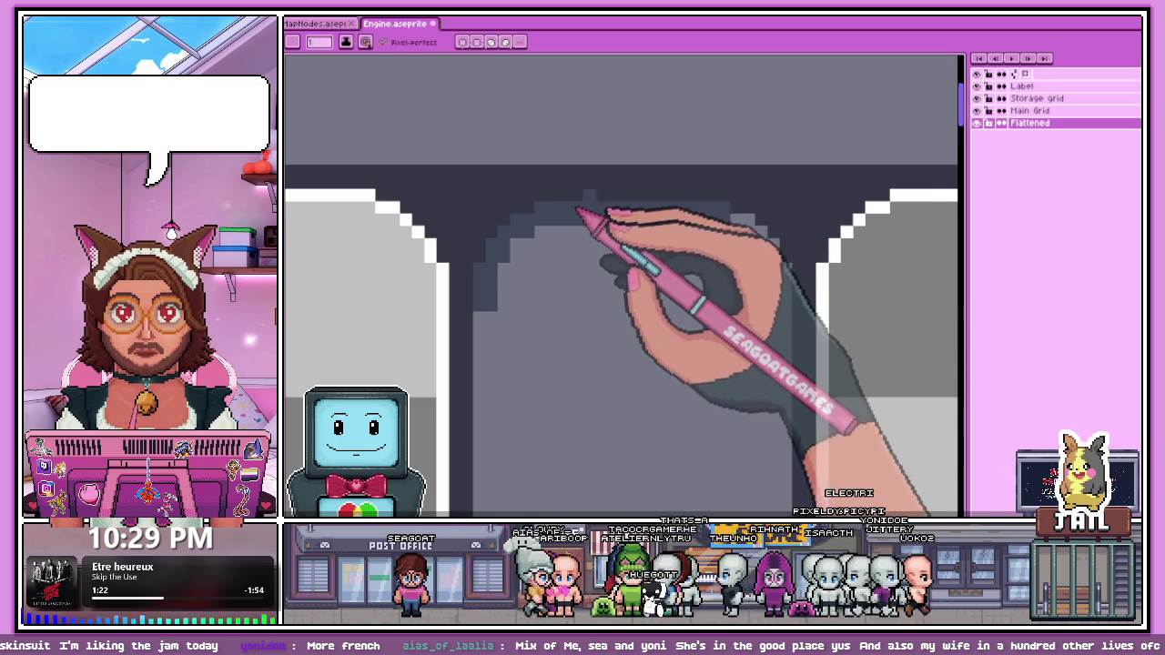
Step: Add darker stair-stepped shading along the arch's right curve
scroll(755, 228, "up", 1)
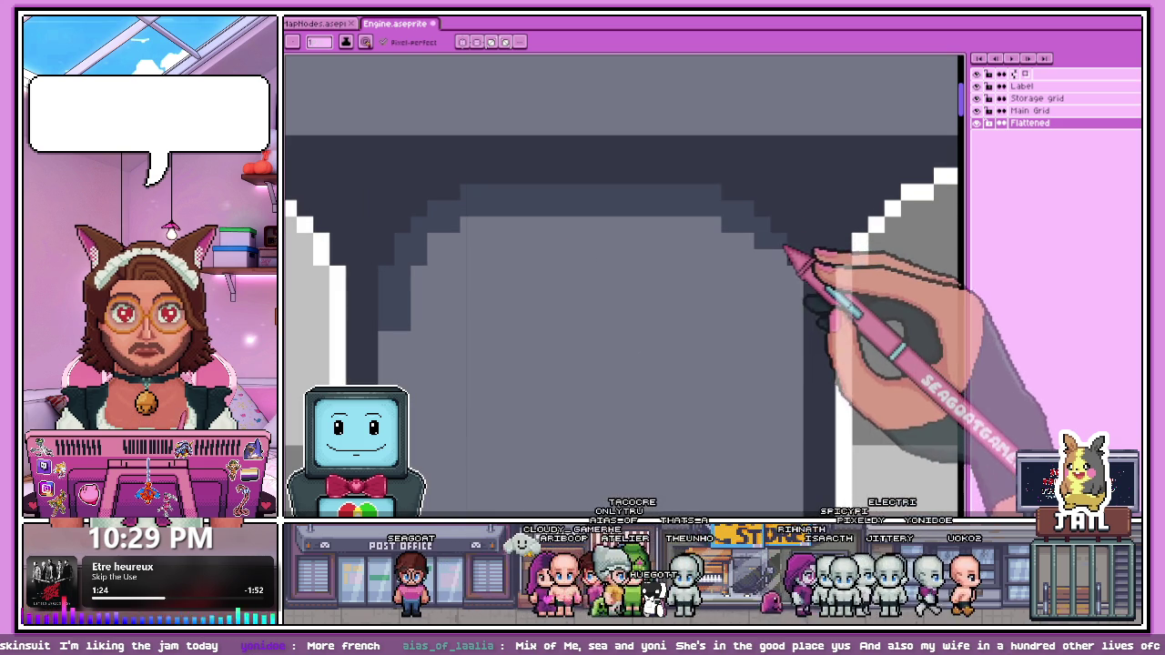
left_click_drag(746, 216, 775, 266)
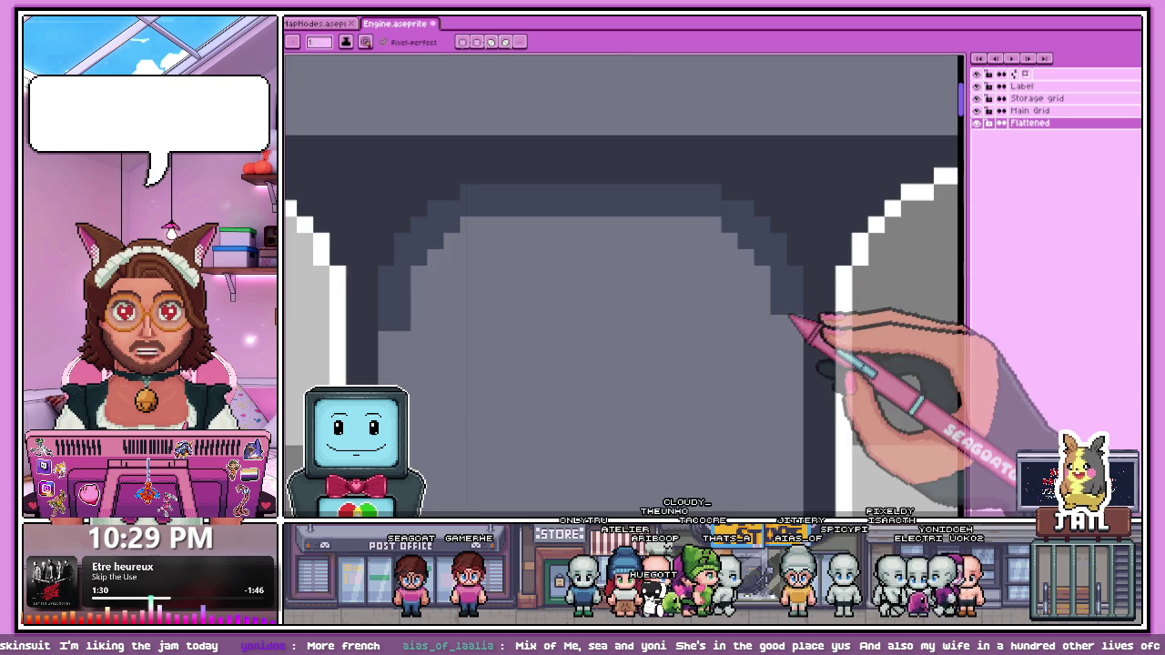
scroll(801, 310, "down", 2)
scroll(682, 310, "down", 1)
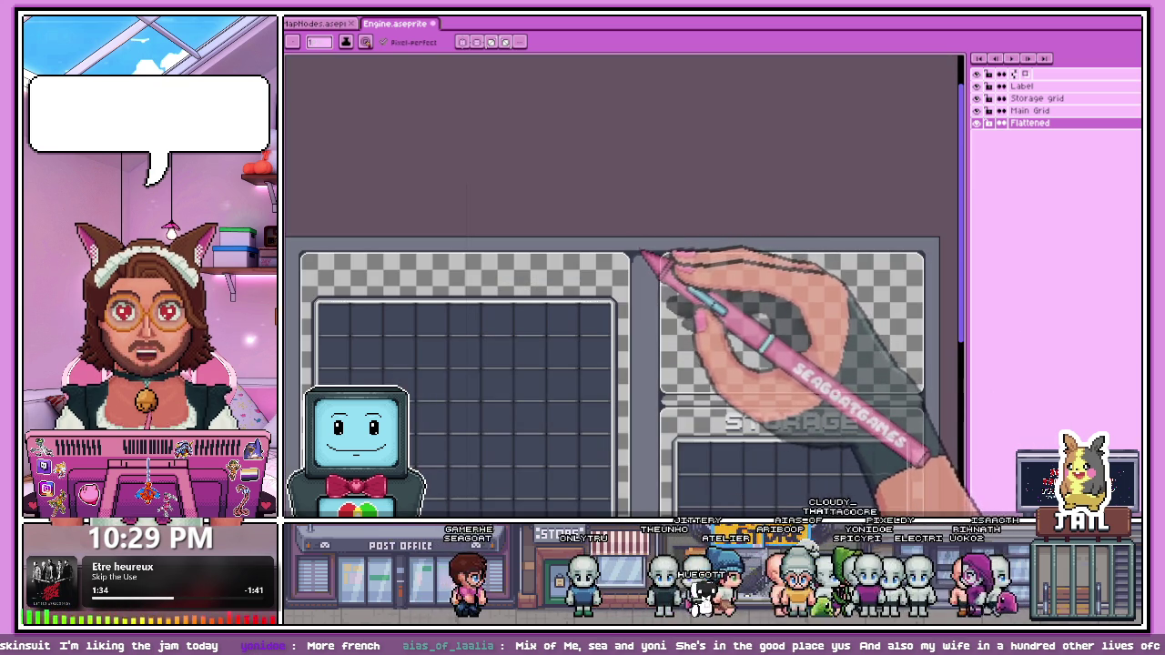
Step: Fill the divider column between the panels and paint a lighter grey edge down it
left_click(652, 291)
scroll(644, 273, "up", 1)
scroll(648, 277, "up", 1)
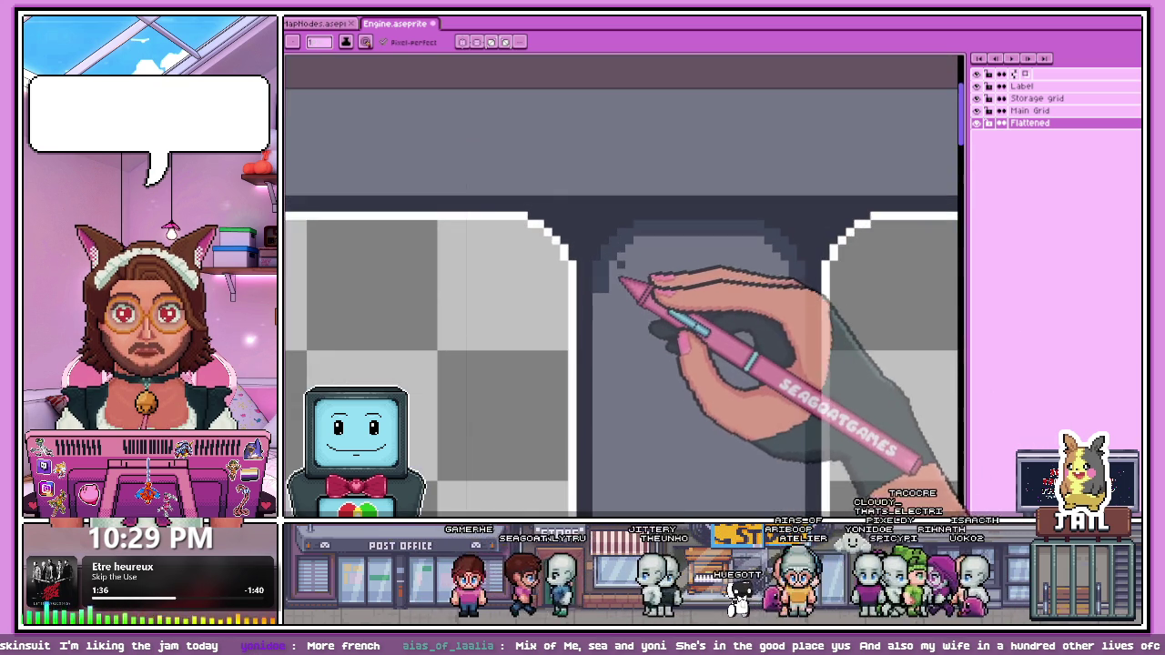
scroll(601, 284, "up", 1)
left_click_drag(575, 249, 575, 337)
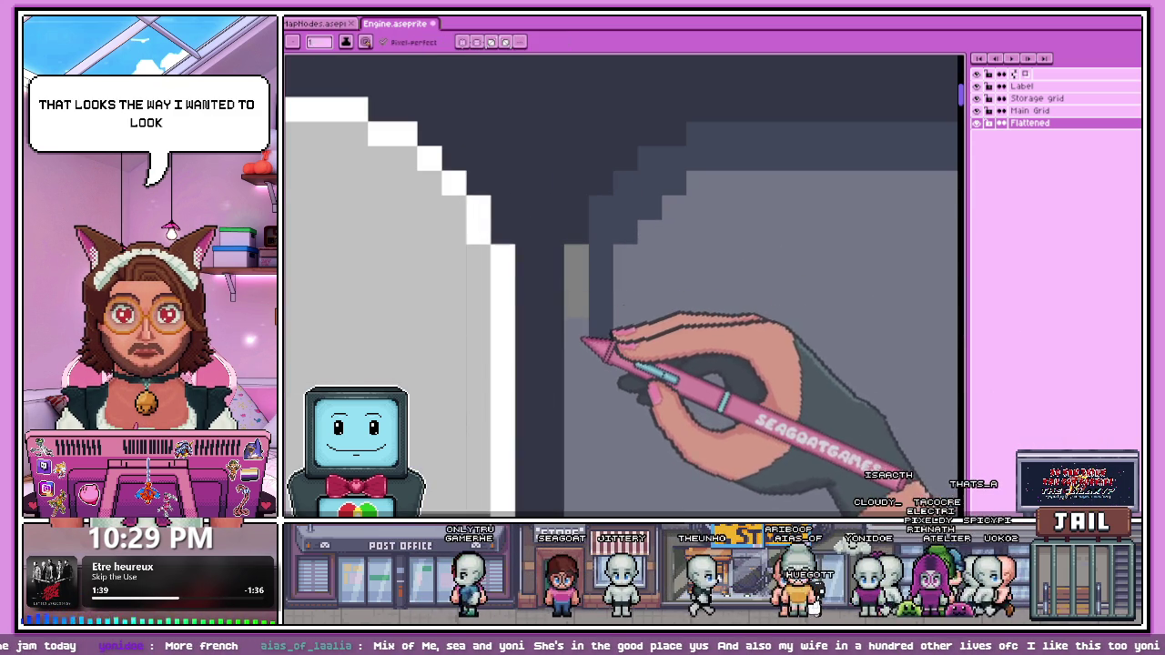
Step: Darken the pixels on the arch's left side and draw a light line along its top edge
scroll(592, 273, "down", 1)
scroll(587, 247, "up", 1)
left_click_drag(587, 247, 587, 285)
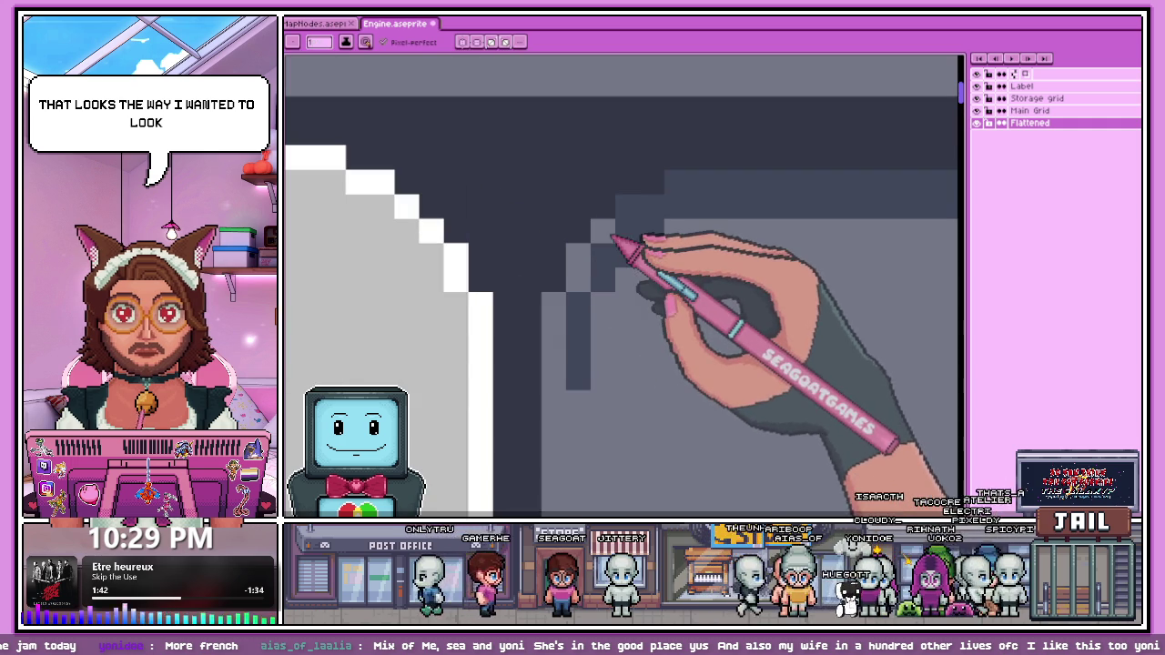
scroll(688, 195, "down", 1)
scroll(634, 200, "up", 1)
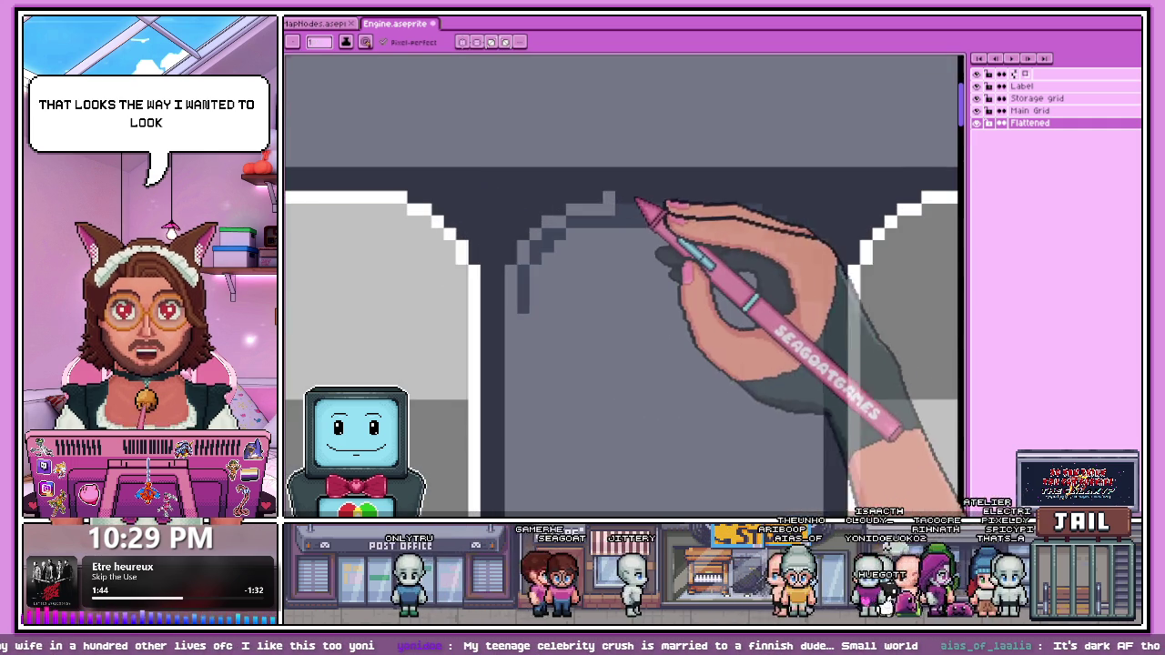
mouse_move(628, 211)
left_mouse_down()
mouse_move(762, 213)
mouse_move(824, 304)
left_mouse_up()
Step: Sample the dark outline colour from the artwork with the Alt eyedropper
scroll(830, 462, "down", 2)
scroll(680, 305, "up", 2)
scroll(671, 291, "up", 1)
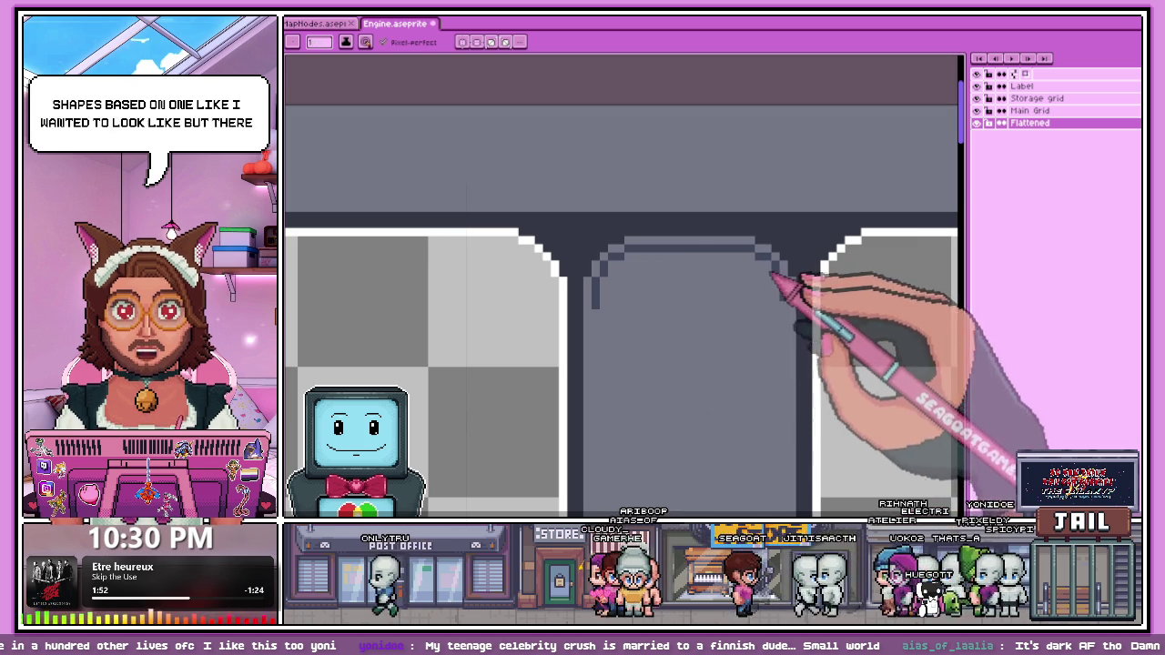
scroll(637, 282, "down", 2)
scroll(661, 276, "up", 1)
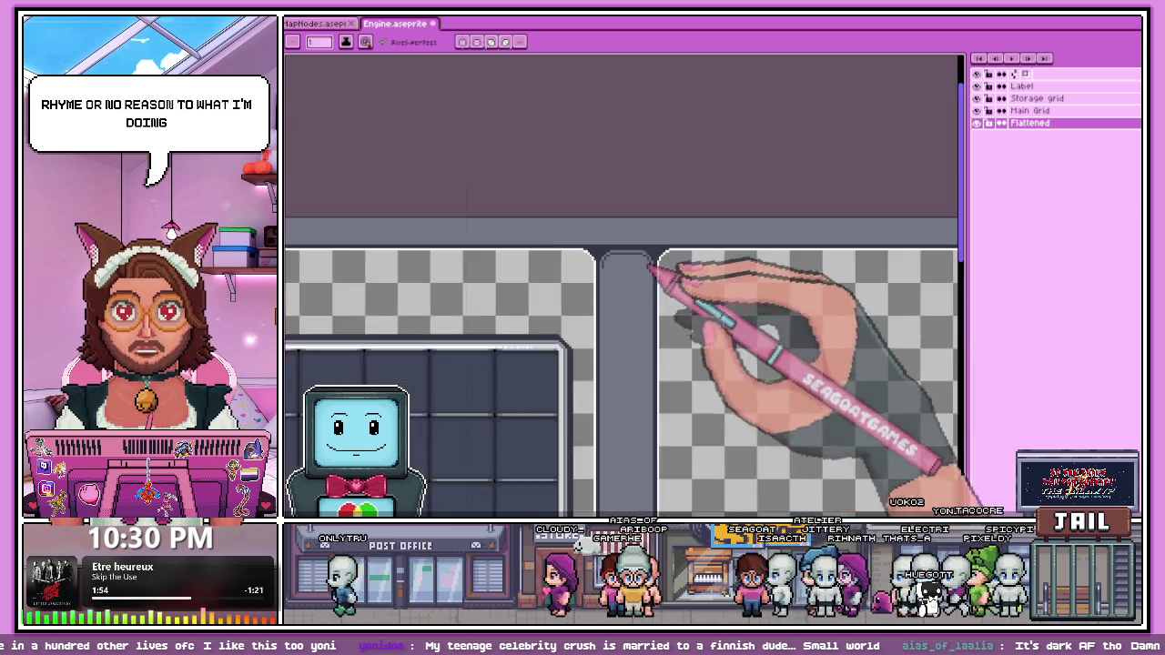
scroll(610, 270, "up", 1)
scroll(550, 281, "up", 1)
scroll(550, 273, "up", 1)
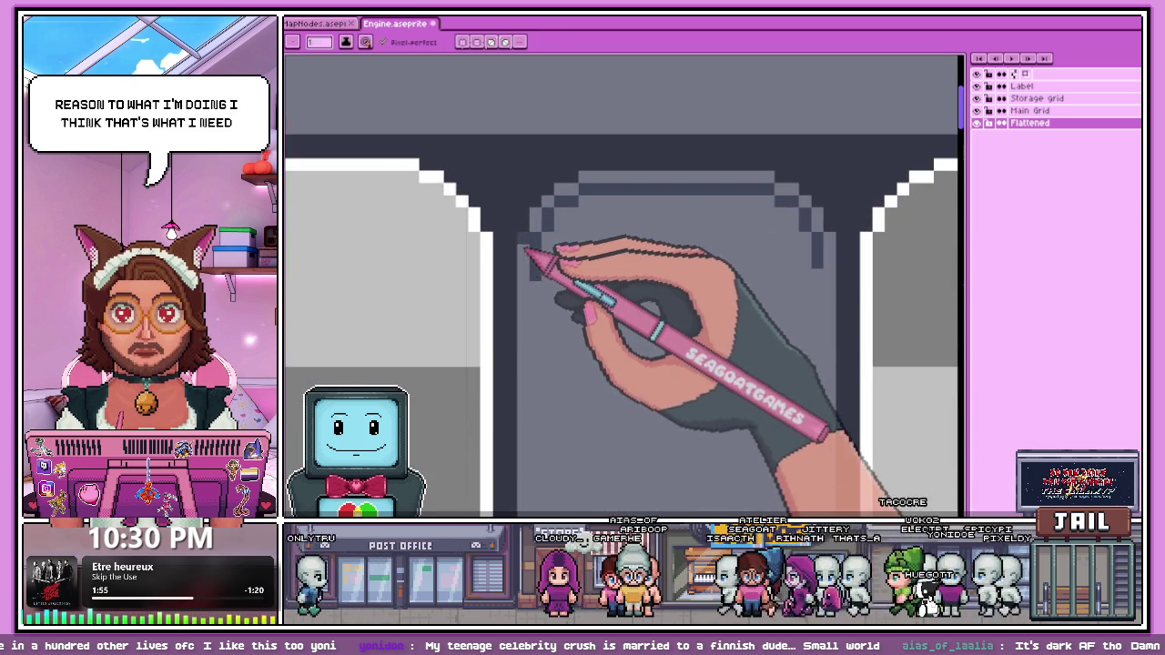
scroll(535, 250, "up", 1)
scroll(546, 234, "up", 1)
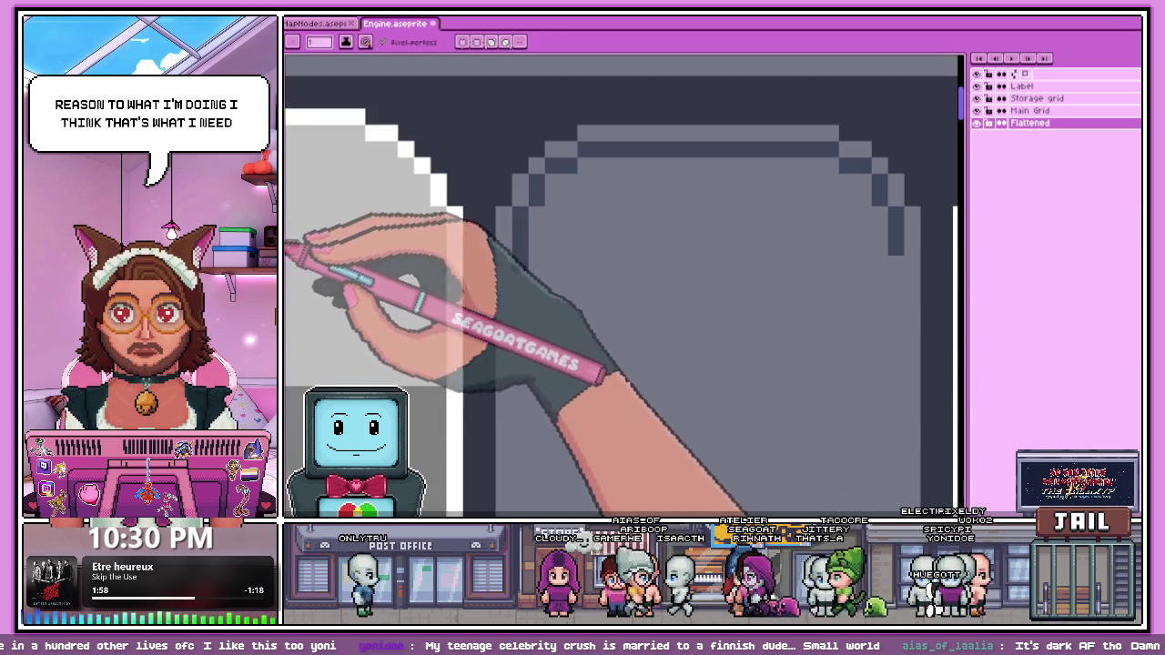
key("alt")
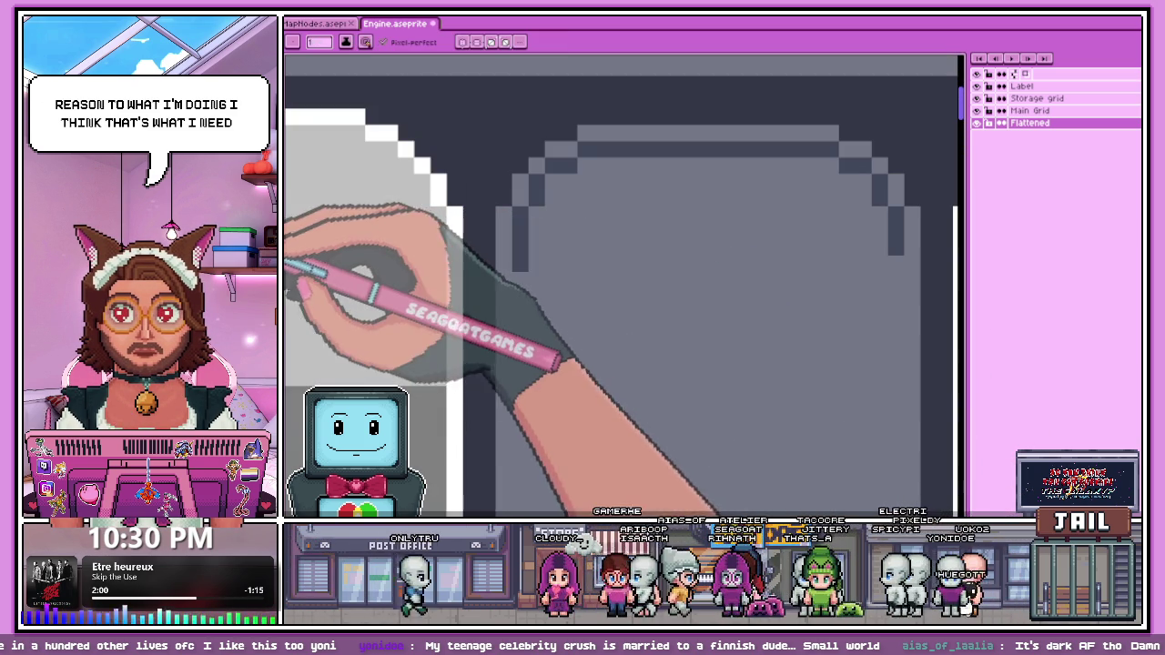
left_click(487, 232)
scroll(500, 245, "down", 1)
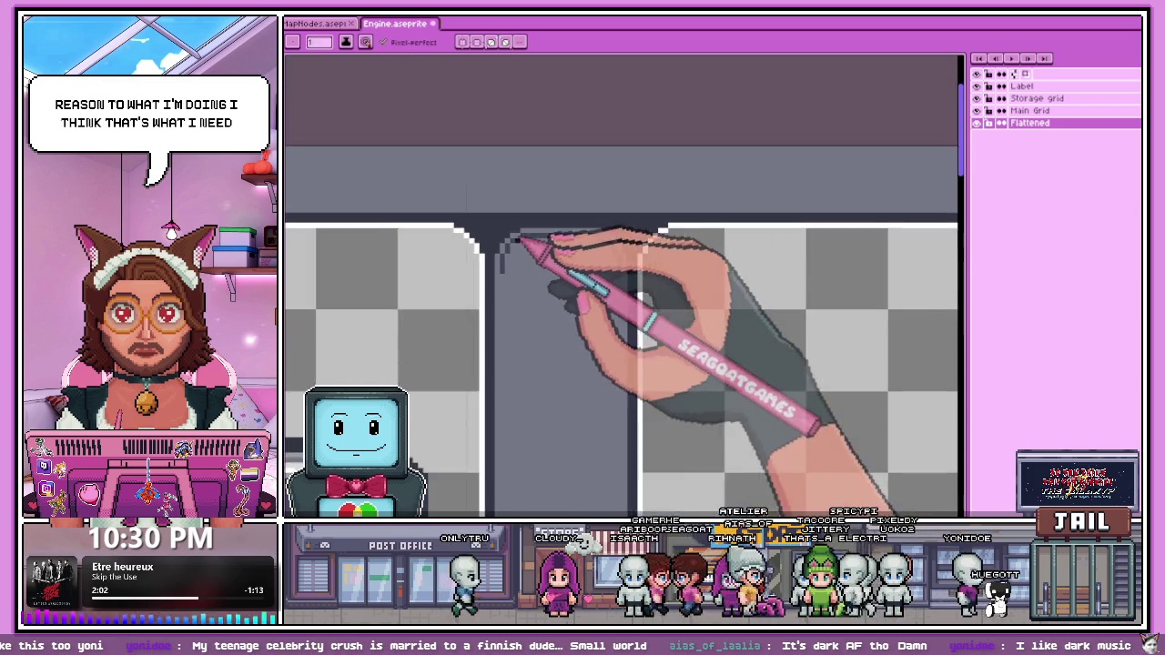
scroll(532, 245, "down", 1)
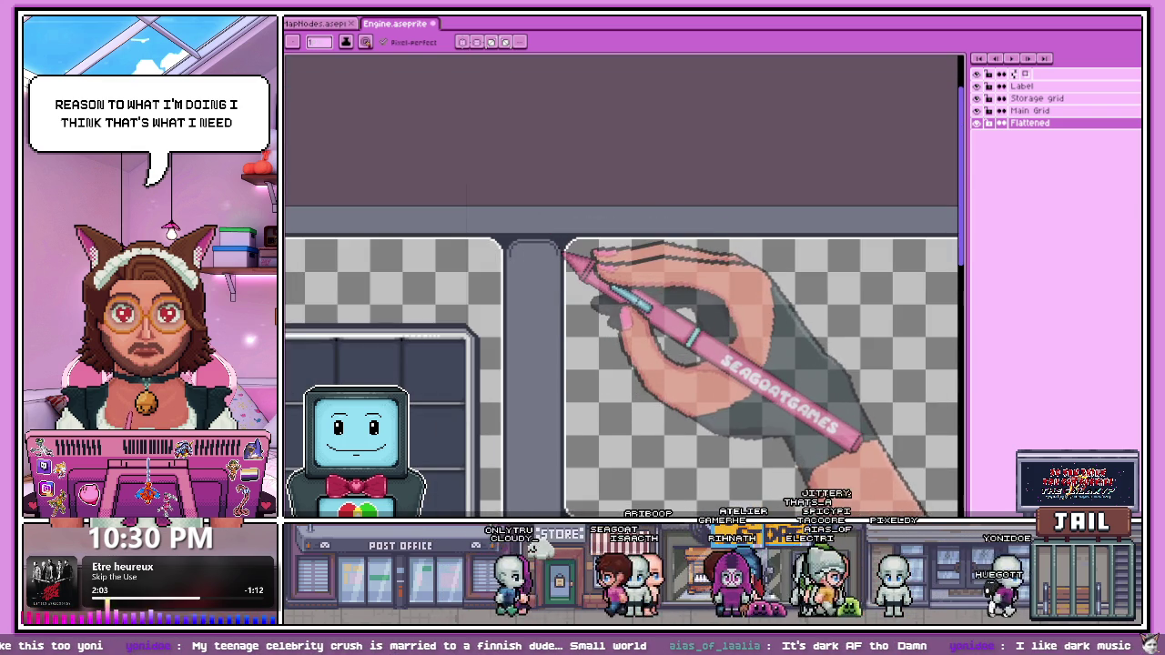
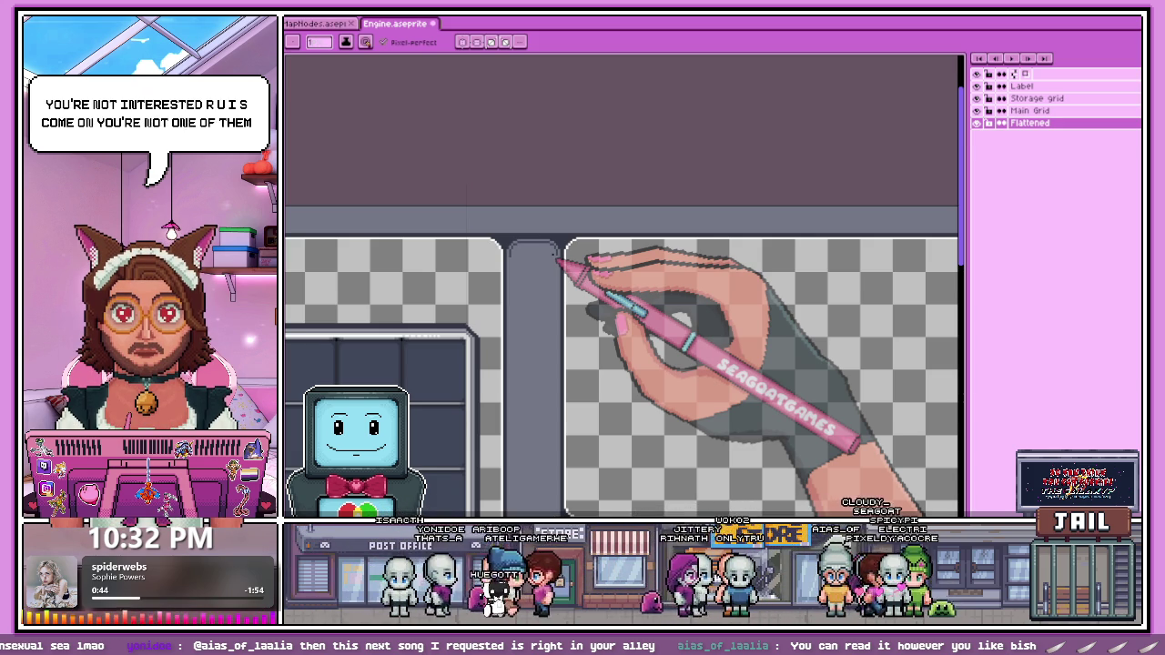
Step: Zoom in and out around the grid panels to inspect their rounded white corners
scroll(556, 242, "down", 2)
scroll(564, 215, "up", 2)
scroll(546, 237, "up", 1)
scroll(546, 255, "up", 2)
scroll(551, 246, "down", 2)
scroll(537, 219, "up", 2)
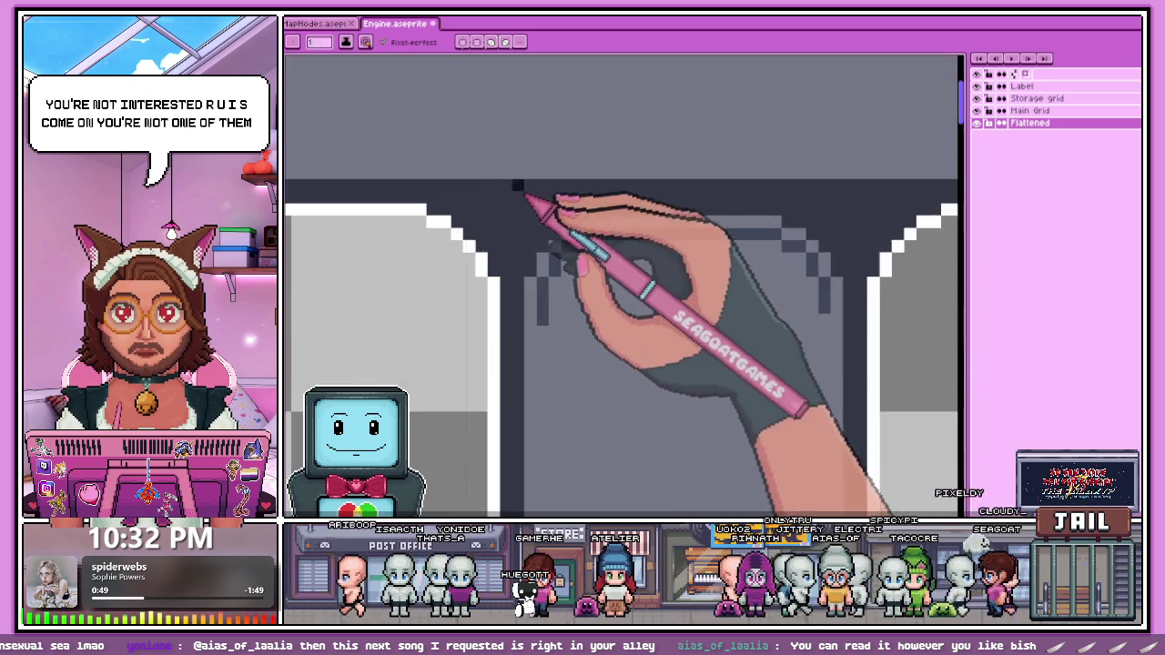
scroll(517, 185, "down", 1)
scroll(523, 196, "down", 1)
scroll(528, 218, "up", 1)
scroll(534, 233, "up", 1)
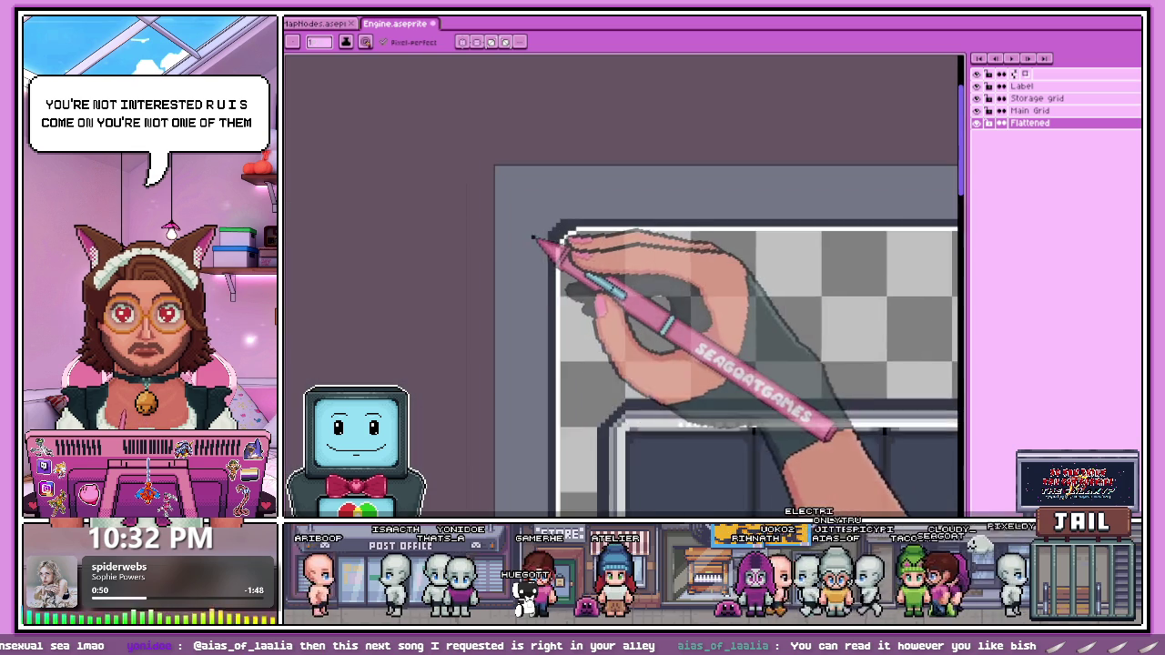
scroll(530, 245, "up", 1)
scroll(510, 282, "down", 2)
scroll(487, 293, "up", 1)
scroll(446, 310, "up", 2)
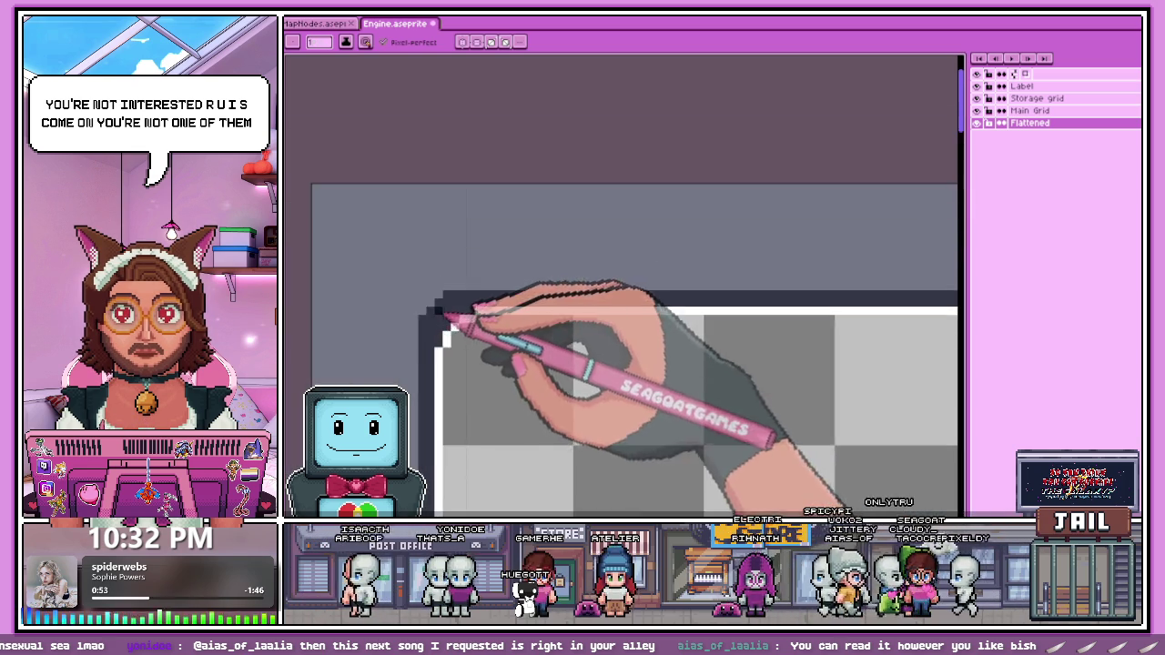
scroll(446, 318, "up", 1)
scroll(451, 273, "down", 1)
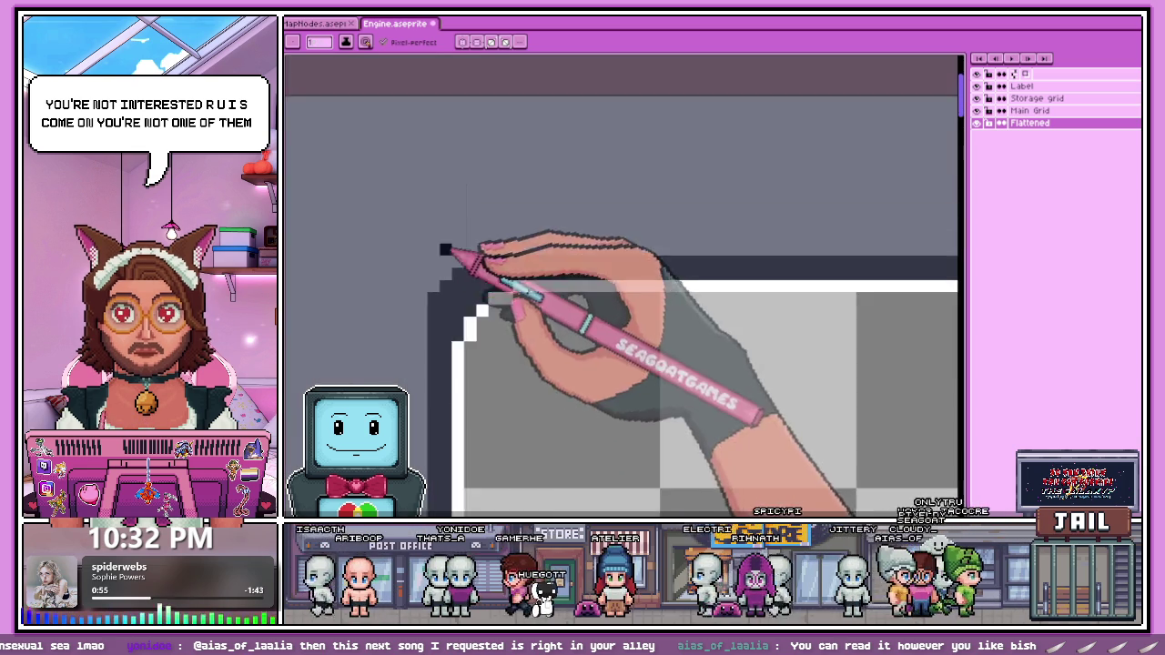
scroll(455, 272, "down", 2)
scroll(464, 308, "up", 1)
scroll(460, 296, "up", 2)
scroll(457, 291, "down", 1)
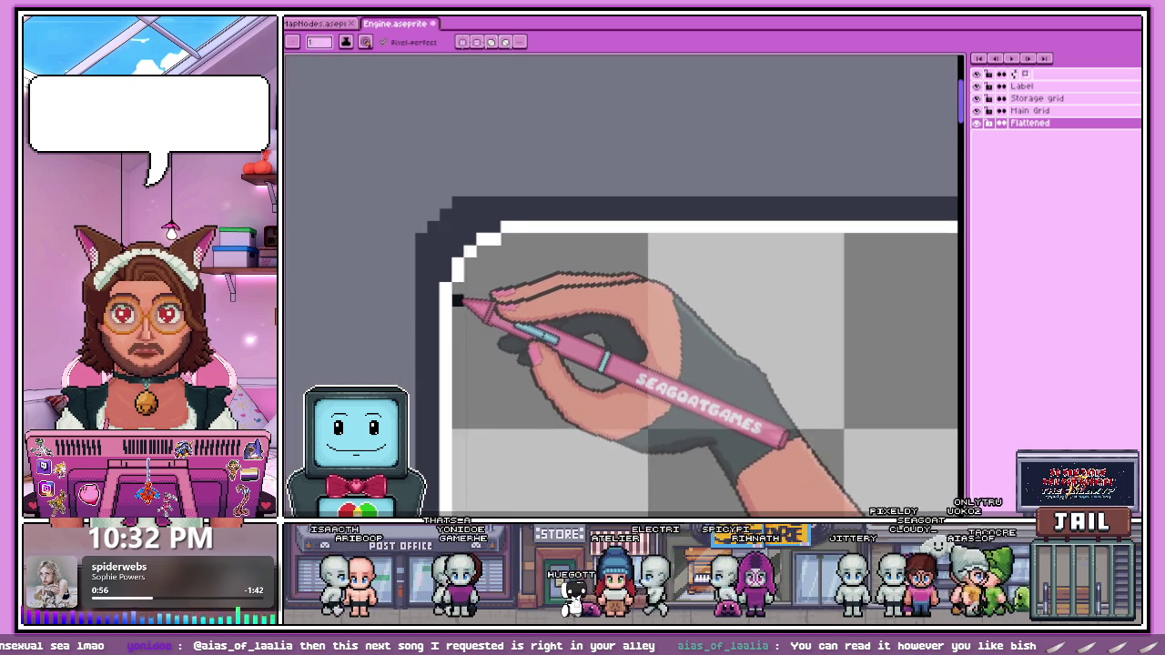
scroll(464, 284, "up", 1)
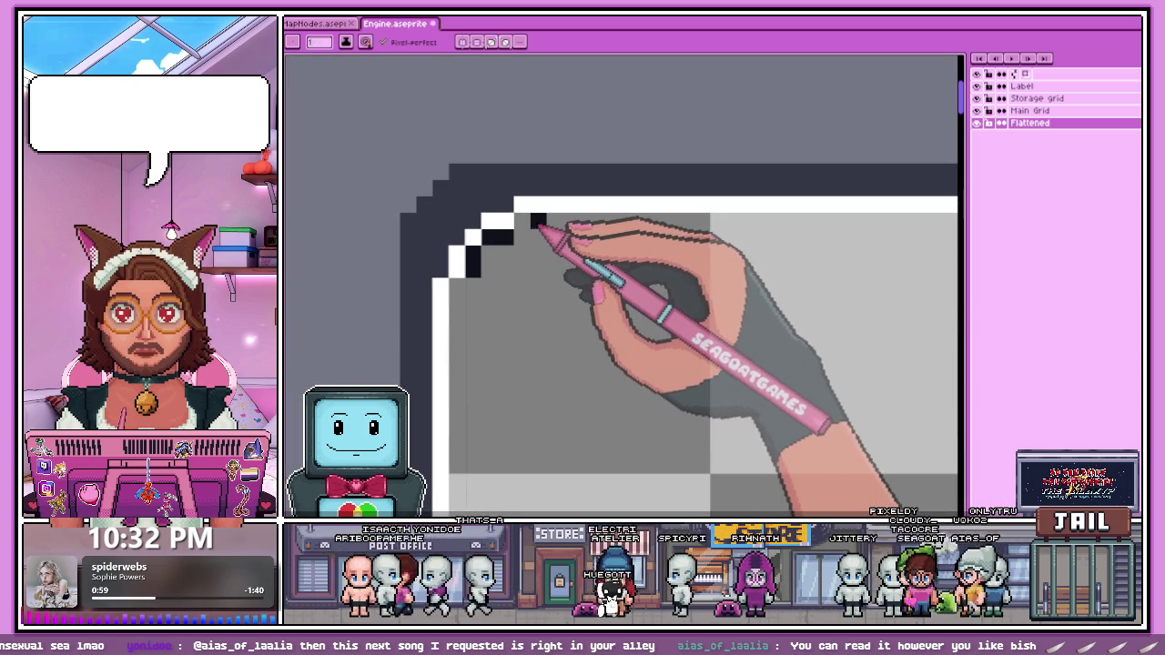
scroll(546, 241, "down", 3)
scroll(532, 259, "down", 1)
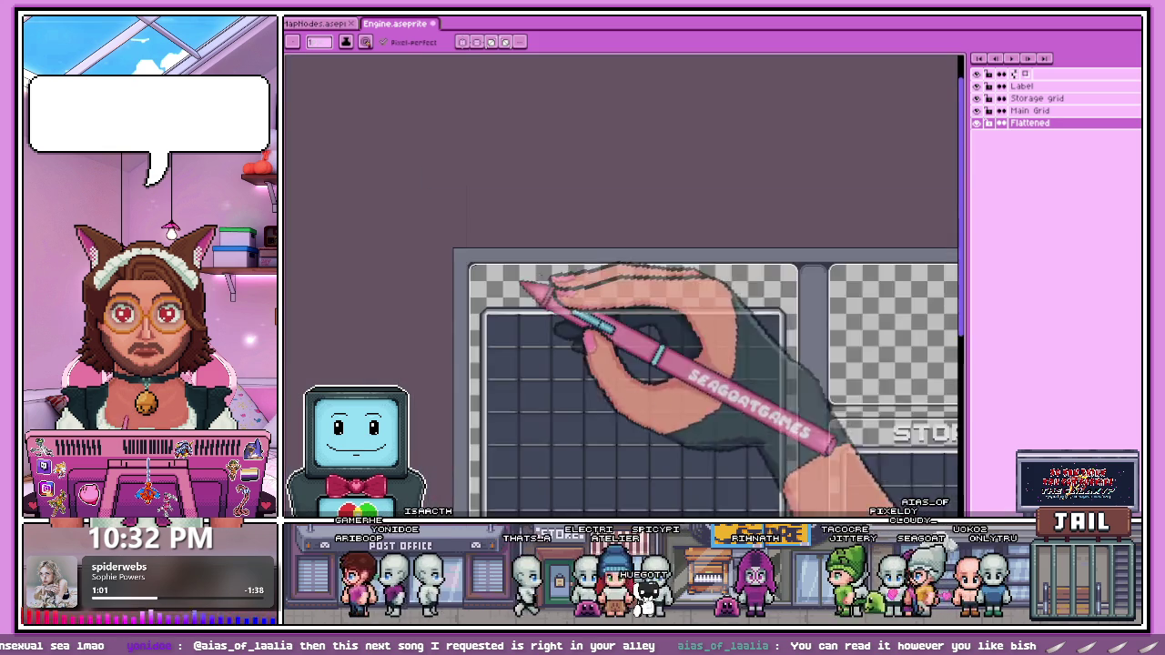
scroll(819, 259, "up", 1)
scroll(764, 312, "up", 2)
scroll(846, 299, "up", 2)
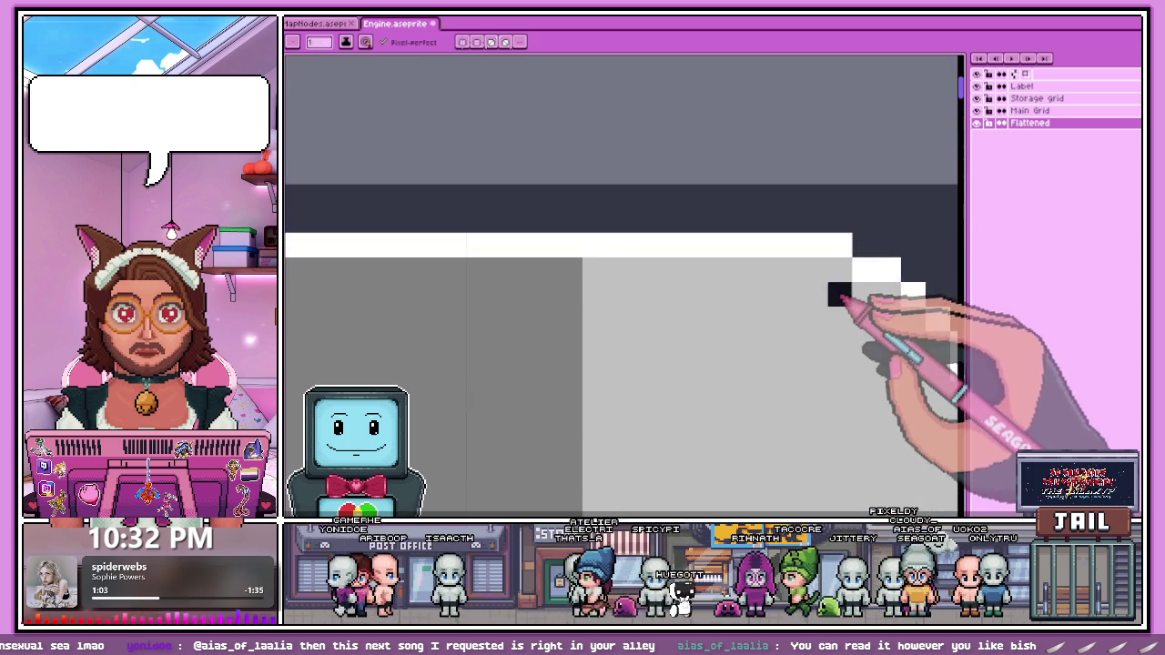
scroll(773, 282, "down", 3)
scroll(814, 317, "up", 2)
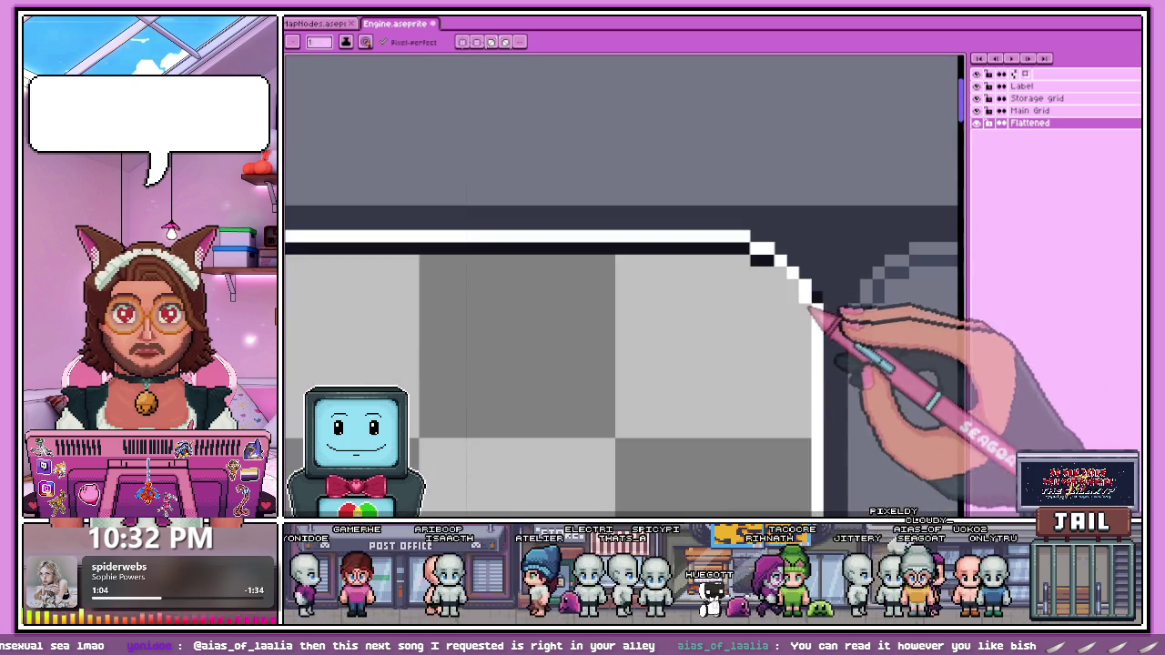
scroll(782, 284, "up", 1)
scroll(559, 182, "down", 4)
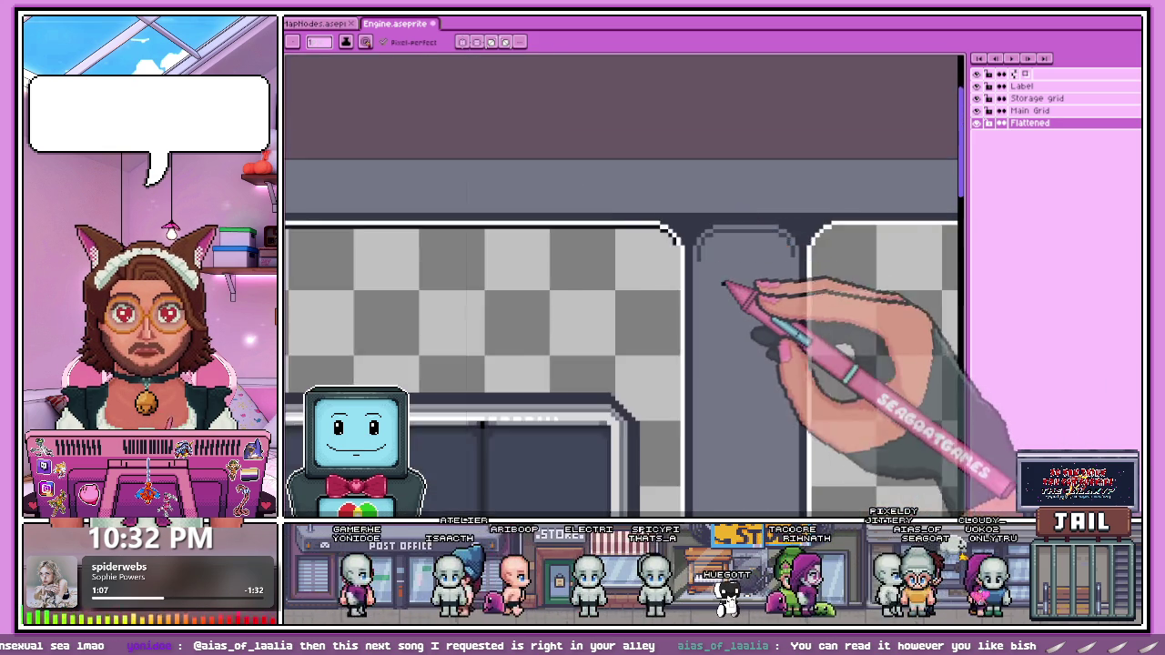
scroll(647, 246, "up", 2)
scroll(689, 248, "up", 1)
scroll(677, 249, "up", 1)
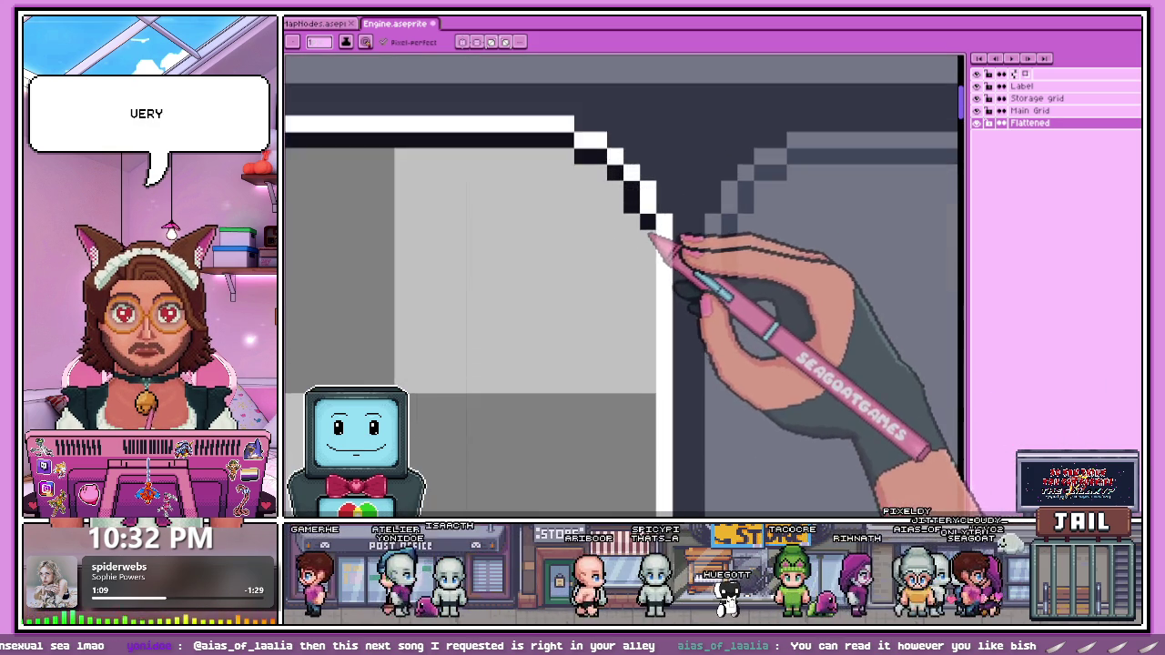
scroll(669, 173, "down", 3)
scroll(669, 171, "down", 2)
scroll(668, 255, "down", 2)
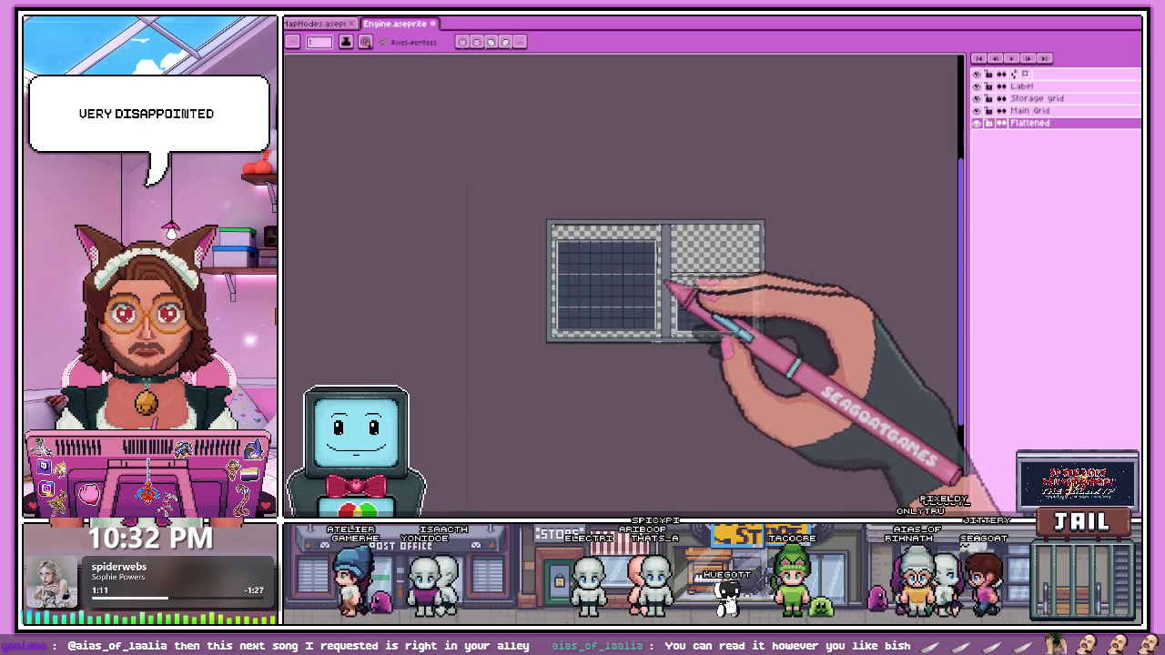
scroll(673, 364, "up", 2)
scroll(683, 336, "up", 1)
scroll(637, 318, "up", 1)
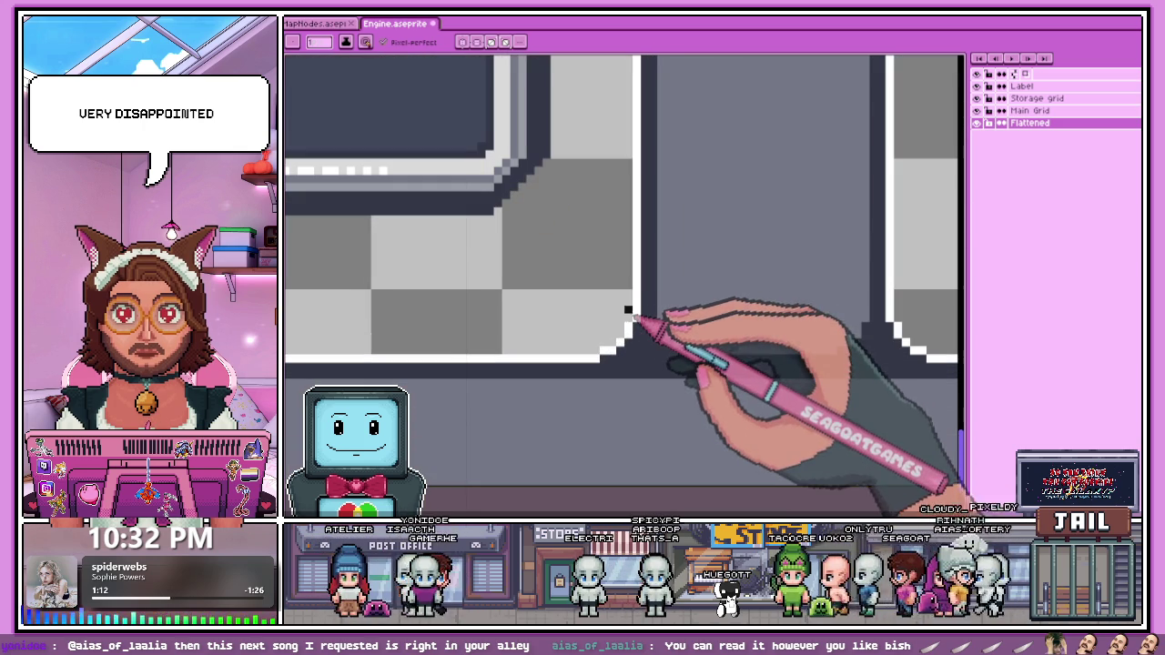
scroll(628, 335, "up", 1)
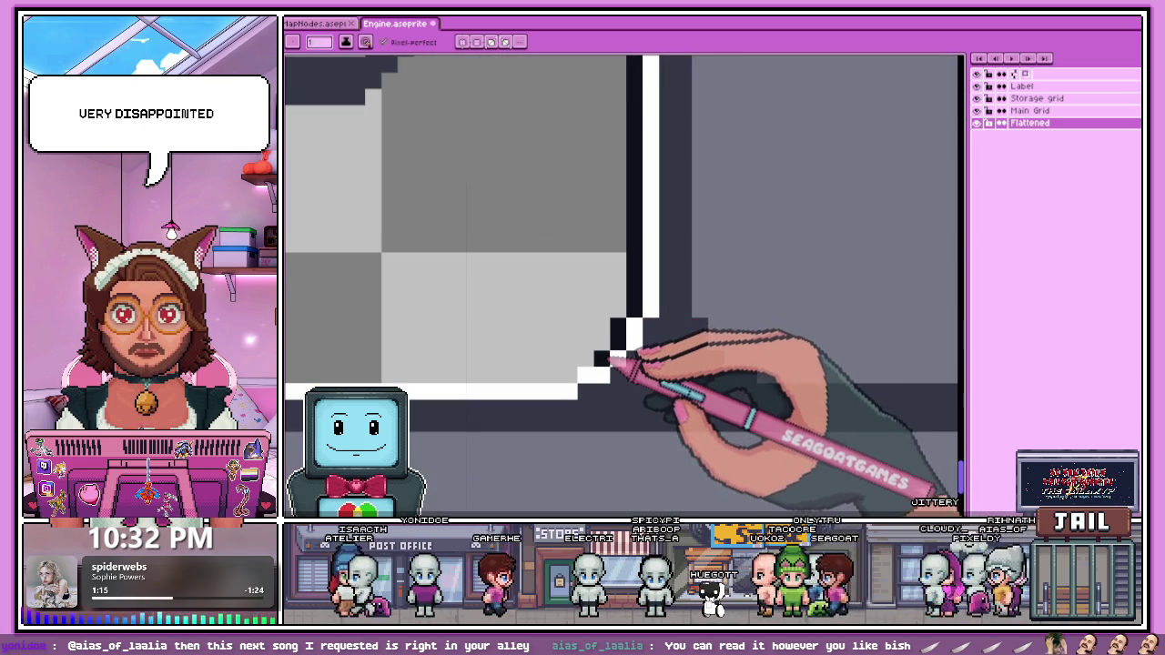
scroll(579, 381, "down", 2)
scroll(813, 351, "down", 1)
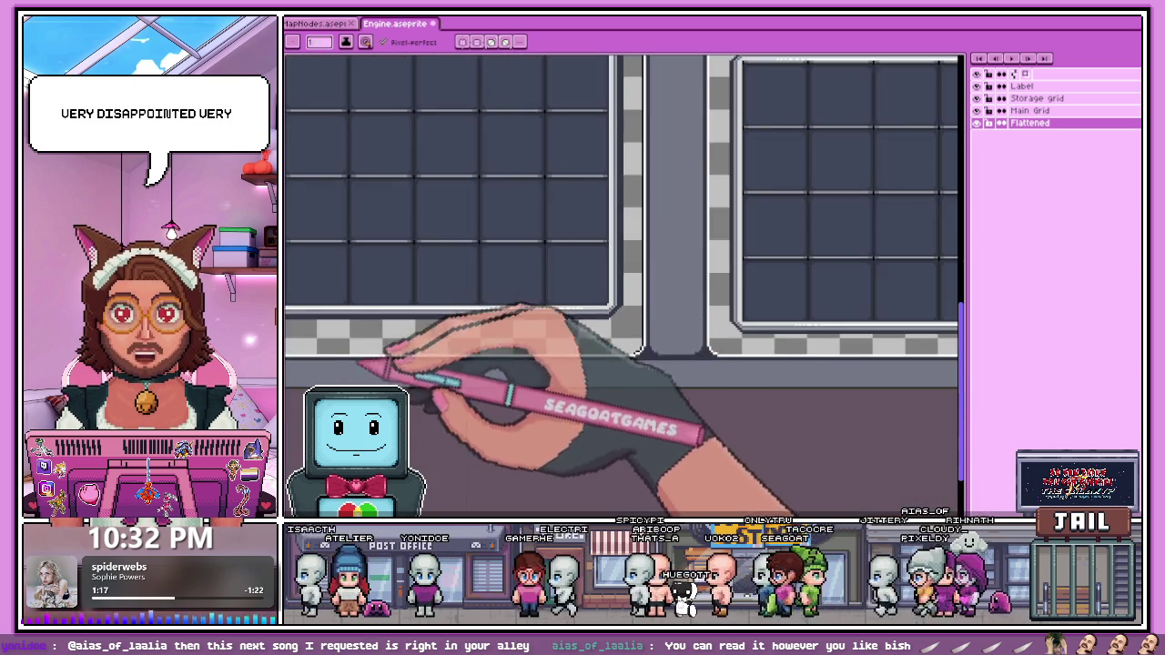
scroll(416, 351, "down", 2)
scroll(371, 346, "up", 2)
scroll(364, 345, "up", 1)
scroll(393, 373, "up", 2)
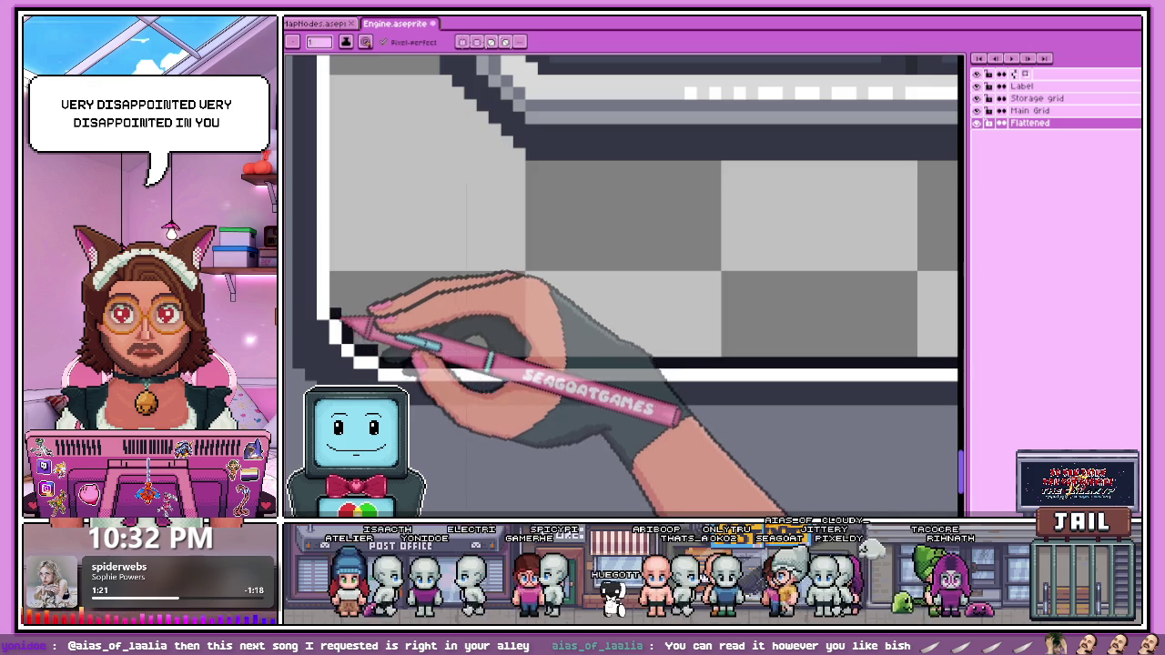
scroll(404, 360, "down", 2)
scroll(496, 386, "down", 2)
scroll(492, 377, "down", 1)
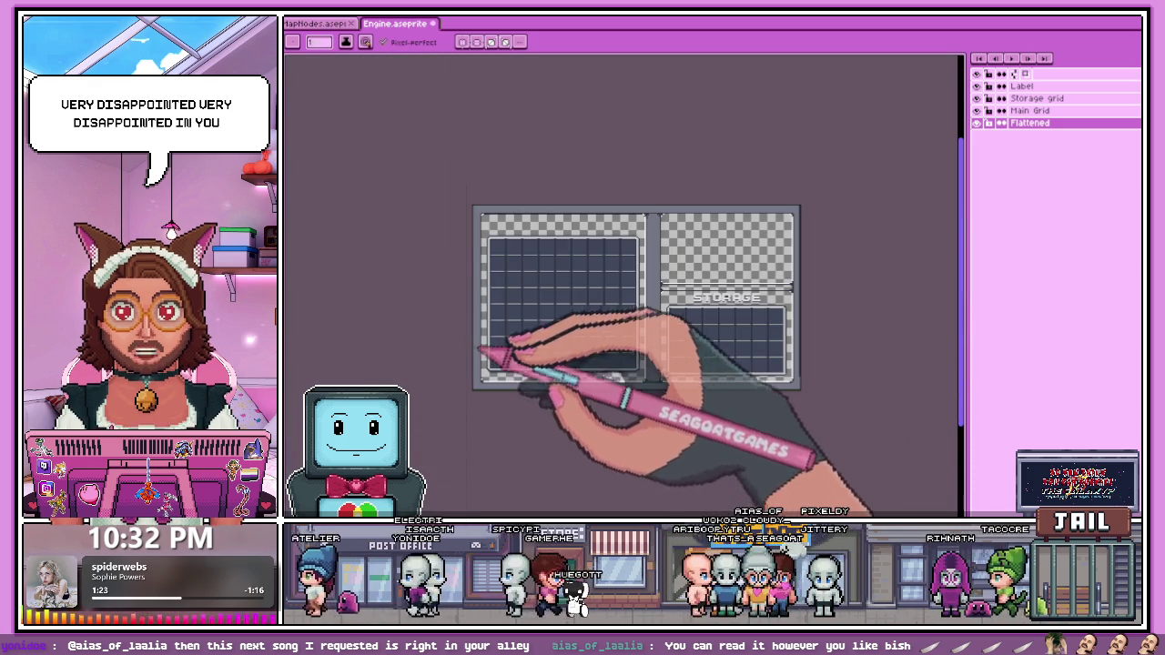
Step: Zoom around the storage panel frames to find the corner needing shading
scroll(534, 268, "up", 2)
scroll(546, 301, "up", 1)
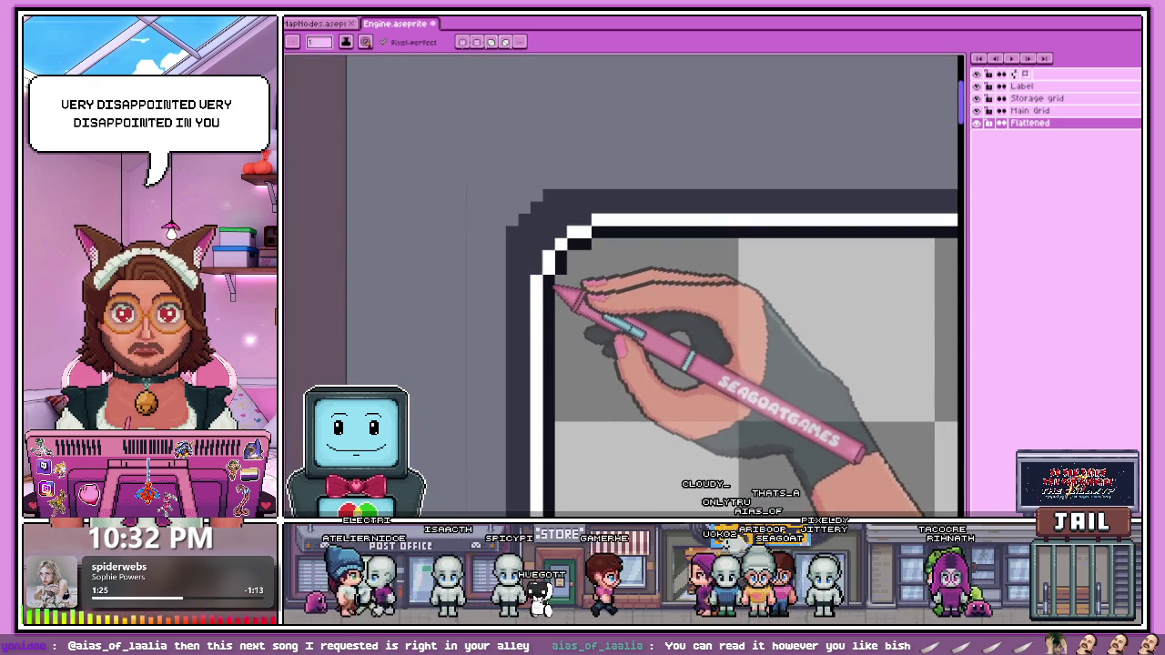
scroll(555, 289, "down", 1)
scroll(577, 240, "down", 1)
scroll(592, 313, "down", 1)
scroll(776, 333, "up", 2)
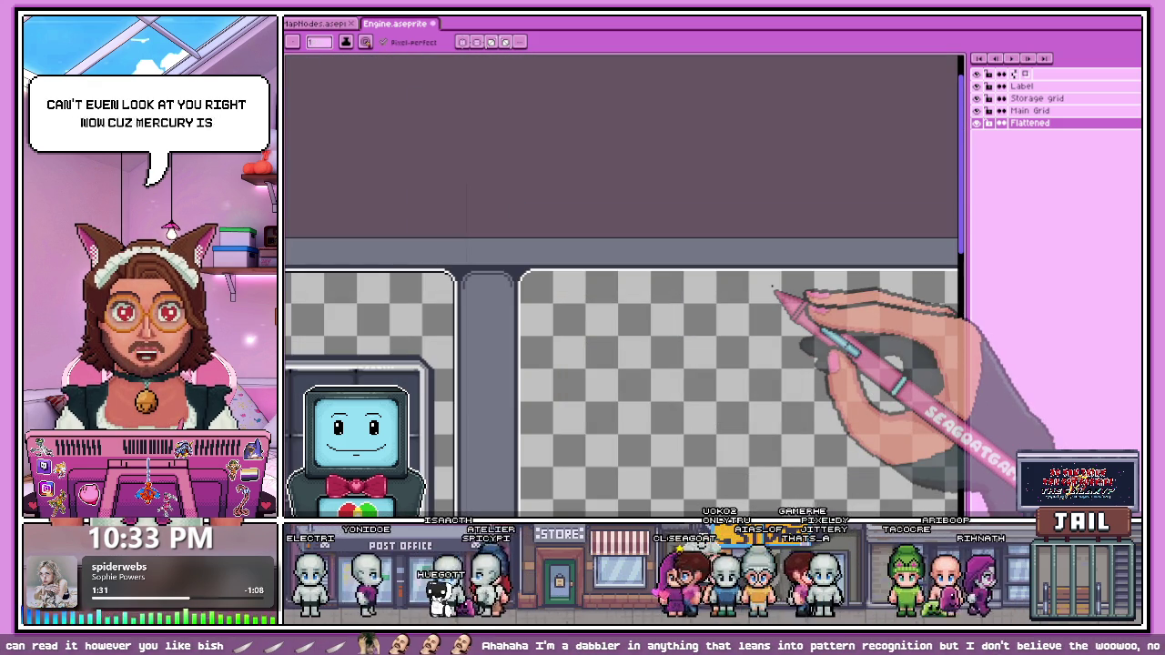
scroll(557, 306, "up", 2)
scroll(539, 337, "up", 2)
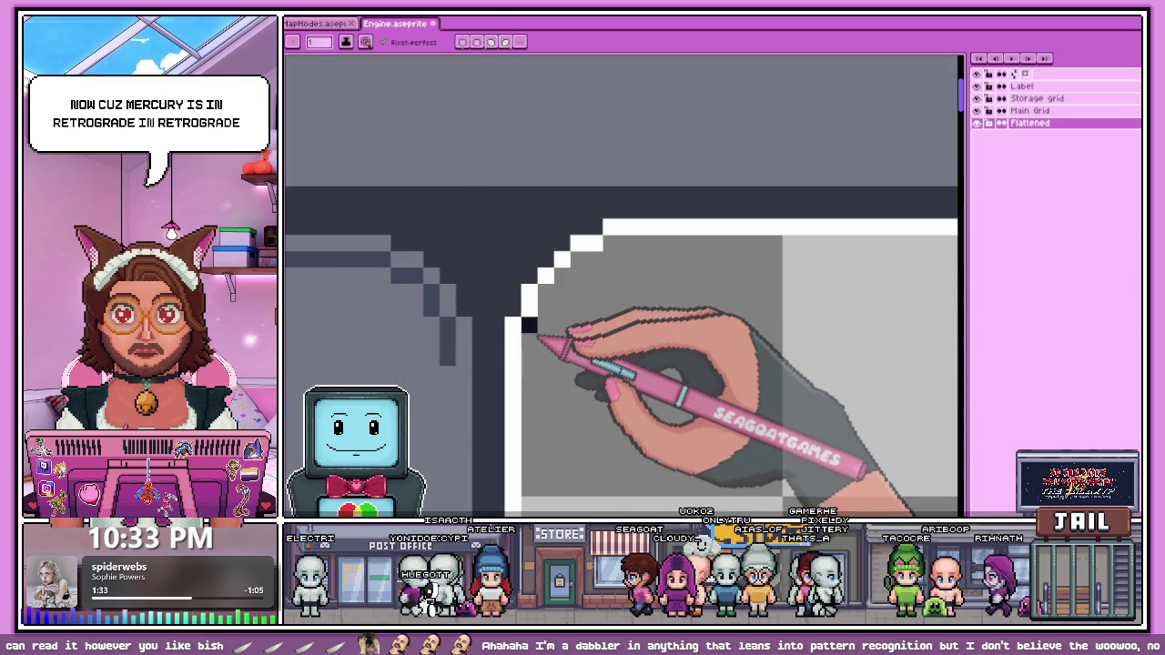
scroll(583, 271, "down", 1)
scroll(534, 252, "down", 2)
scroll(520, 306, "up", 1)
scroll(437, 277, "up", 1)
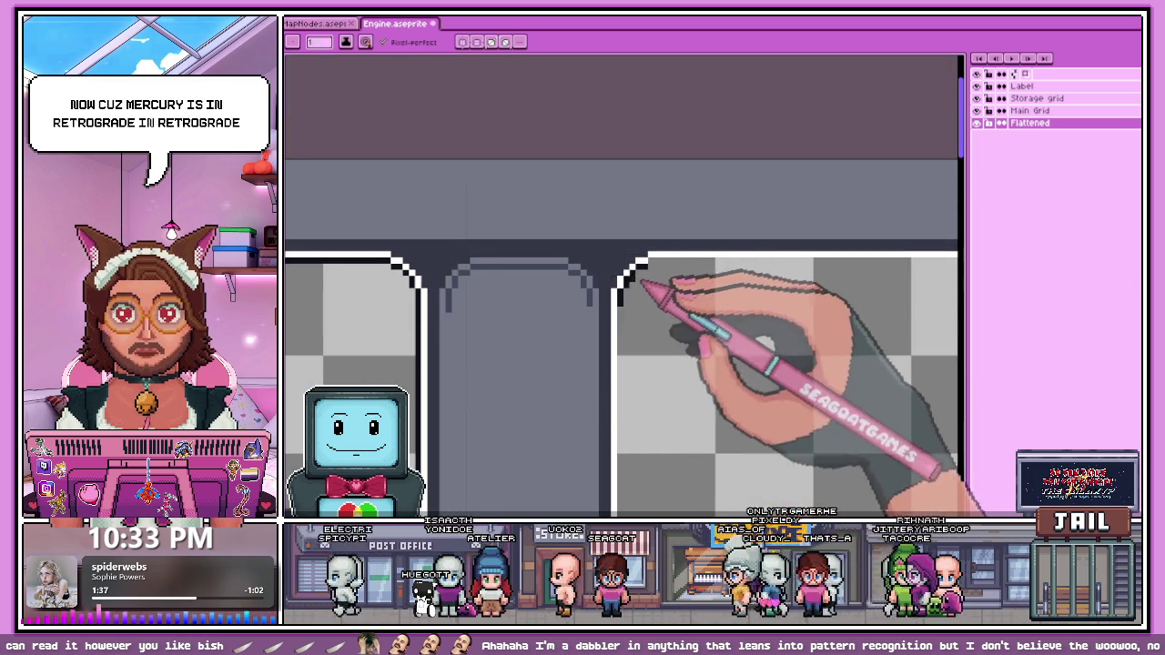
scroll(446, 278, "up", 2)
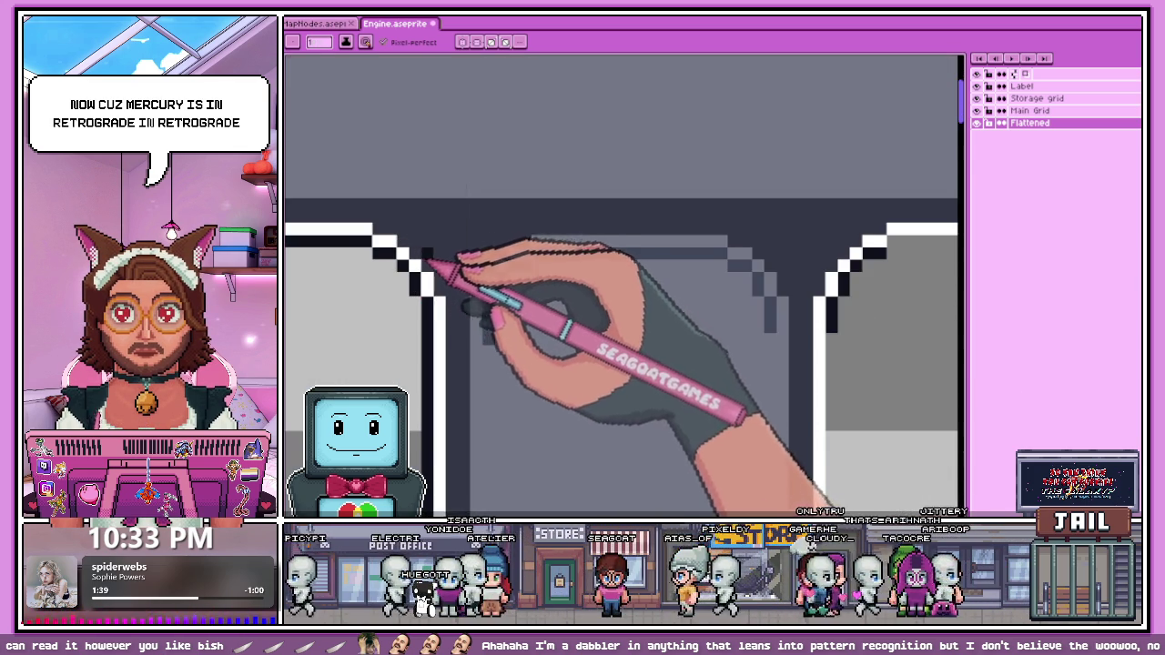
scroll(442, 260, "down", 1)
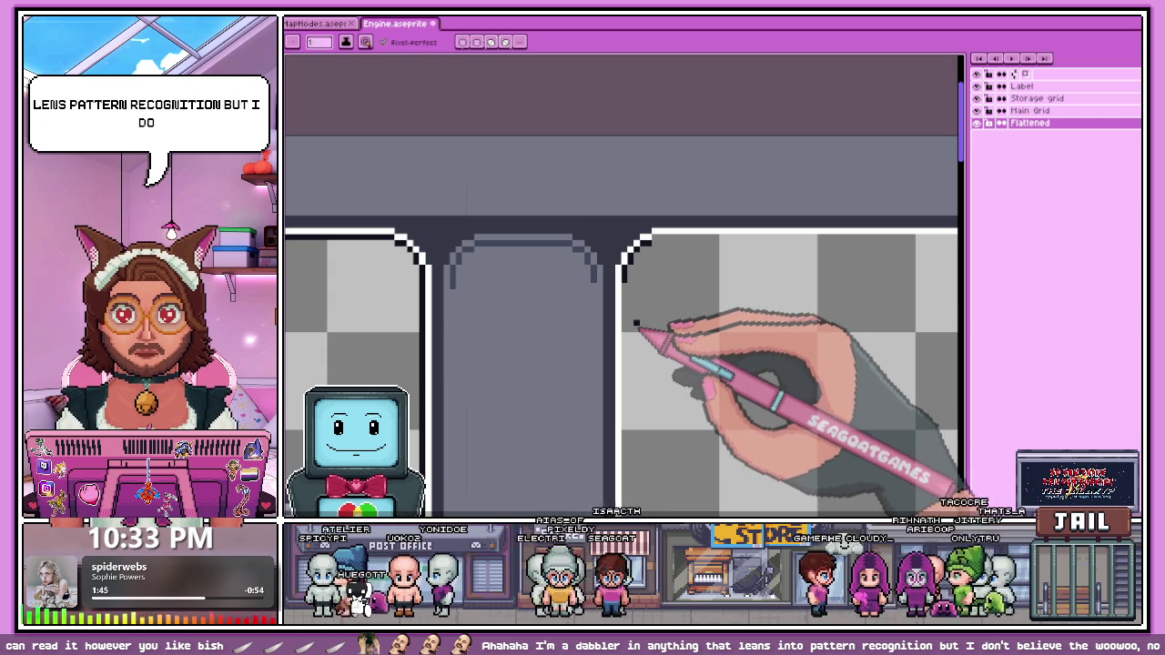
scroll(644, 265, "up", 2)
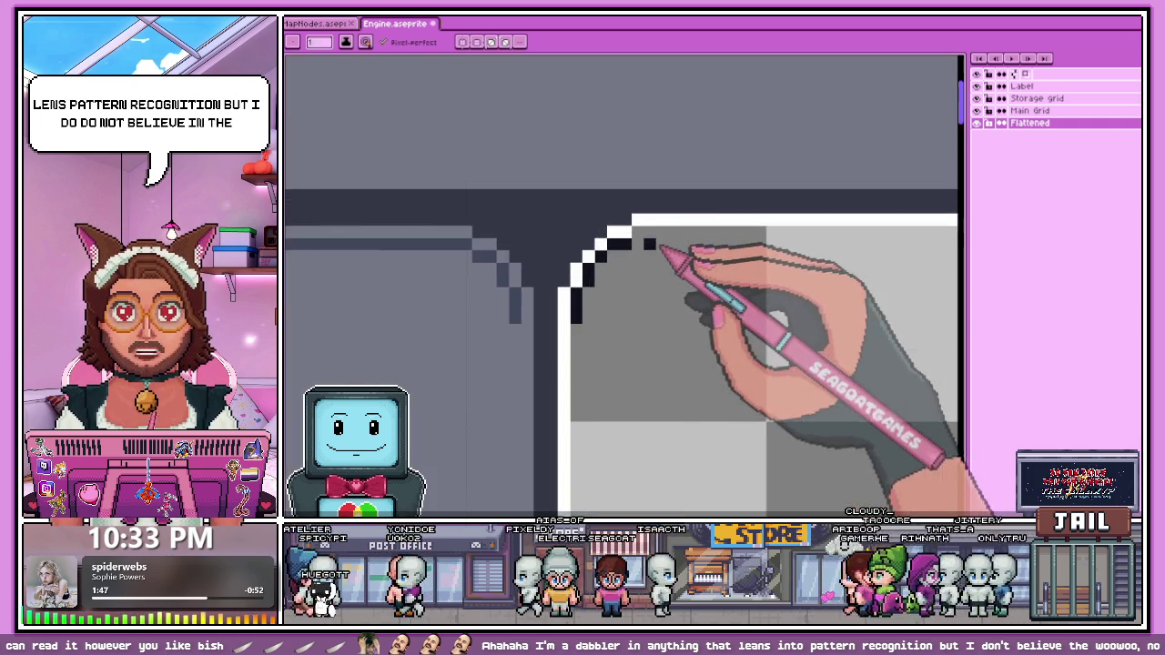
scroll(650, 244, "down", 1)
scroll(591, 259, "down", 2)
scroll(801, 268, "down", 1)
scroll(736, 252, "up", 2)
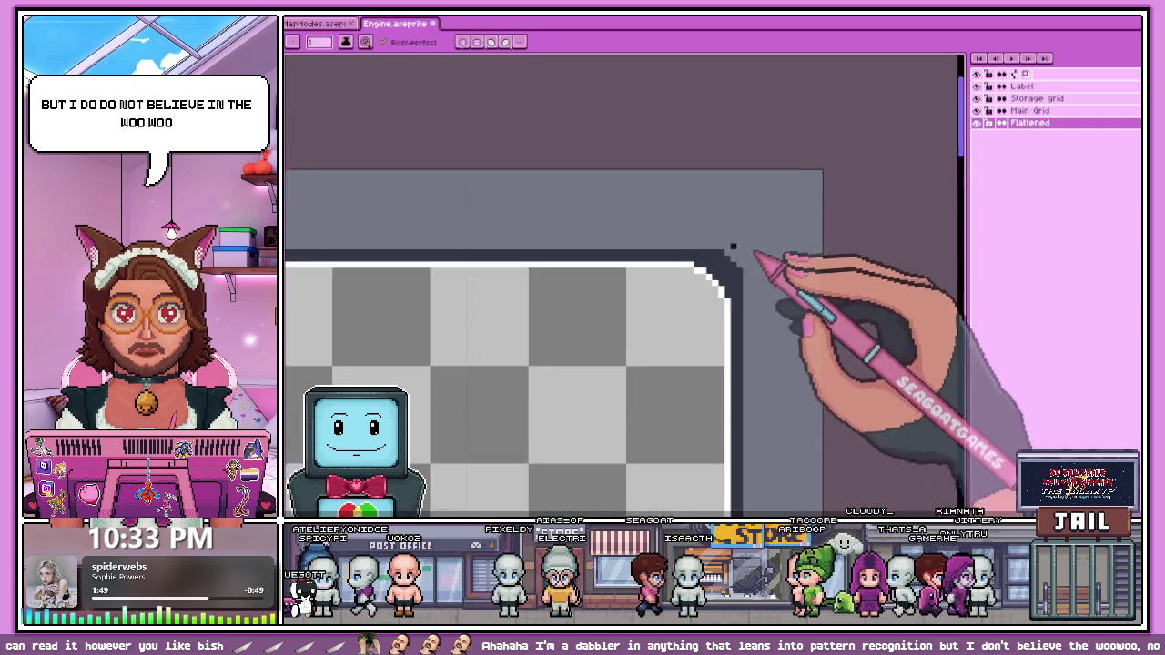
scroll(681, 278, "up", 3)
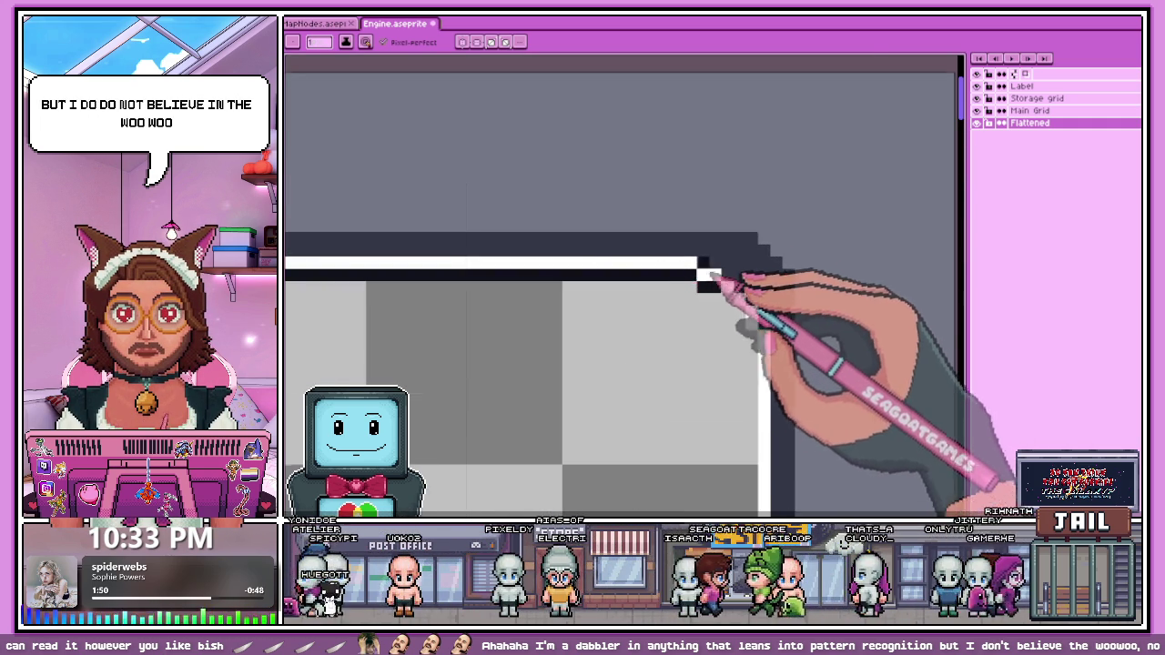
scroll(710, 277, "up", 1)
scroll(705, 268, "up", 1)
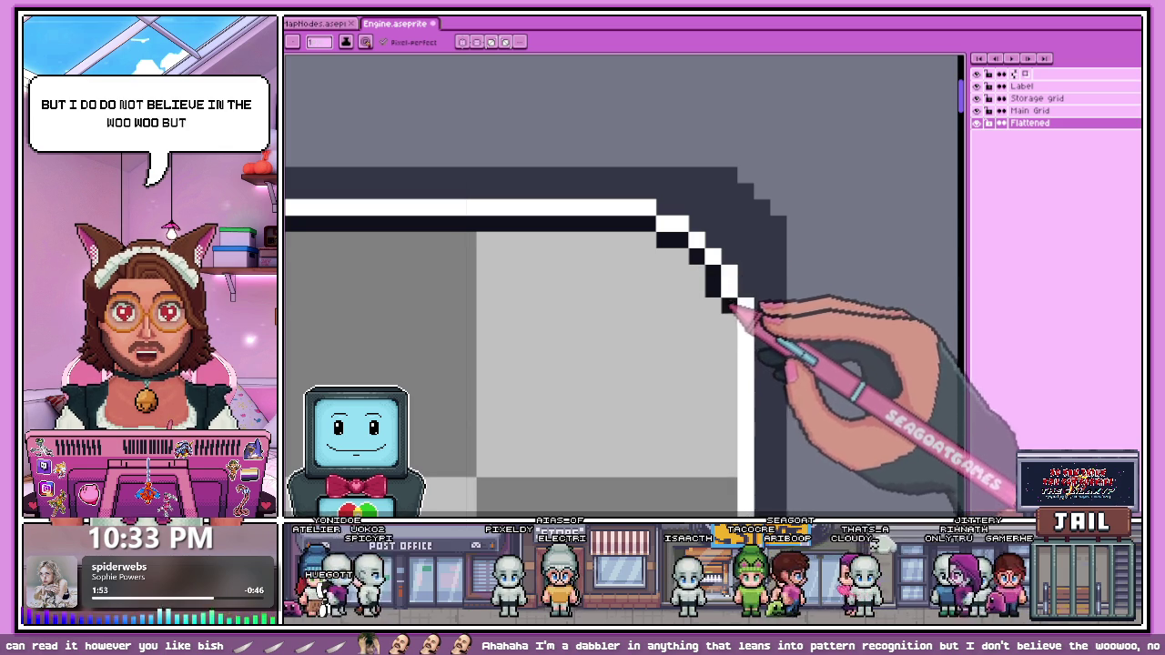
scroll(719, 278, "down", 1)
scroll(707, 282, "down", 1)
scroll(706, 332, "down", 1)
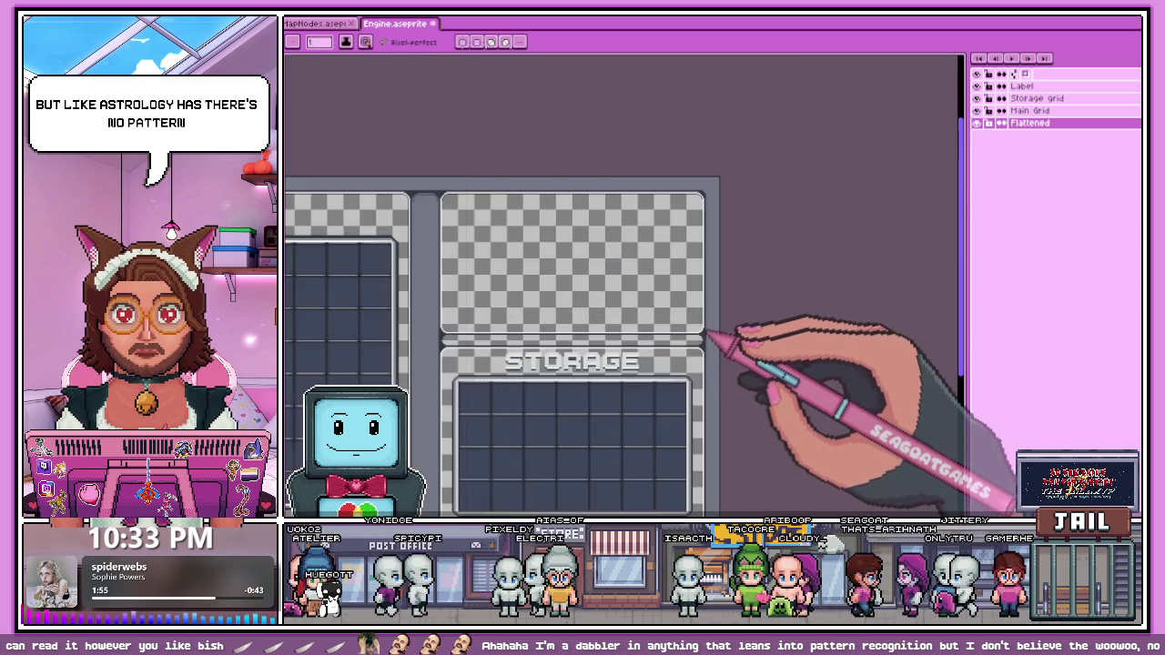
scroll(706, 333, "up", 4)
scroll(702, 339, "up", 1)
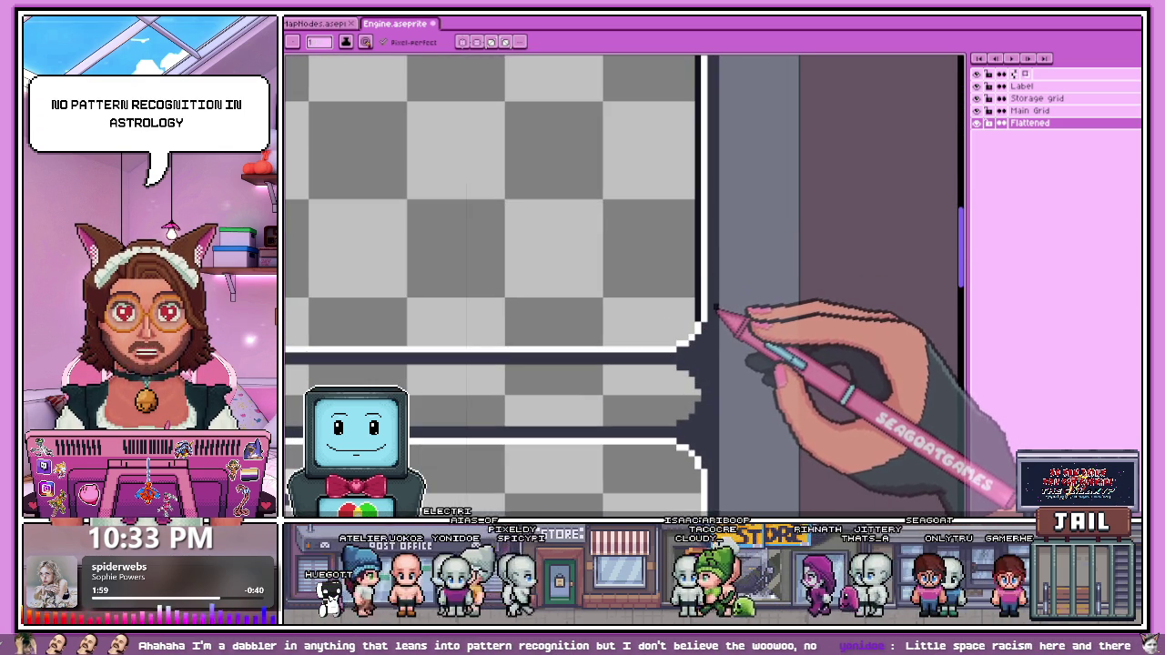
scroll(684, 295, "up", 2)
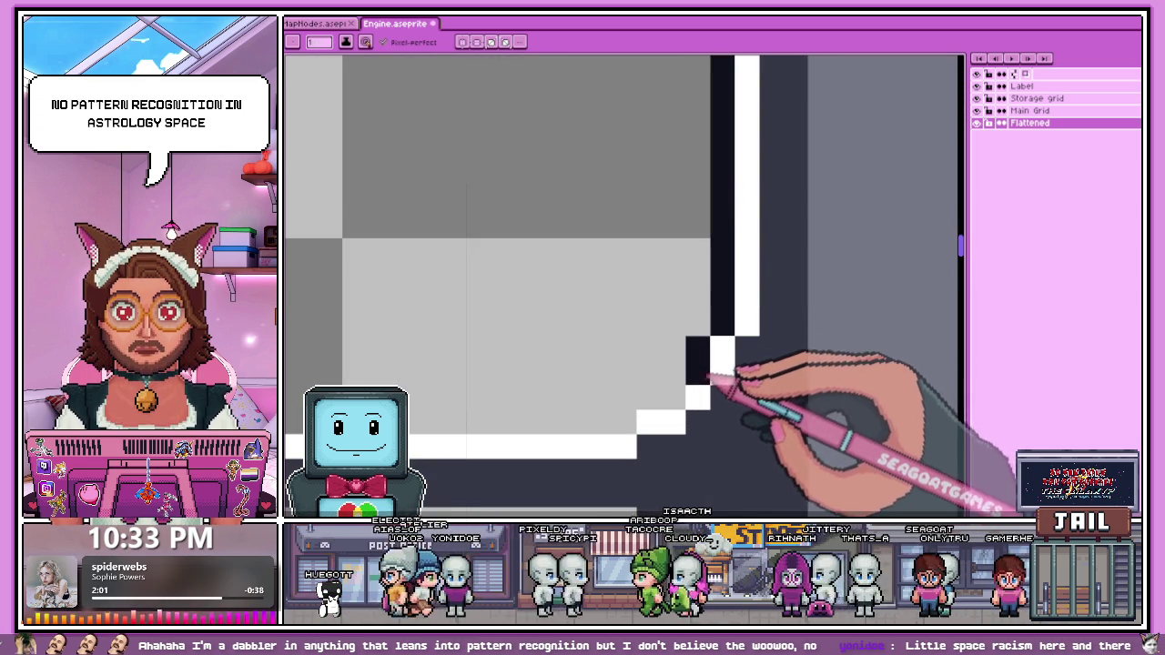
scroll(678, 397, "down", 1)
scroll(652, 410, "down", 2)
scroll(719, 273, "down", 2)
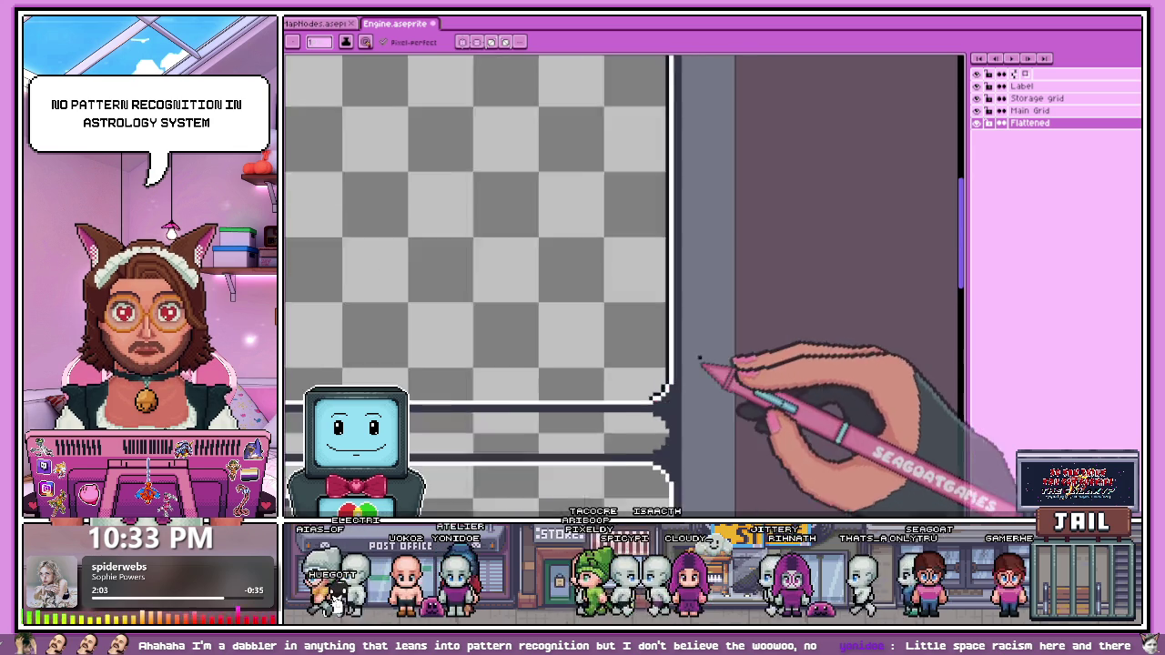
scroll(546, 327, "down", 2)
scroll(503, 342, "up", 1)
scroll(494, 338, "up", 2)
scroll(513, 351, "up", 2)
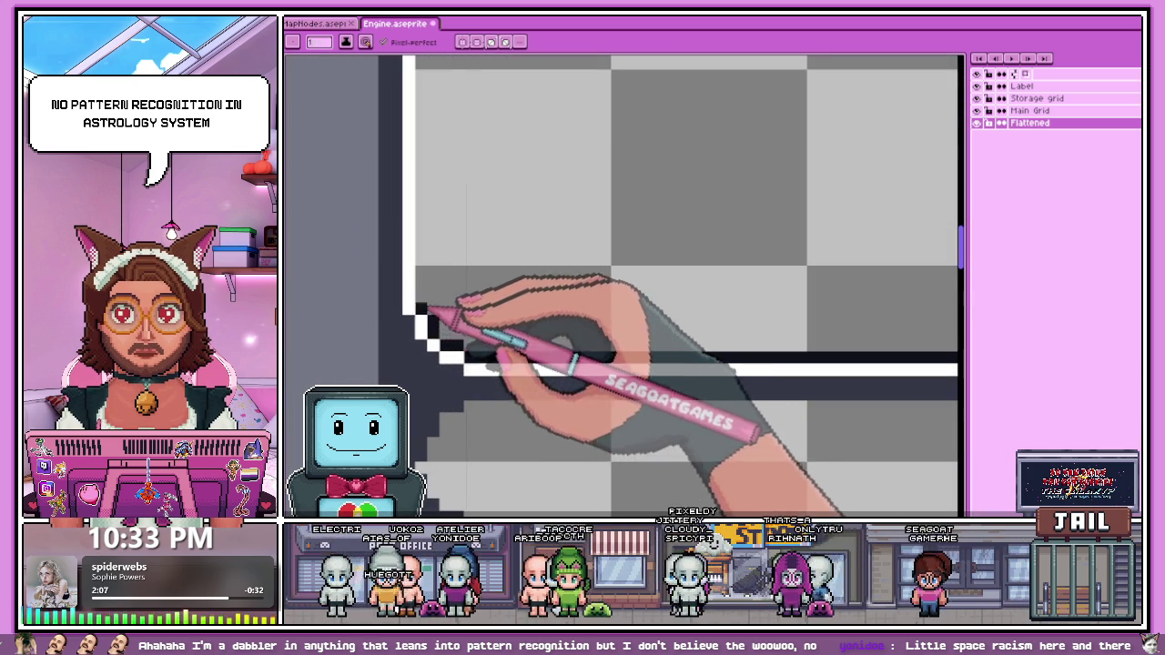
scroll(512, 400, "down", 2)
scroll(511, 400, "down", 2)
scroll(513, 377, "up", 1)
scroll(494, 312, "up", 1)
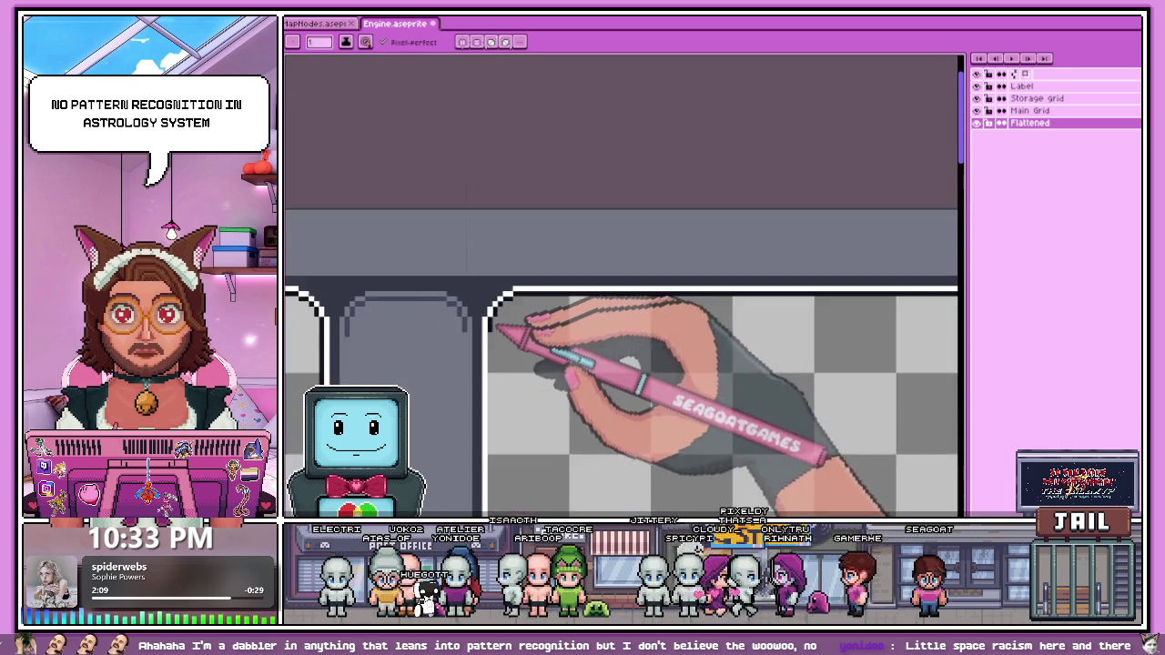
scroll(519, 337, "up", 2)
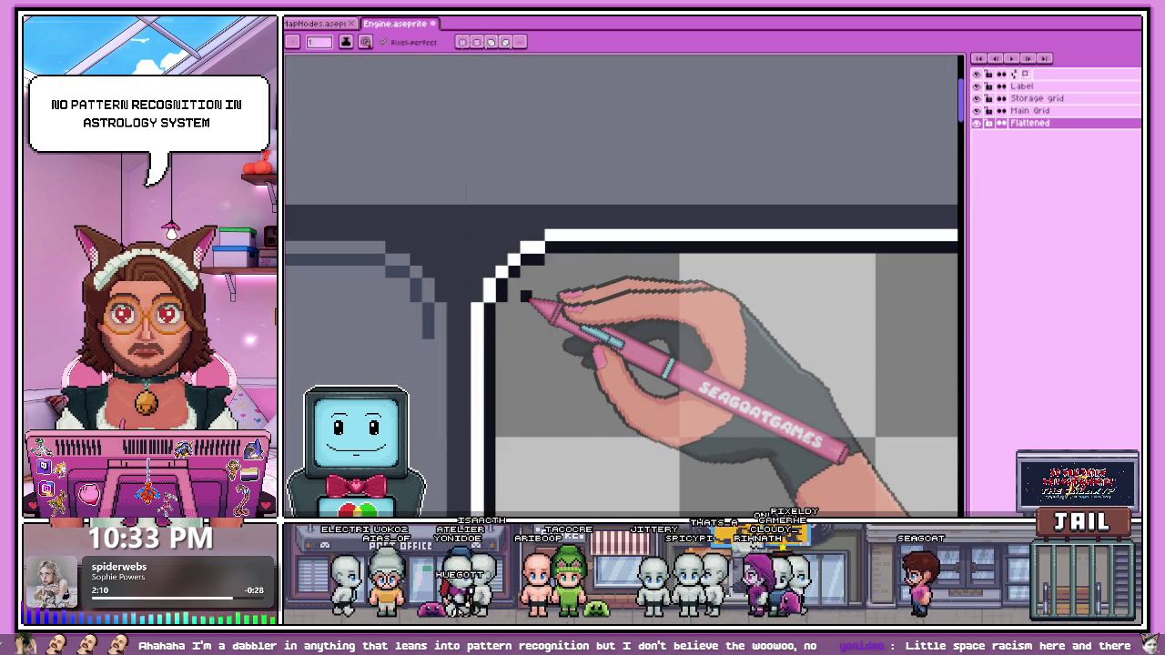
scroll(641, 262, "down", 2)
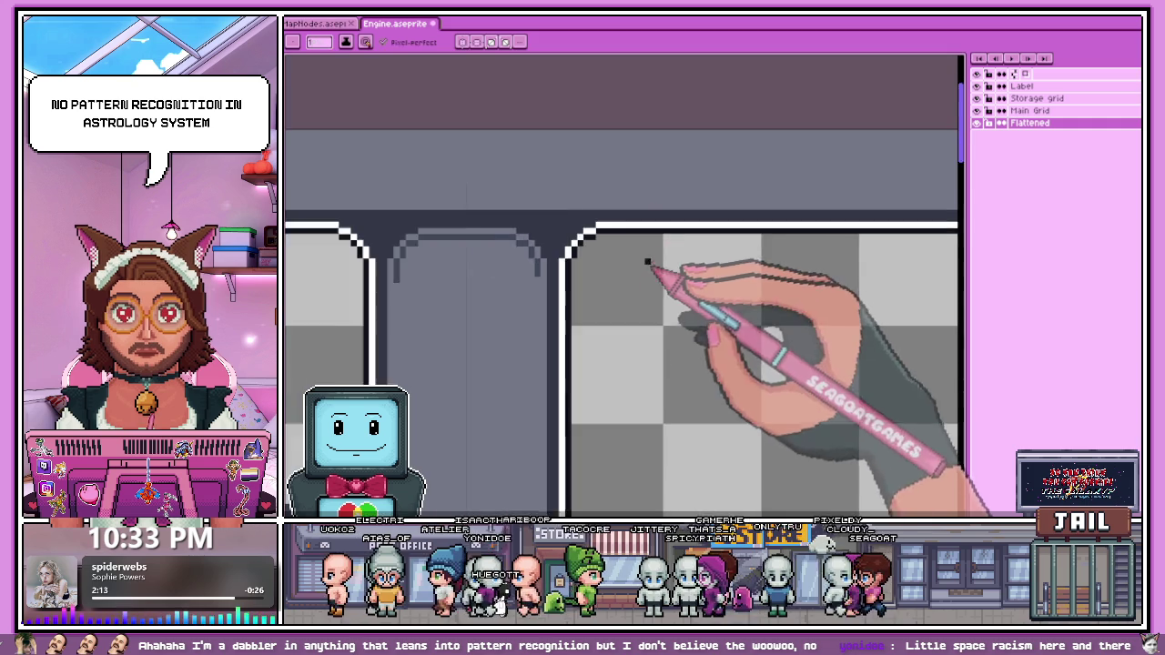
scroll(628, 269, "down", 1)
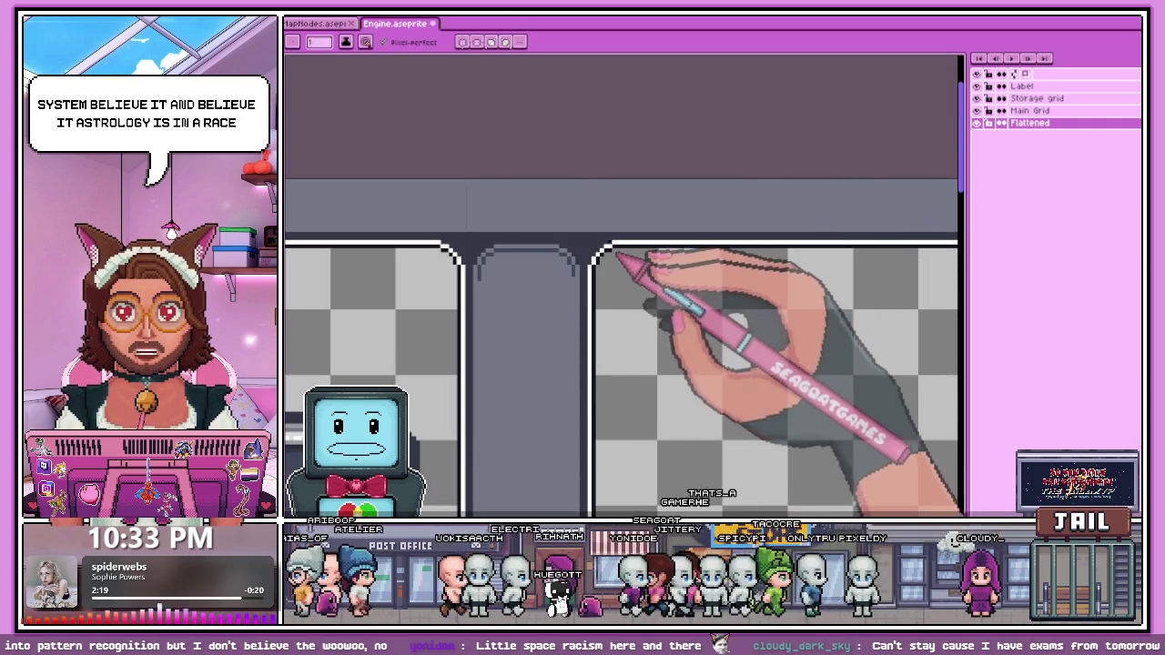
Step: Draw a black pixel staircase along the white diagonal edge of the panel corner
scroll(628, 259, "down", 2)
scroll(642, 327, "up", 2)
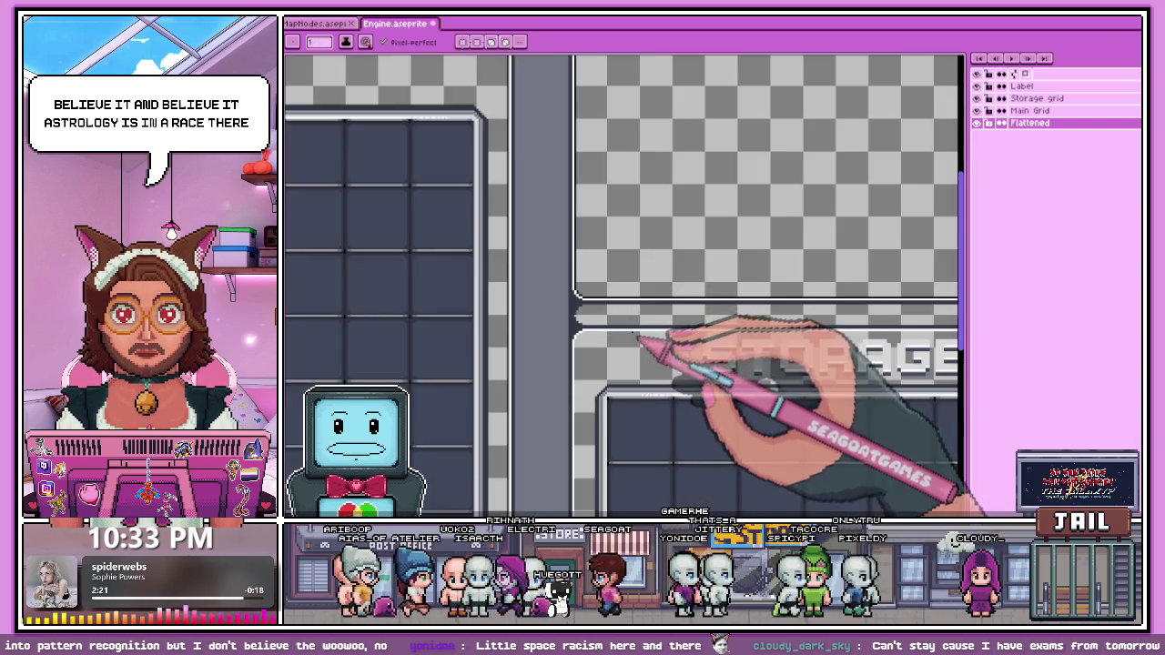
scroll(601, 344, "up", 1)
scroll(555, 344, "up", 2)
mouse_move(537, 338)
left_mouse_down()
mouse_move(553, 301)
mouse_move(586, 278)
left_mouse_up()
scroll(610, 258, "down", 2)
scroll(604, 273, "down", 1)
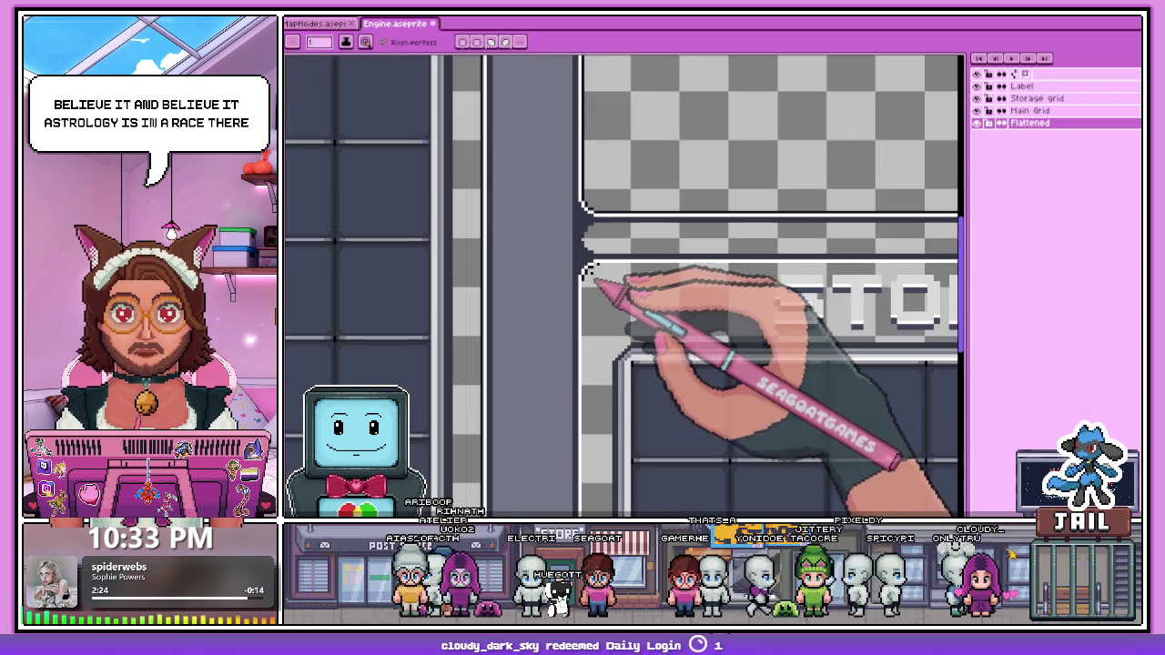
scroll(755, 277, "down", 1)
scroll(765, 283, "down", 1)
scroll(754, 306, "up", 2)
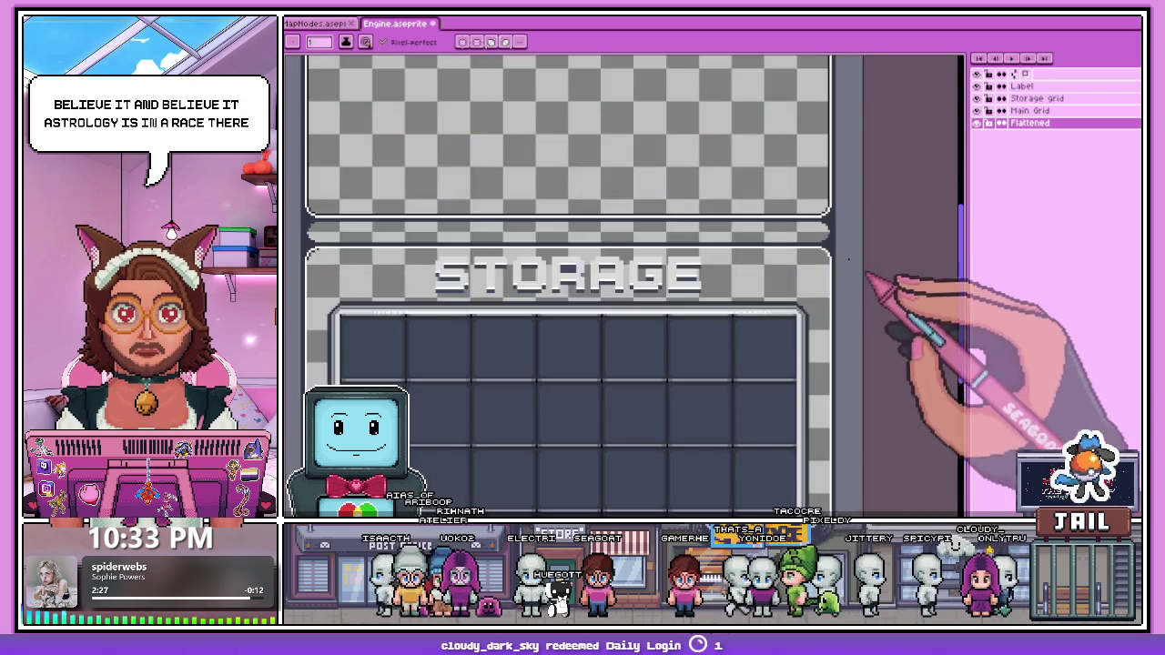
scroll(871, 282, "up", 1)
scroll(822, 266, "up", 1)
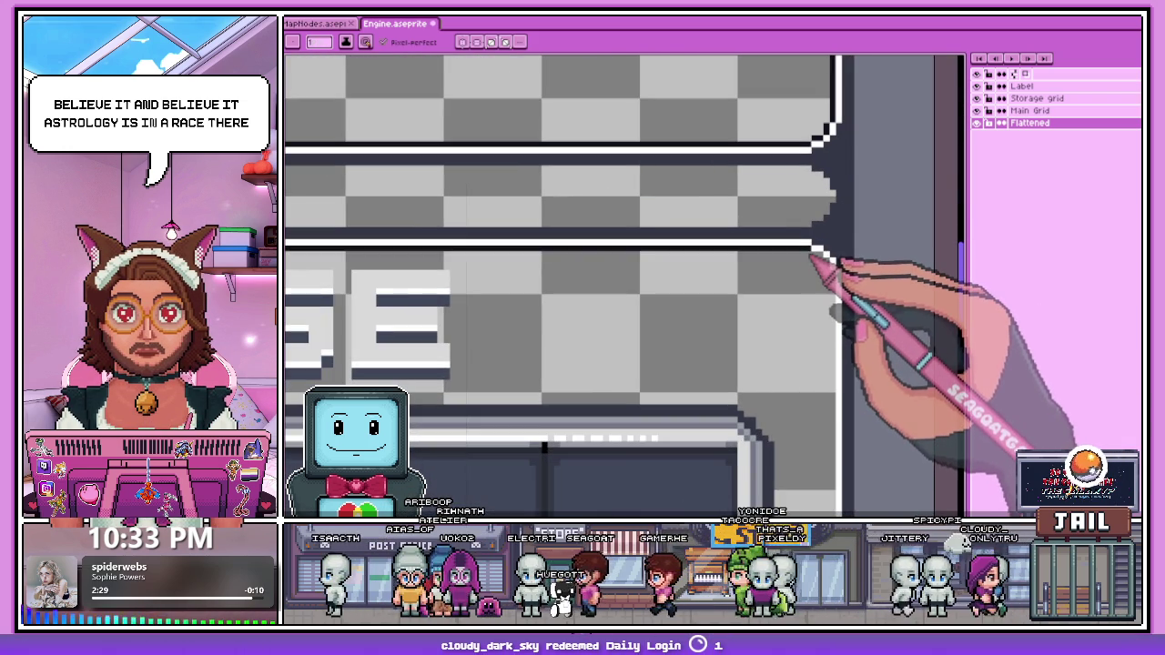
scroll(819, 262, "up", 2)
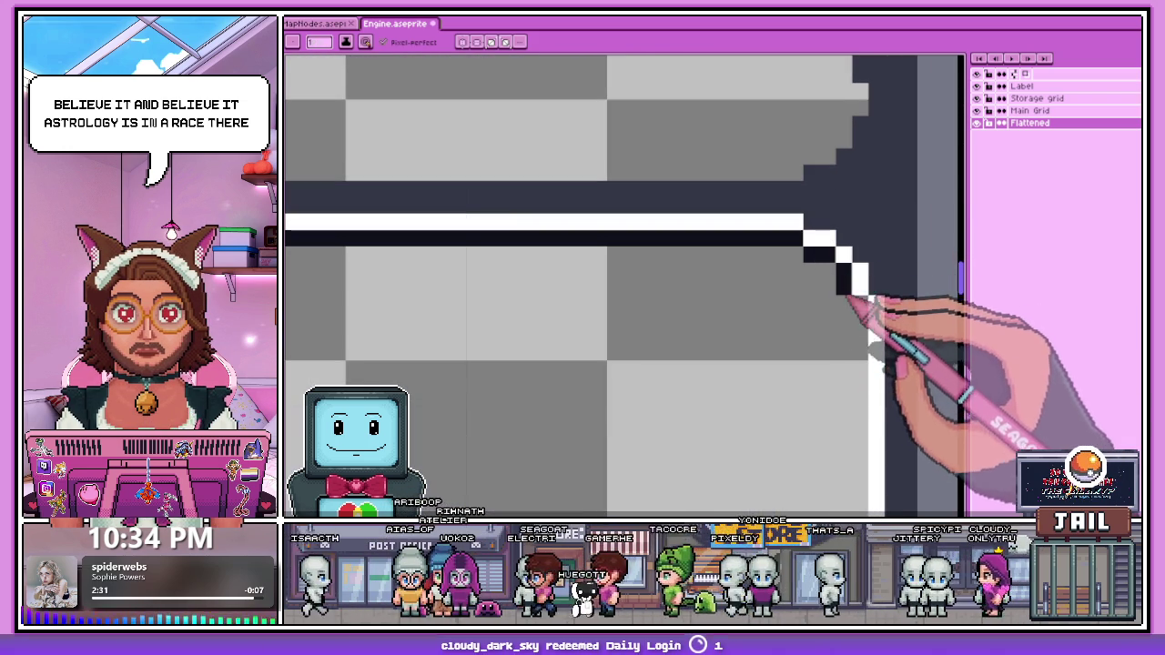
Step: Place five dark pixels stepping along the inside of the bottom-right corner's white diagonal
scroll(710, 200, "down", 2)
scroll(727, 182, "down", 3)
scroll(755, 268, "up", 2)
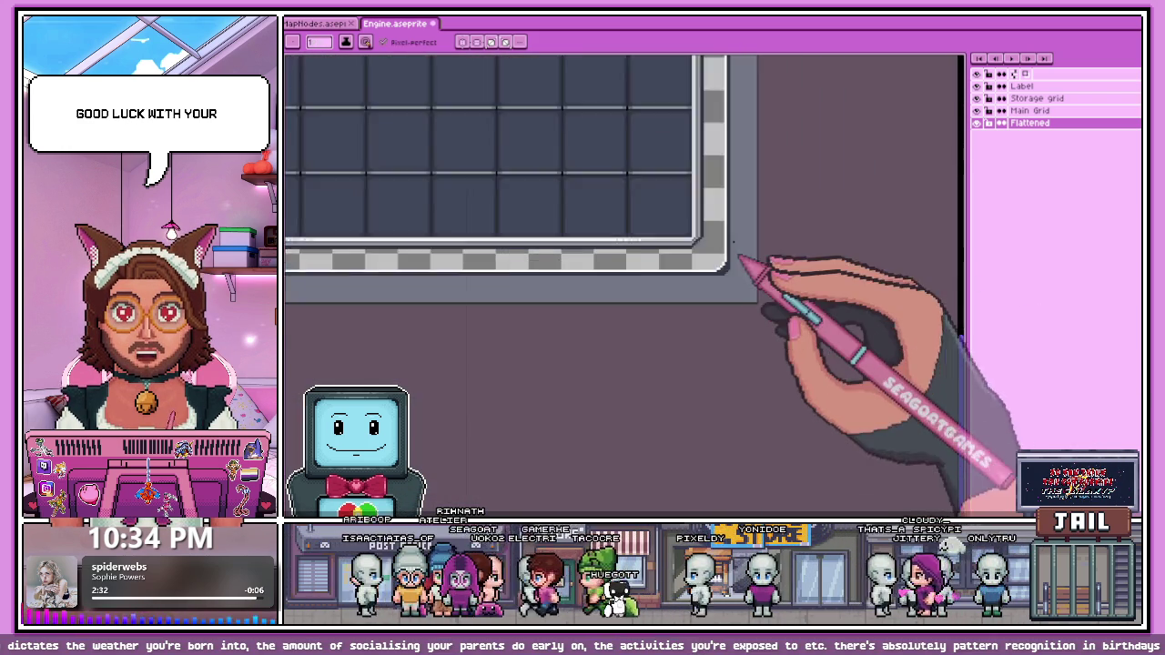
scroll(740, 285, "up", 1)
scroll(732, 278, "up", 2)
left_click(718, 273, "shift")
left_click(694, 297)
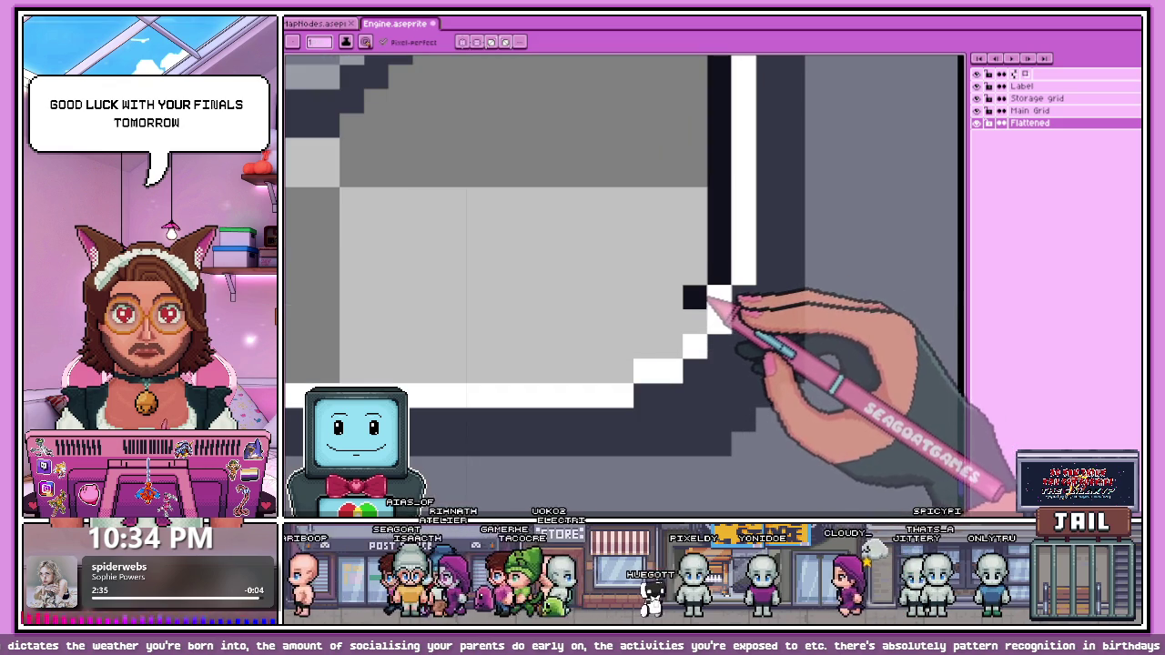
left_click(694, 320)
left_click(670, 344)
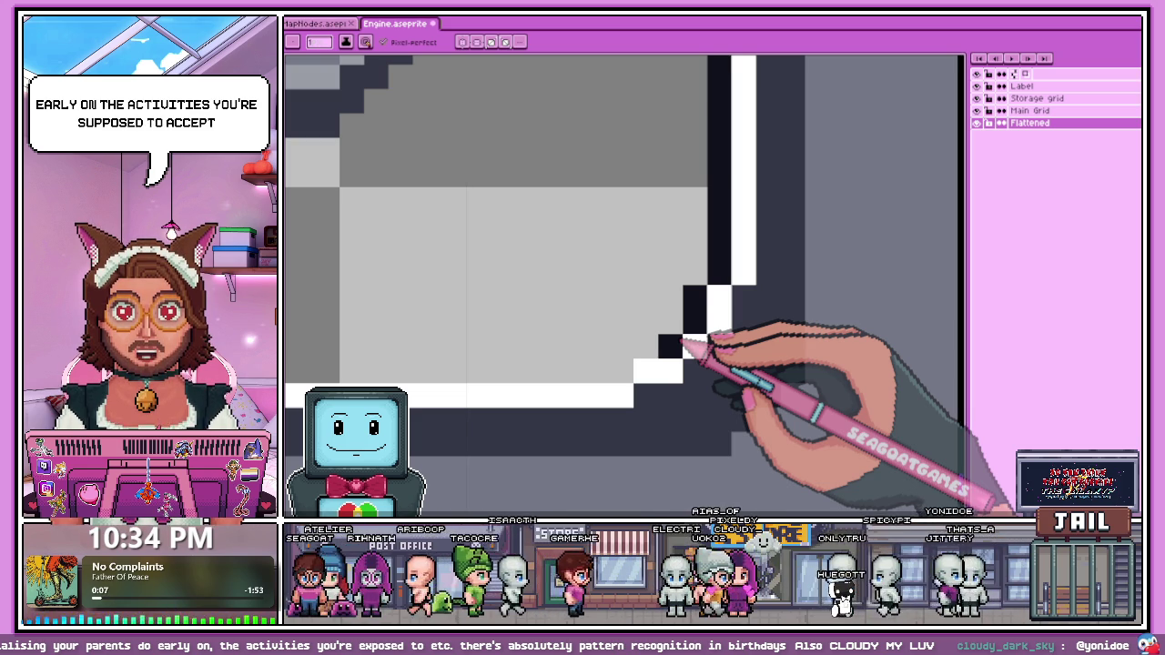
left_click(646, 320)
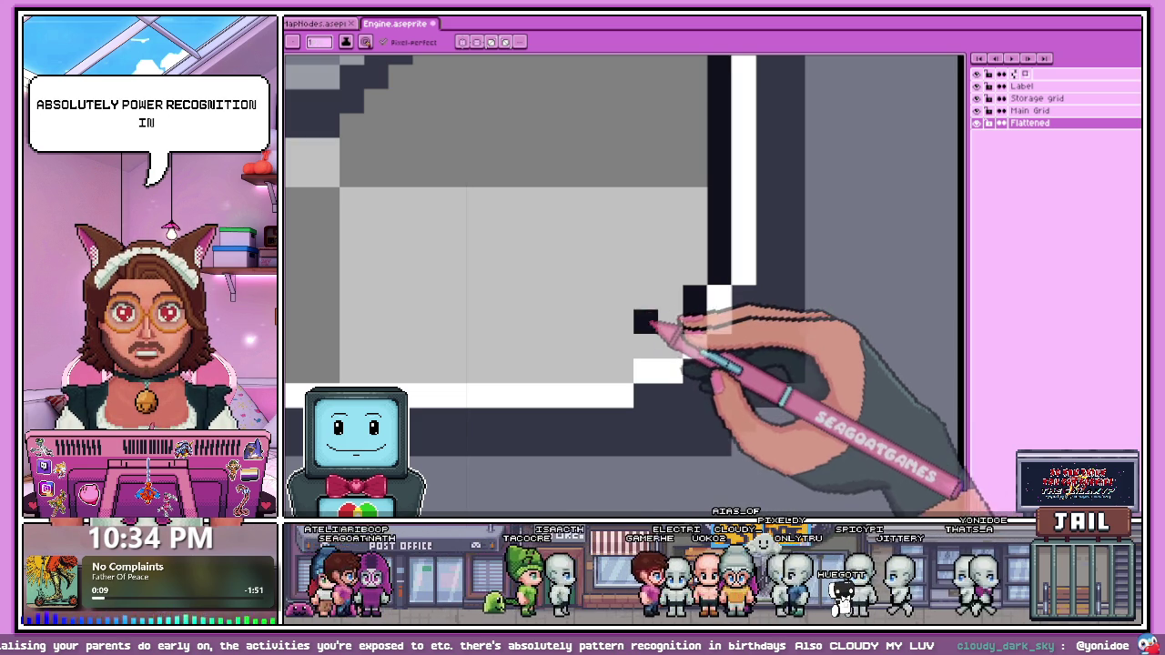
scroll(644, 317, "down", 3)
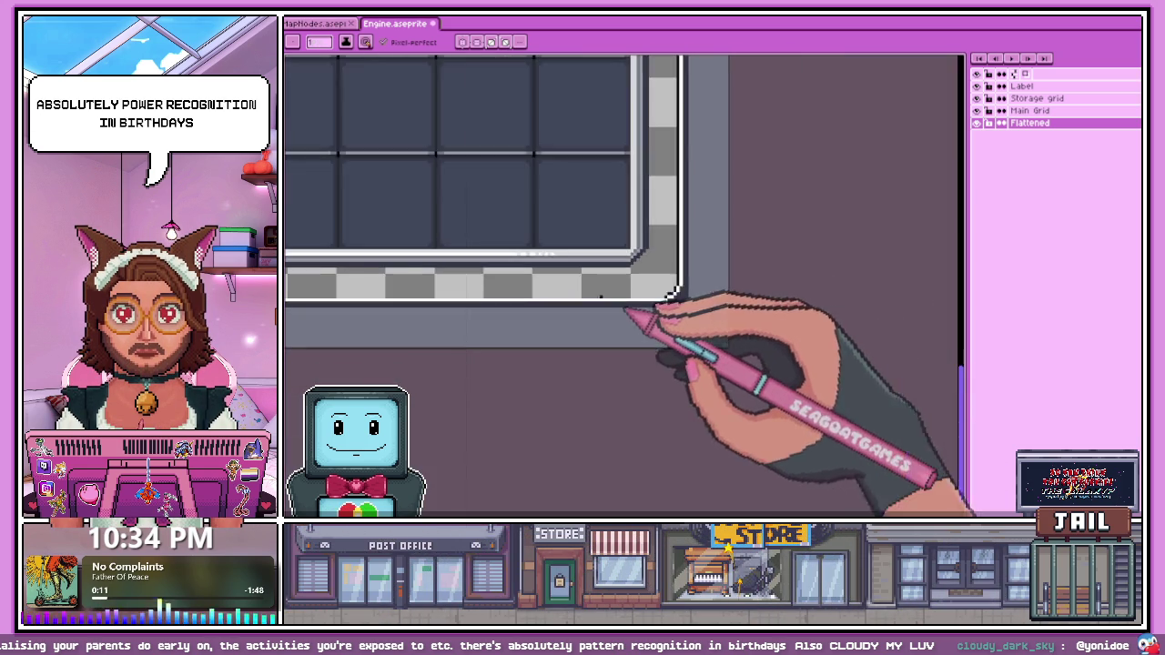
scroll(641, 314, "down", 1)
scroll(482, 318, "down", 2)
scroll(486, 299, "up", 3)
scroll(500, 270, "up", 3)
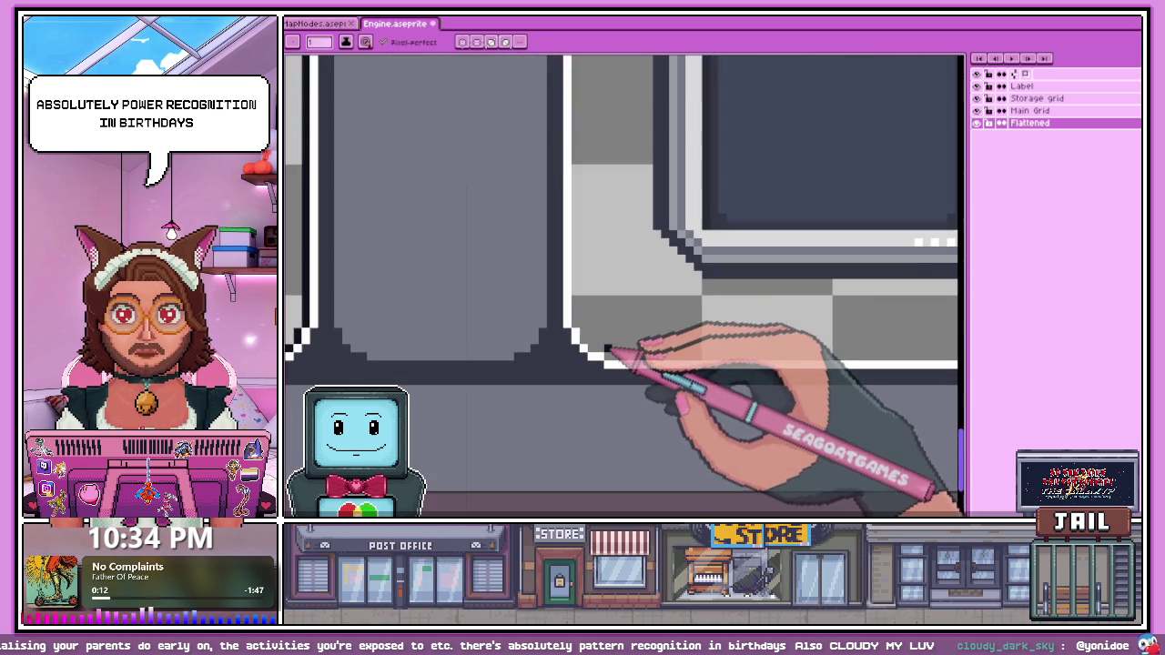
scroll(614, 356, "up", 1)
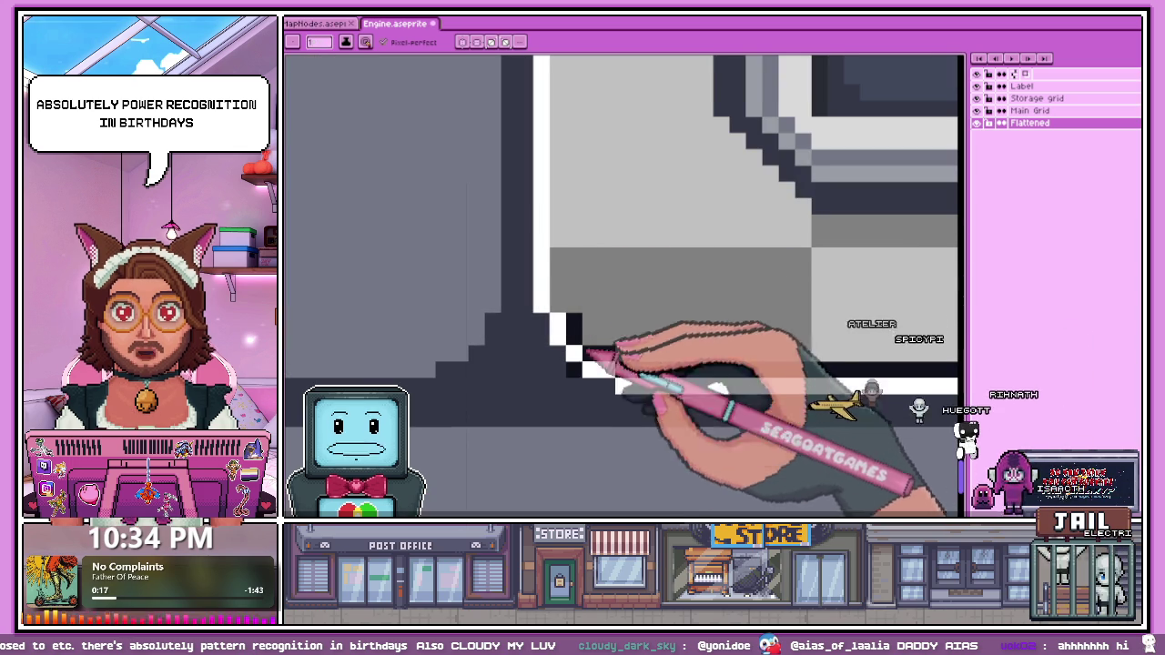
scroll(592, 400, "down", 1)
scroll(583, 364, "down", 2)
scroll(577, 321, "up", 2)
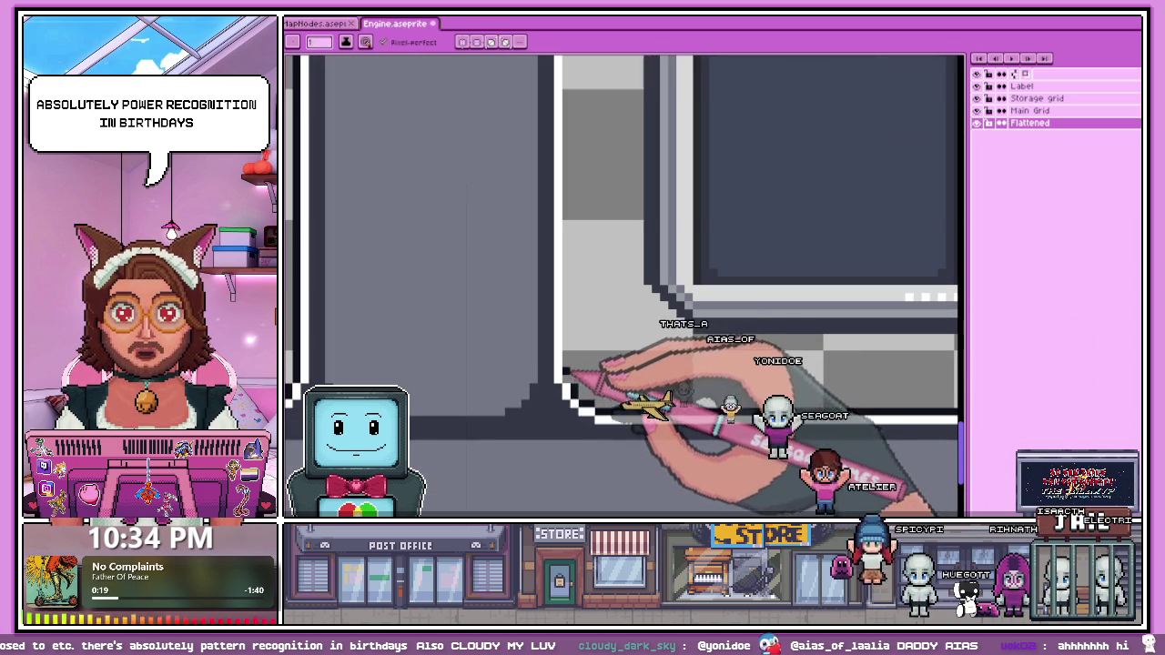
scroll(563, 371, "up", 1)
scroll(566, 375, "up", 2)
scroll(573, 368, "down", 2)
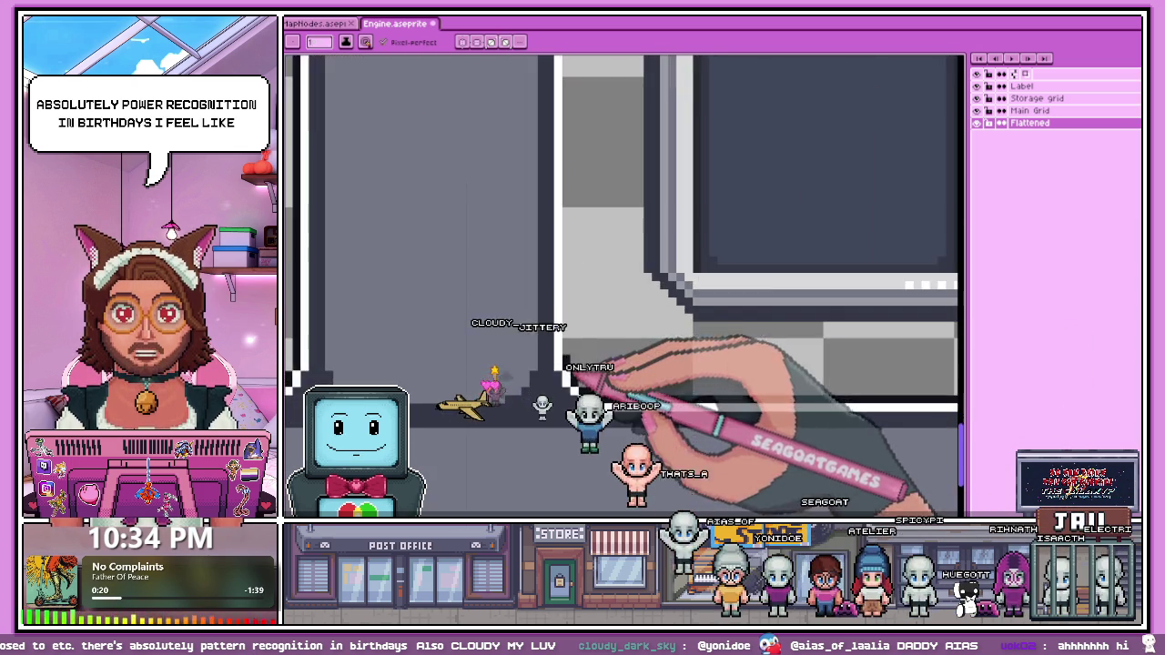
scroll(577, 309, "down", 1)
scroll(583, 410, "down", 2)
scroll(575, 260, "up", 2)
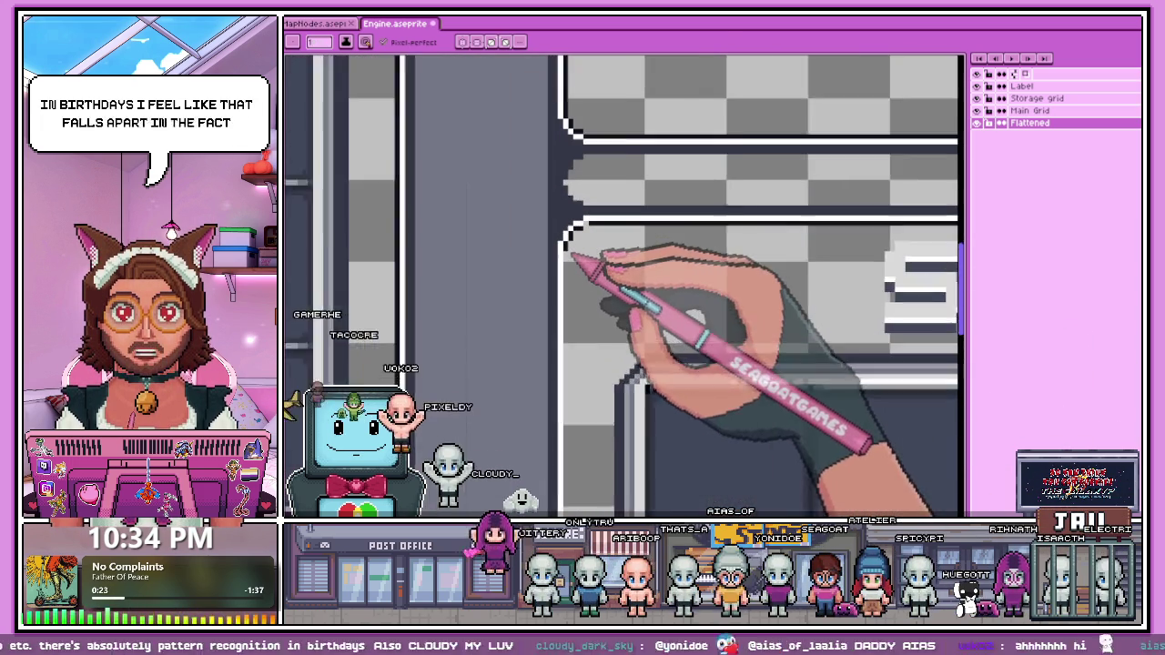
scroll(571, 259, "up", 1)
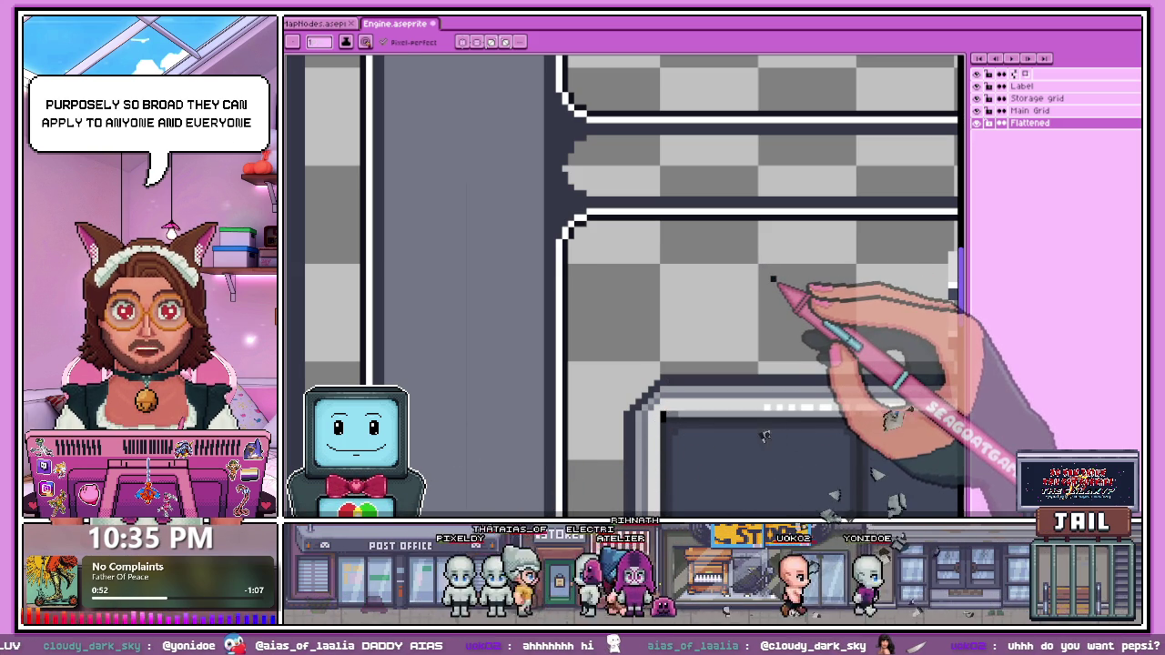
scroll(592, 230, "down", 1)
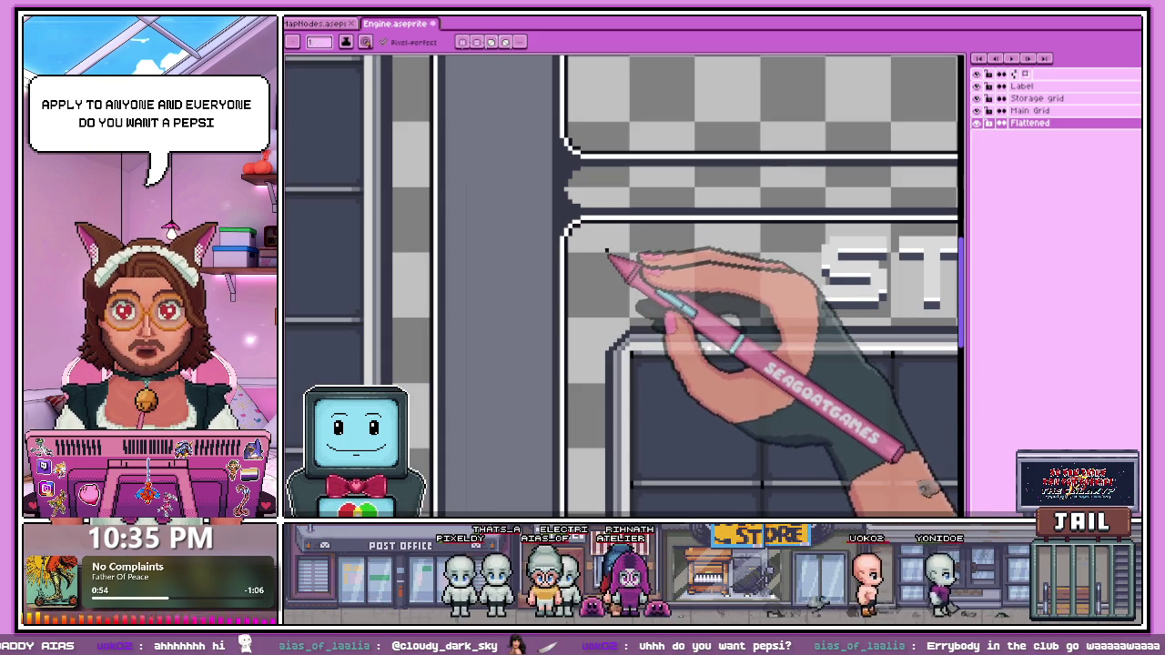
scroll(571, 280, "down", 2)
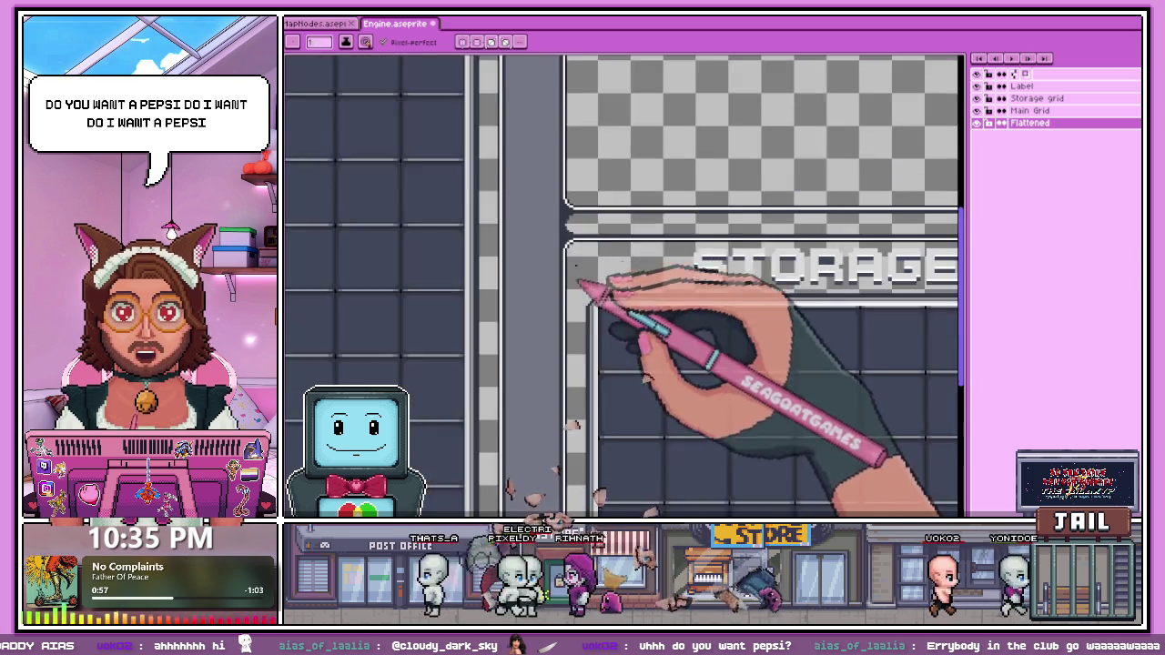
scroll(574, 273, "up", 1)
key("g")
Step: Zoom in on the divider bar's inner corner and fill the grey stepped area dark navy
scroll(618, 257, "down", 3)
scroll(627, 250, "up", 1)
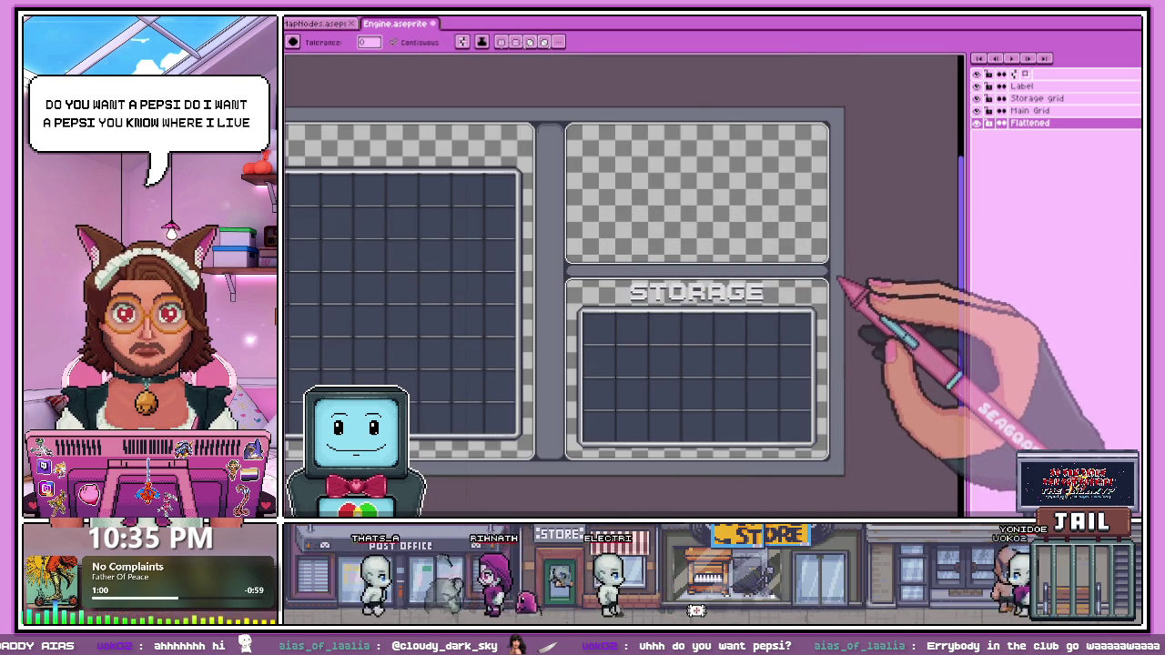
scroll(838, 279, "up", 2)
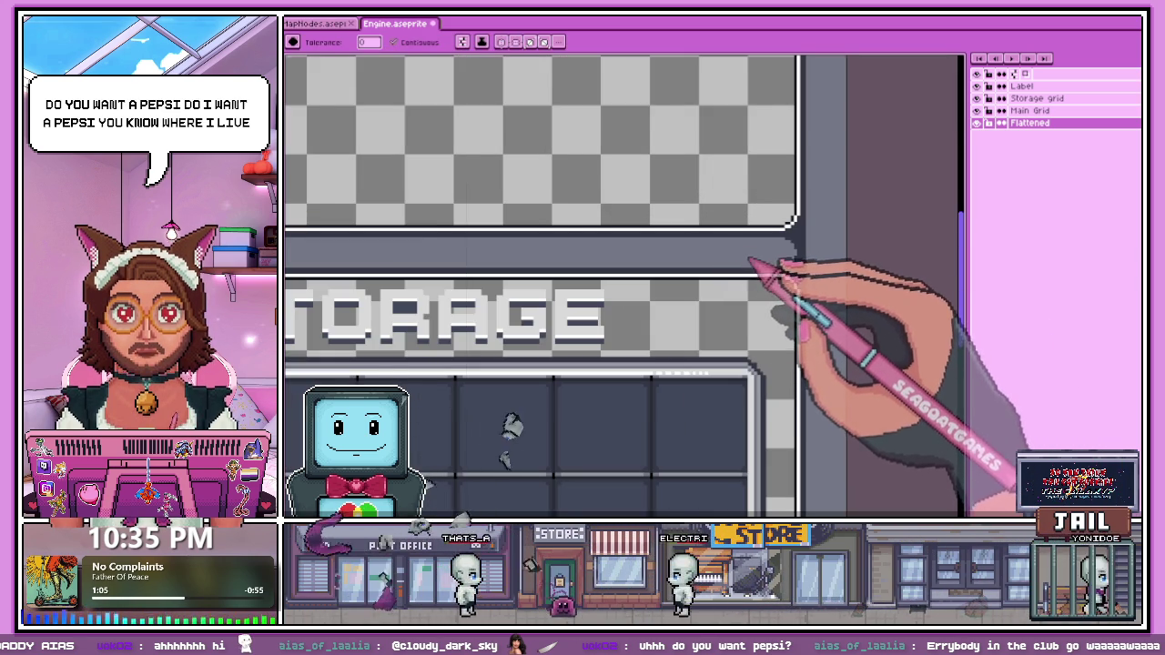
scroll(553, 252, "down", 1)
scroll(476, 315, "up", 2)
scroll(449, 325, "up", 1)
scroll(466, 303, "up", 1)
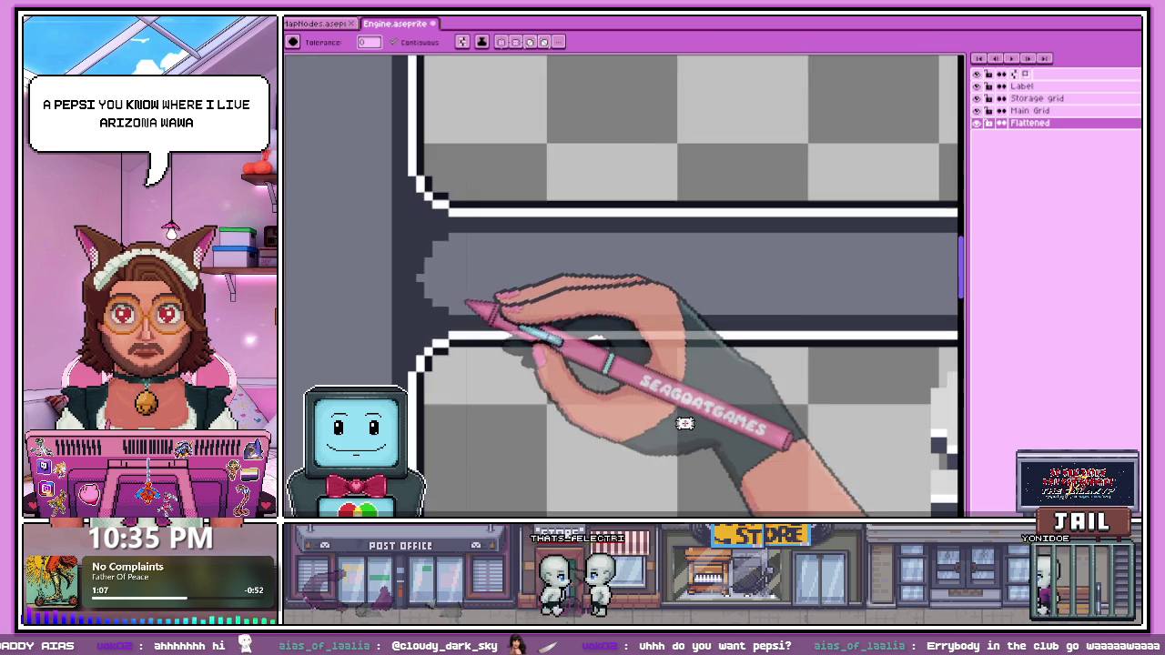
scroll(466, 303, "down", 1)
scroll(476, 299, "down", 1)
scroll(475, 307, "up", 2)
scroll(483, 294, "up", 1)
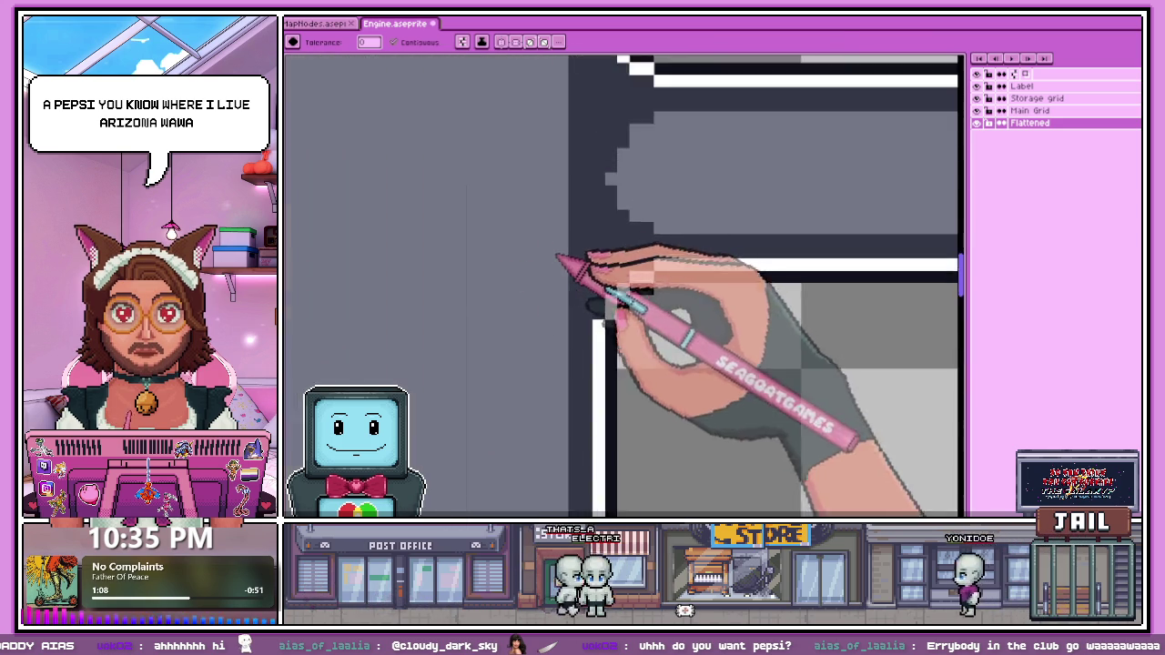
scroll(557, 258, "down", 1)
scroll(592, 252, "down", 1)
scroll(592, 268, "down", 1)
scroll(573, 307, "up", 2)
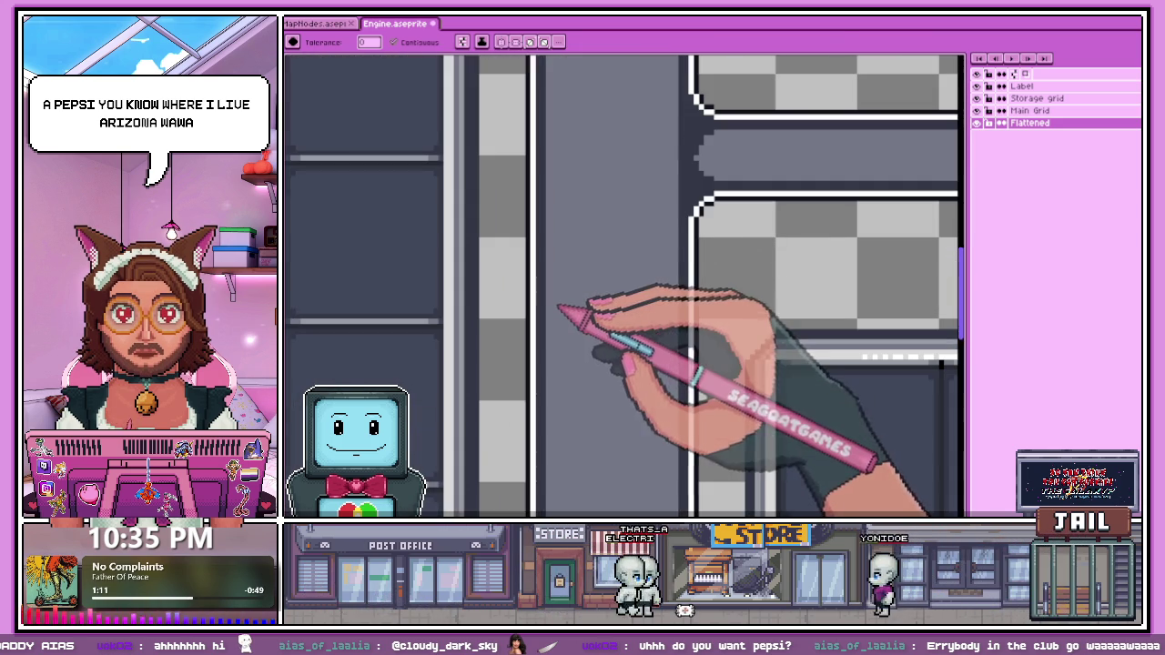
scroll(555, 273, "down", 1)
scroll(583, 246, "down", 1)
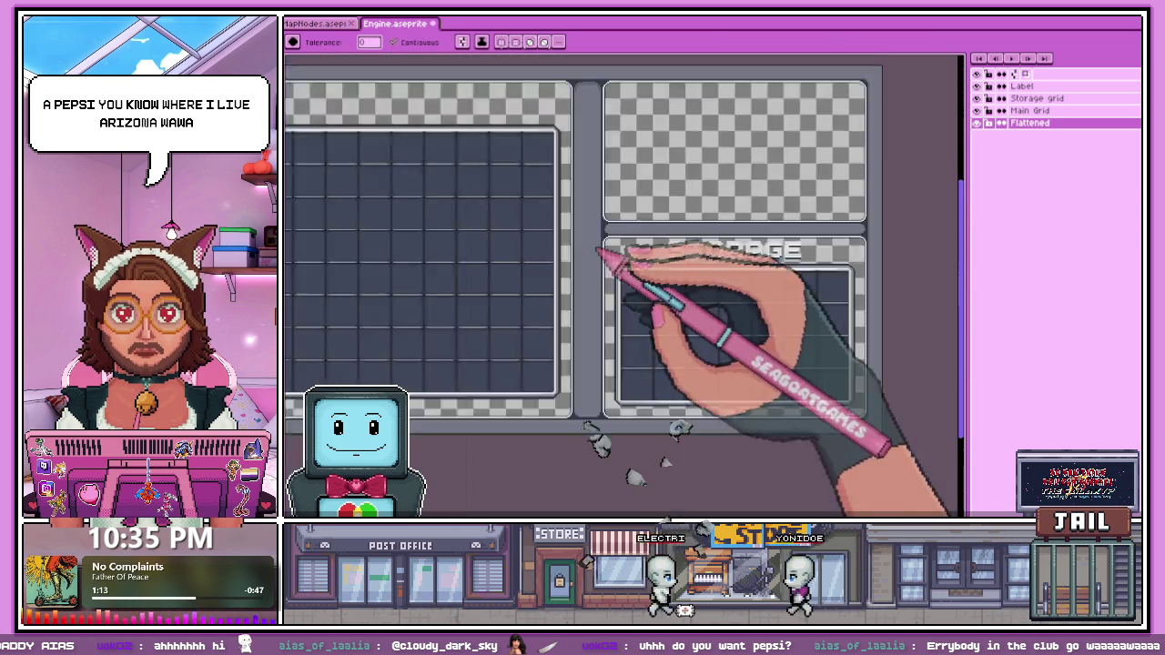
scroll(596, 340, "down", 1)
scroll(596, 339, "up", 2)
scroll(577, 306, "up", 1)
scroll(553, 337, "up", 1)
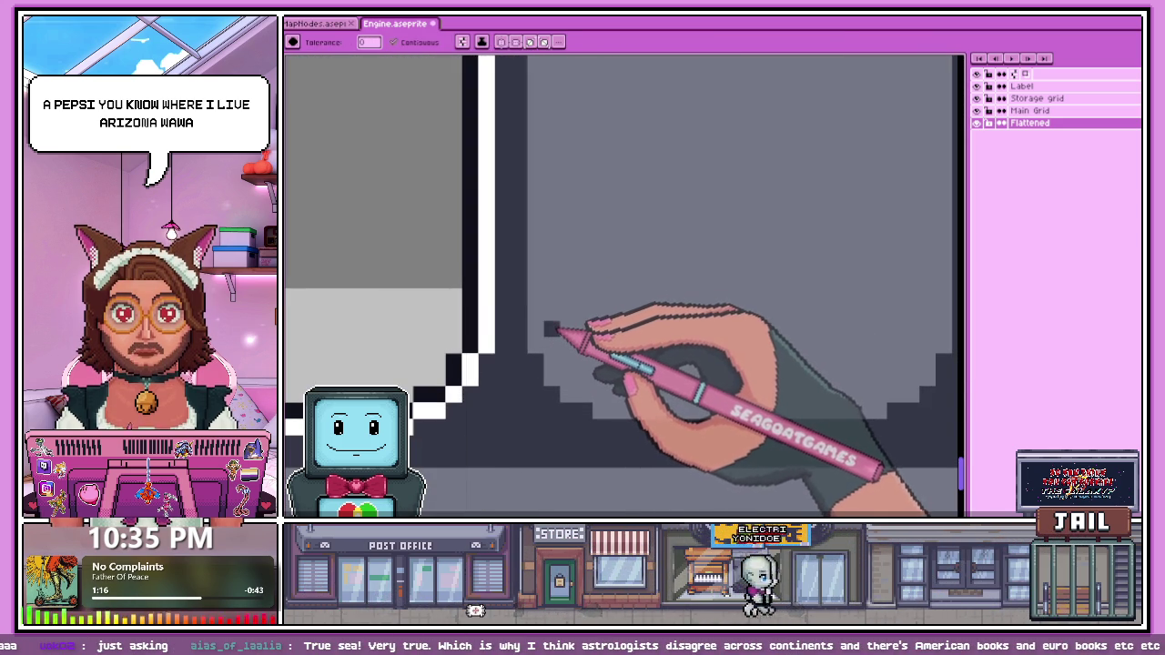
left_click(544, 323)
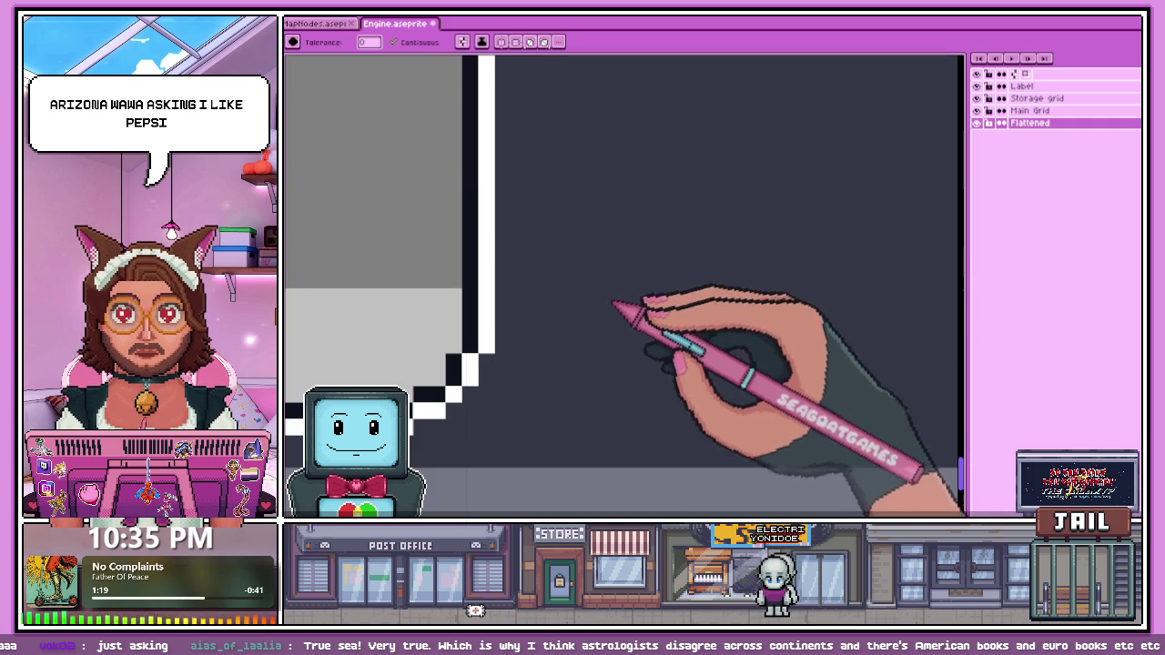
Step: Check the filled corner, then add a new empty layer, Layer 1, above Flattened
scroll(605, 328, "down", 2)
scroll(593, 354, "down", 2)
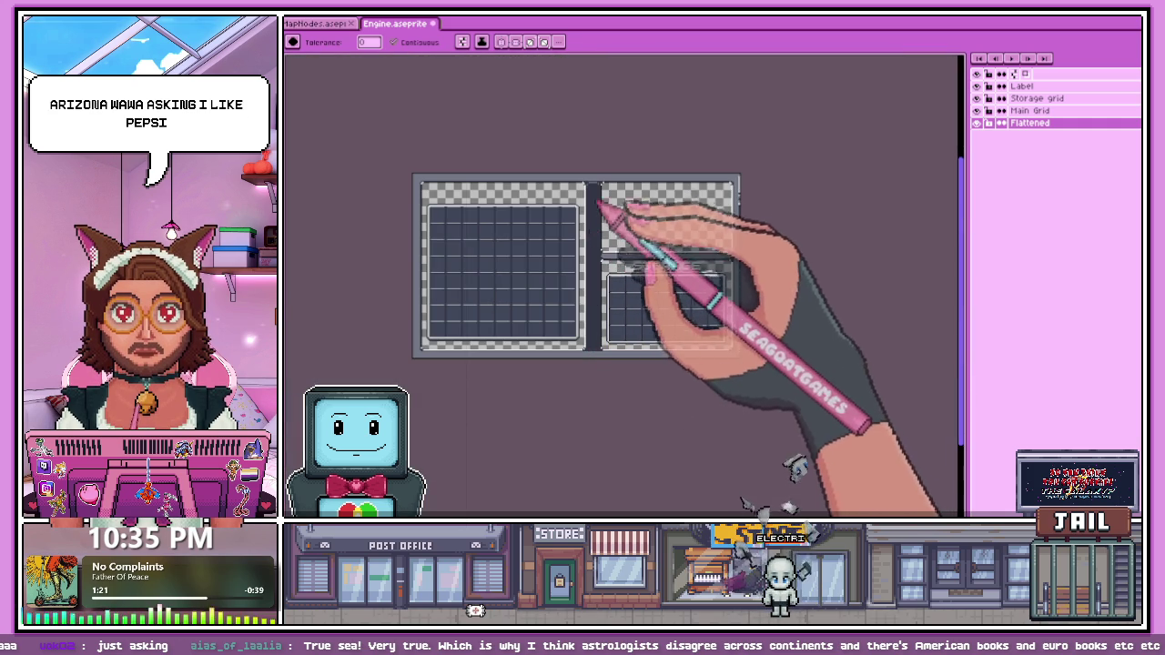
scroll(598, 202, "up", 3)
scroll(598, 173, "up", 1)
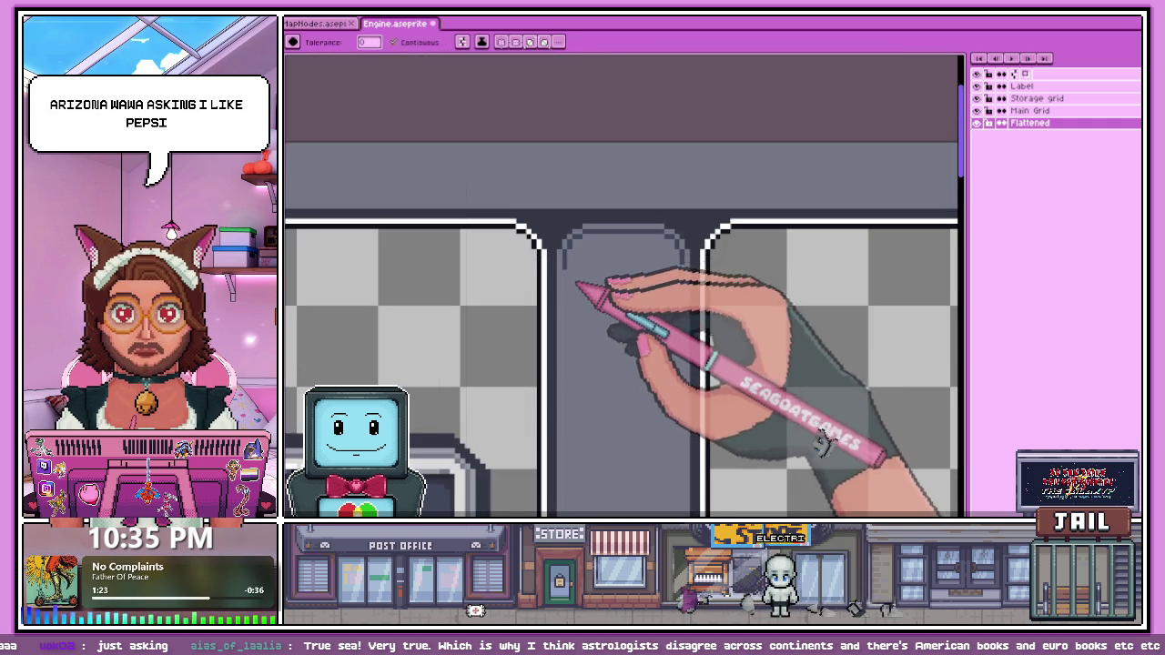
scroll(583, 290, "up", 2)
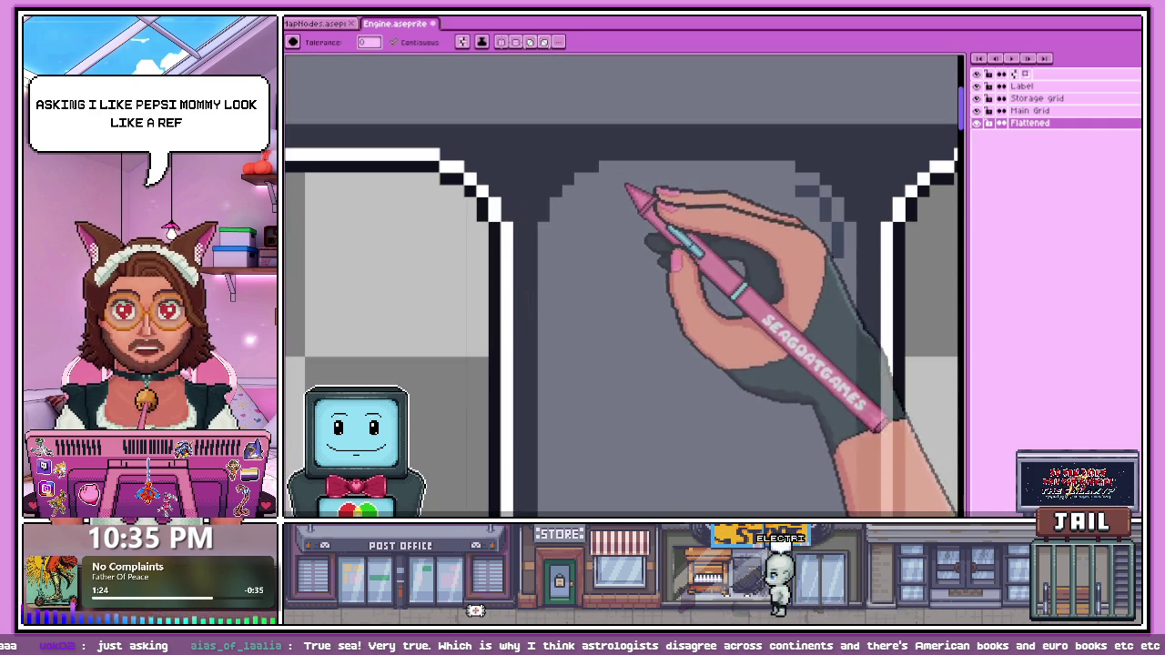
scroll(783, 194, "down", 1)
scroll(779, 187, "up", 1)
scroll(788, 229, "down", 1)
scroll(788, 229, "down", 1)
scroll(707, 167, "down", 2)
scroll(722, 363, "down", 1)
scroll(567, 307, "up", 1)
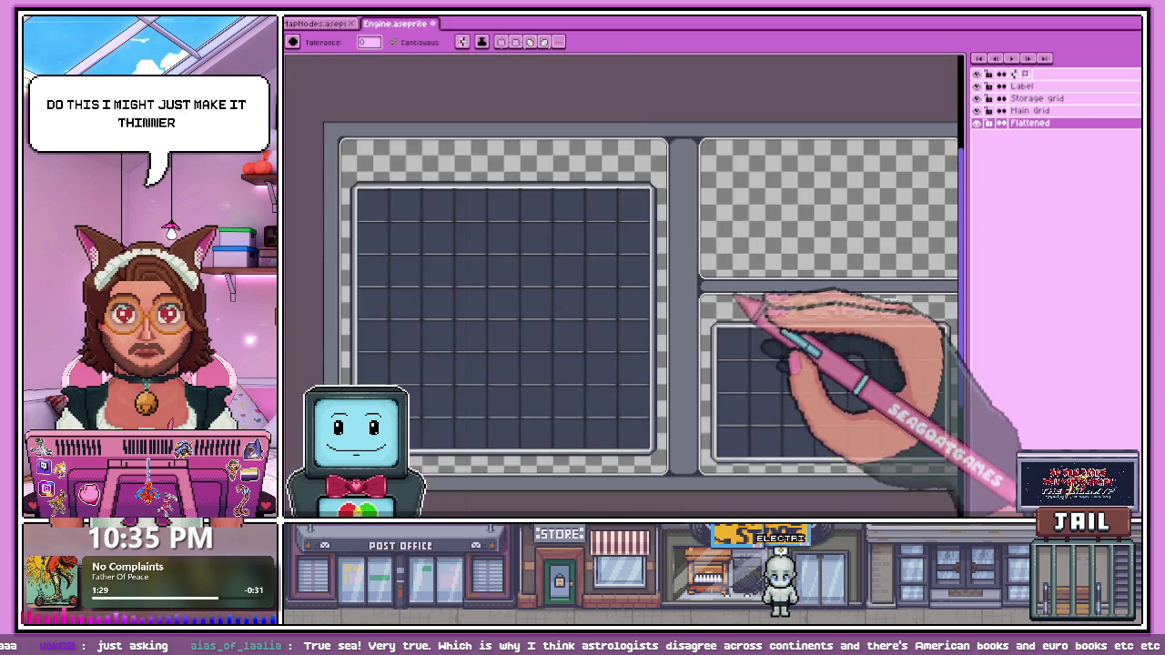
scroll(735, 302, "down", 2)
scroll(658, 312, "up", 1)
scroll(736, 312, "up", 2)
scroll(767, 304, "down", 2)
scroll(557, 294, "up", 2)
scroll(566, 281, "down", 2)
scroll(598, 299, "up", 1)
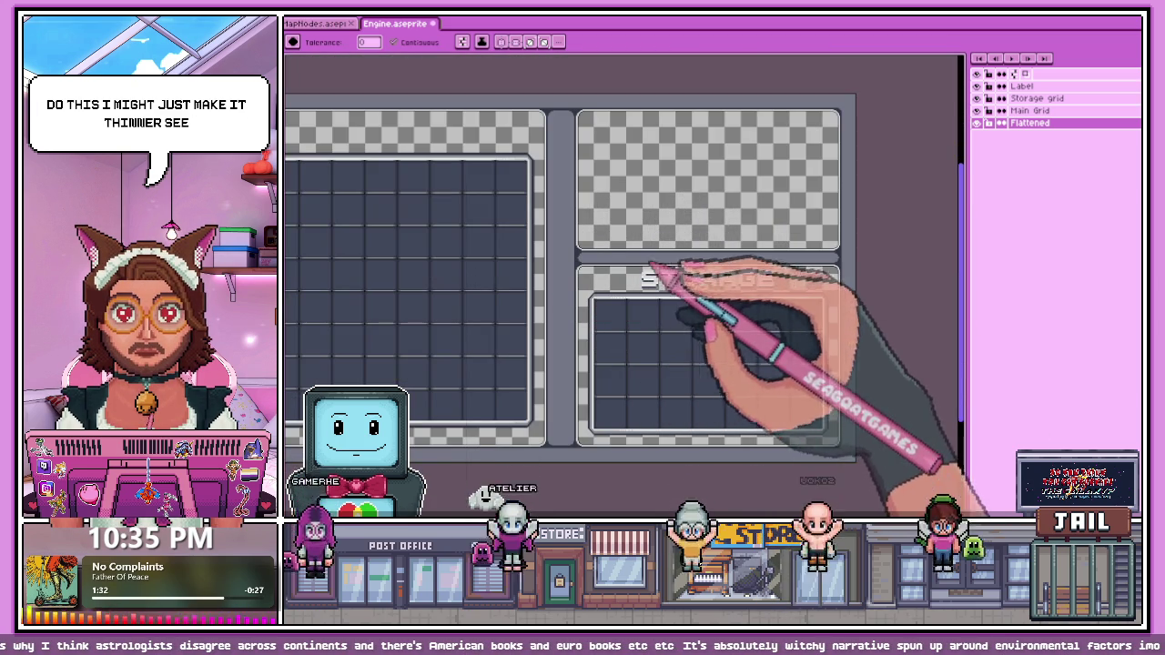
scroll(673, 268, "down", 2)
scroll(647, 263, "up", 2)
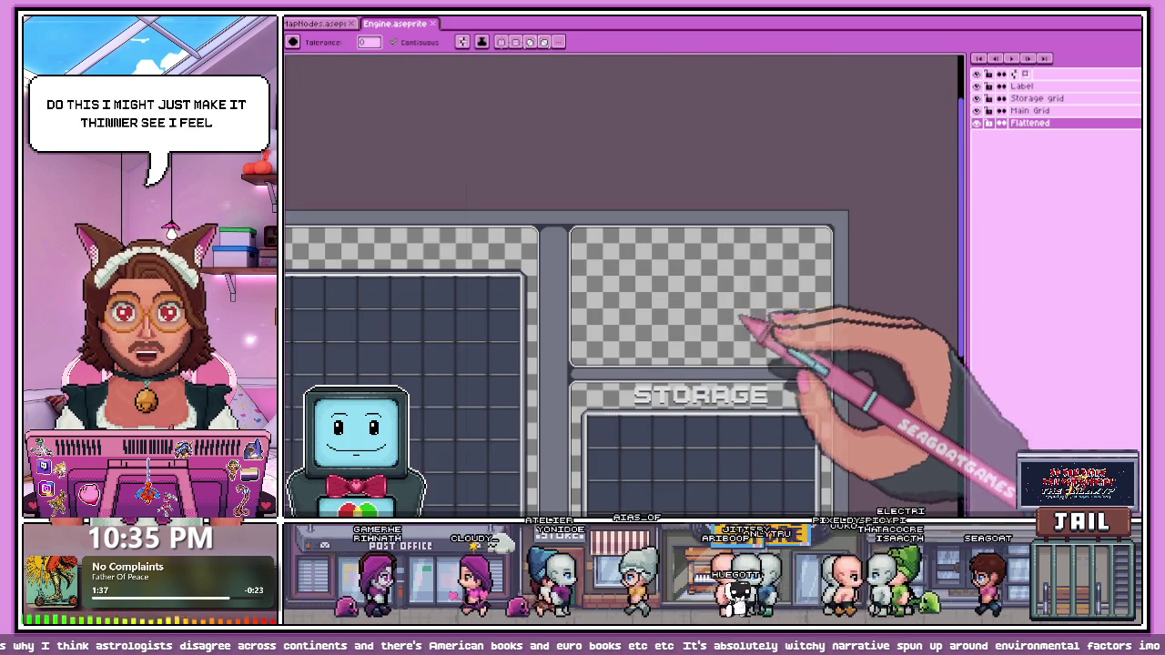
key("shift+n")
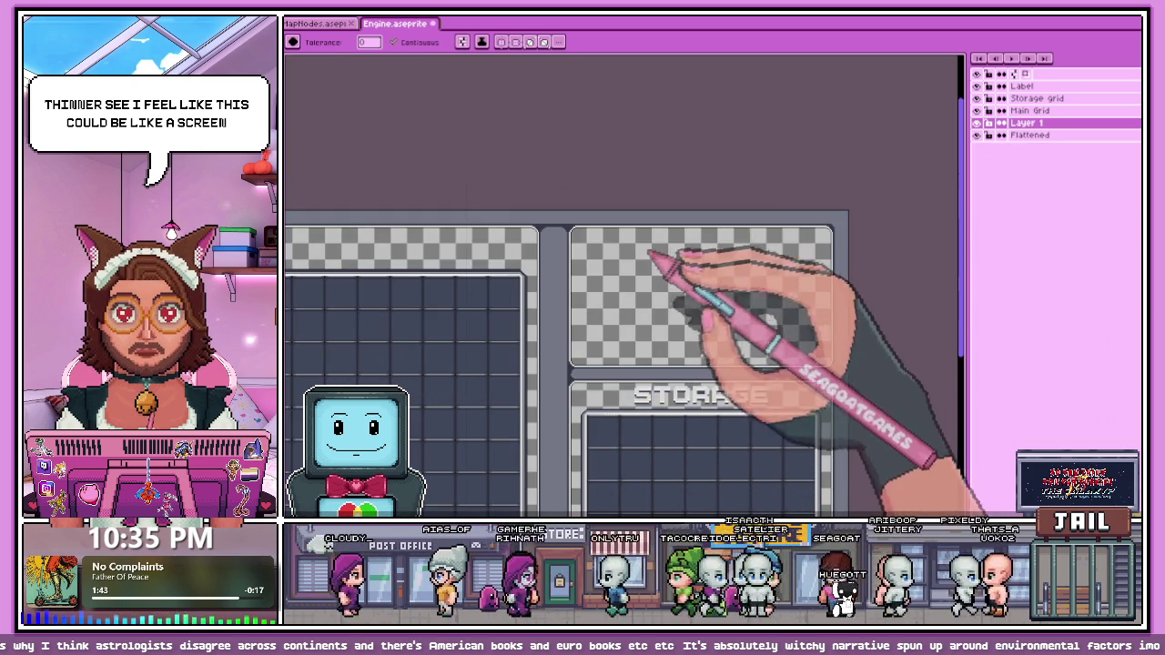
Step: Pick the Pencil and zoom around the panel corners to inspect their shaded bevels
key("b")
scroll(629, 255, "up", 3)
scroll(577, 247, "up", 3)
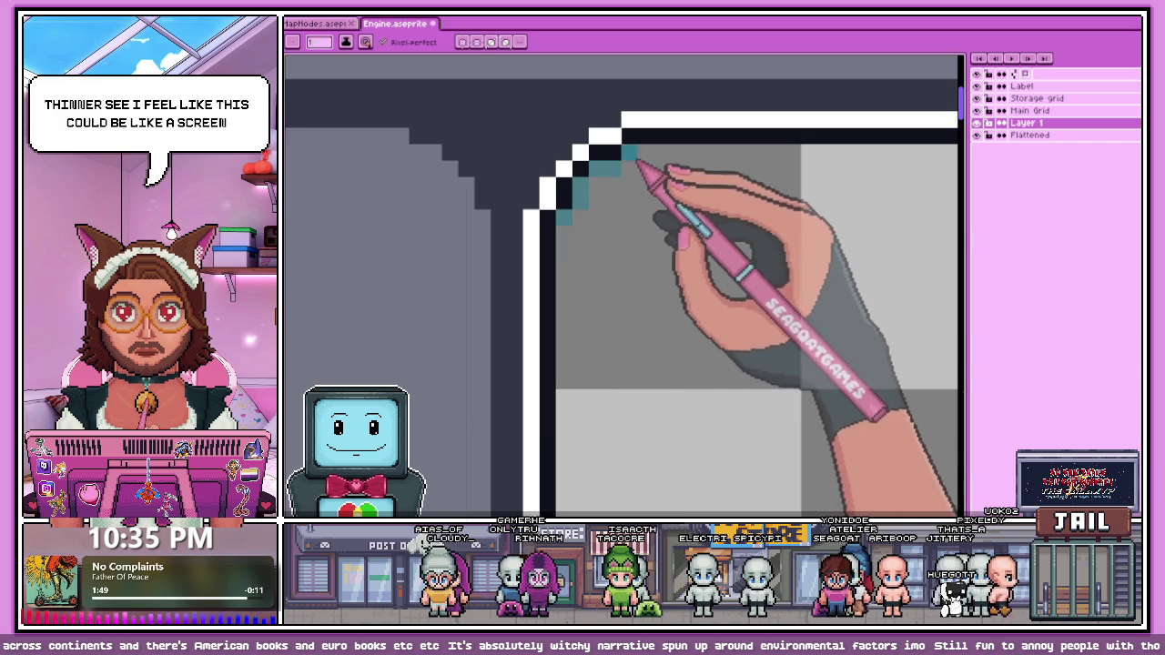
scroll(564, 191, "down", 3)
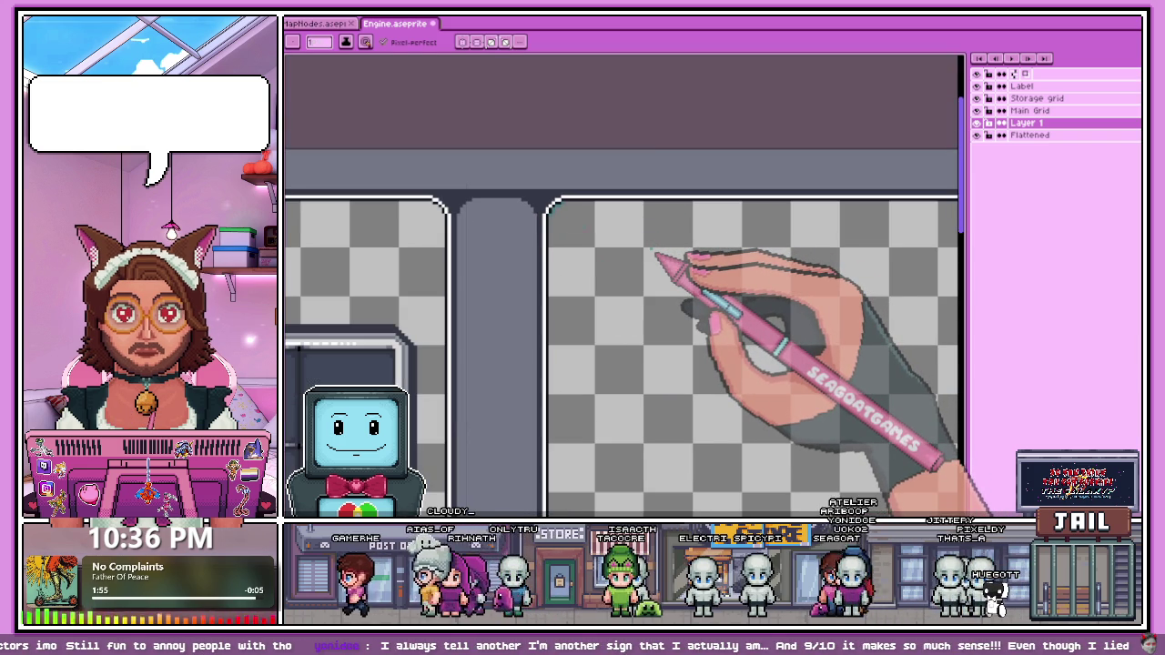
scroll(578, 239, "down", 3)
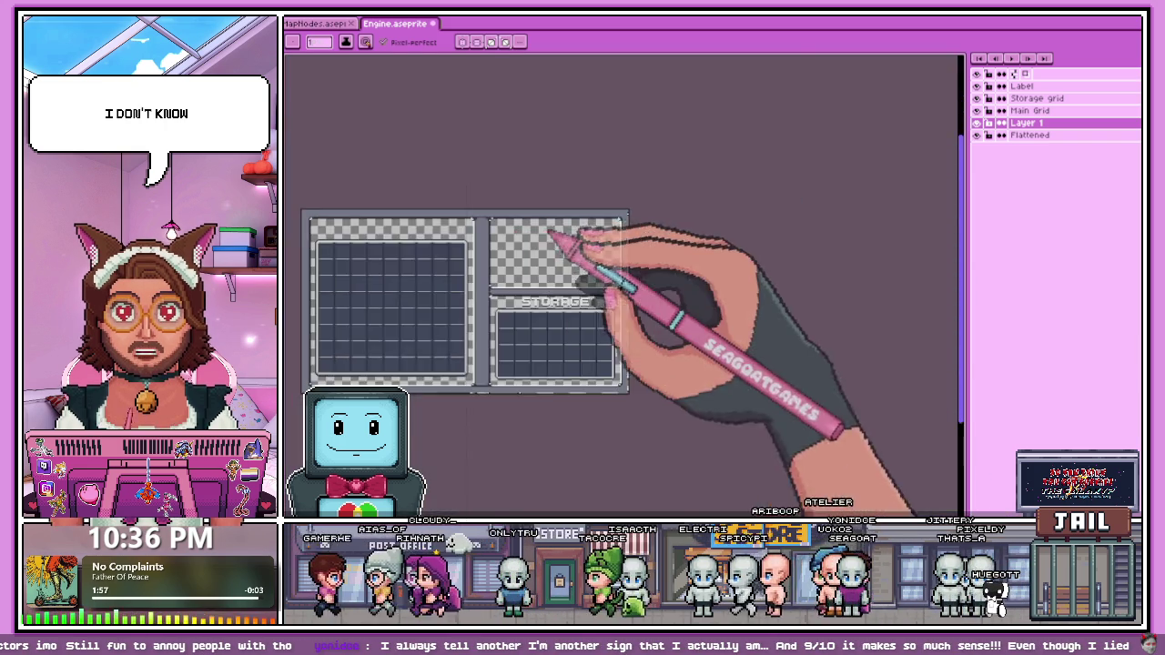
scroll(637, 182, "up", 3)
scroll(623, 262, "up", 2)
scroll(618, 260, "up", 2)
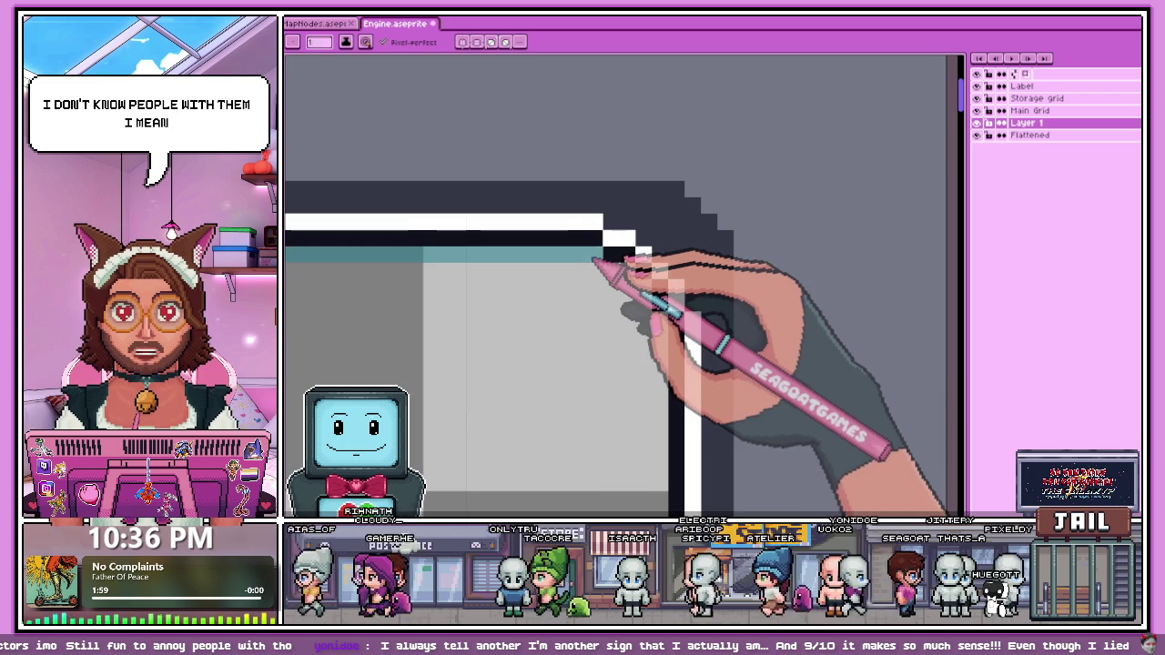
scroll(650, 292, "up", 3)
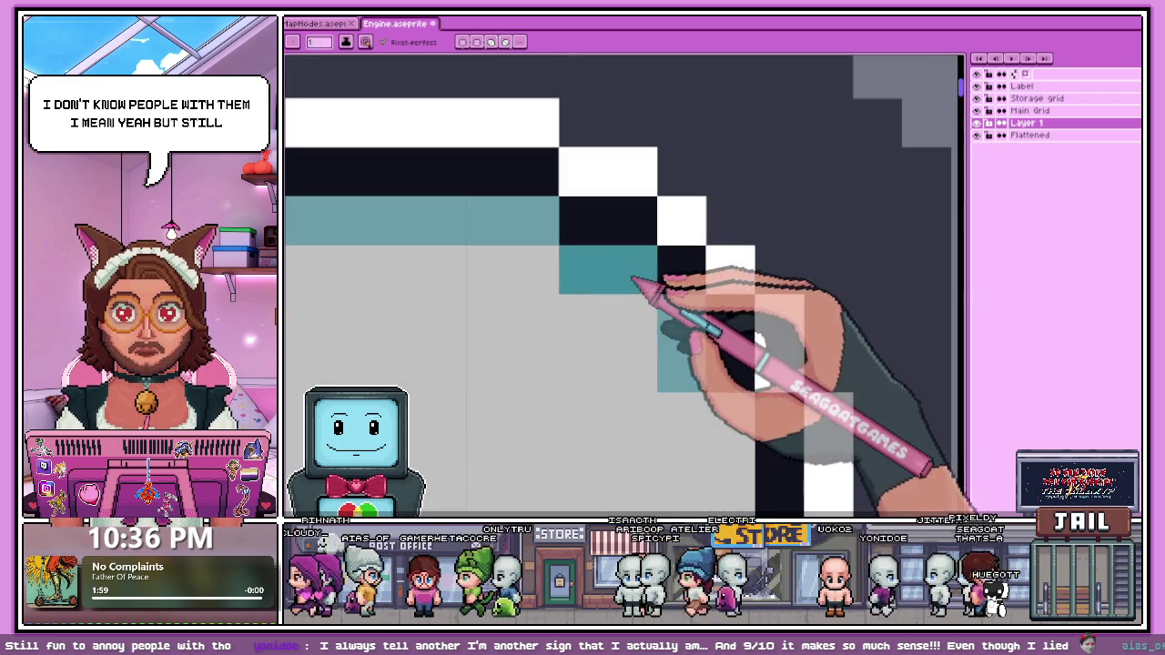
scroll(605, 273, "down", 1)
scroll(608, 253, "down", 2)
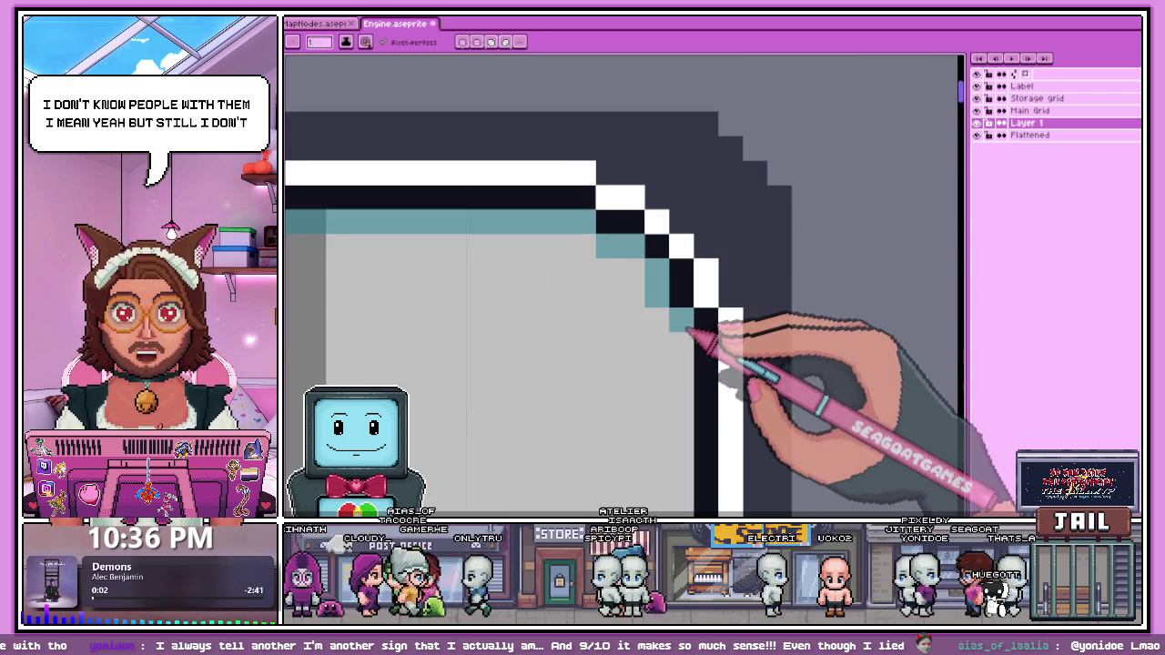
scroll(702, 325, "down", 1)
scroll(707, 229, "down", 1)
scroll(702, 247, "down", 1)
scroll(674, 355, "up", 2)
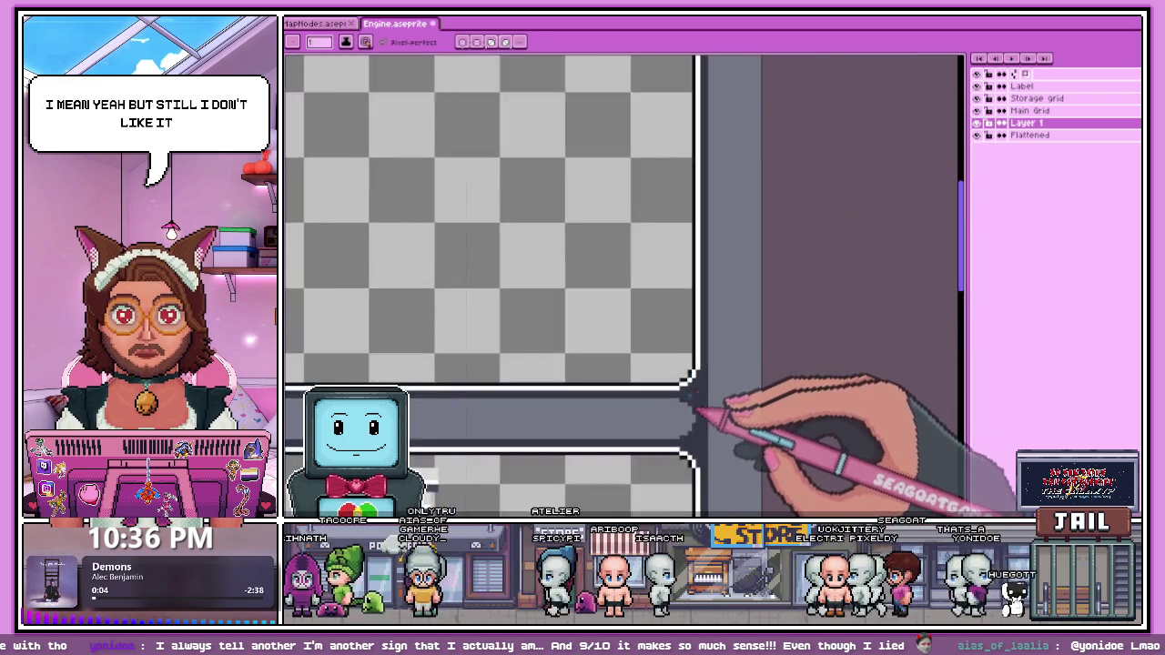
scroll(701, 416, "up", 1)
scroll(681, 391, "up", 1)
scroll(689, 390, "up", 1)
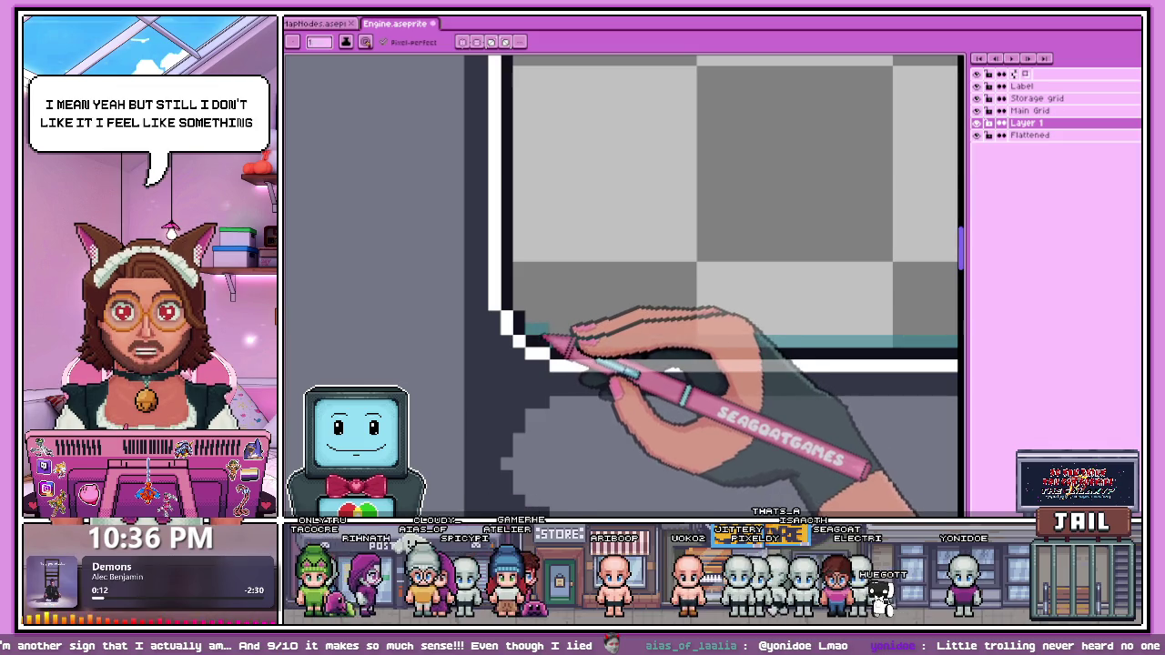
scroll(527, 310, "down", 2)
scroll(533, 377, "down", 1)
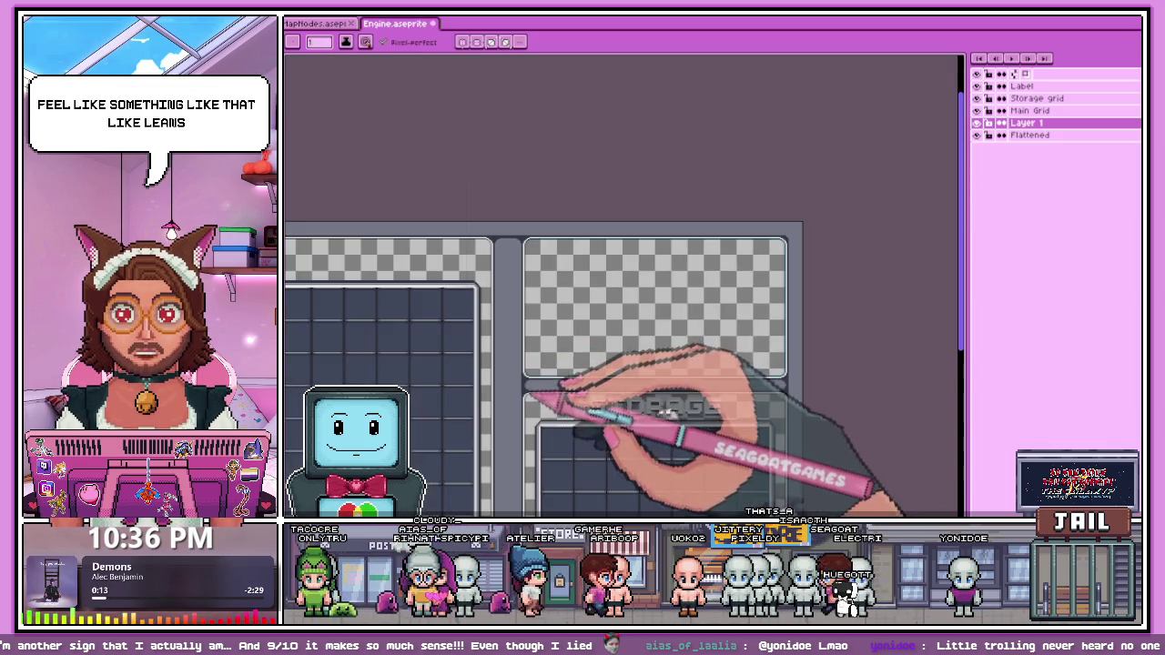
scroll(533, 273, "up", 1)
scroll(546, 237, "up", 2)
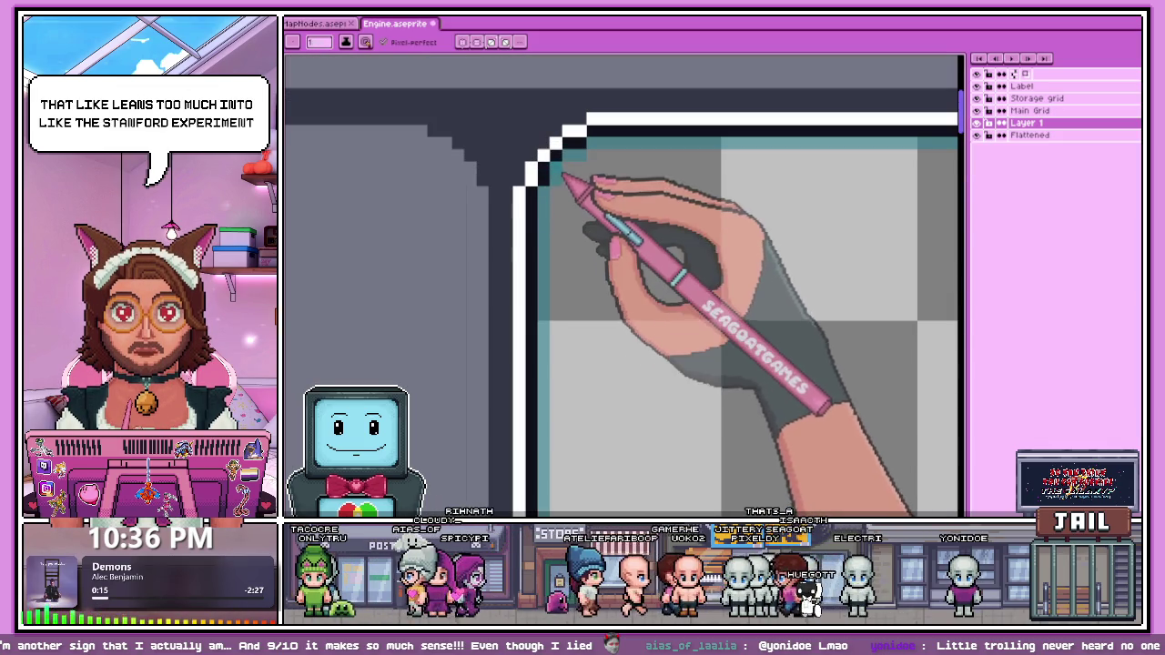
scroll(546, 223, "down", 2)
scroll(546, 226, "down", 2)
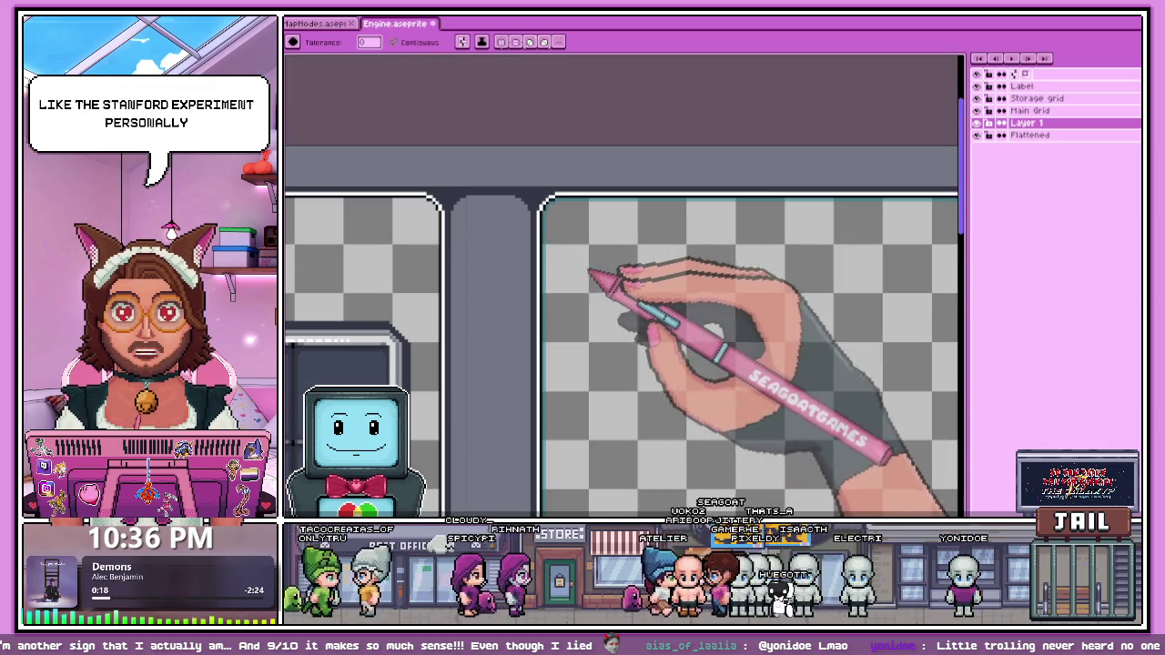
scroll(564, 242, "down", 2)
Step: With the Paint Bucket, fill the empty top-right panel on Layer 1 with teal
key("g")
scroll(586, 228, "up", 2)
left_click(634, 255)
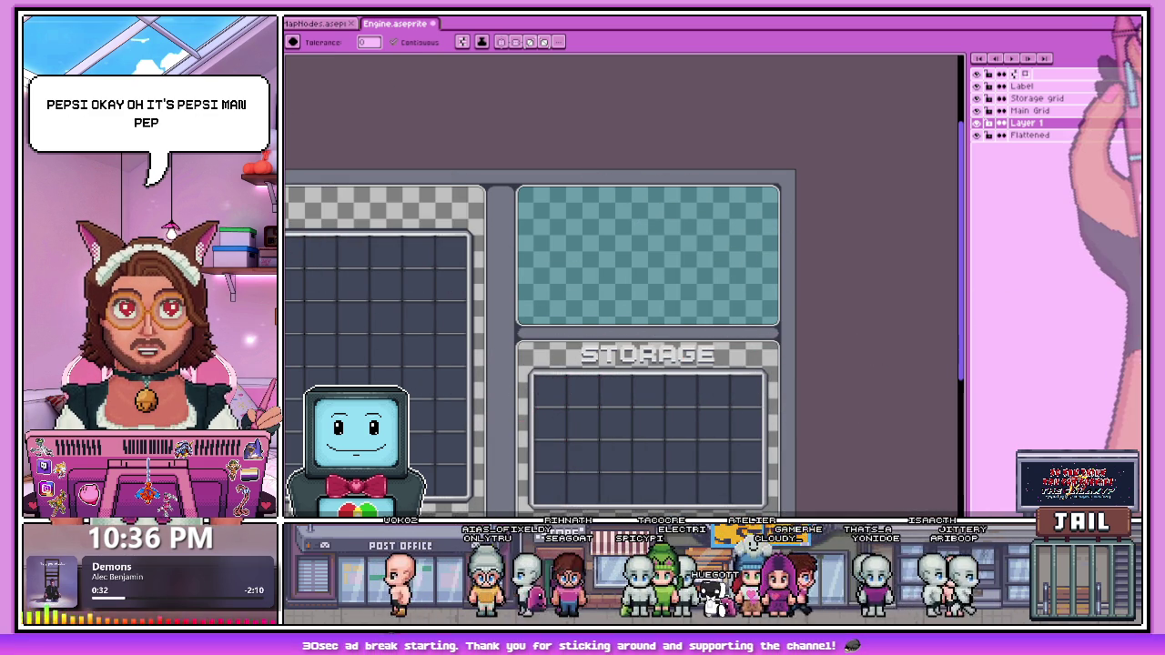
Step: Zoom in and out over the teal top-right panel and the cyan-filled outer frame
scroll(592, 221, "up", 1)
scroll(598, 261, "up", 1)
scroll(577, 200, "up", 1)
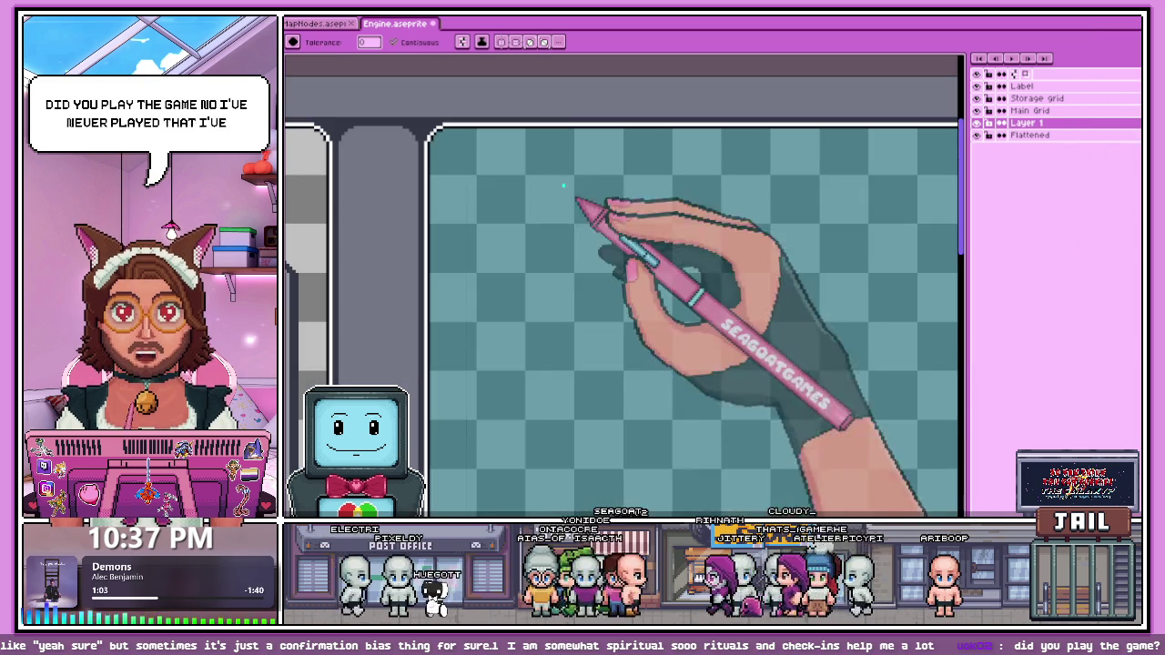
scroll(577, 200, "up", 1)
scroll(426, 131, "up", 1)
scroll(459, 169, "up", 2)
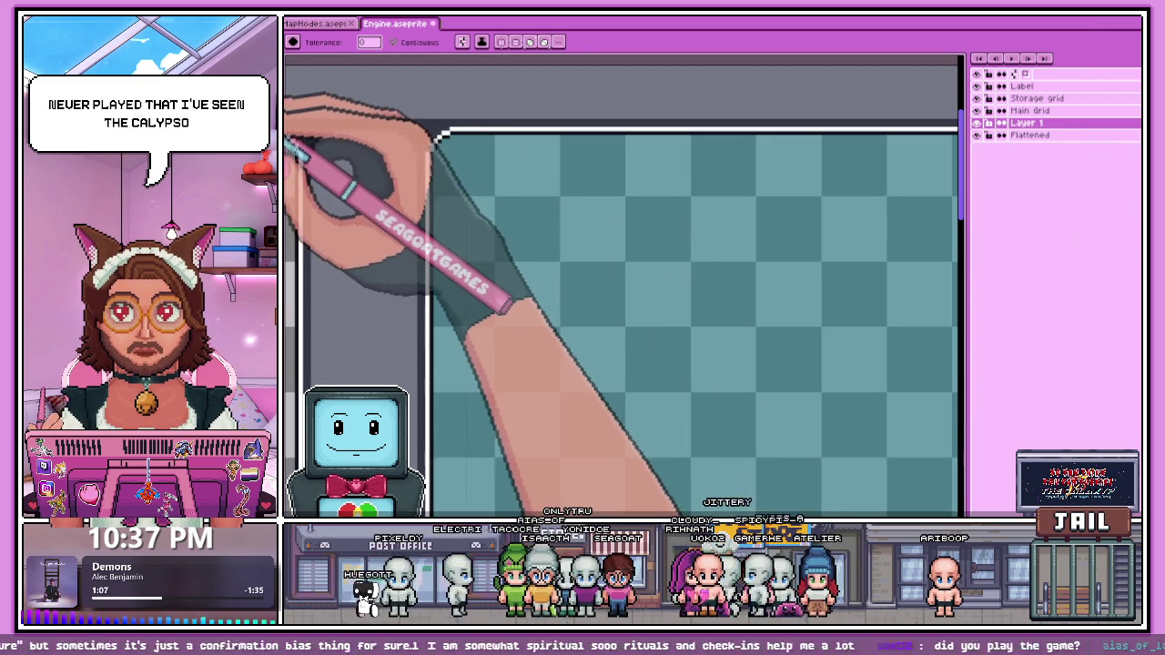
scroll(455, 181, "down", 2)
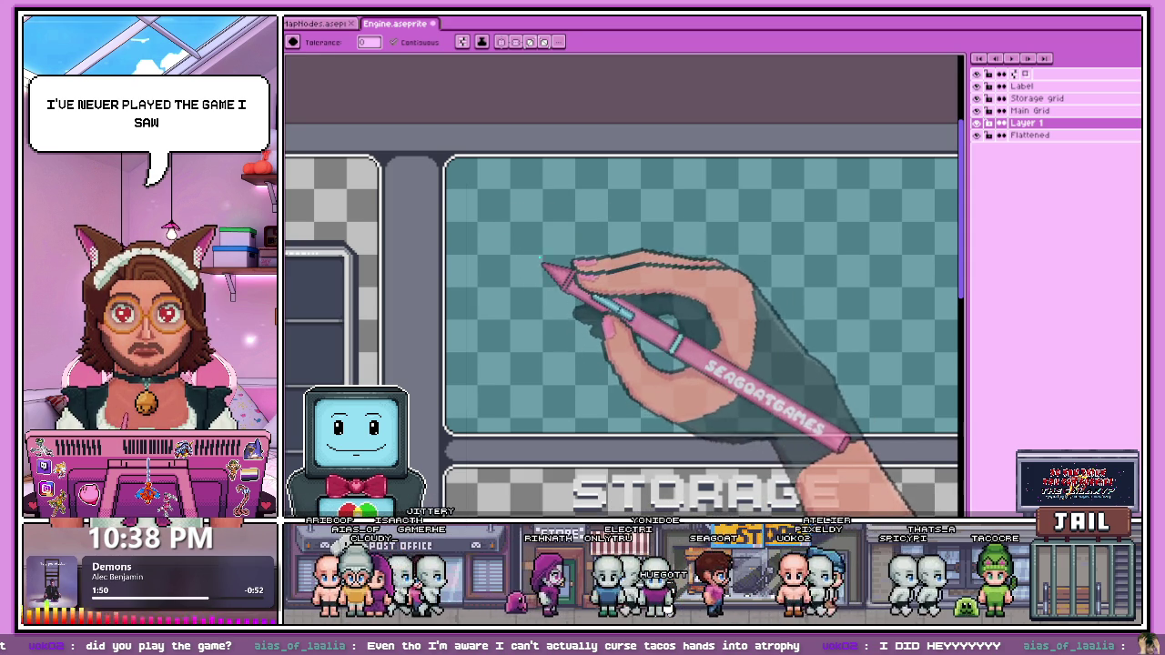
scroll(596, 259, "down", 2)
scroll(592, 333, "up", 1)
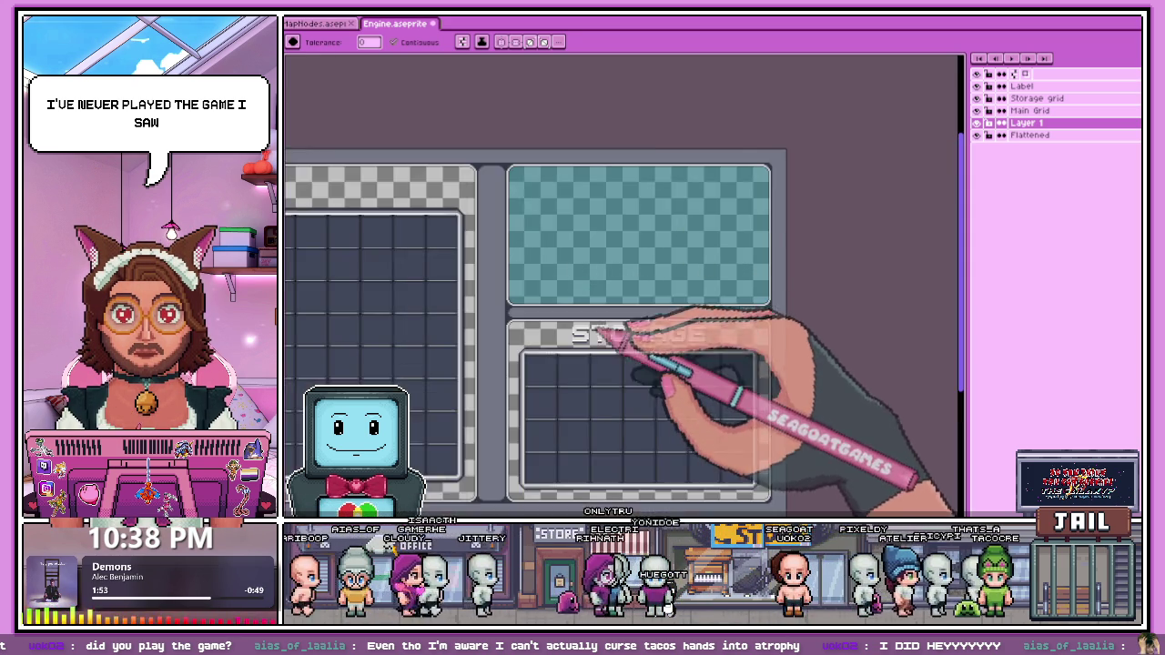
scroll(590, 344, "up", 1)
scroll(591, 346, "down", 2)
scroll(572, 307, "up", 2)
scroll(541, 328, "down", 3)
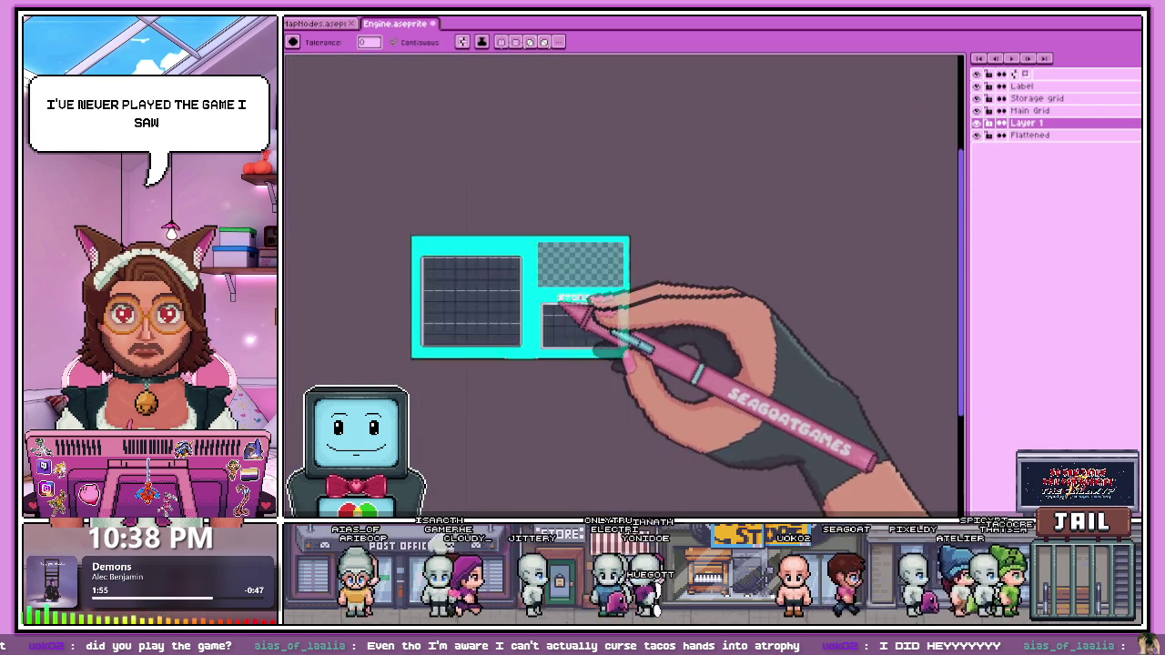
scroll(554, 307, "up", 1)
Step: Undo the cyan fill and hide Layer 1 so the teal panel disappears
key("ctrl+z")
key("ctrl+z")
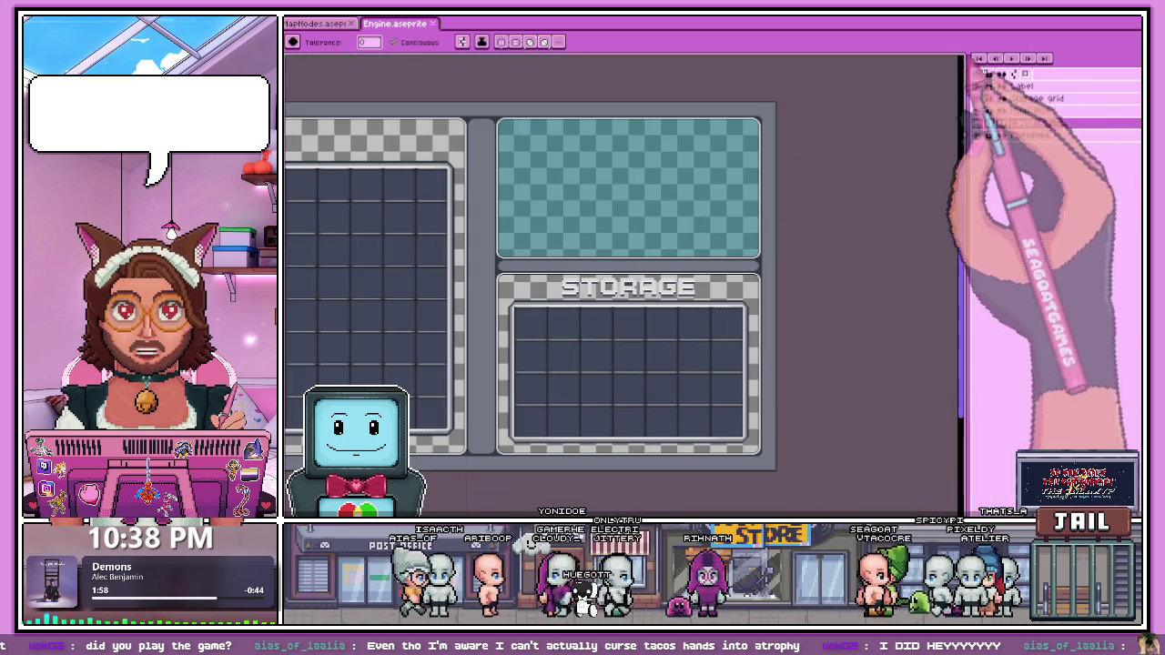
left_click(990, 136)
scroll(587, 302, "down", 2)
scroll(455, 304, "up", 2)
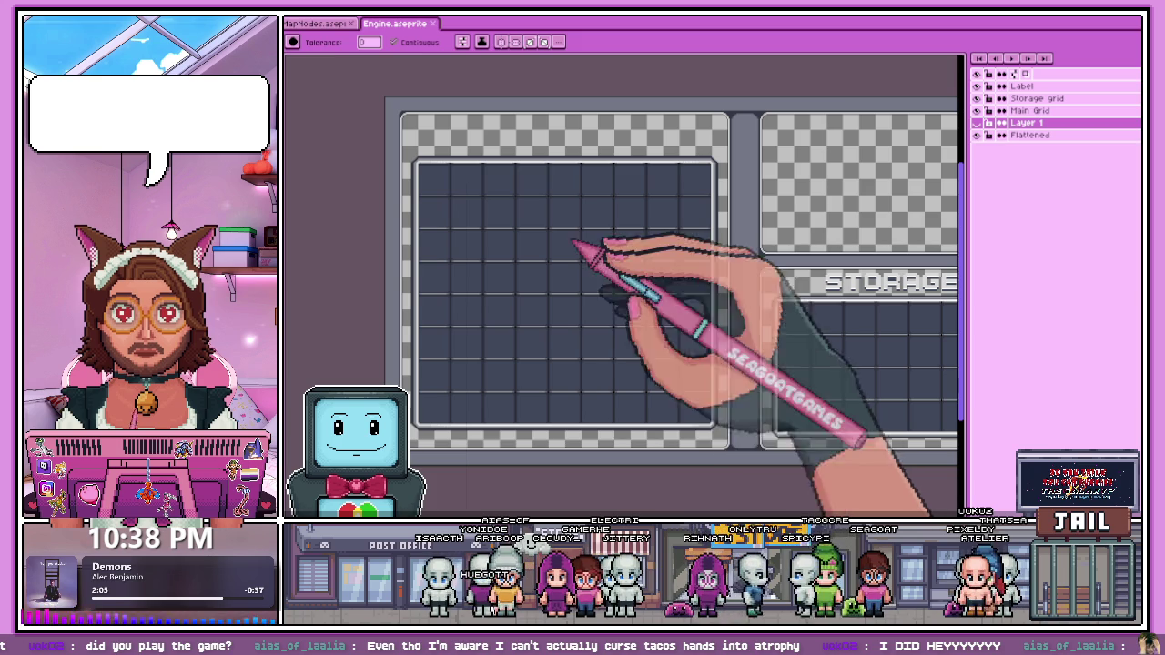
scroll(637, 310, "down", 1)
scroll(682, 327, "up", 3)
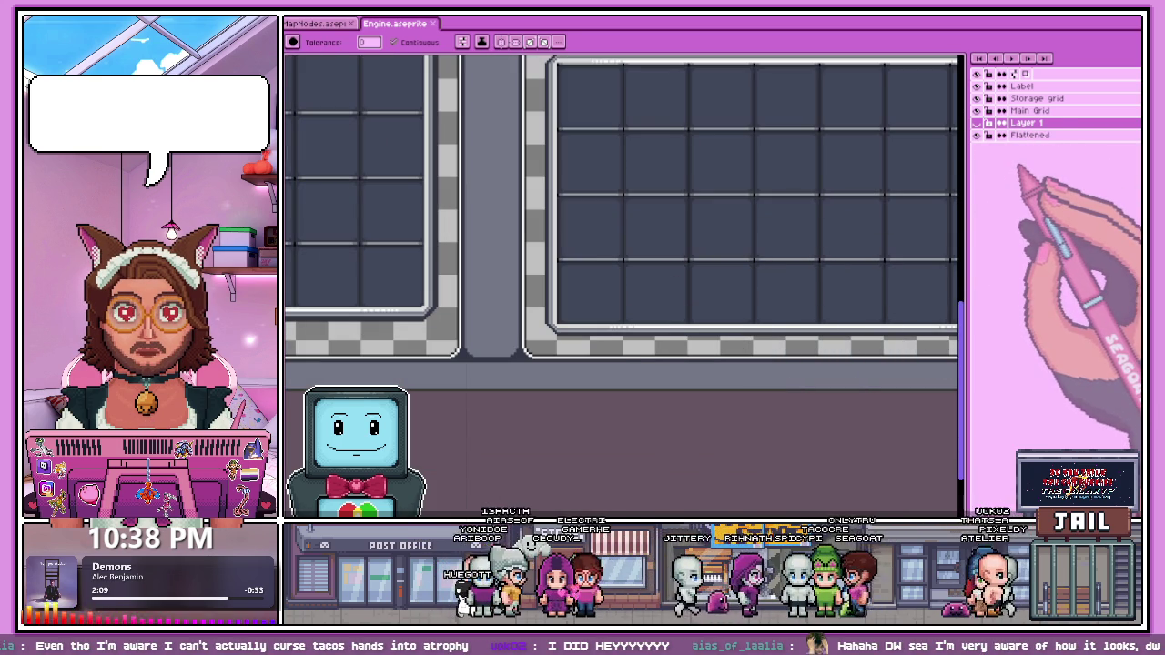
Step: Select the Flattened layer and switch to the Pencil for pixel work
left_click(1028, 134)
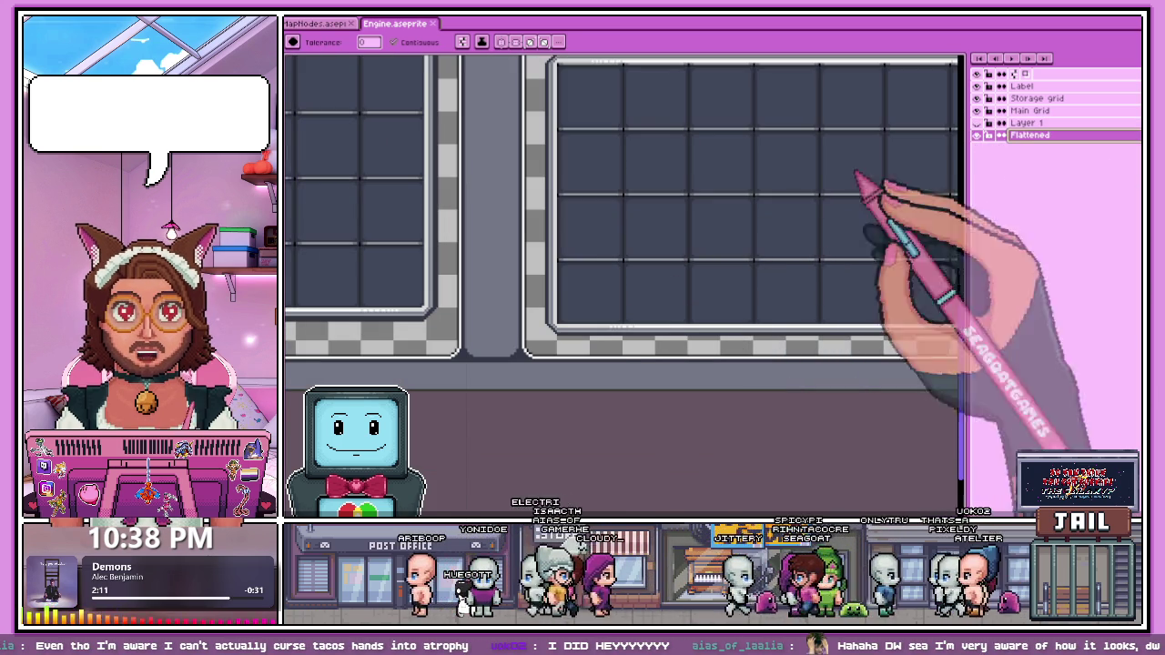
scroll(566, 271, "up", 1)
scroll(546, 346, "up", 1)
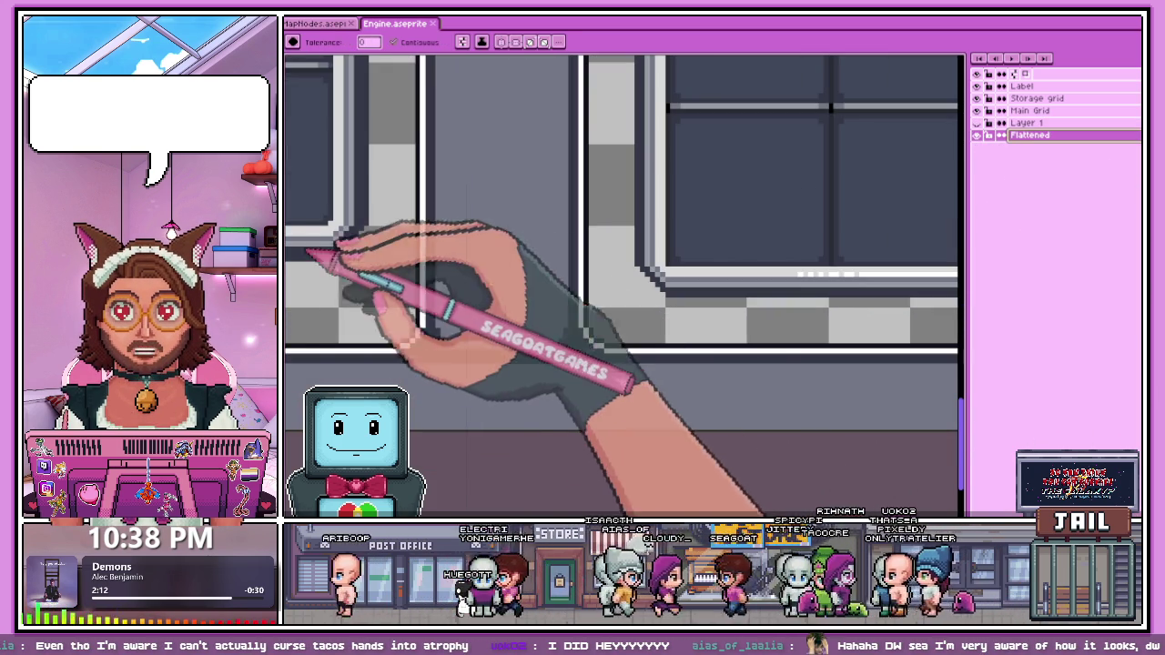
scroll(442, 307, "up", 2)
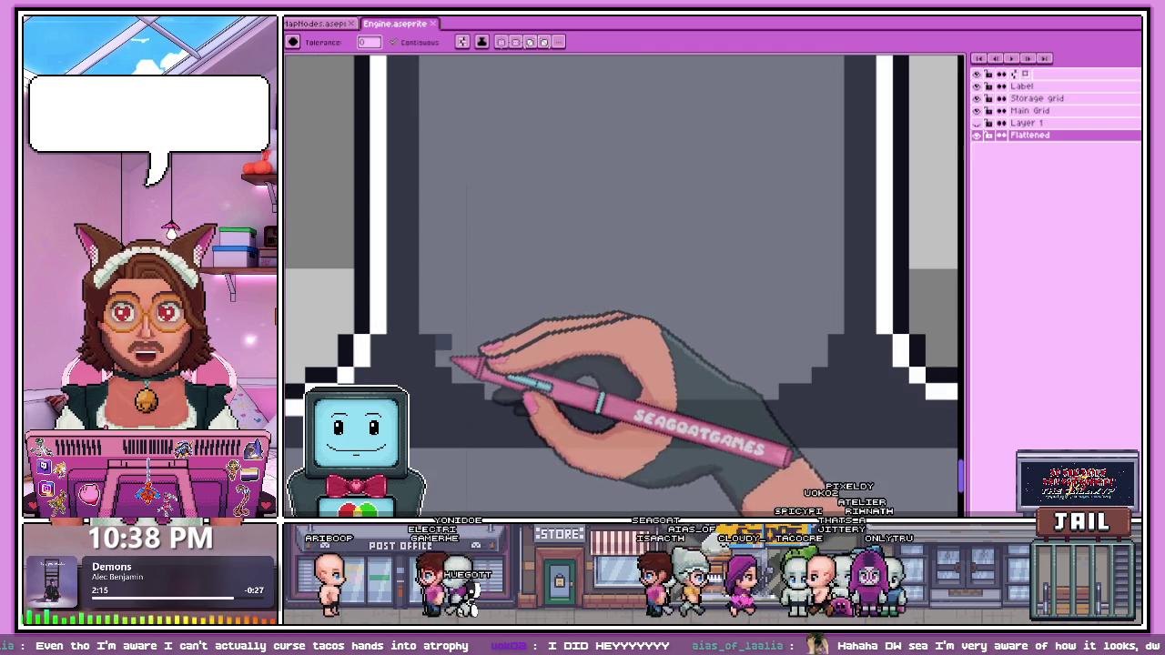
key("b")
scroll(455, 312, "down", 1)
scroll(450, 312, "down", 2)
scroll(446, 312, "down", 1)
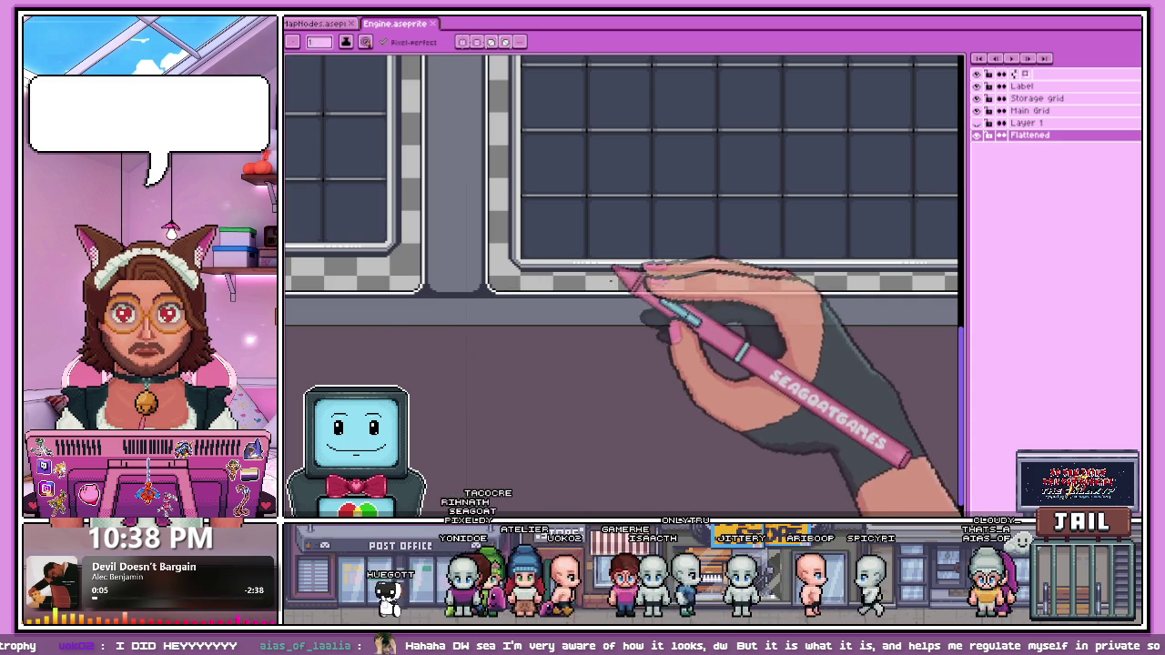
Step: Review the grid edges up close, then save Engine.aseprite
scroll(625, 246, "down", 3)
scroll(603, 291, "up", 3)
scroll(468, 286, "up", 1)
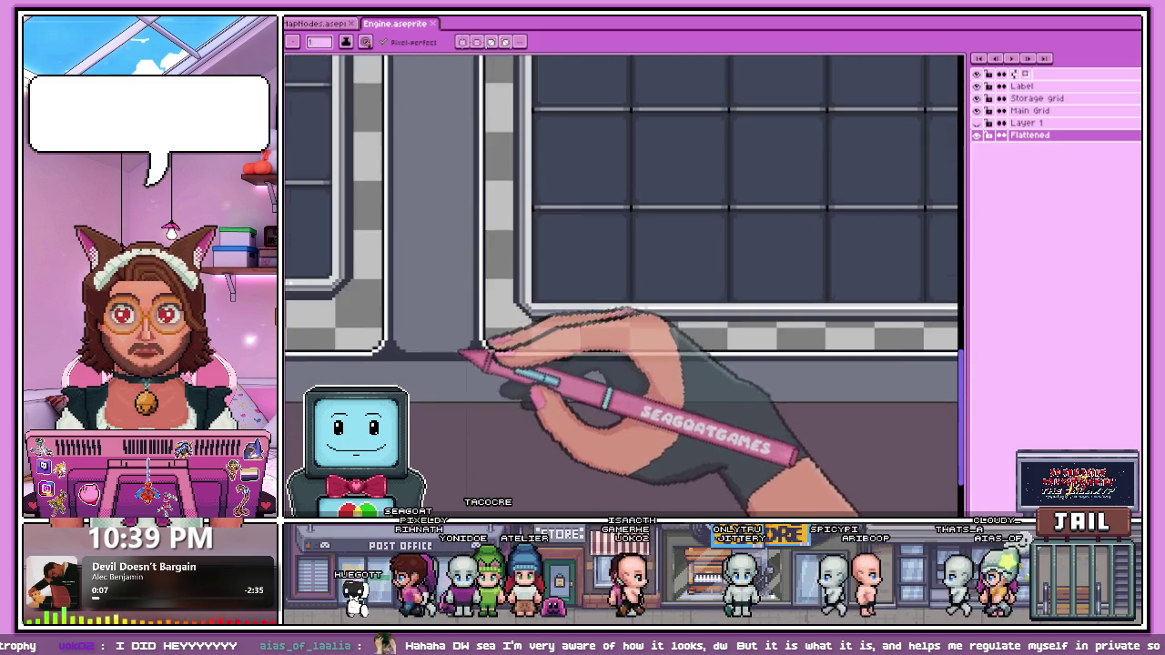
scroll(437, 301, "up", 2)
scroll(473, 331, "up", 1)
scroll(450, 314, "down", 2)
scroll(429, 312, "up", 1)
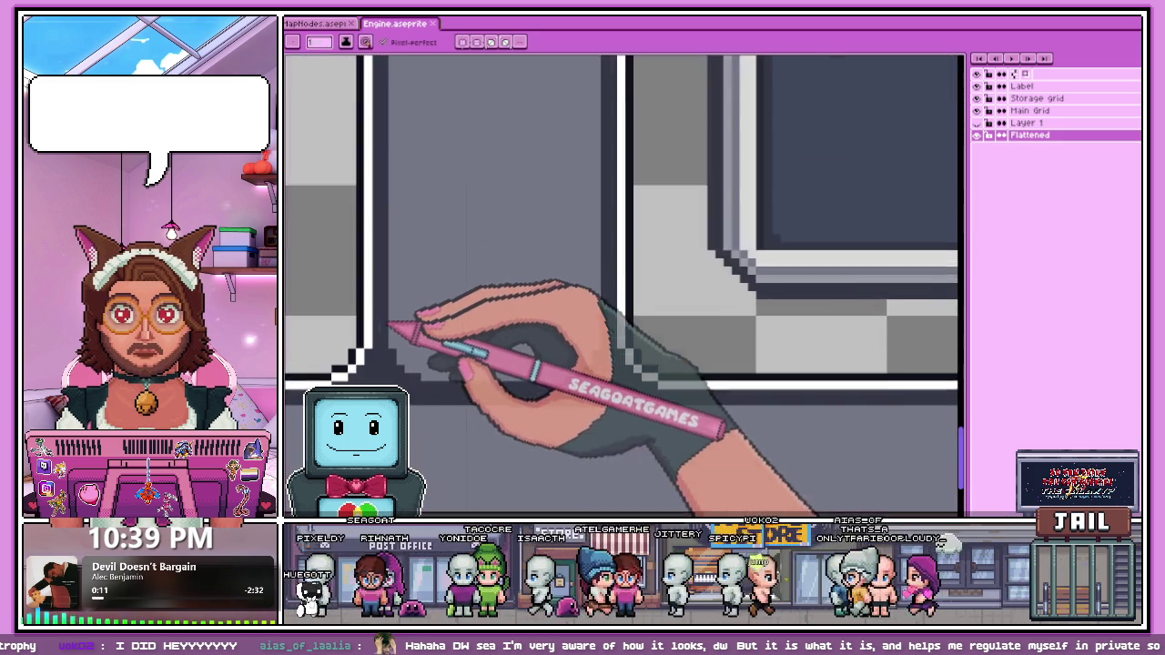
scroll(424, 320, "up", 1)
scroll(418, 327, "down", 1)
scroll(415, 335, "up", 1)
scroll(441, 329, "down", 2)
scroll(452, 329, "up", 1)
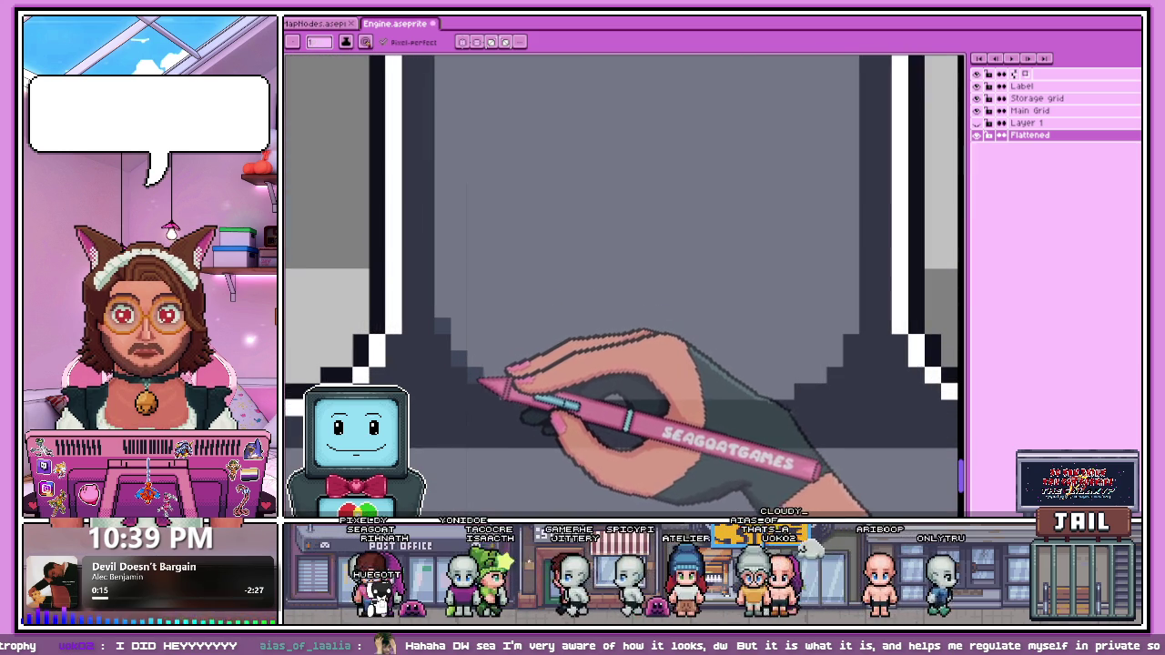
scroll(528, 382, "down", 2)
scroll(560, 380, "up", 1)
scroll(587, 374, "up", 2)
scroll(631, 323, "down", 1)
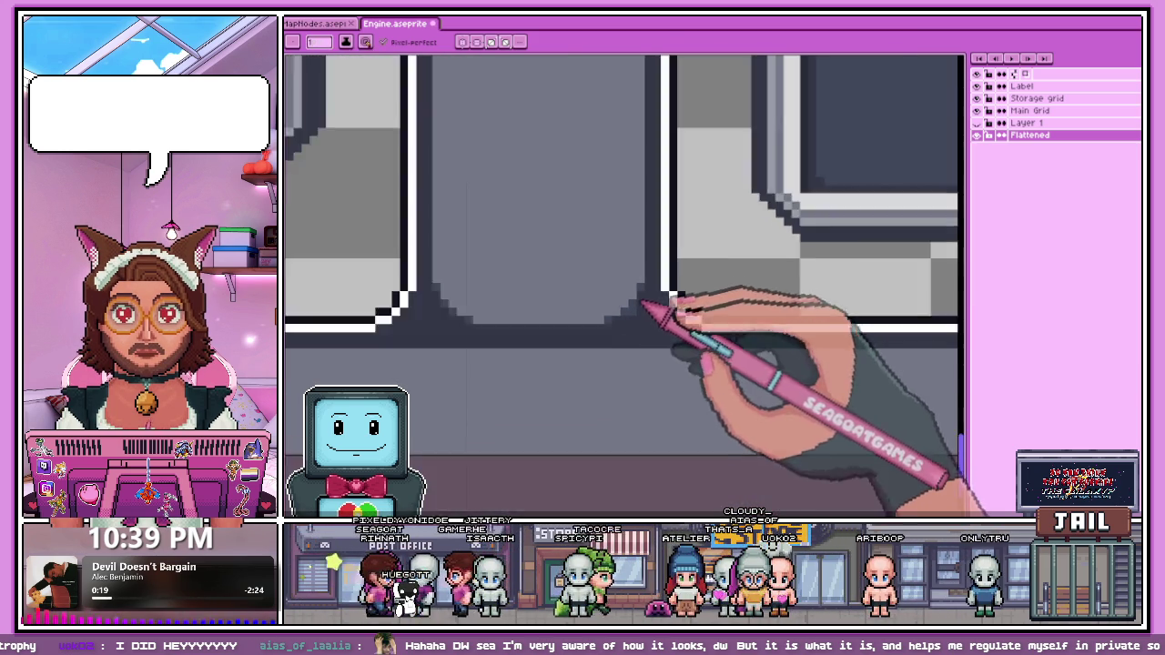
scroll(604, 293, "down", 1)
scroll(592, 364, "down", 2)
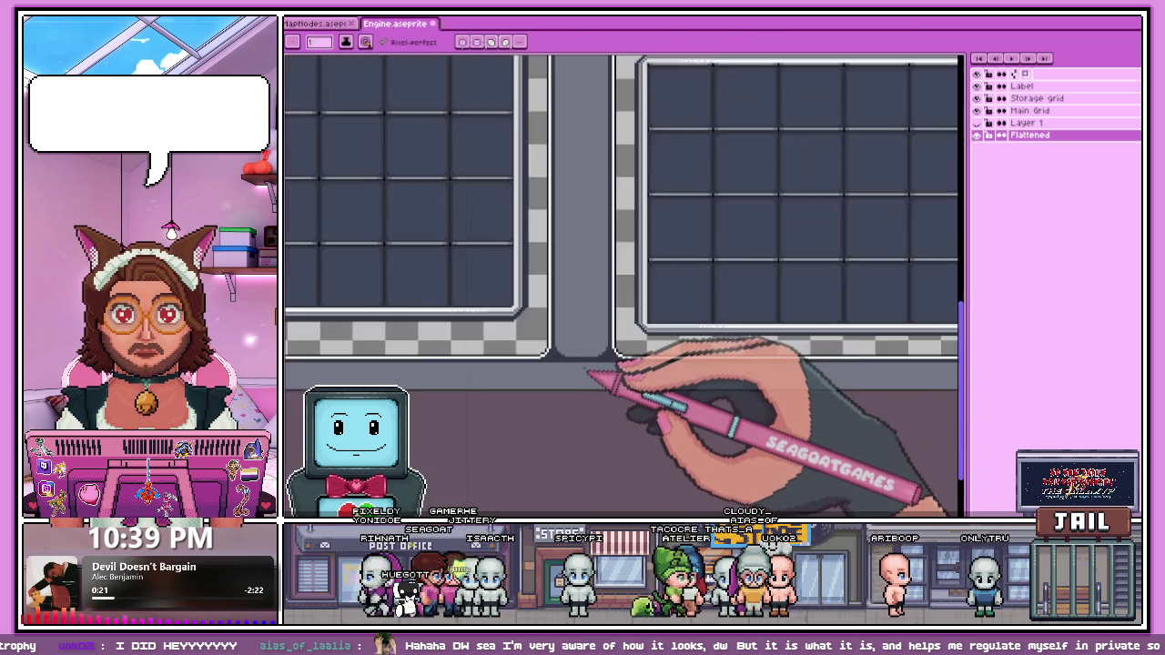
scroll(593, 371, "down", 1)
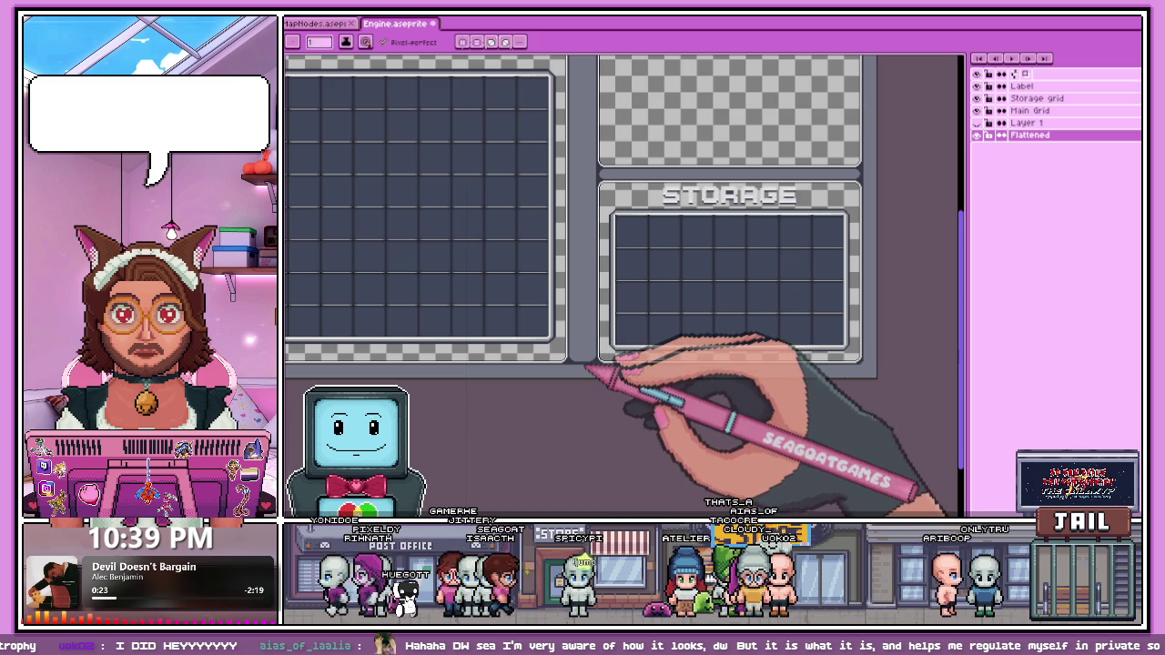
key("ctrl+s")
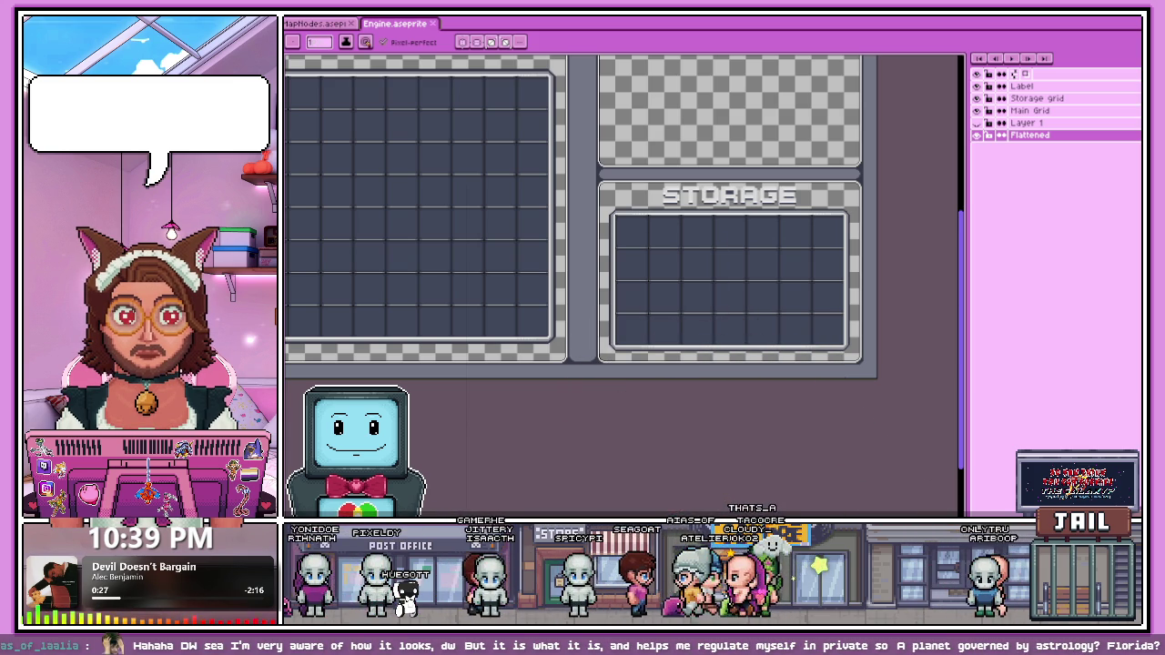
Step: Switch from Aseprite to the browser showing the Great America ride video
key("alt+Tab")
key("alt+Tab")
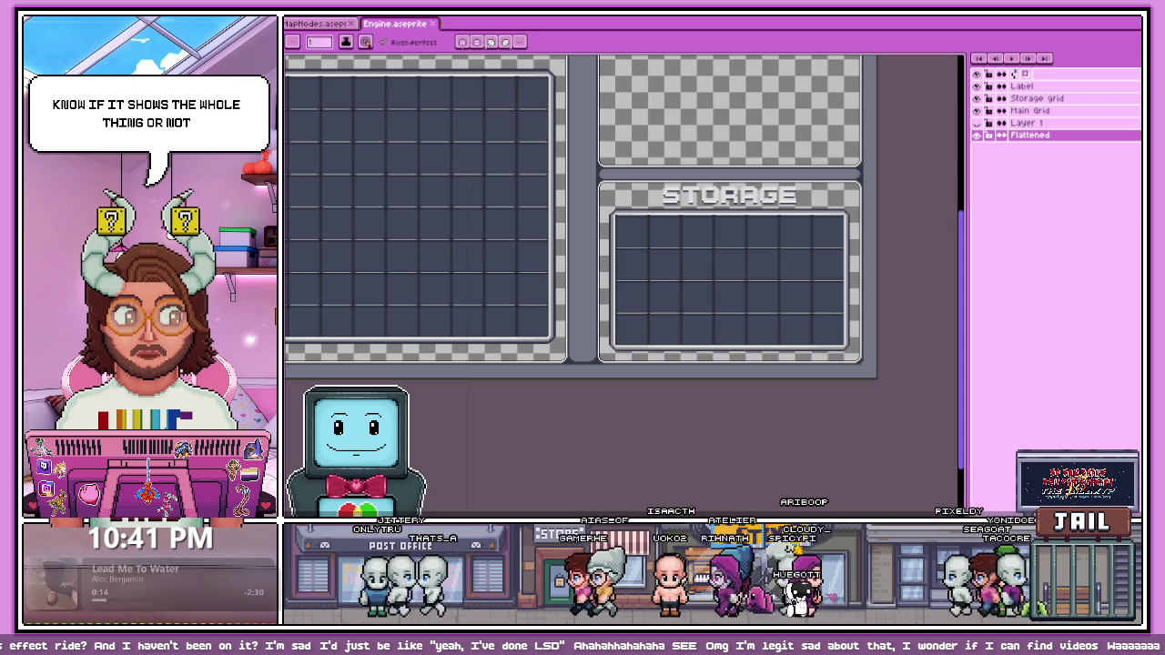
key("alt+Tab")
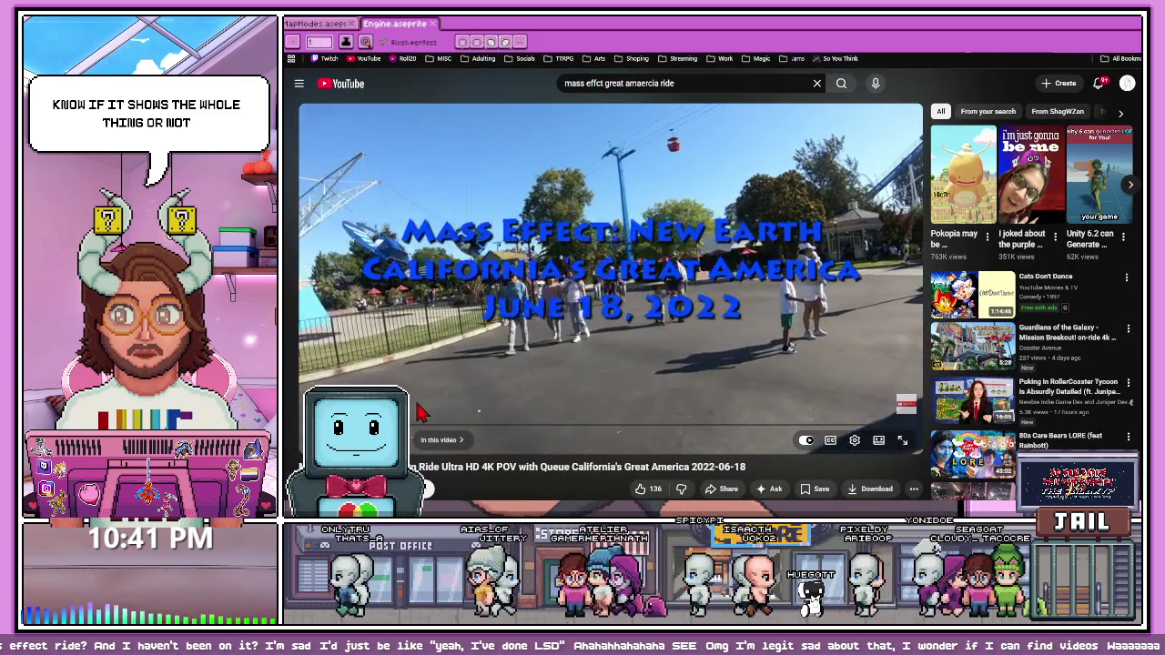
Step: Seek the Mass Effect ride video past the title card and news-screen scene
left_click_drag(364, 425, 452, 435)
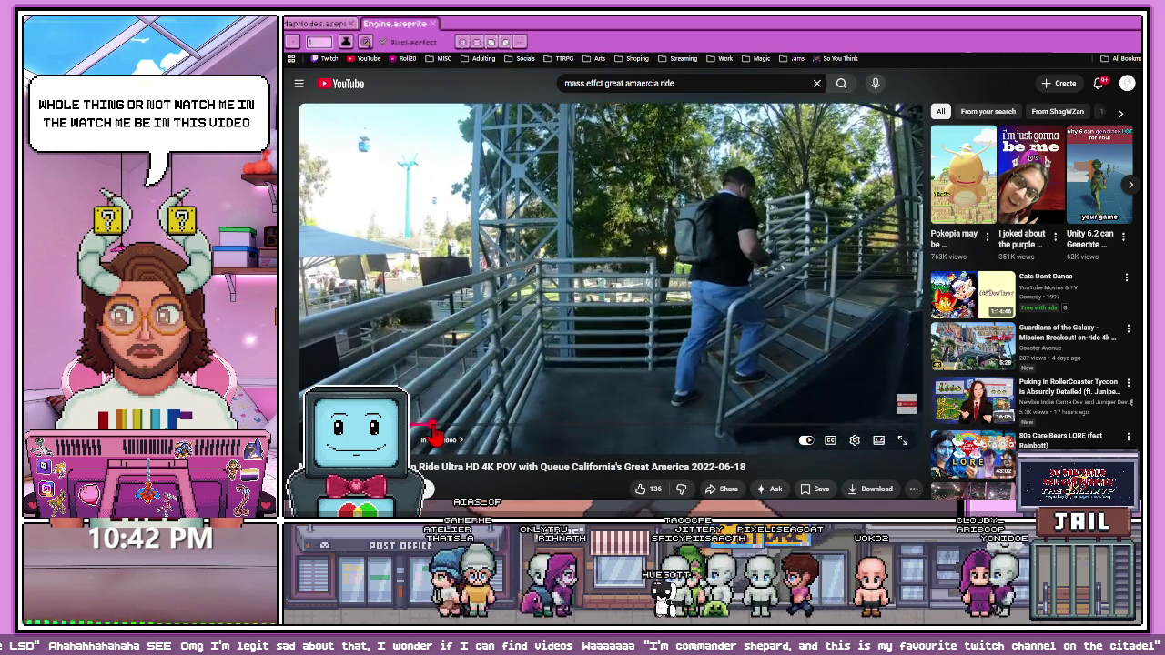
left_click(434, 431)
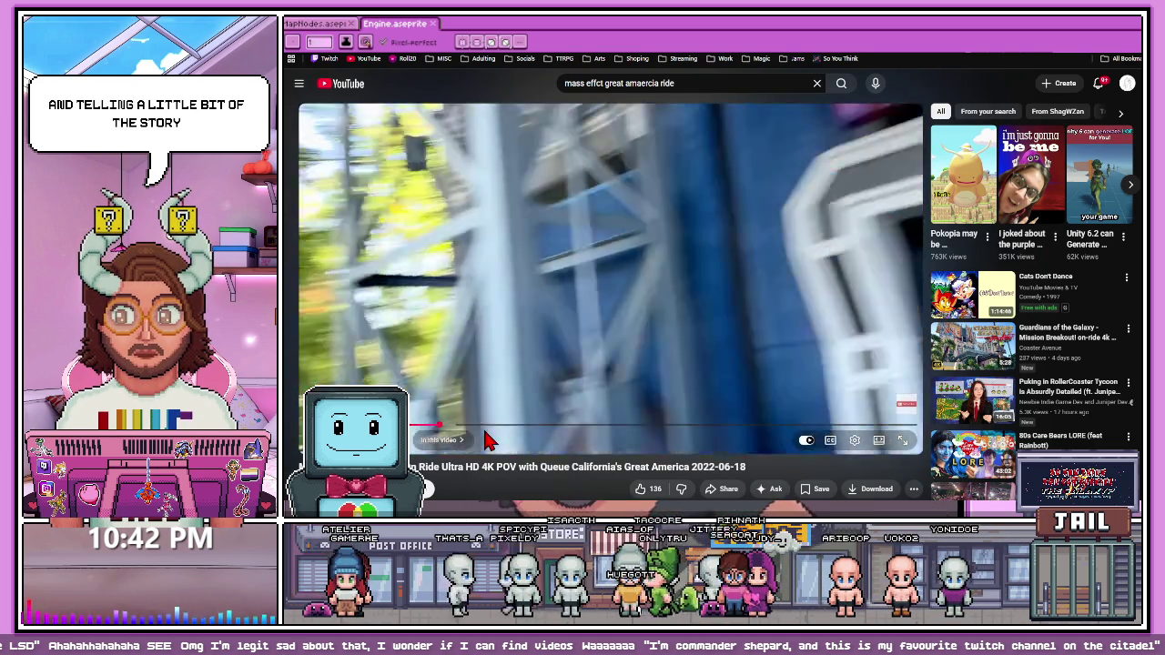
left_click_drag(487, 425, 499, 430)
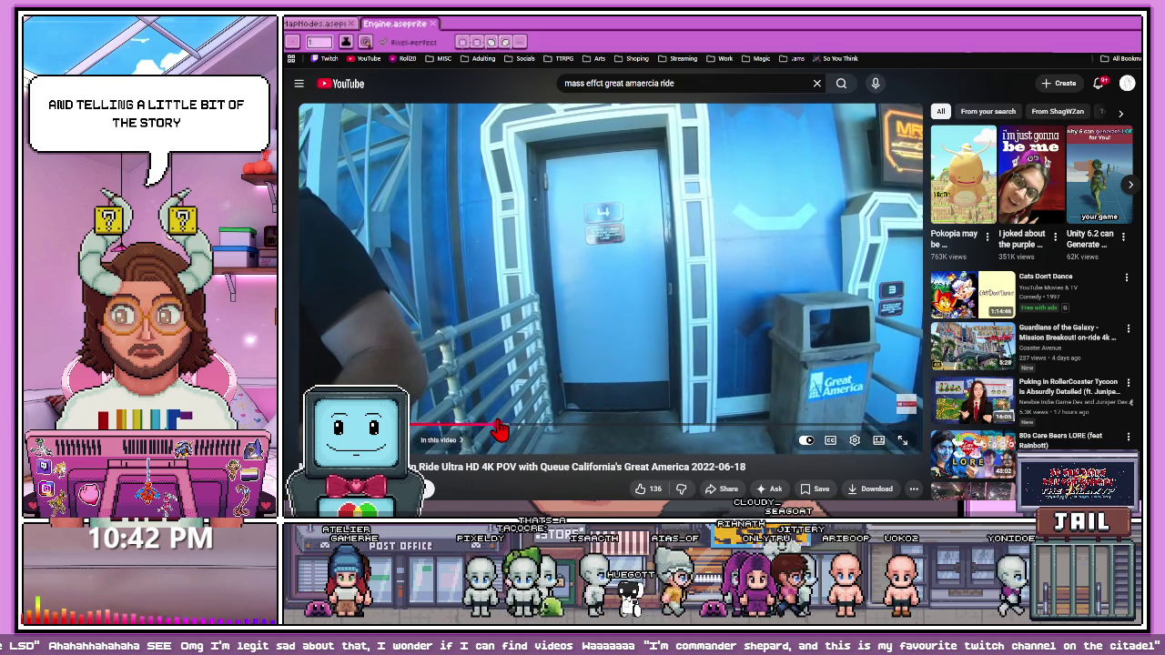
left_click_drag(499, 430, 566, 437)
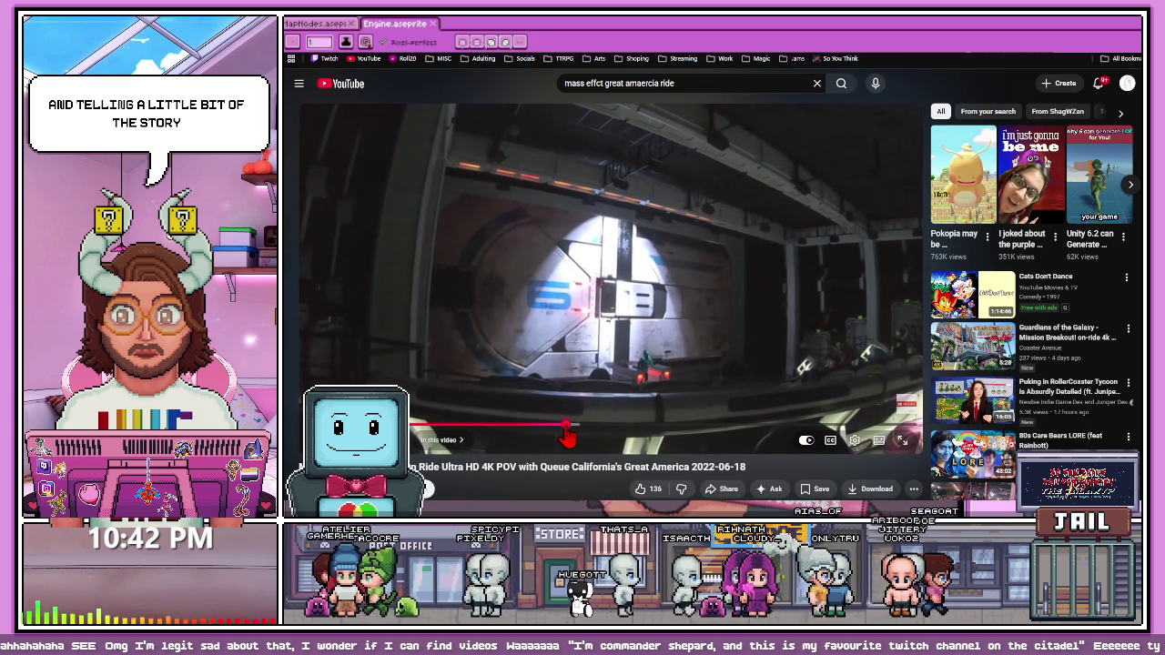
Step: Pause and resume the ride video, then put the player in theater mode
left_click(639, 367)
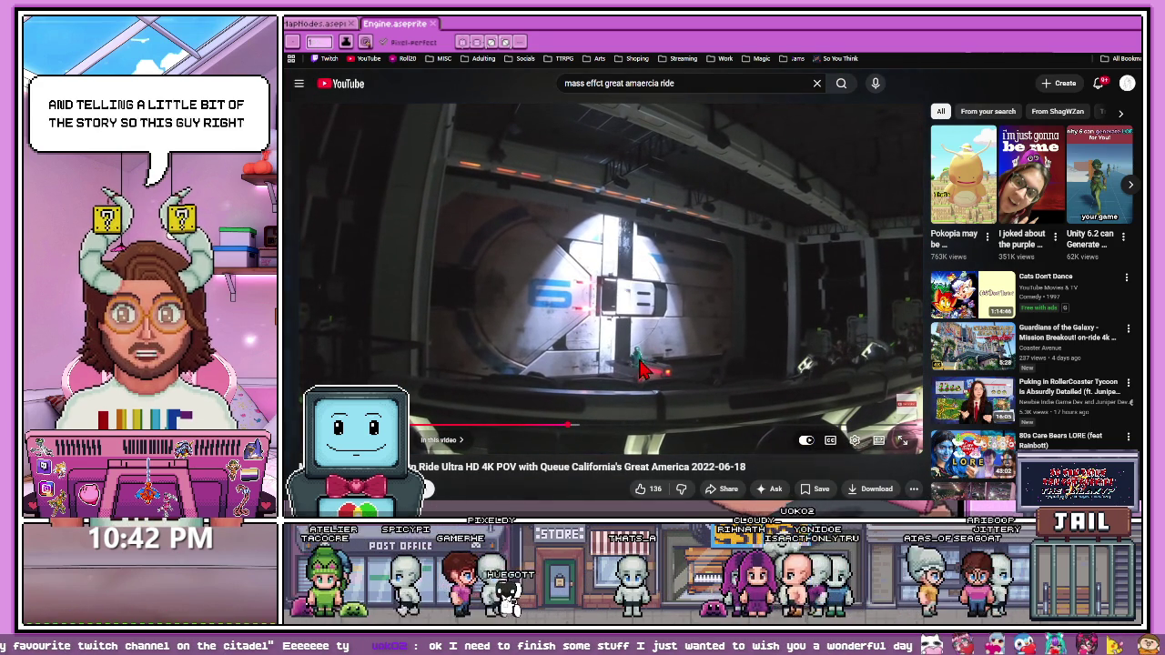
left_click(705, 337)
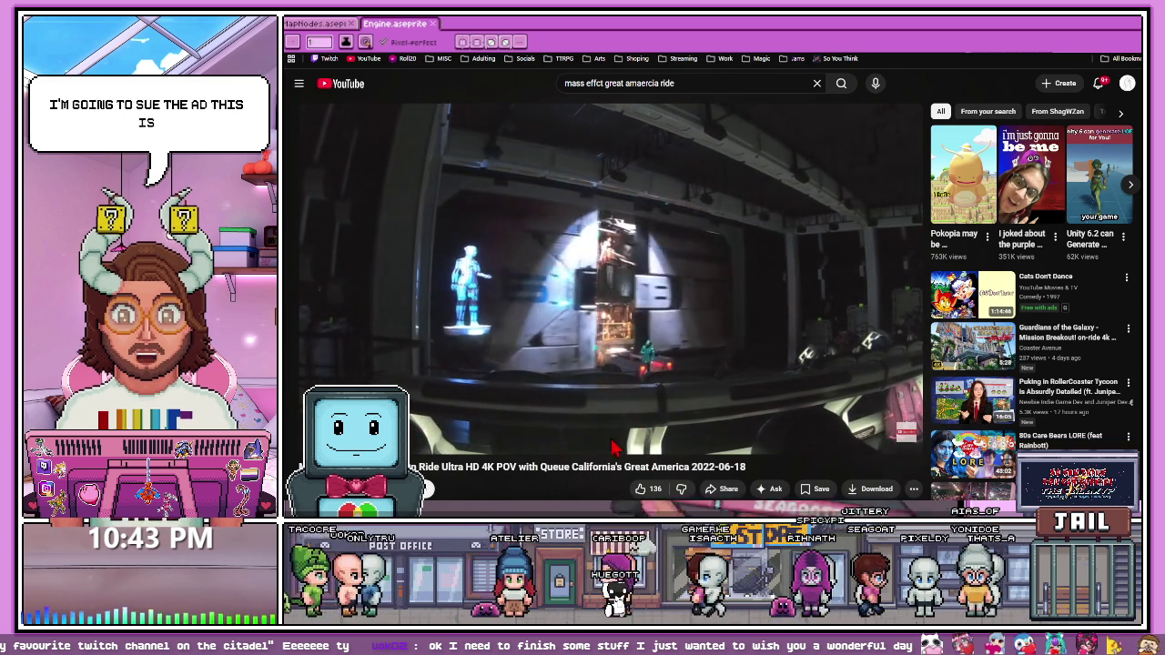
left_click(623, 263)
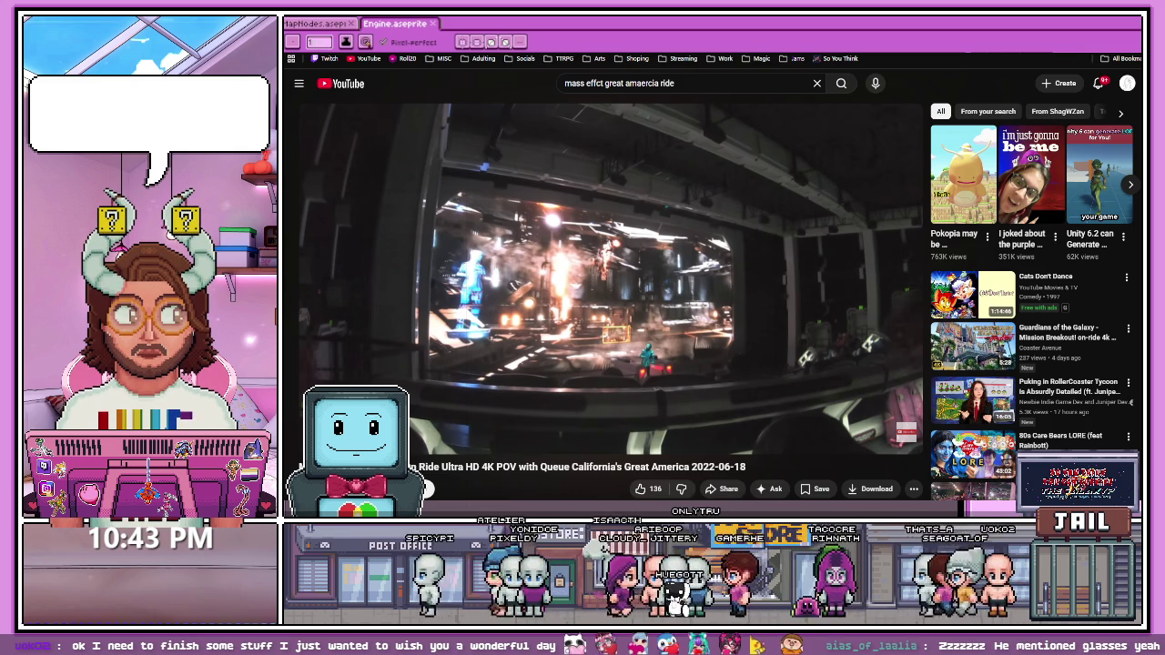
key("k")
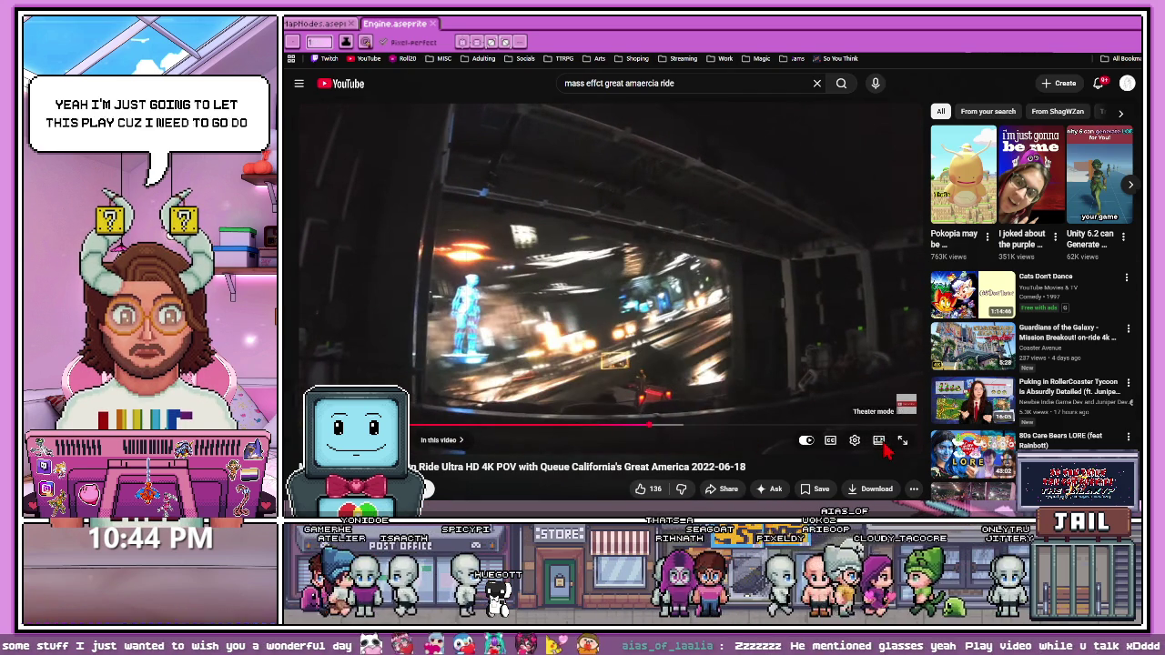
left_click(878, 440)
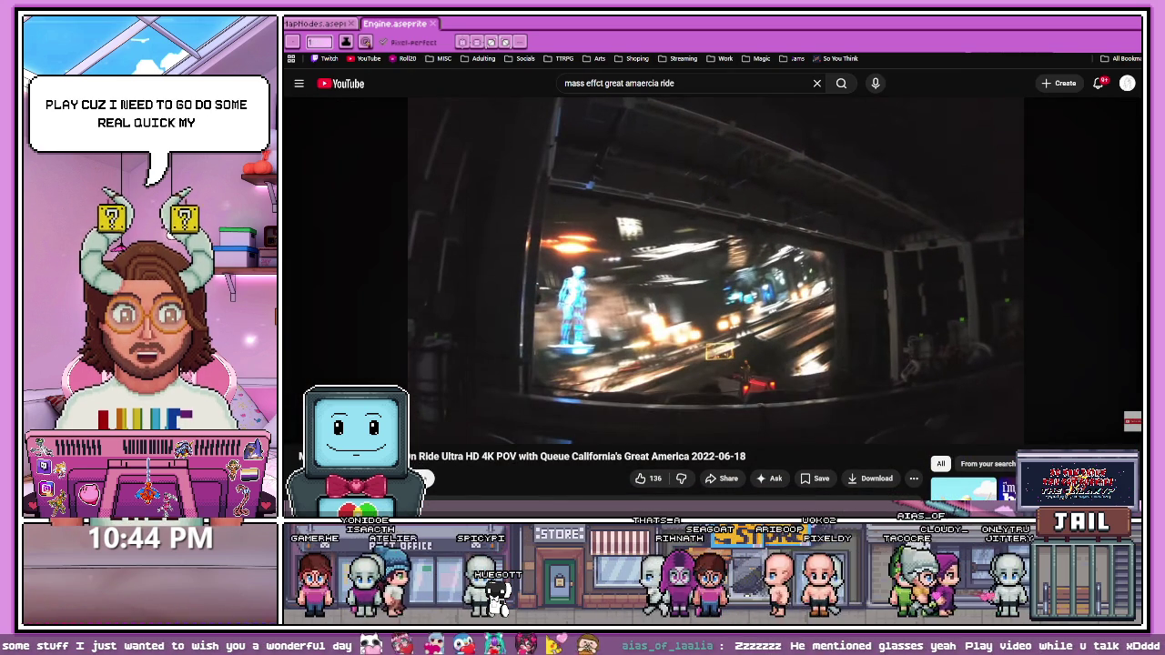
Step: Play the ride video further, pause it, and return to the Aseprite canvas
left_click(905, 253)
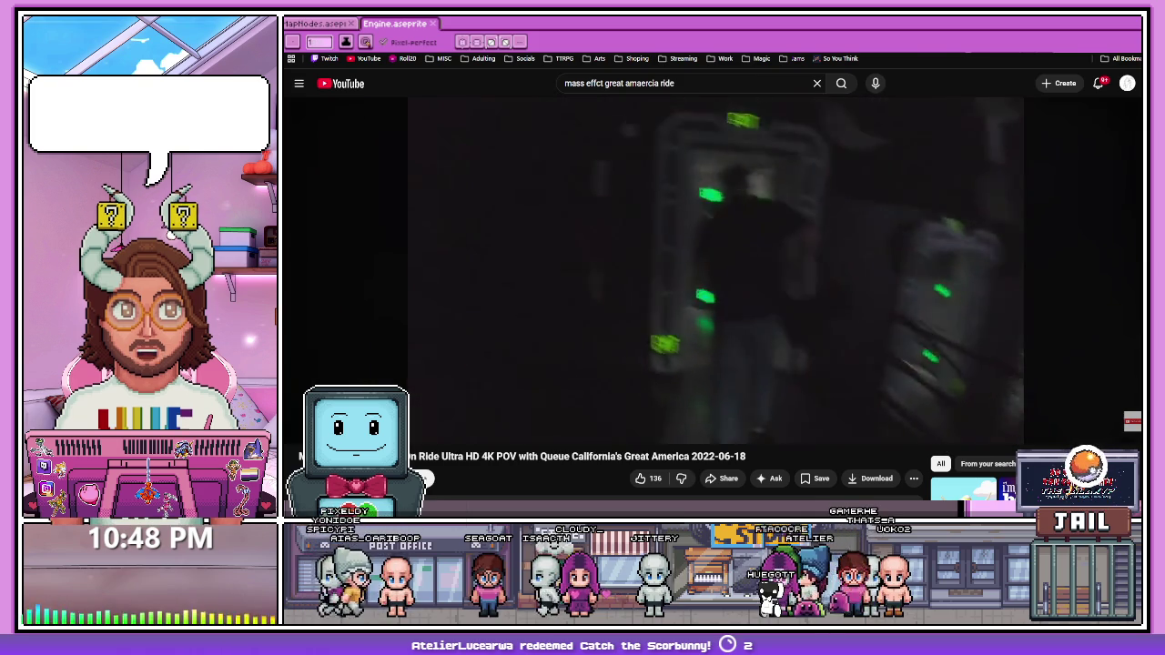
left_click(707, 231)
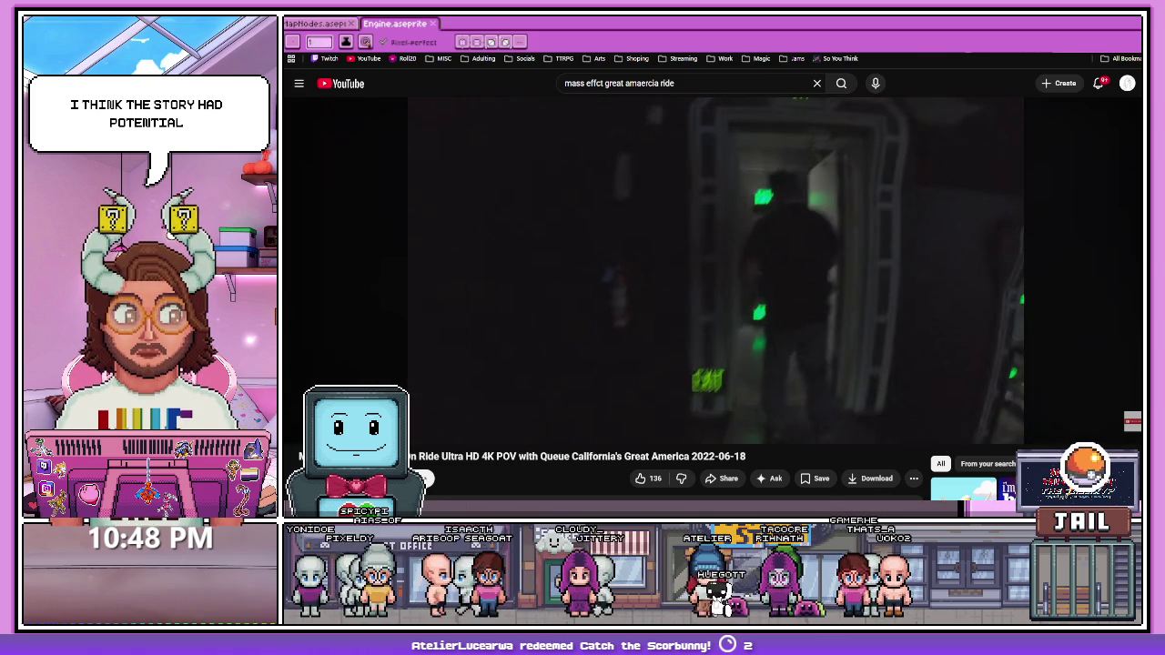
key("alt+Tab")
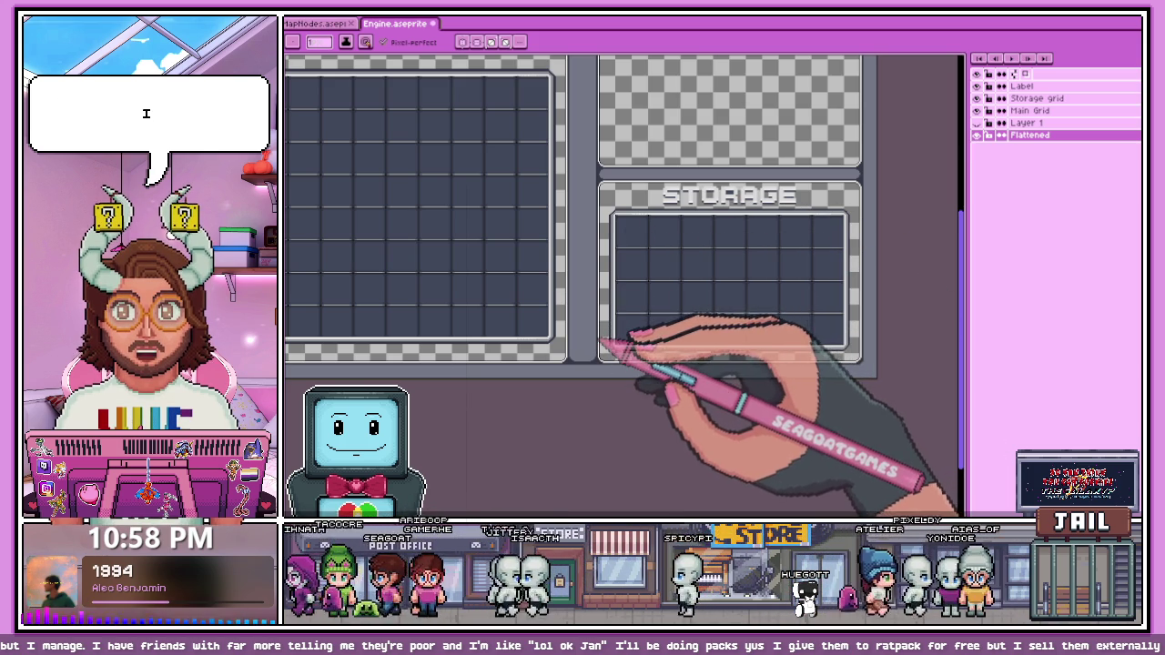
Step: Open the Health Control Interface image on StockCake, view it, then return to its page
key("alt+Tab")
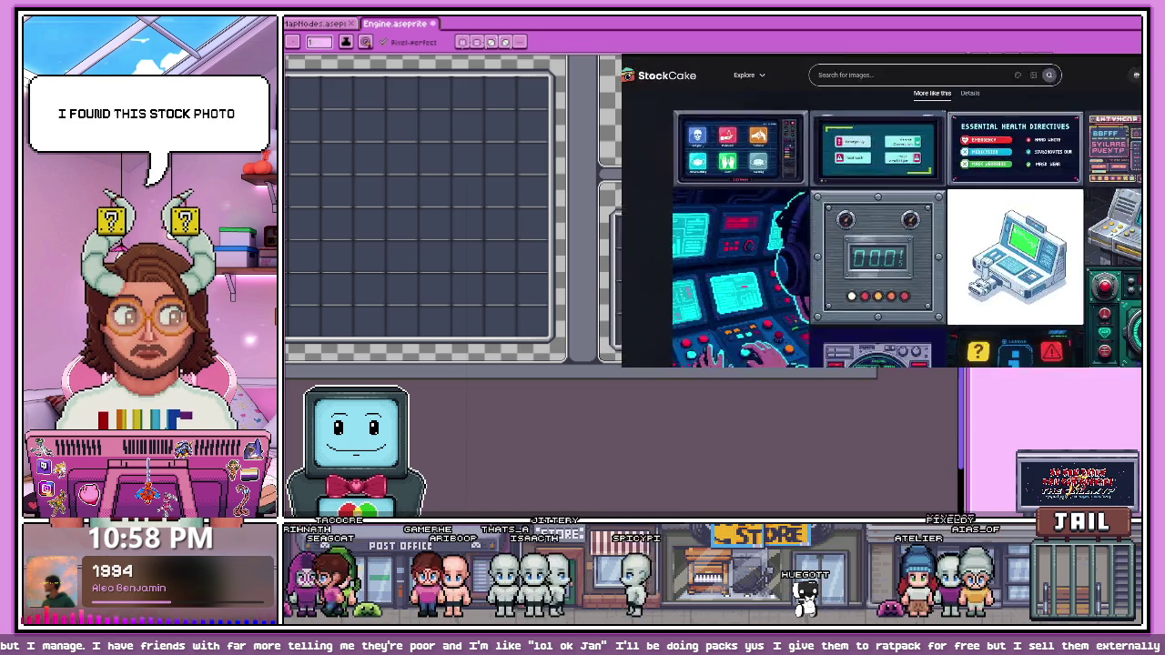
scroll(800, 327, "down", 2)
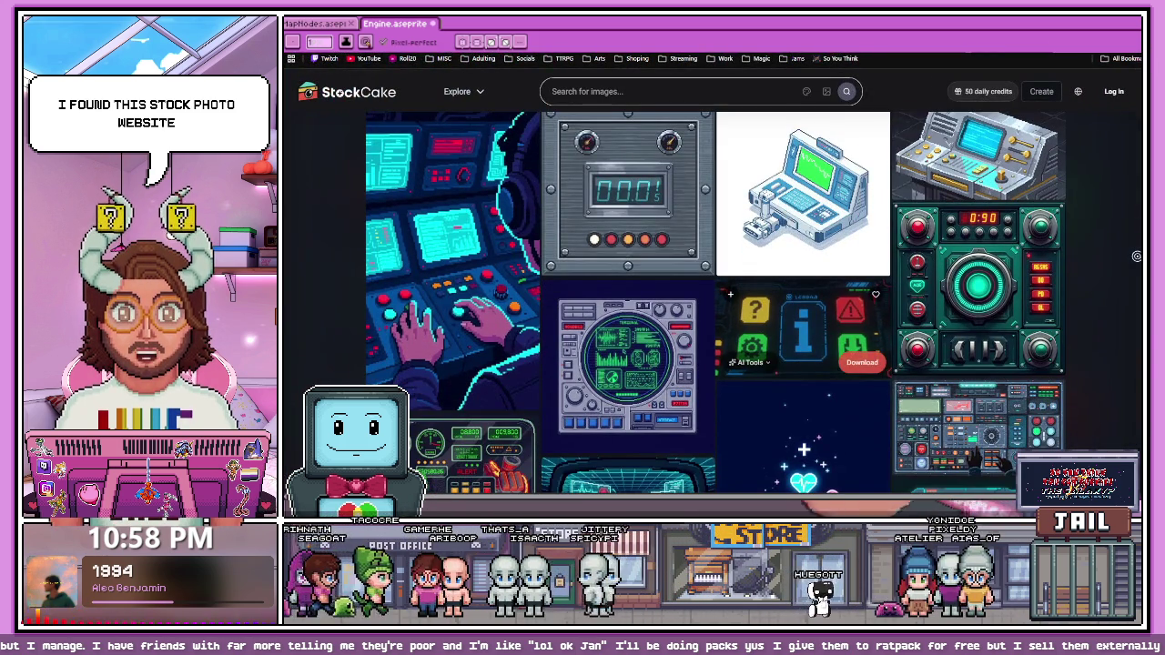
scroll(801, 418, "down", 1)
scroll(801, 418, "down", 1)
scroll(801, 418, "up", 3)
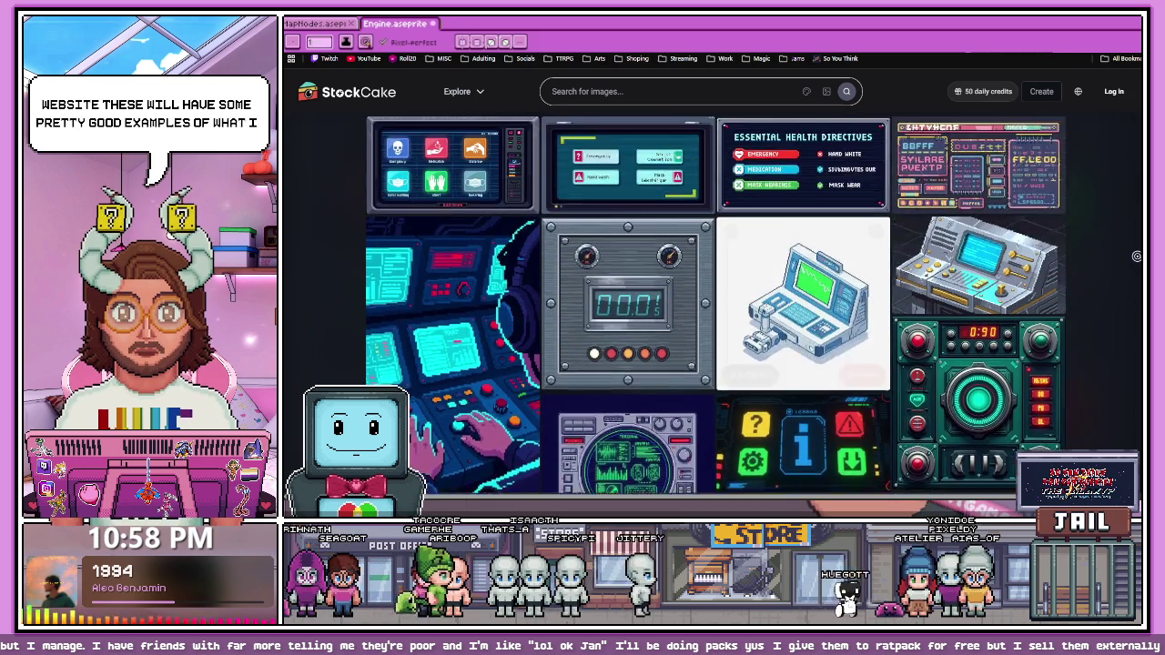
scroll(801, 418, "up", 1)
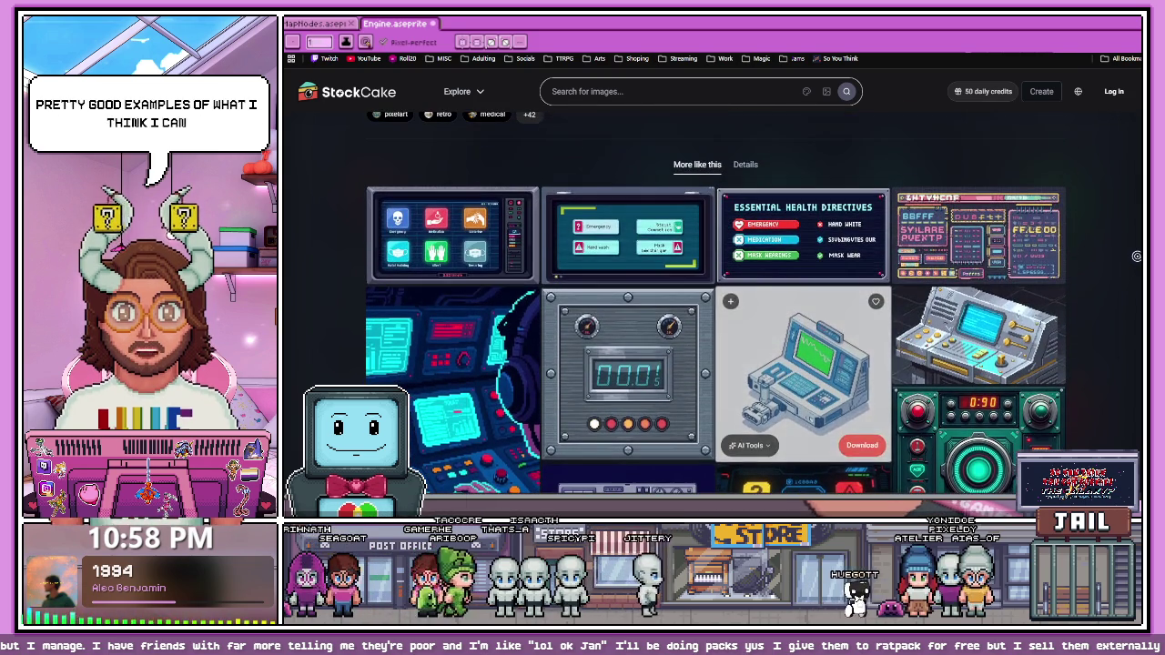
left_click(537, 241)
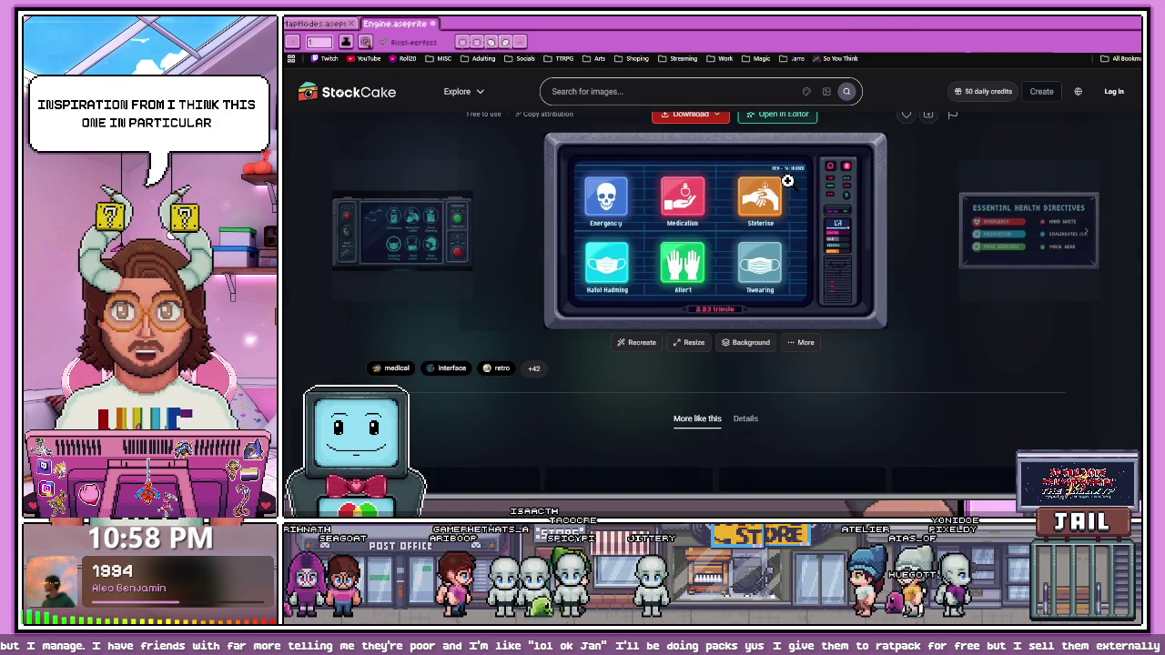
scroll(727, 255, "up", 1)
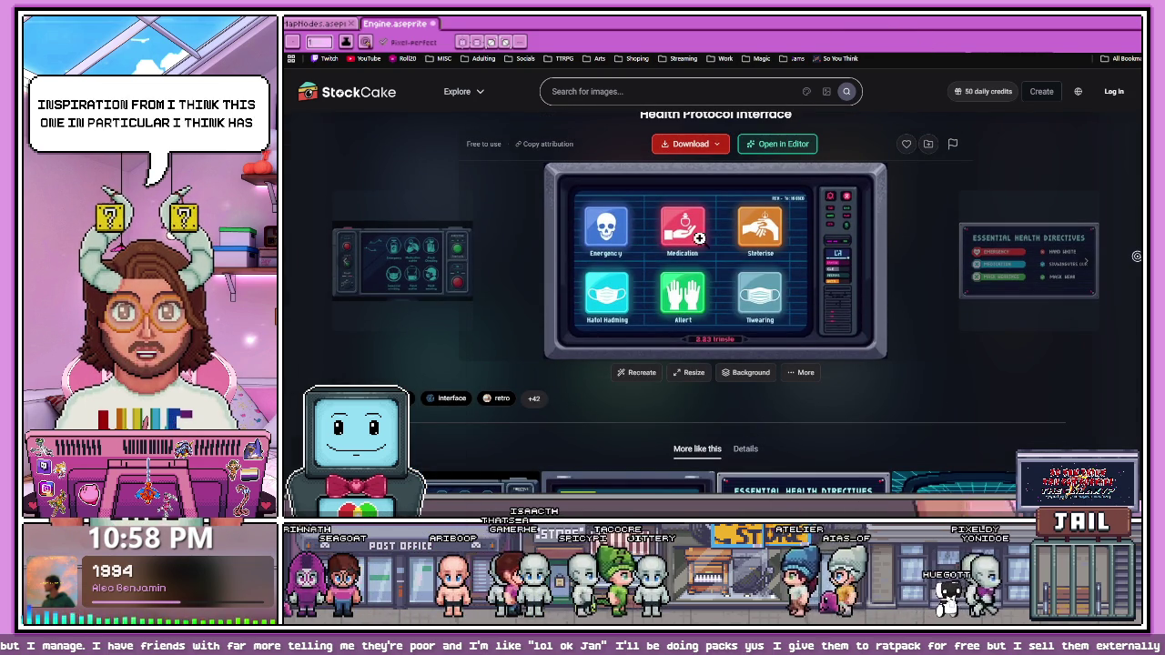
scroll(802, 263, "down", 3)
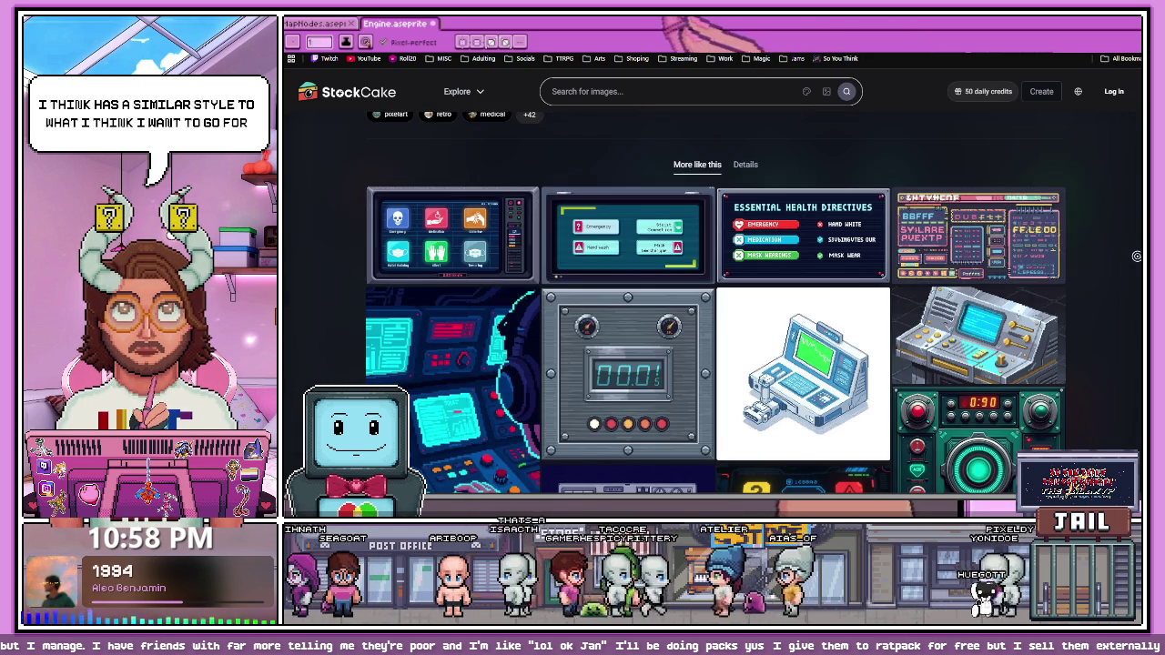
scroll(690, 346, "up", 3)
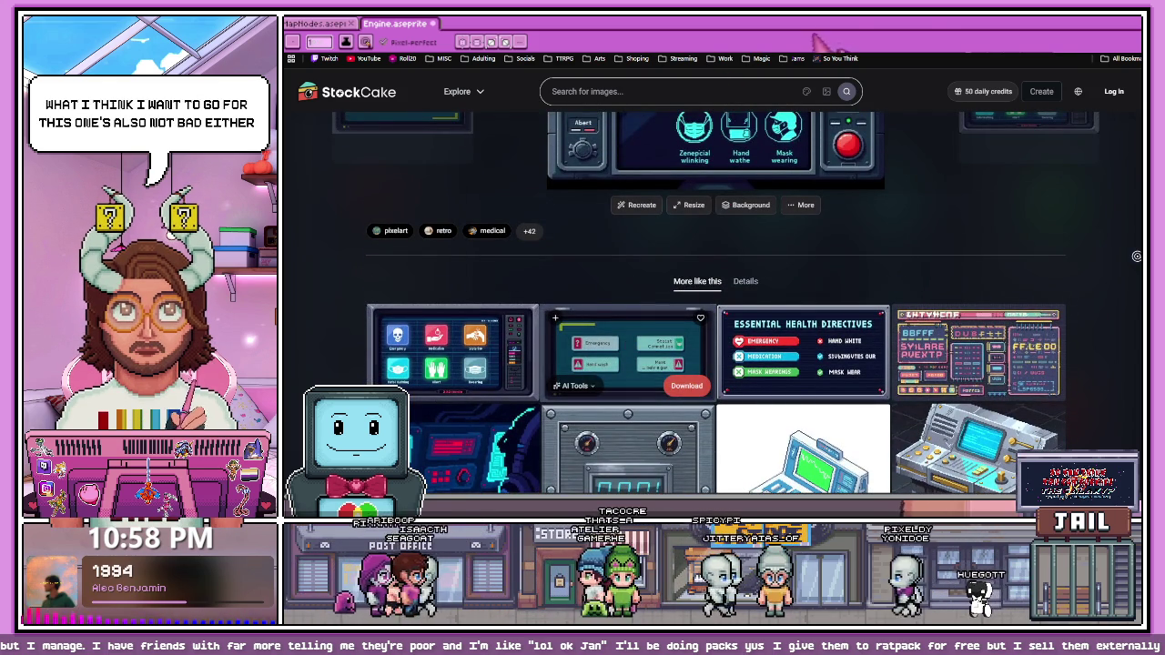
left_click(628, 351)
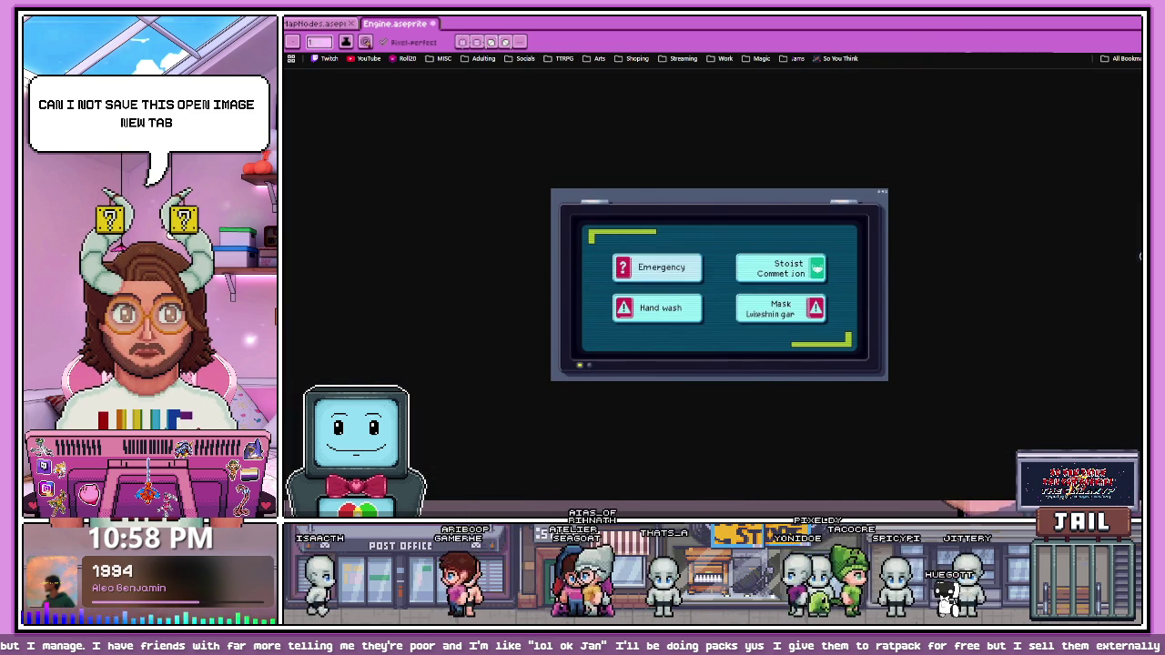
key("alt+Left")
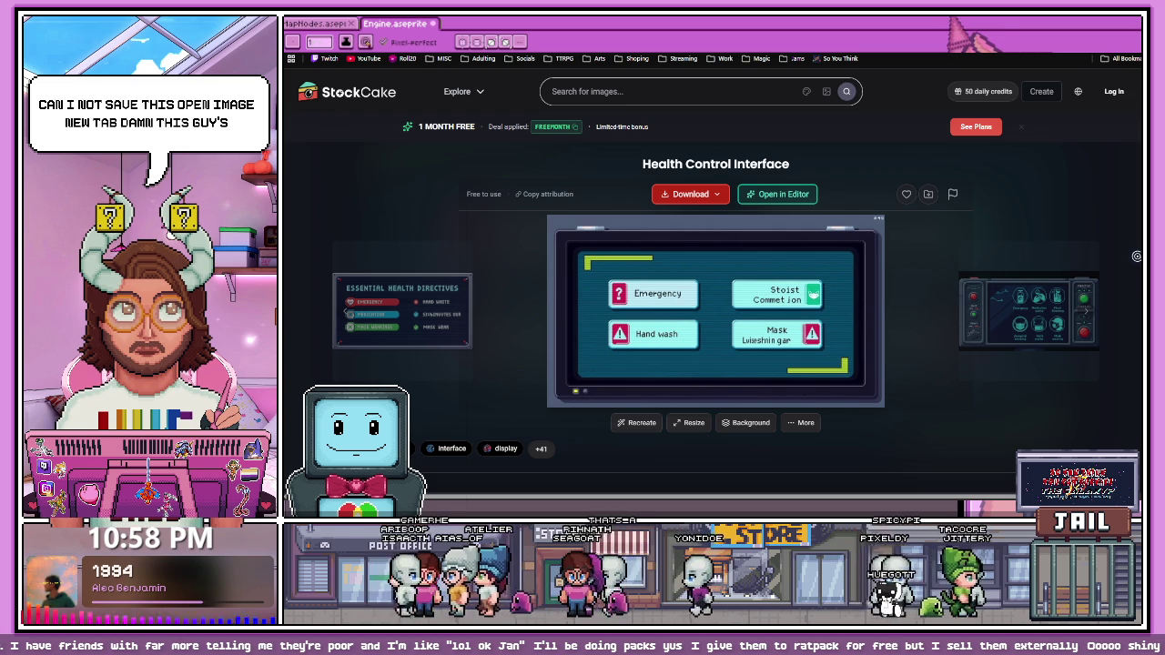
Step: Browse the 'More like this' pixel-art interface images and enlarge a control-panel image
scroll(644, 312, "down", 1)
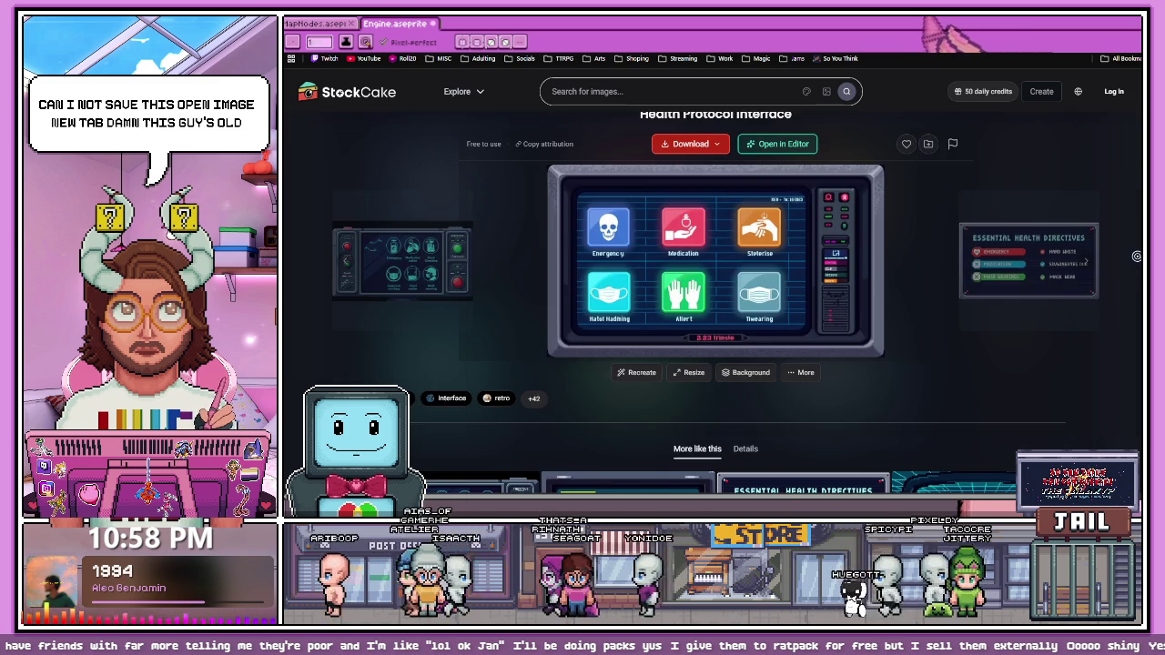
scroll(644, 312, "down", 3)
scroll(645, 313, "down", 2)
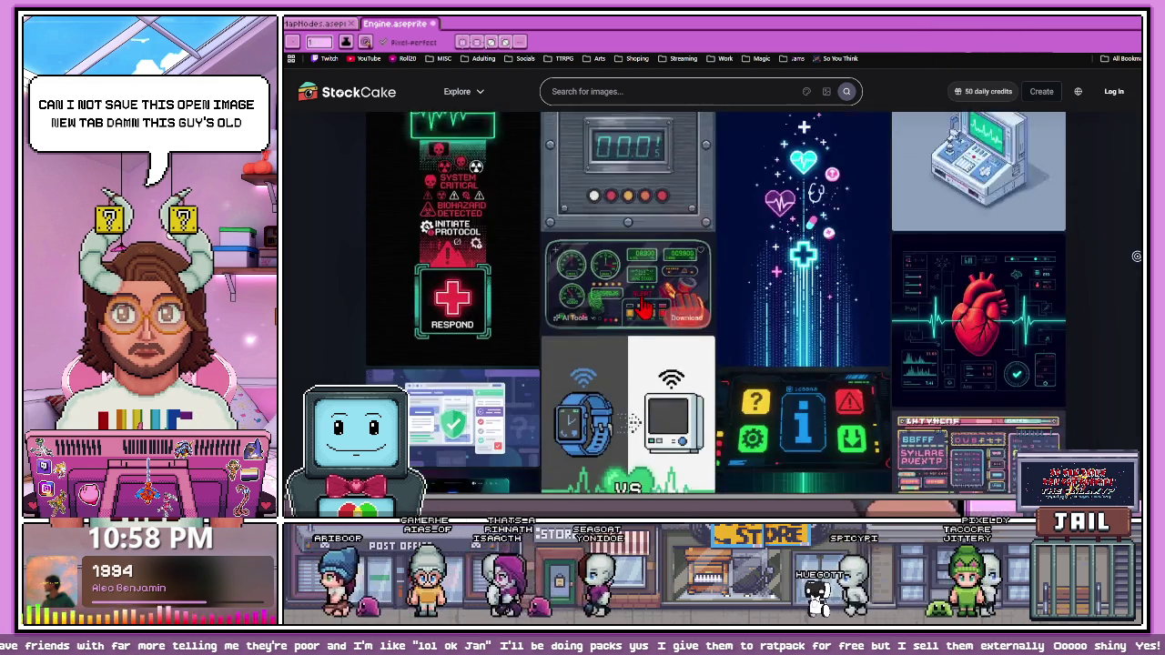
scroll(644, 312, "down", 2)
scroll(647, 311, "down", 2)
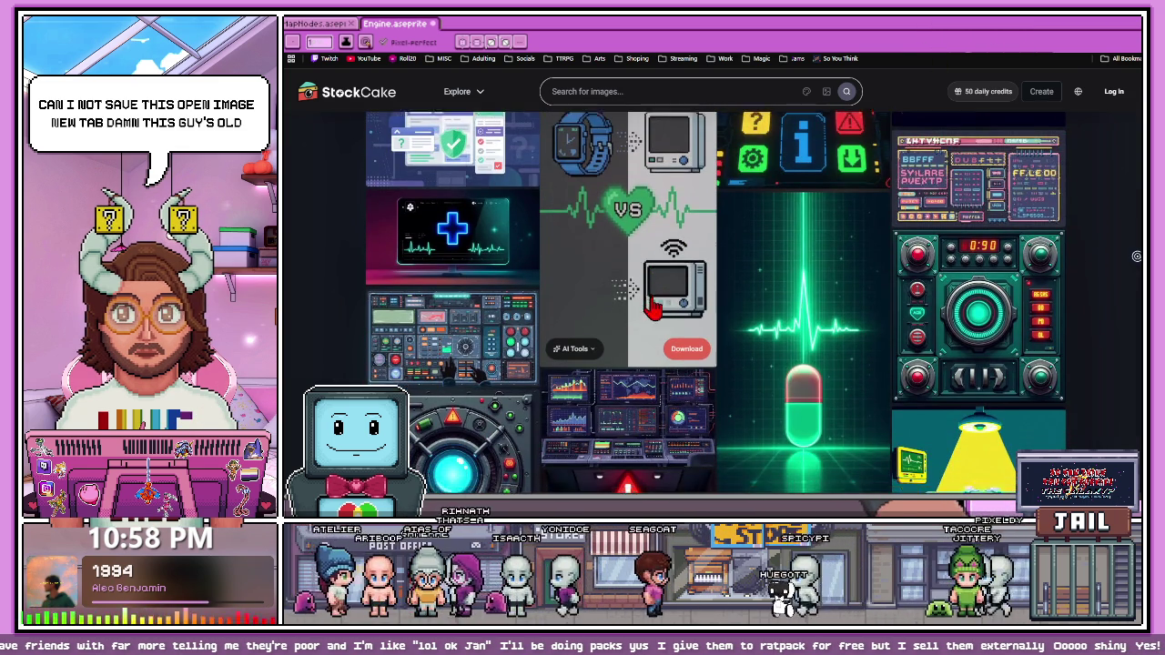
scroll(651, 310, "down", 3)
scroll(655, 310, "down", 2)
scroll(655, 309, "up", 2)
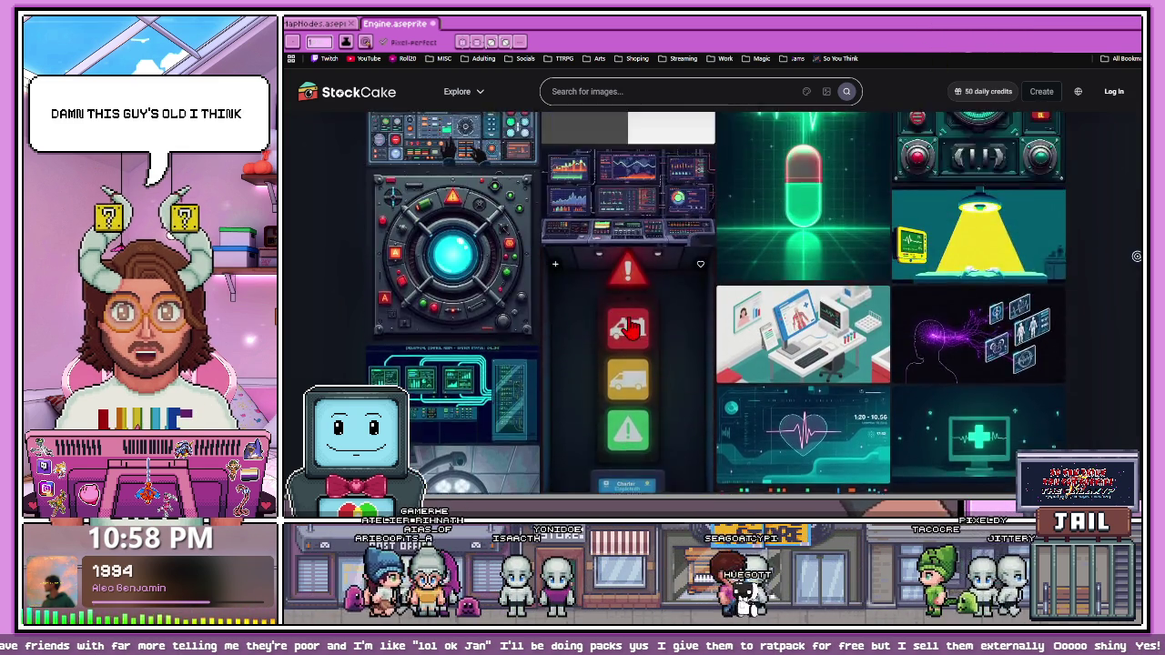
scroll(546, 355, "up", 2)
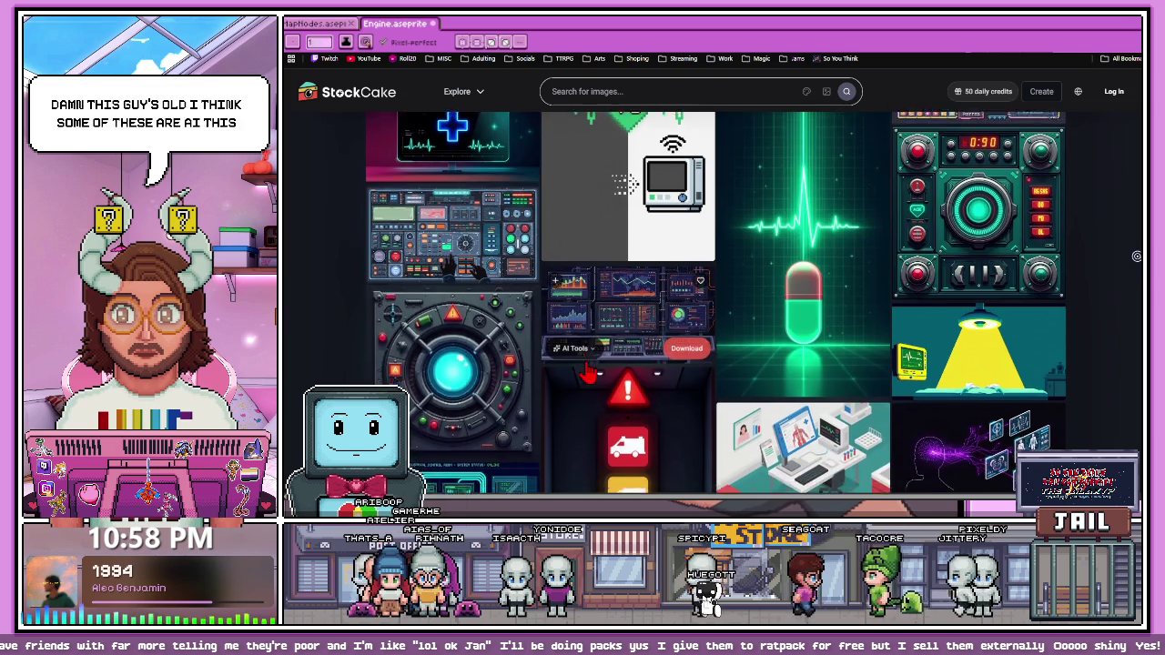
scroll(473, 391, "down", 3)
scroll(537, 380, "down", 2)
scroll(587, 370, "down", 2)
scroll(587, 370, "down", 3)
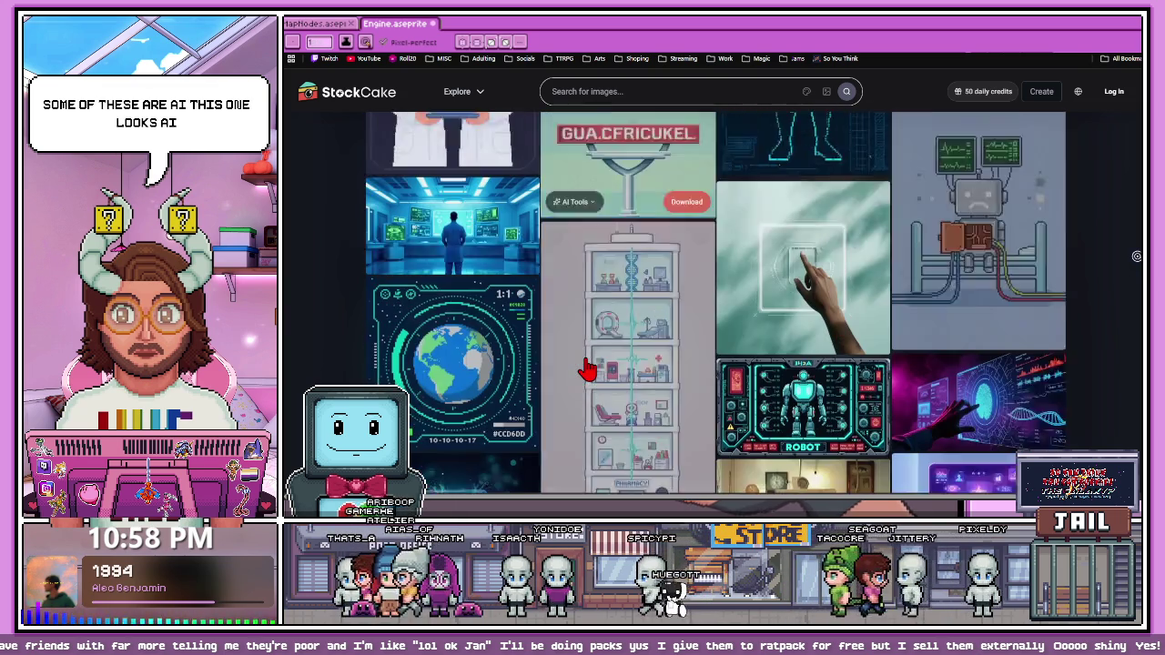
scroll(587, 370, "down", 1)
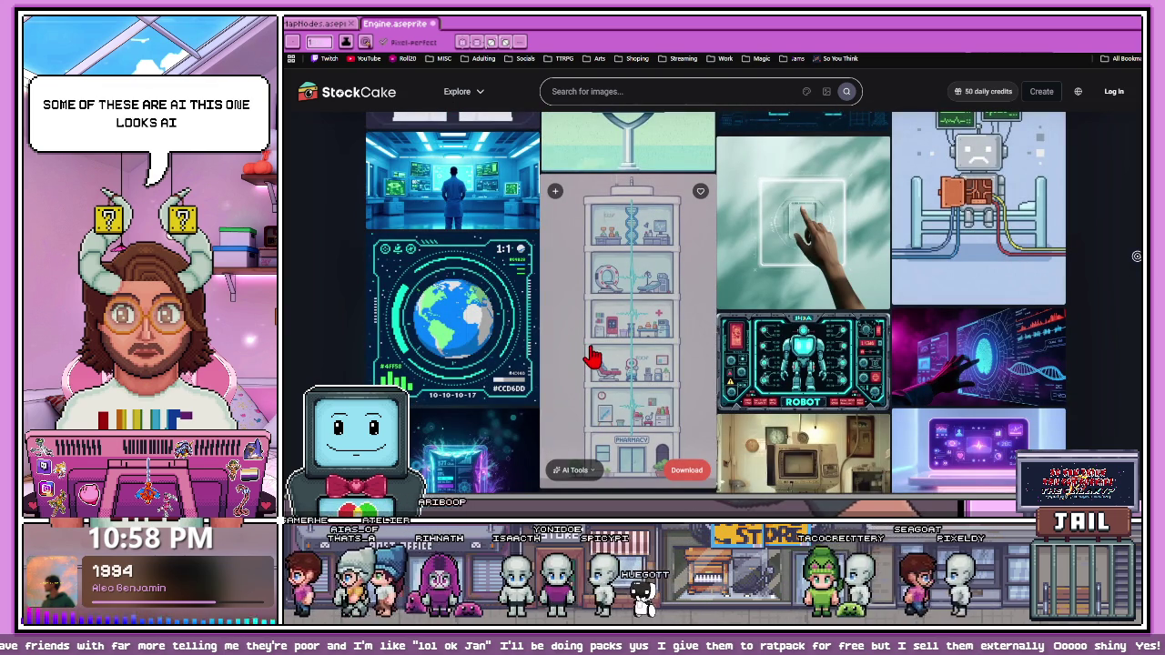
scroll(592, 356, "down", 2)
scroll(592, 357, "down", 2)
scroll(591, 357, "down", 1)
scroll(591, 357, "down", 2)
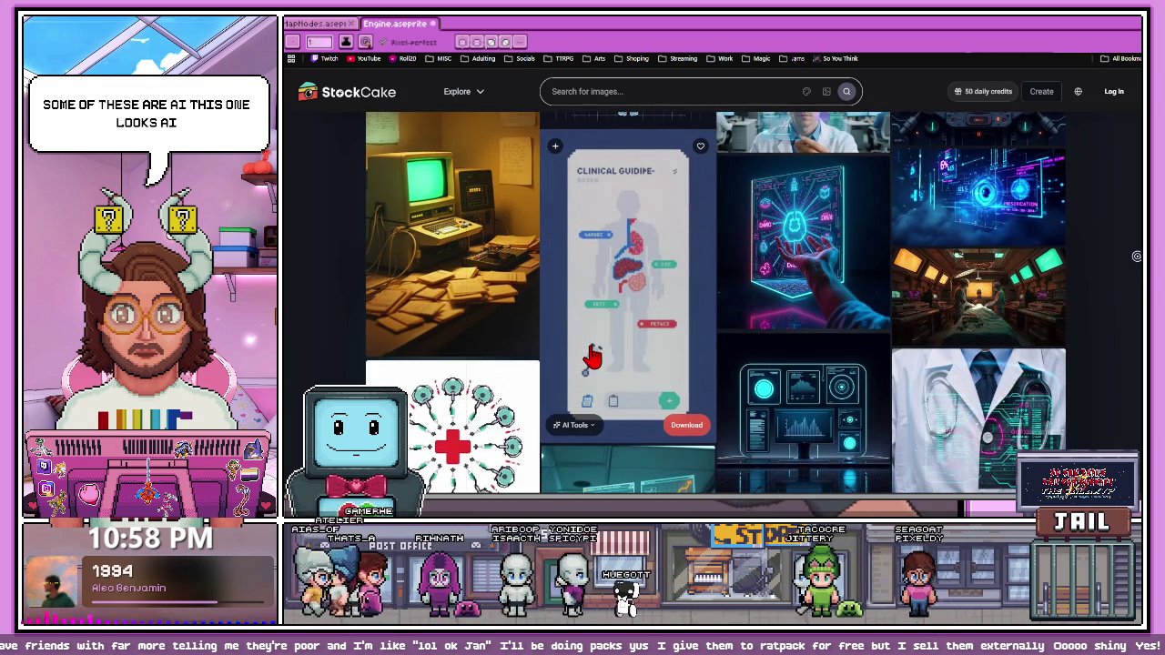
scroll(591, 357, "down", 3)
scroll(591, 356, "down", 1)
scroll(591, 357, "down", 2)
scroll(591, 357, "up", 1)
scroll(591, 357, "up", 1)
scroll(591, 357, "down", 3)
scroll(592, 357, "down", 1)
scroll(592, 357, "down", 2)
scroll(591, 356, "down", 3)
scroll(591, 357, "down", 2)
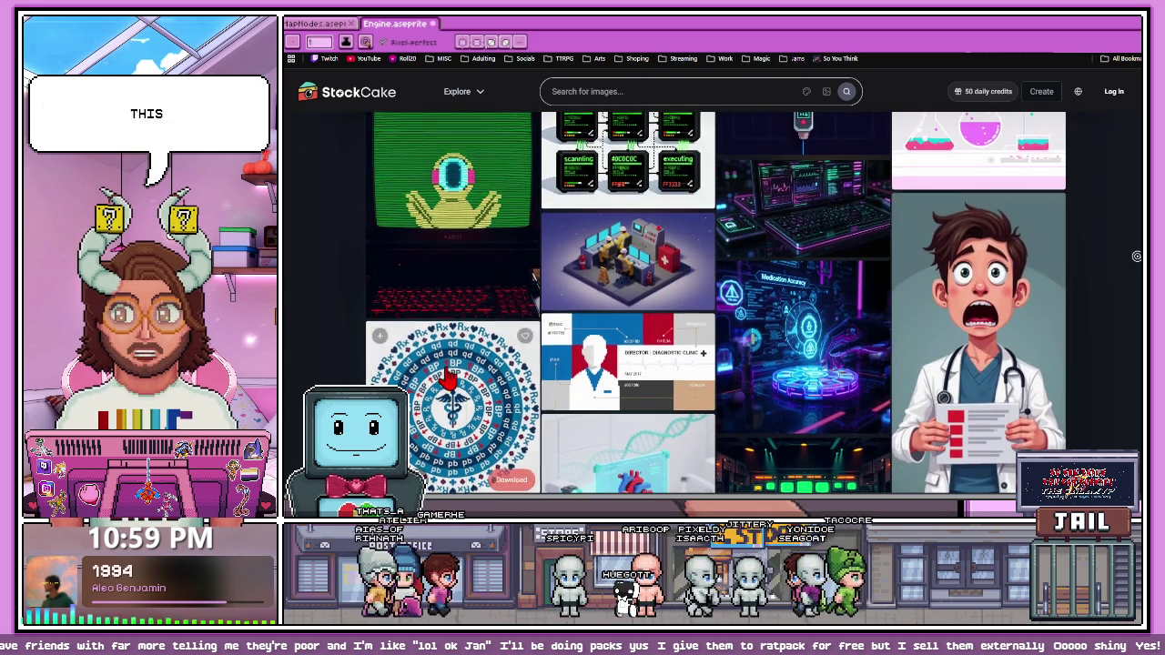
scroll(476, 364, "down", 3)
scroll(503, 370, "down", 2)
scroll(503, 370, "down", 1)
scroll(503, 370, "down", 3)
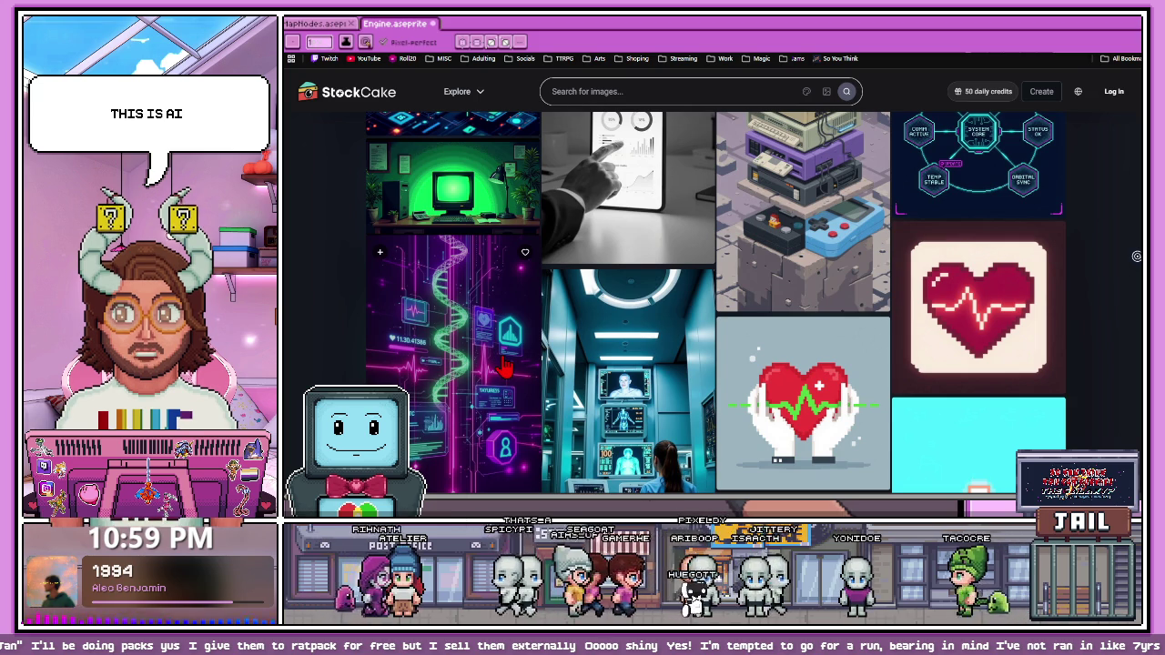
scroll(503, 369, "down", 1)
scroll(505, 367, "down", 5)
scroll(505, 367, "down", 2)
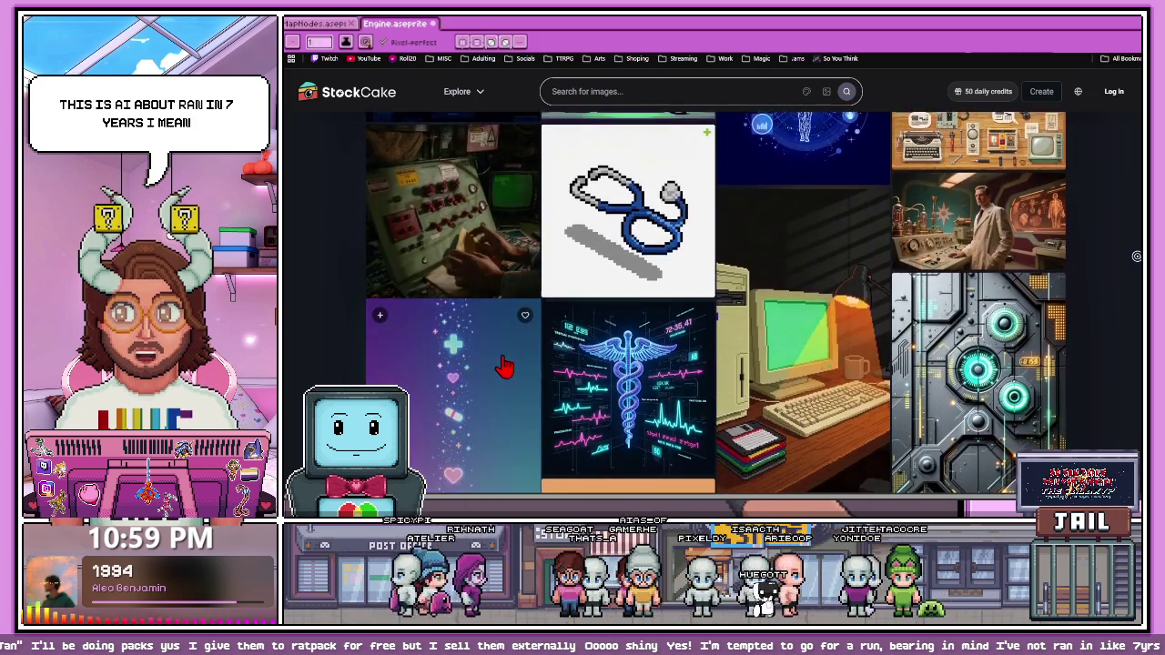
scroll(505, 366, "down", 4)
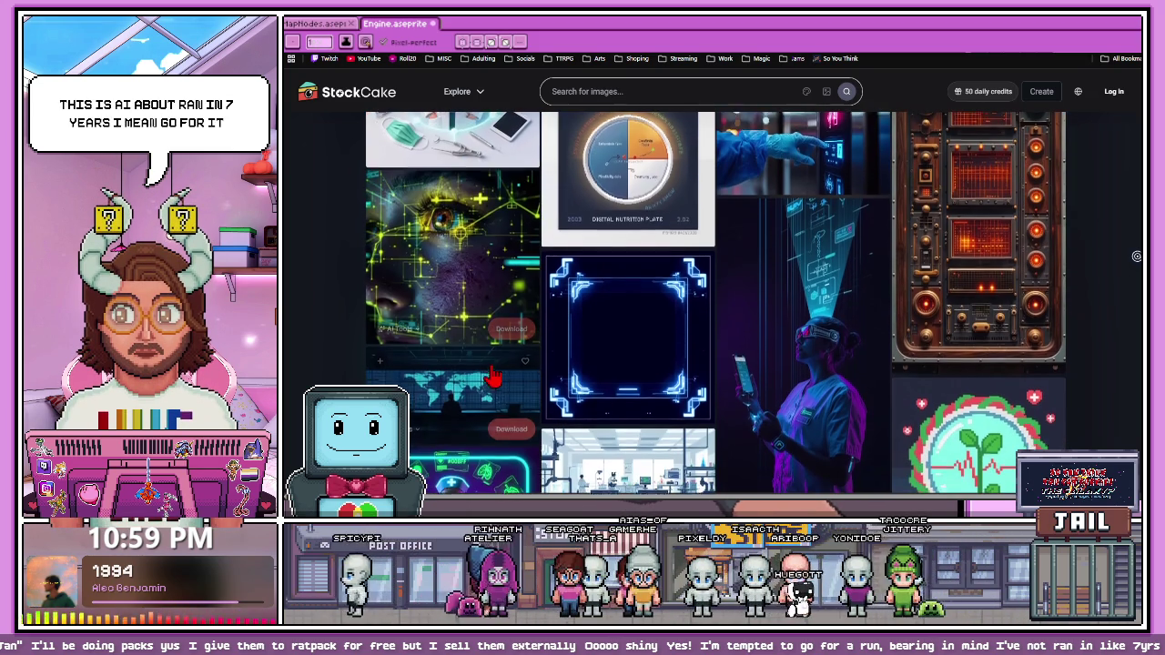
scroll(489, 373, "down", 3)
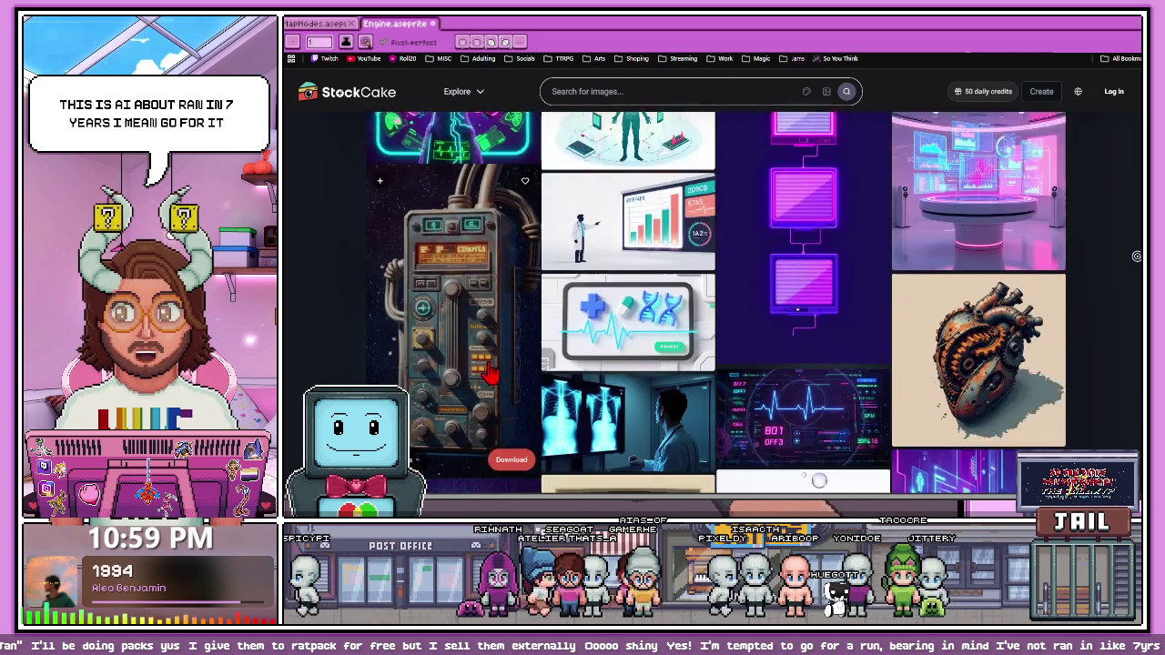
scroll(489, 373, "down", 2)
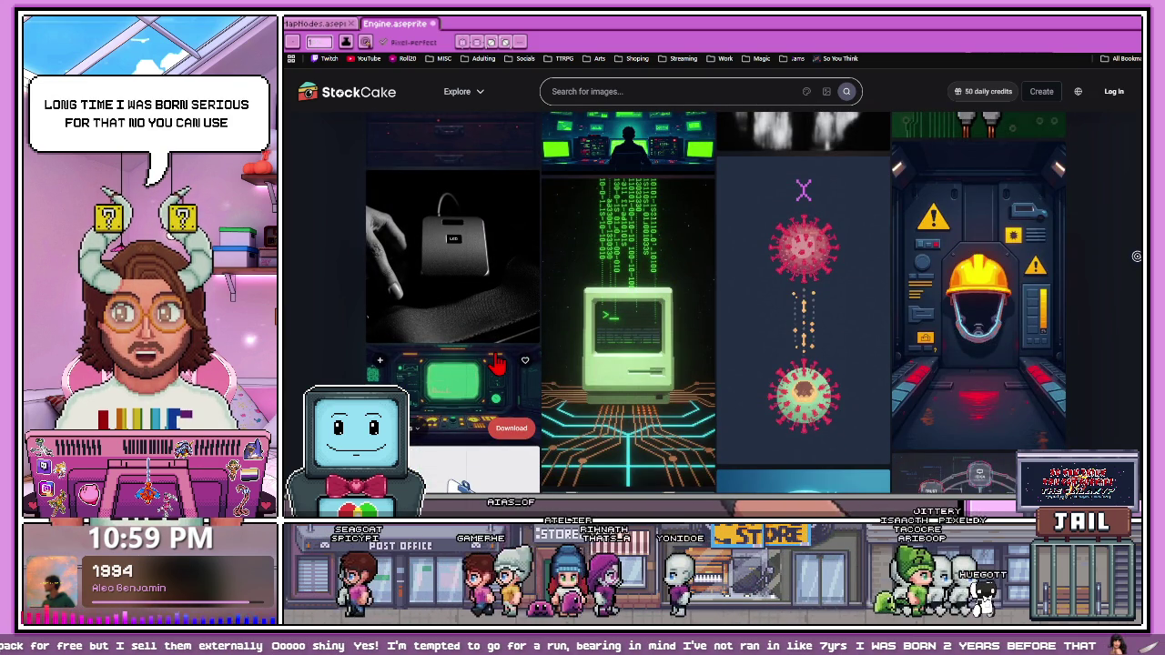
scroll(510, 355, "down", 5)
scroll(507, 351, "down", 5)
scroll(505, 346, "down", 5)
scroll(500, 340, "down", 5)
scroll(501, 340, "down", 5)
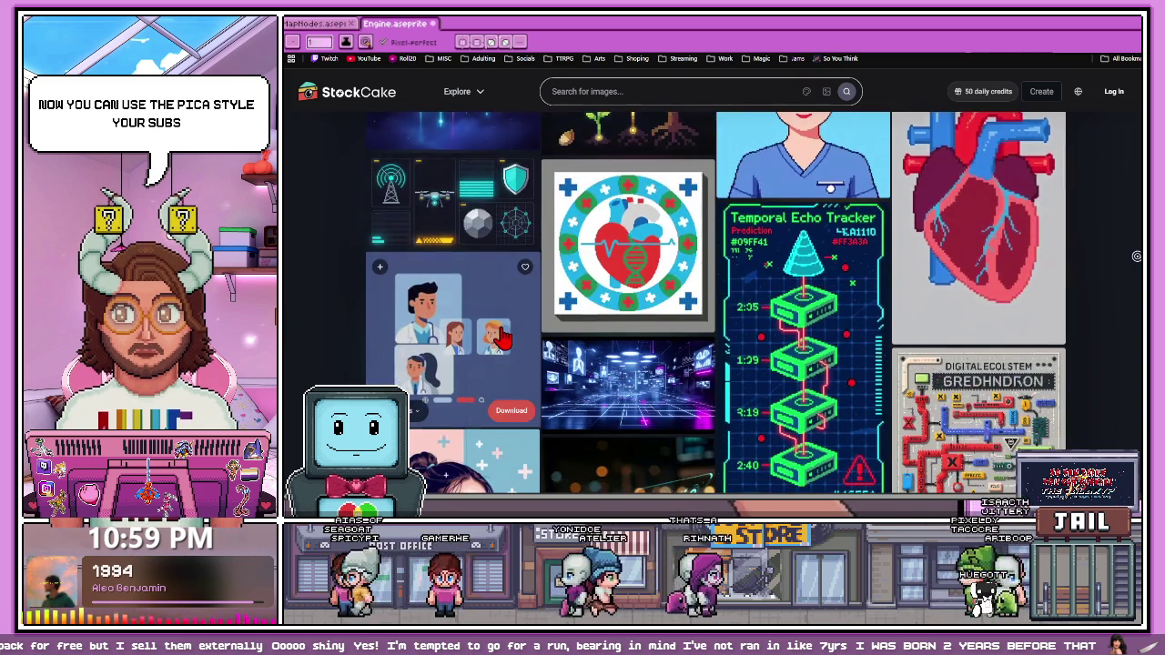
scroll(502, 337, "down", 2)
scroll(503, 335, "down", 1)
scroll(503, 334, "down", 5)
scroll(502, 336, "down", 5)
scroll(501, 335, "down", 5)
scroll(501, 336, "down", 5)
scroll(501, 337, "down", 3)
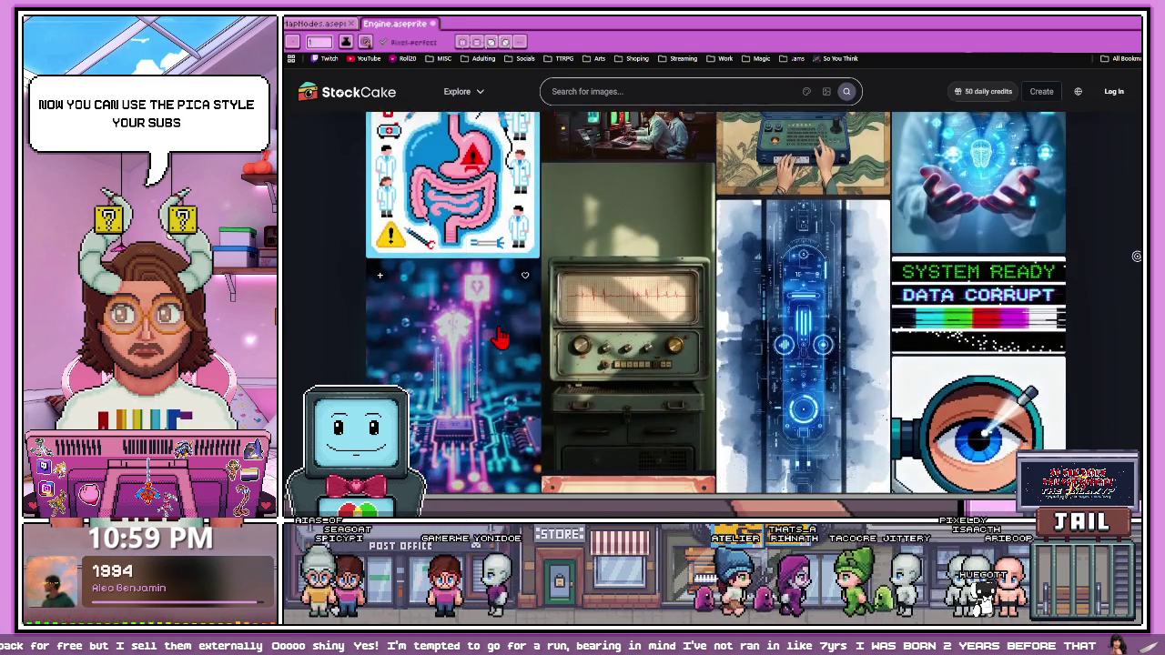
scroll(501, 337, "down", 4)
scroll(500, 336, "down", 1)
scroll(501, 337, "down", 4)
scroll(500, 337, "down", 3)
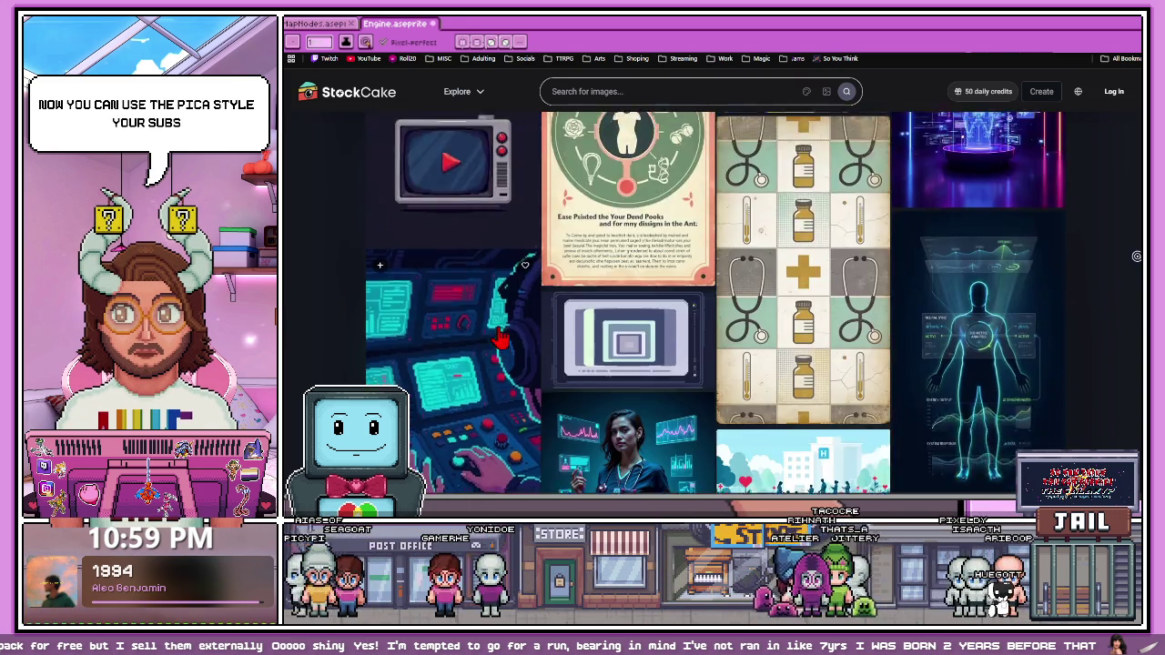
scroll(501, 337, "down", 3)
scroll(501, 337, "down", 3)
scroll(500, 337, "down", 2)
scroll(501, 336, "down", 2)
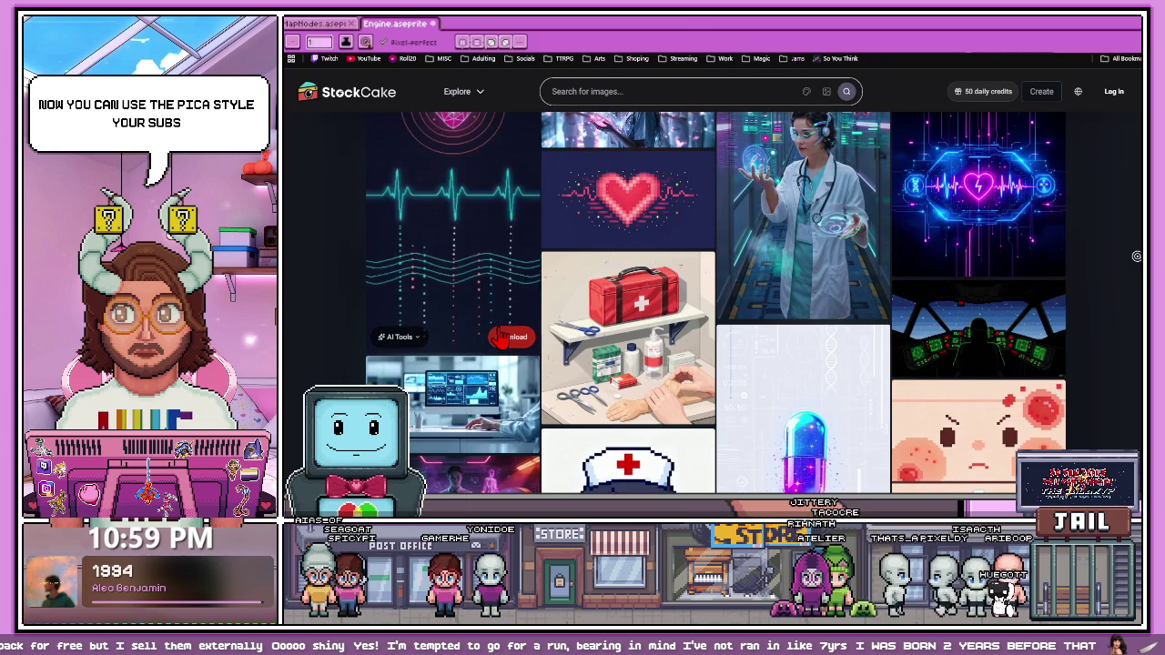
left_click(553, 297)
Step: Move to the inventory grid reference, exit the full-size view, and return to Aseprite
key("Right")
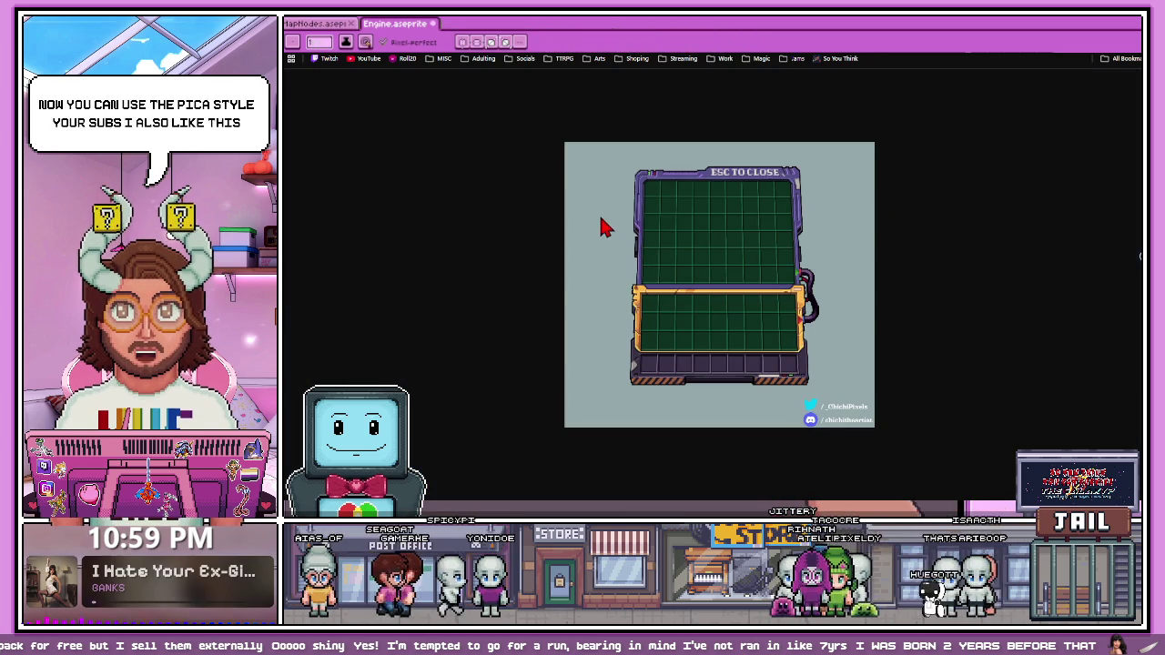
key("Escape")
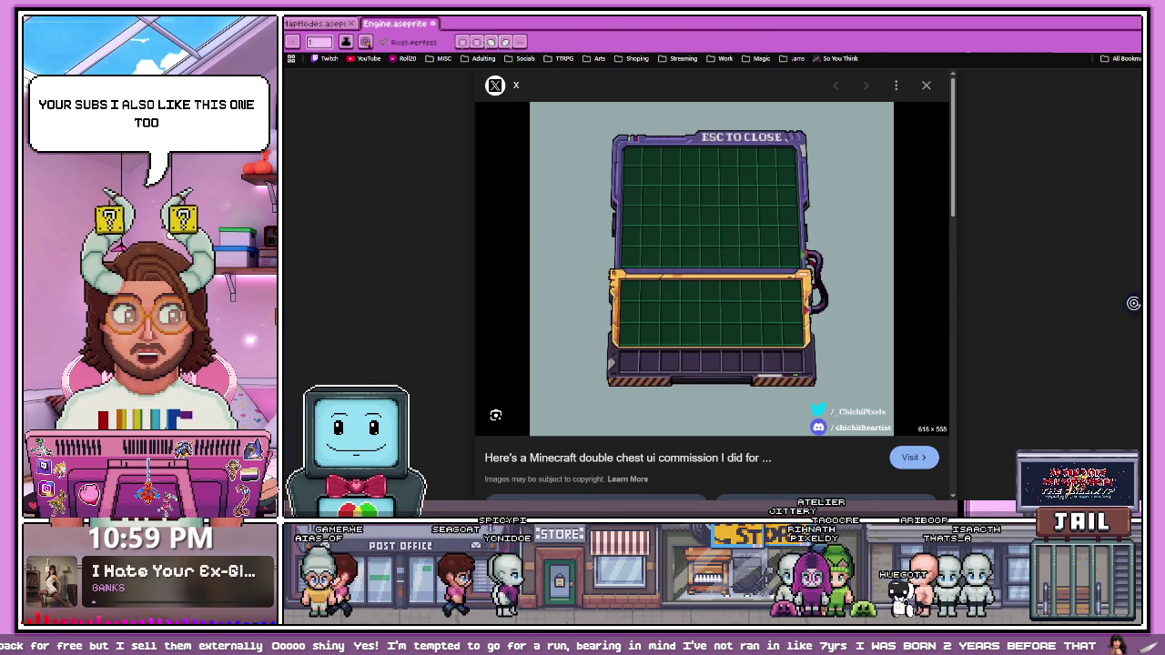
key("alt+Tab")
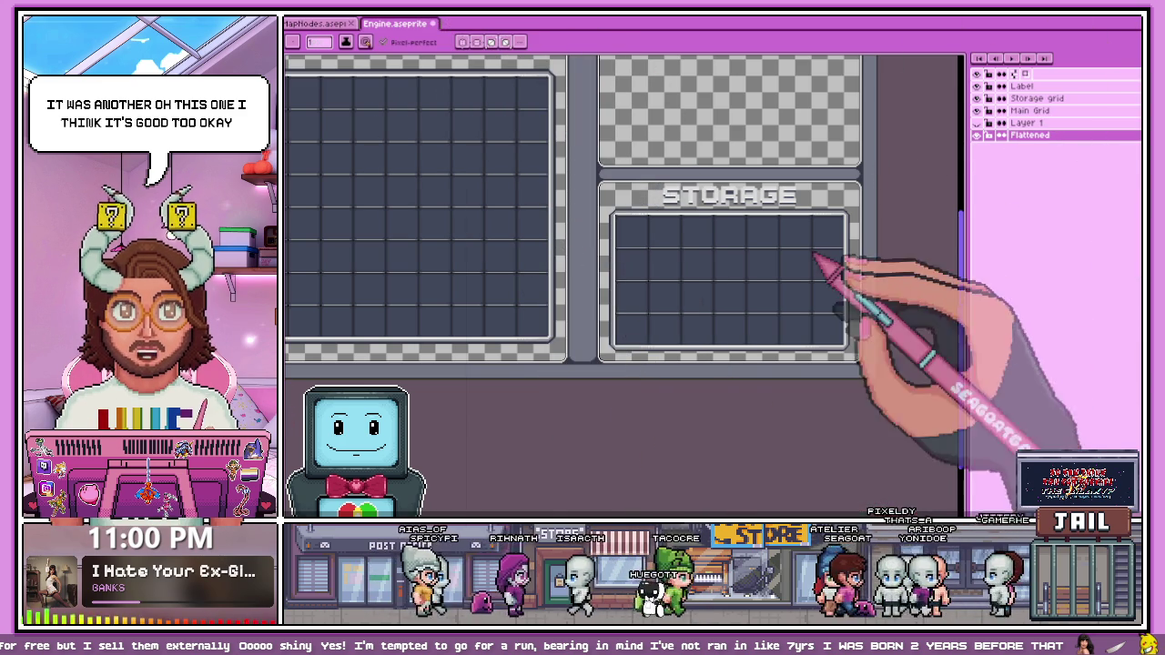
scroll(701, 368, "down", 3)
Step: Dock the pixel-safety control-panel reference as a right split beside Engine.aseprite
scroll(701, 314, "up", 3)
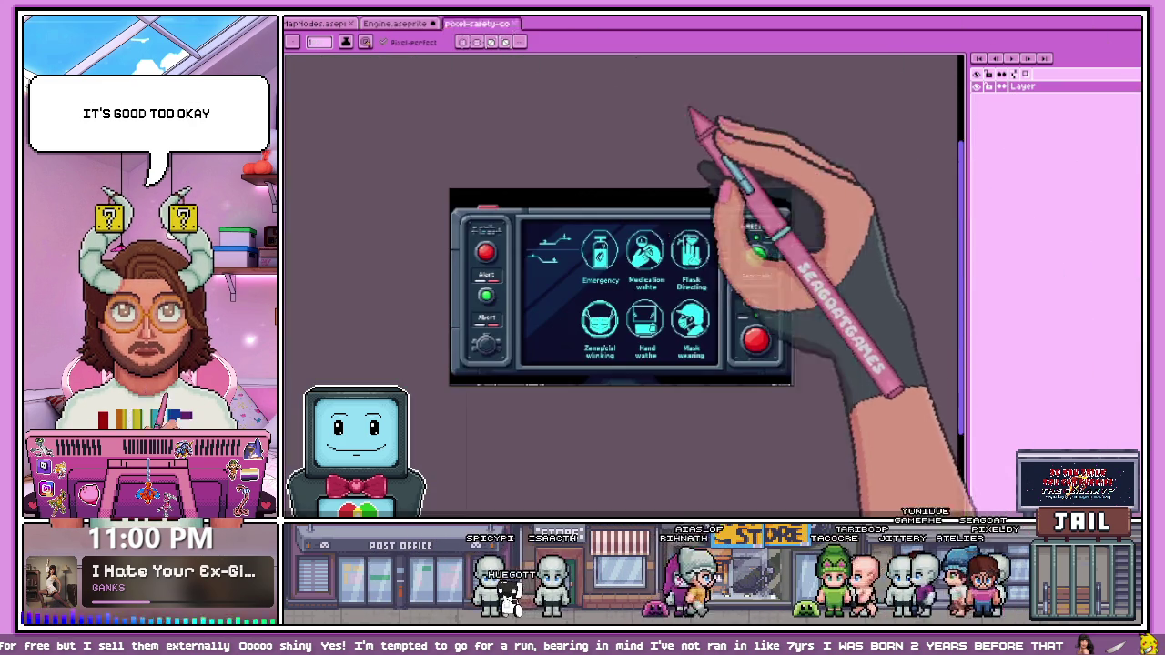
scroll(751, 219, "up", 2)
scroll(769, 241, "down", 3)
scroll(755, 241, "up", 4)
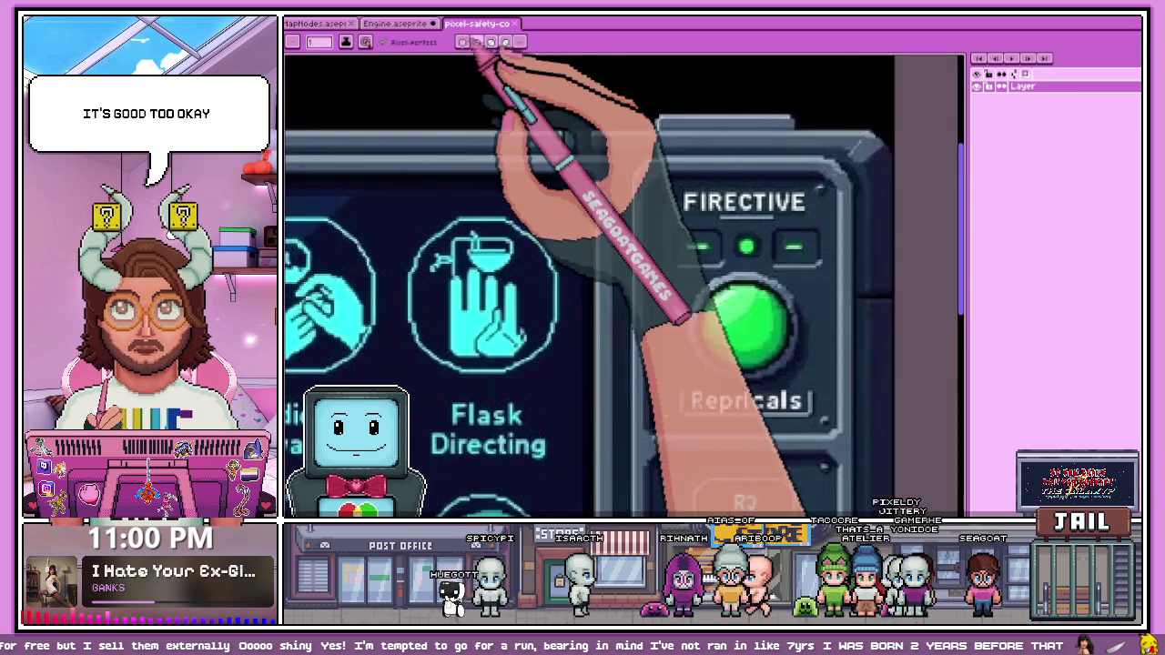
left_click_drag(477, 23, 923, 75)
left_click_drag(1019, 72, 864, 273)
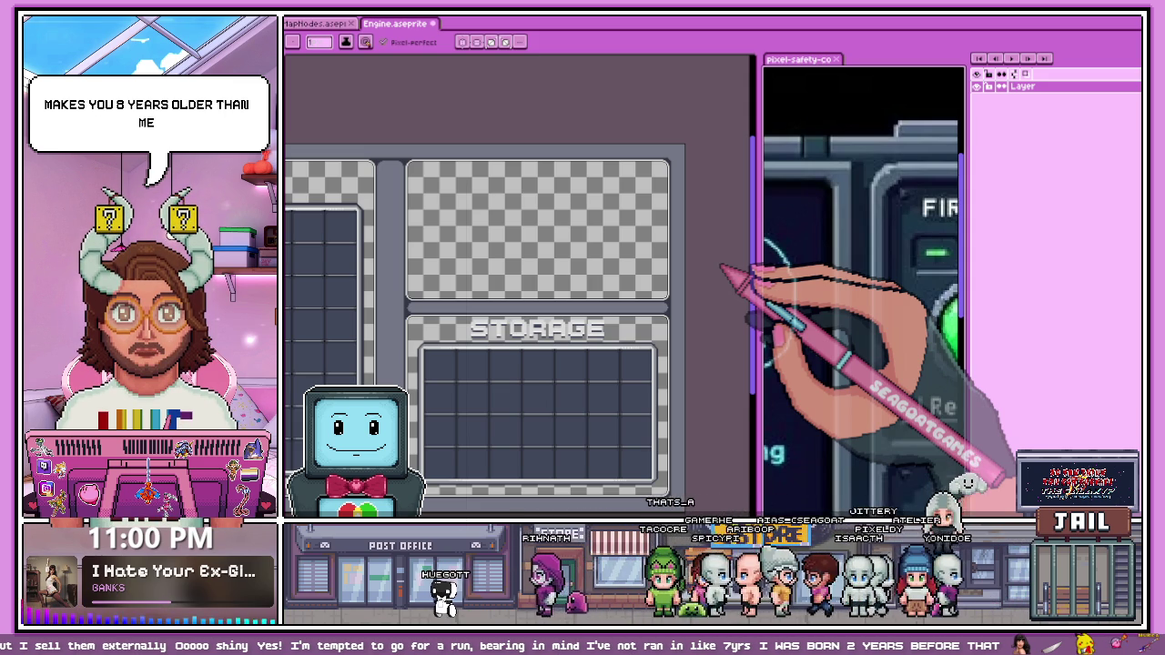
scroll(377, 177, "up", 3)
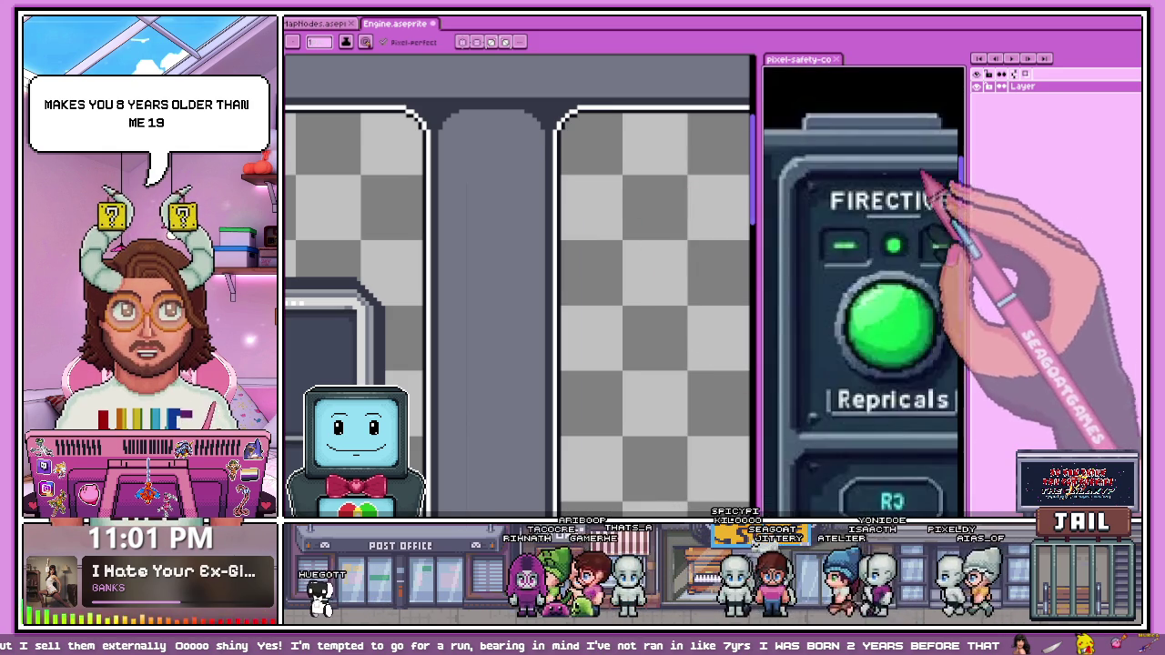
scroll(492, 182, "down", 3)
left_click_drag(637, 272, 573, 254)
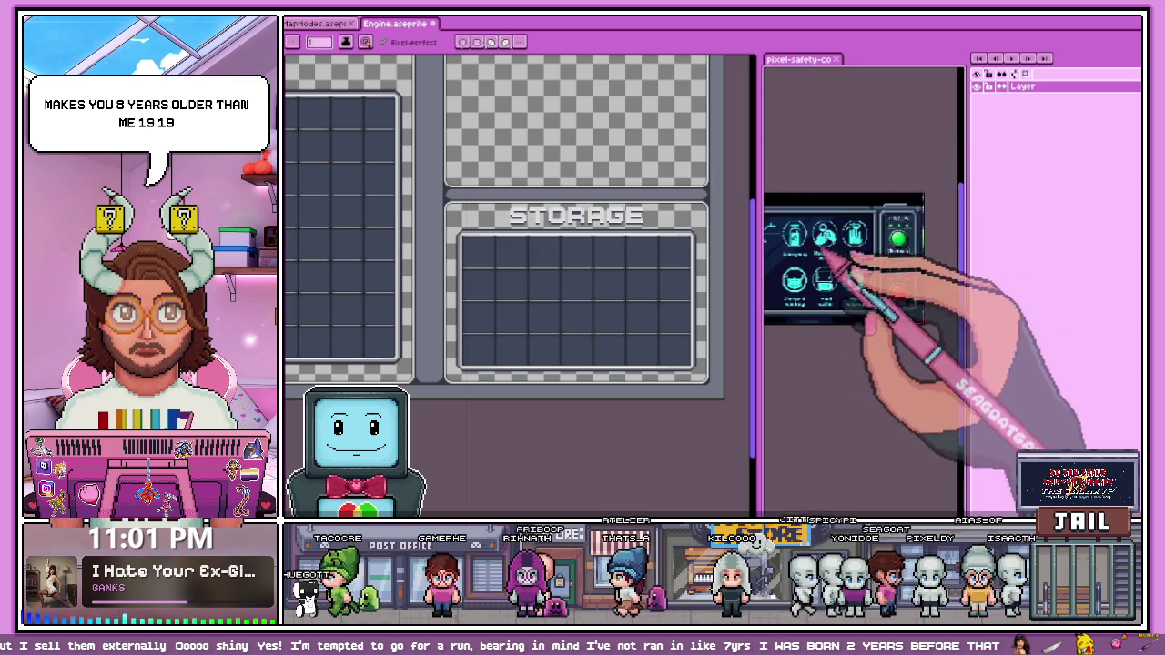
scroll(811, 298, "up", 2)
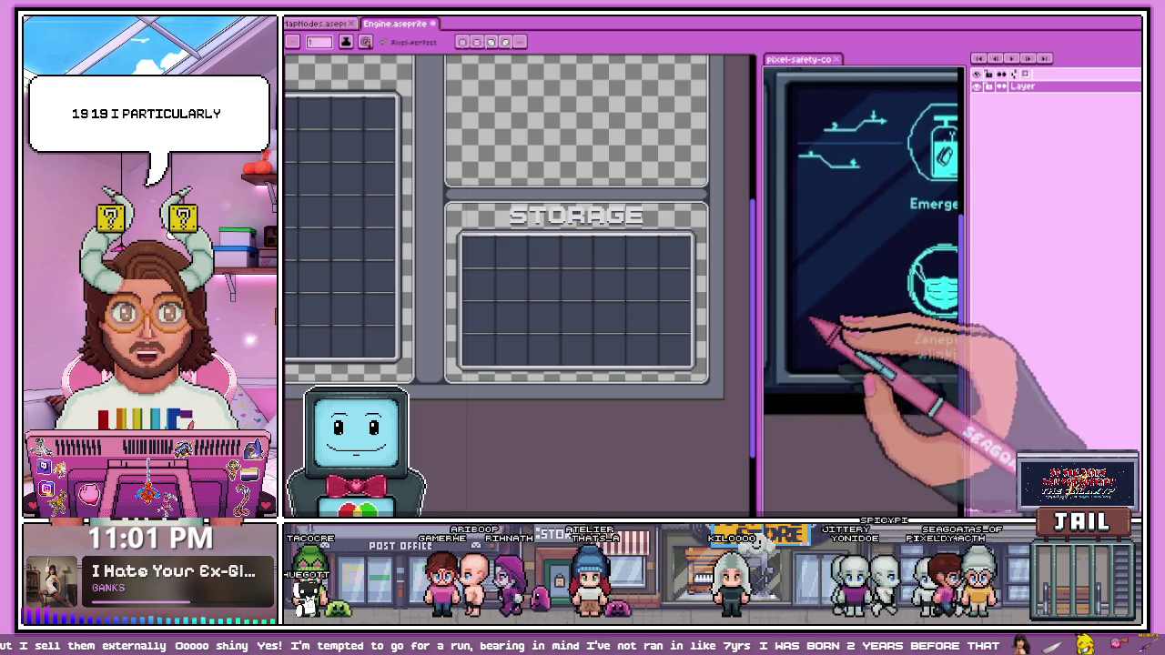
scroll(520, 145, "down", 2)
scroll(507, 161, "up", 2)
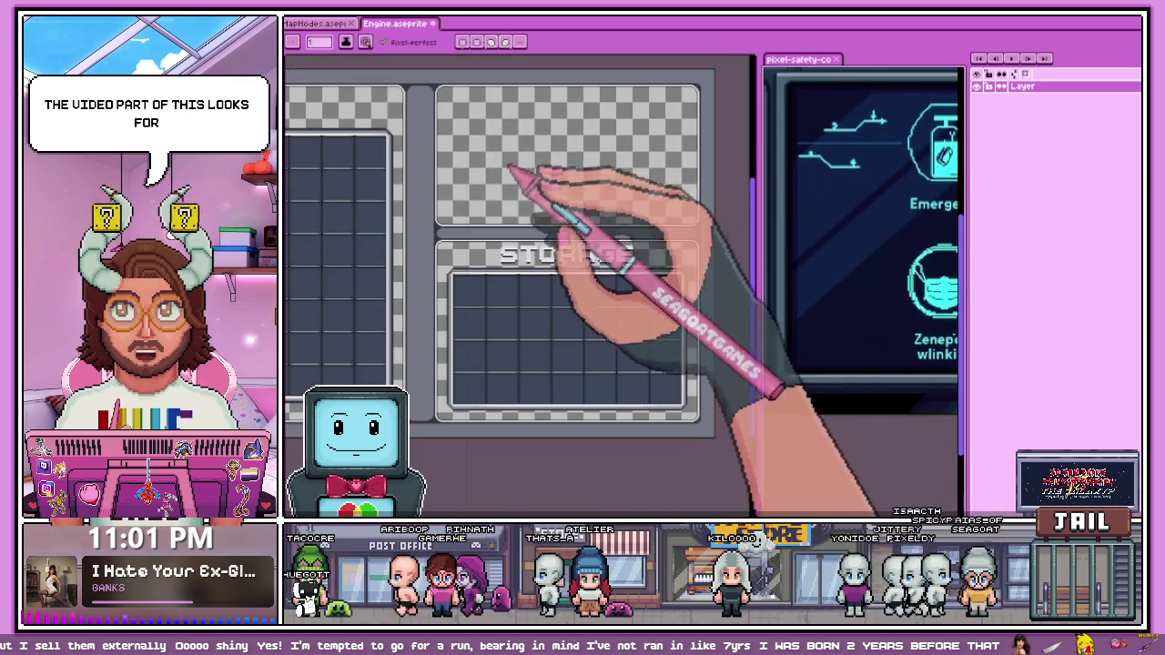
scroll(491, 173, "down", 2)
scroll(537, 127, "up", 2)
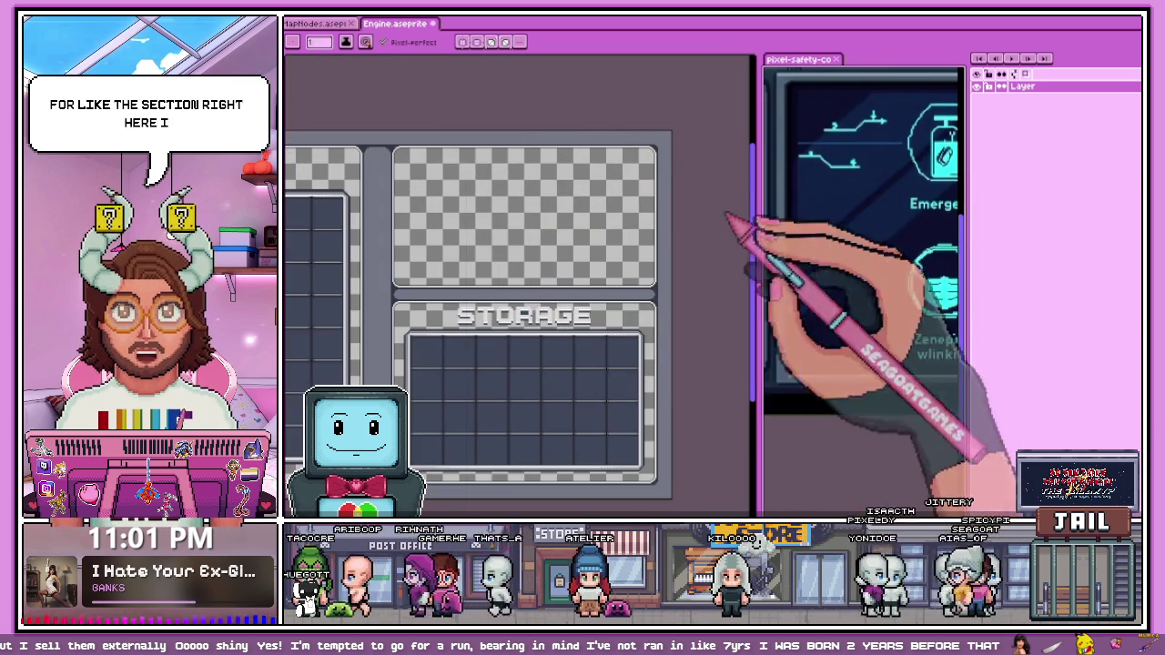
scroll(847, 237, "down", 2)
scroll(830, 232, "up", 1)
scroll(829, 234, "up", 2)
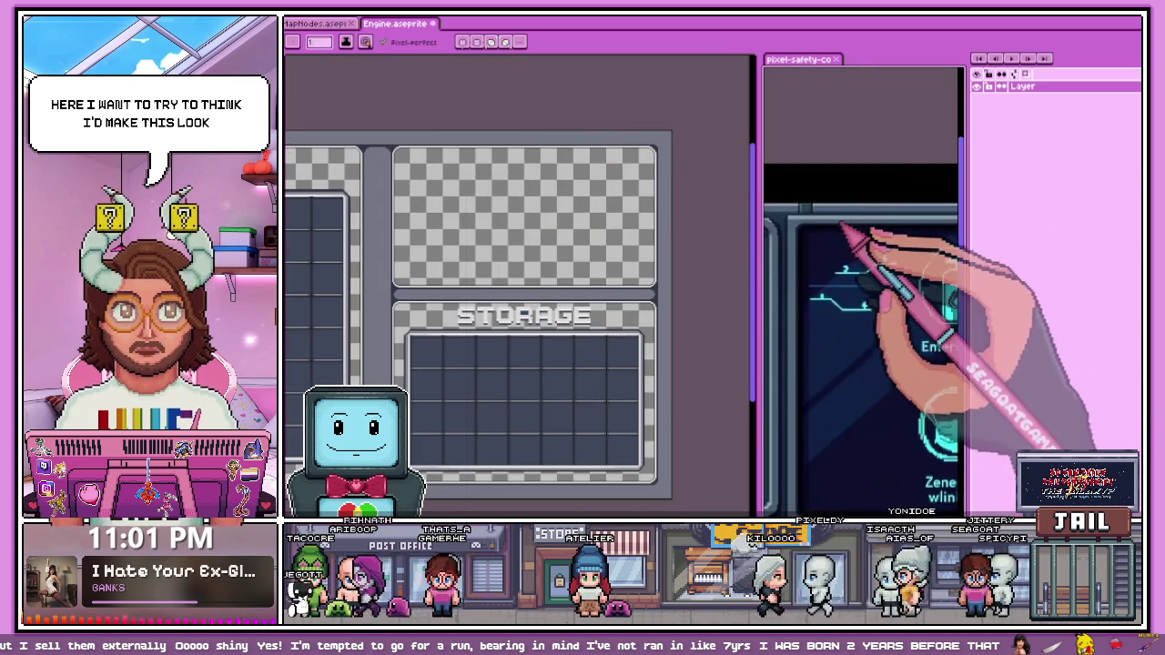
scroll(773, 214, "up", 2)
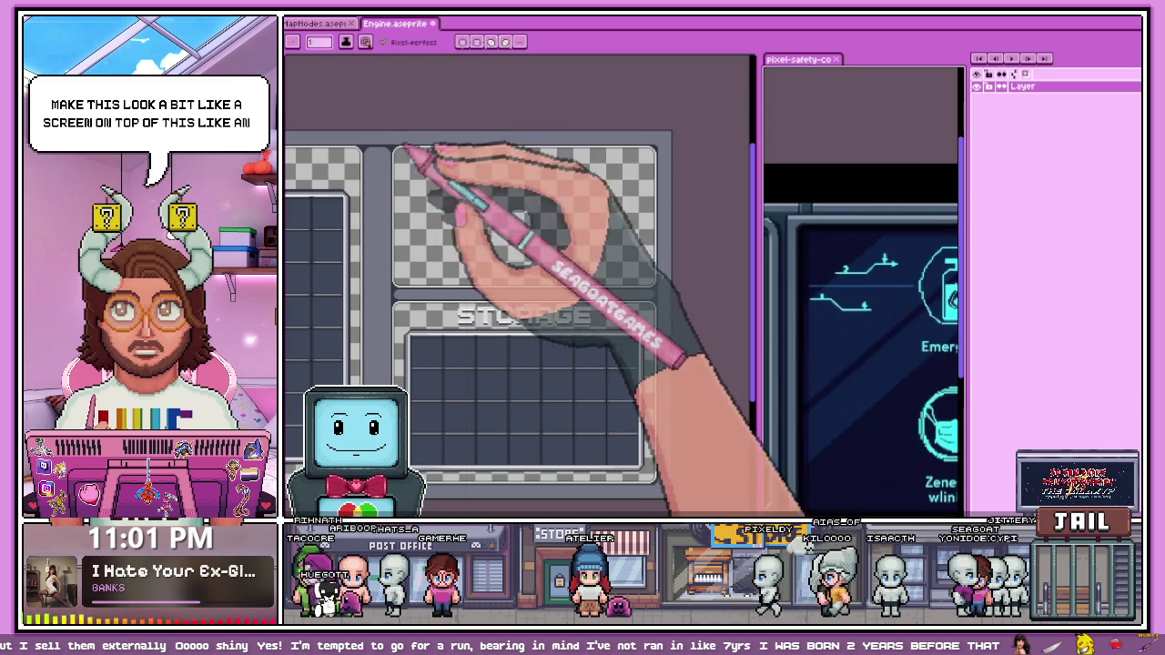
scroll(819, 236, "down", 3)
scroll(828, 246, "up", 1)
scroll(837, 253, "up", 1)
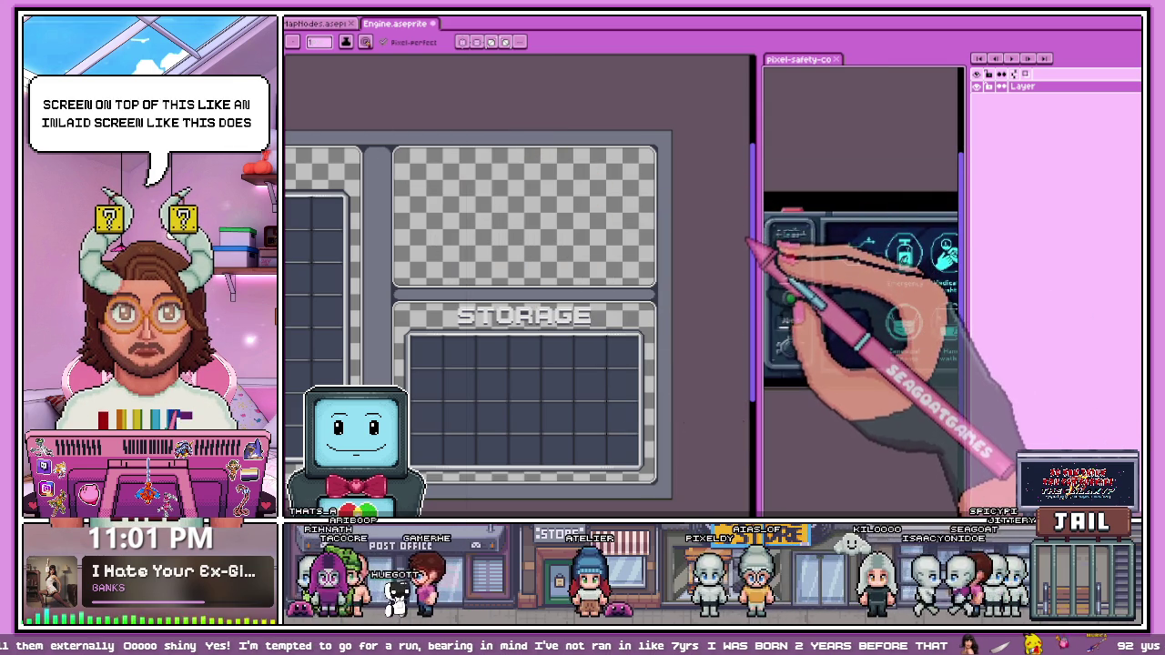
scroll(585, 195, "down", 2)
scroll(611, 213, "down", 1)
scroll(697, 228, "up", 1)
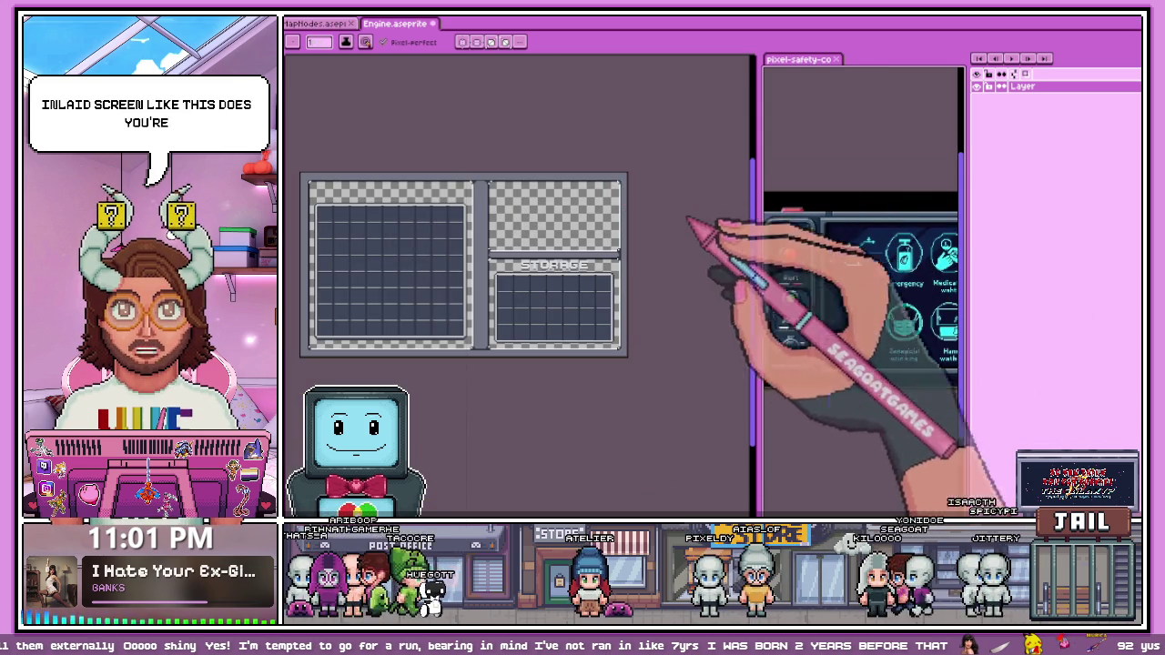
scroll(932, 273, "up", 2)
scroll(523, 235, "up", 4)
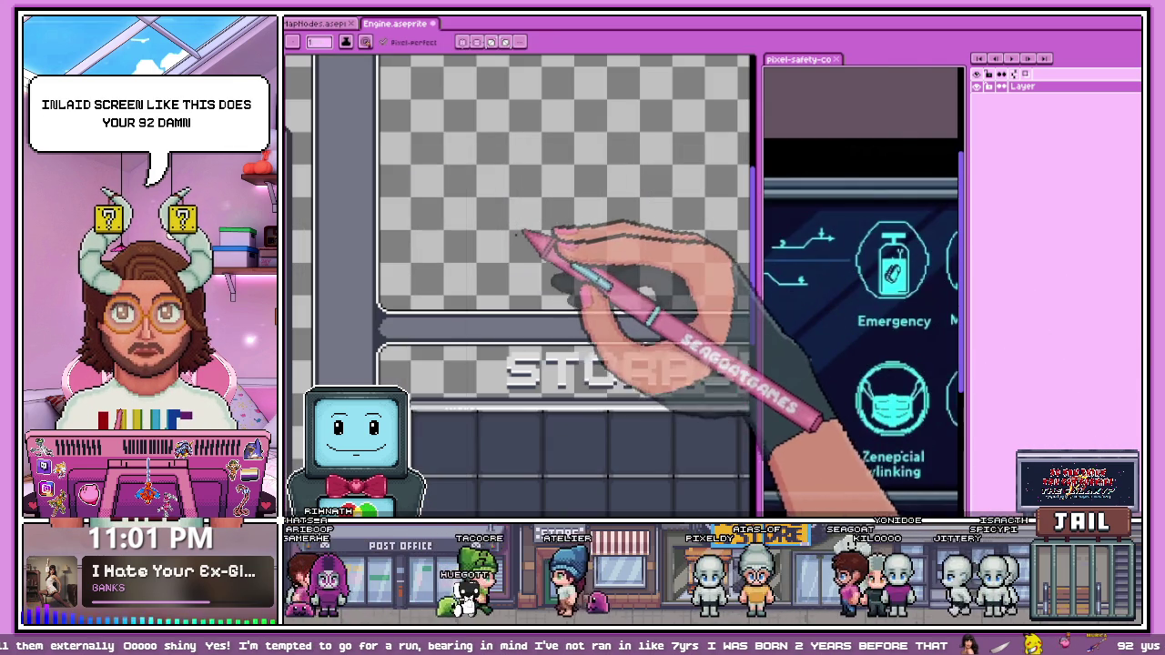
scroll(948, 281, "down", 2)
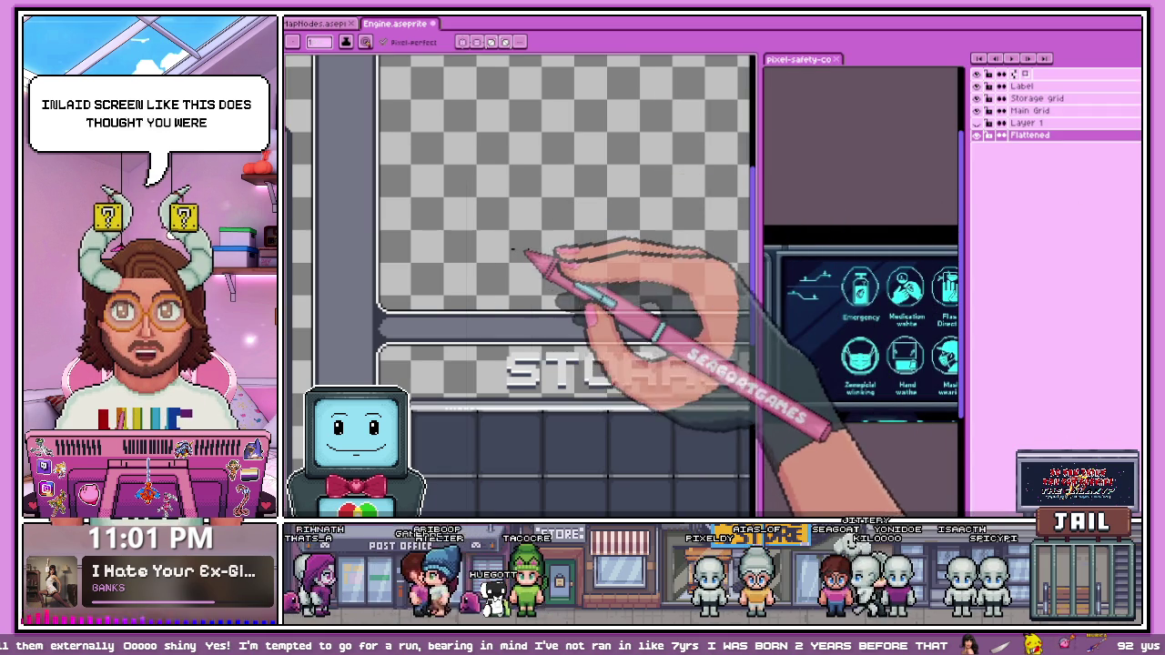
scroll(533, 260, "down", 2)
key("g")
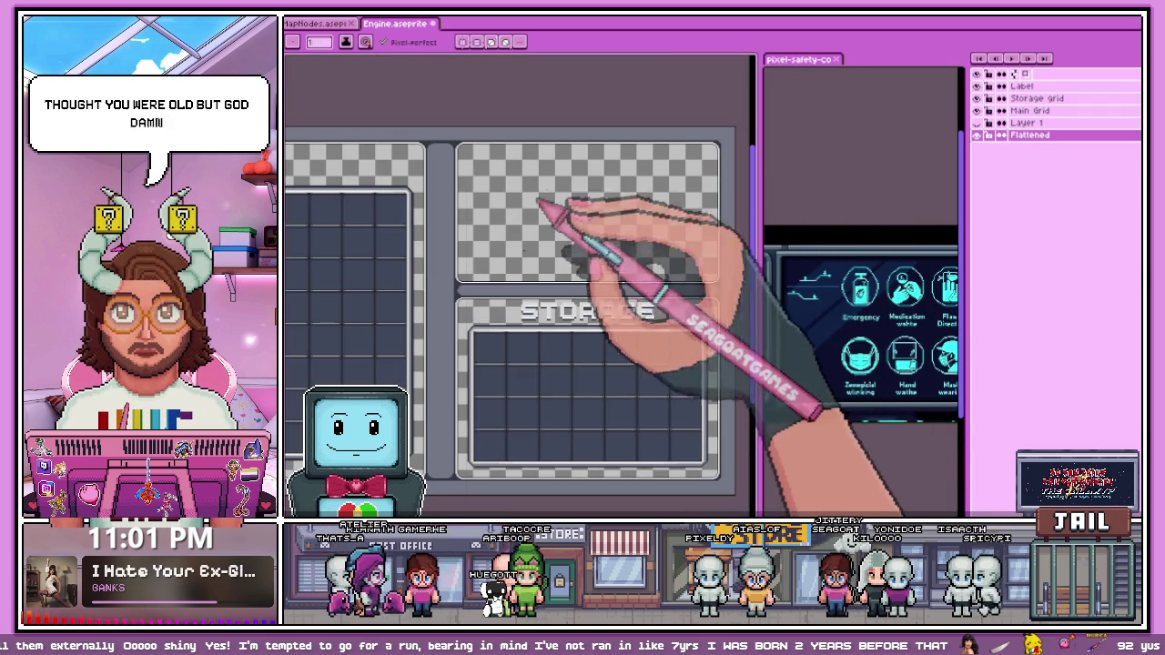
Step: Paint-bucket the box above STORAGE dark navy, check the colour, and re-tab the reference image
left_click(569, 231)
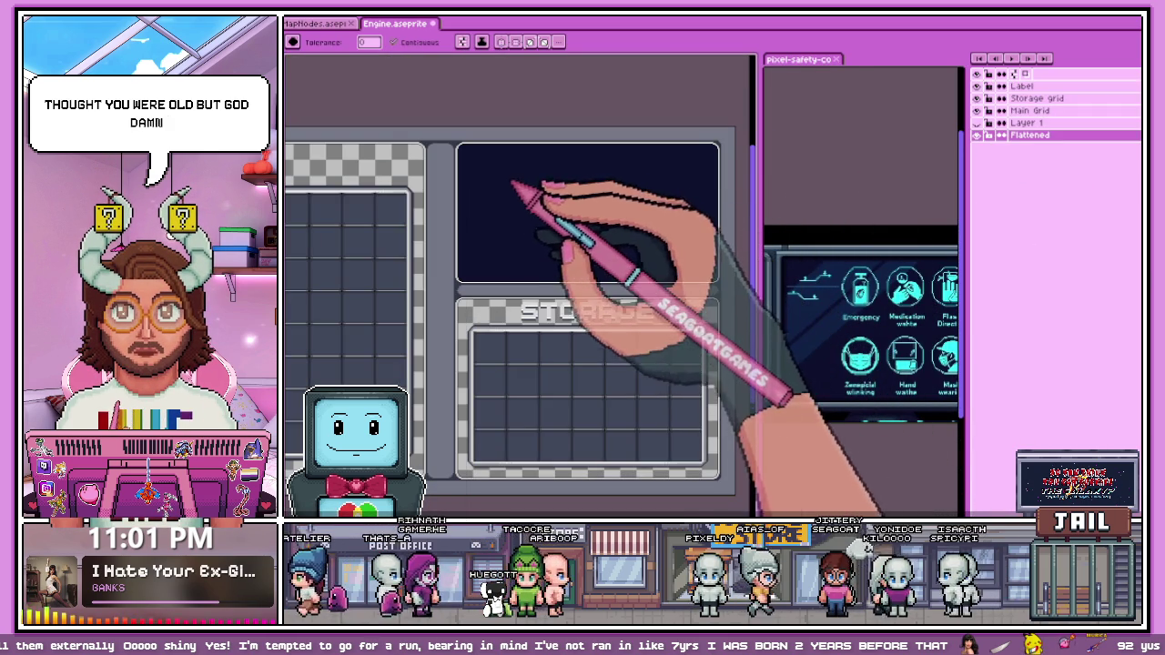
scroll(555, 214, "down", 1)
scroll(523, 221, "up", 2)
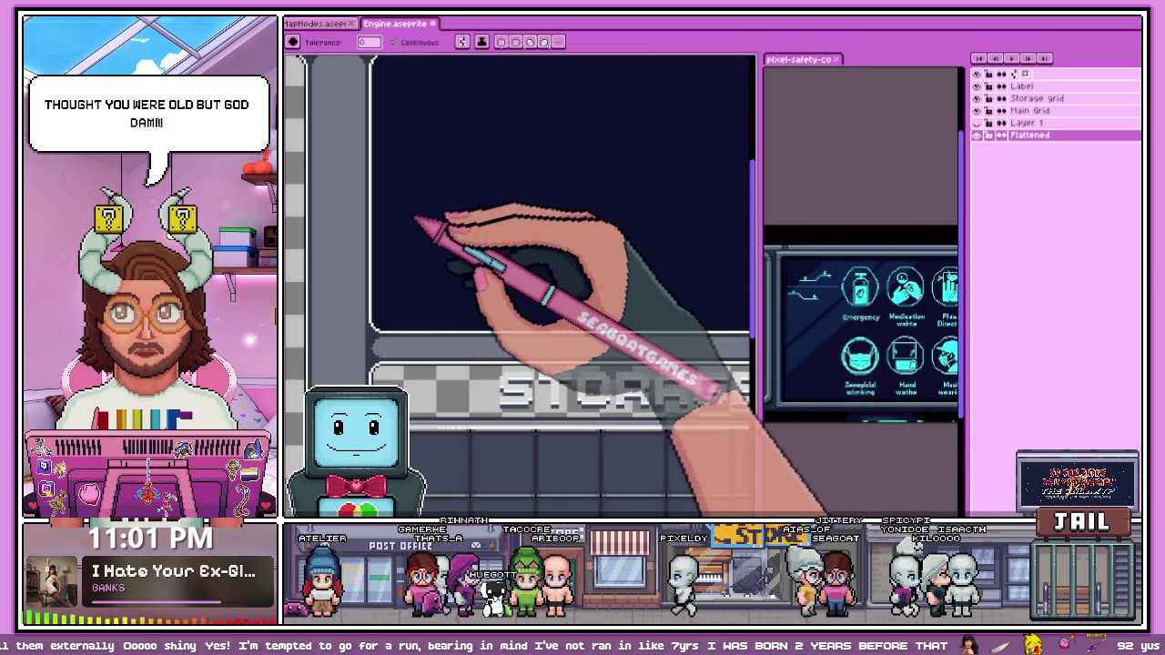
key("i")
scroll(428, 382, "up", 2)
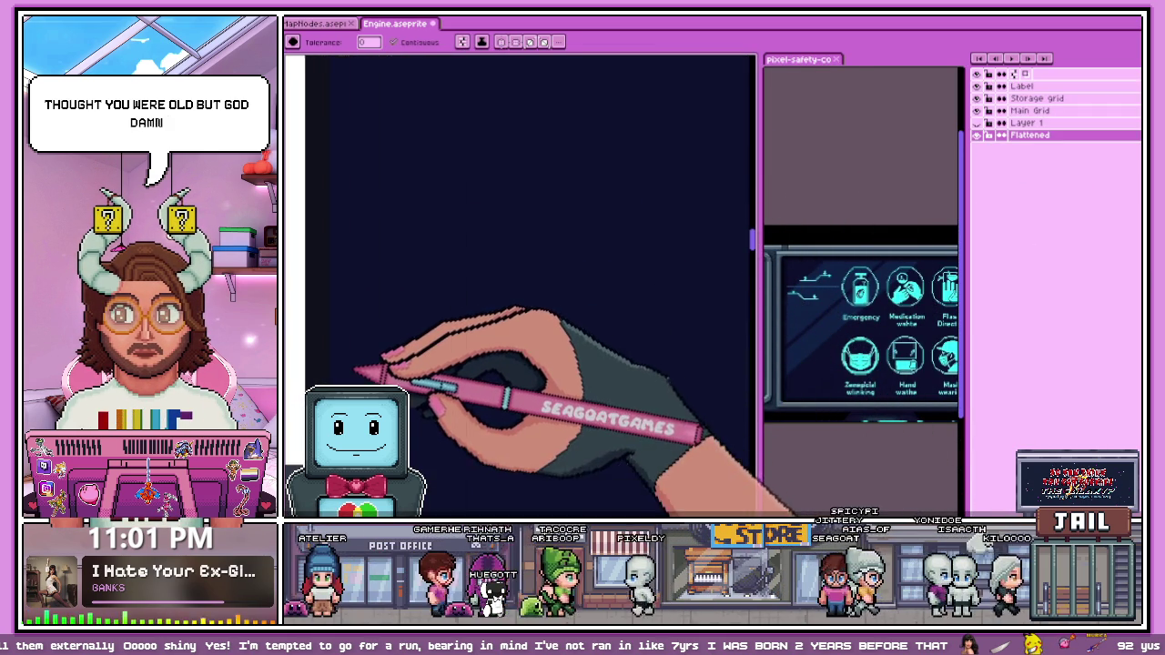
key("g")
scroll(540, 307, "down", 1)
scroll(821, 376, "up", 2)
scroll(832, 415, "up", 2)
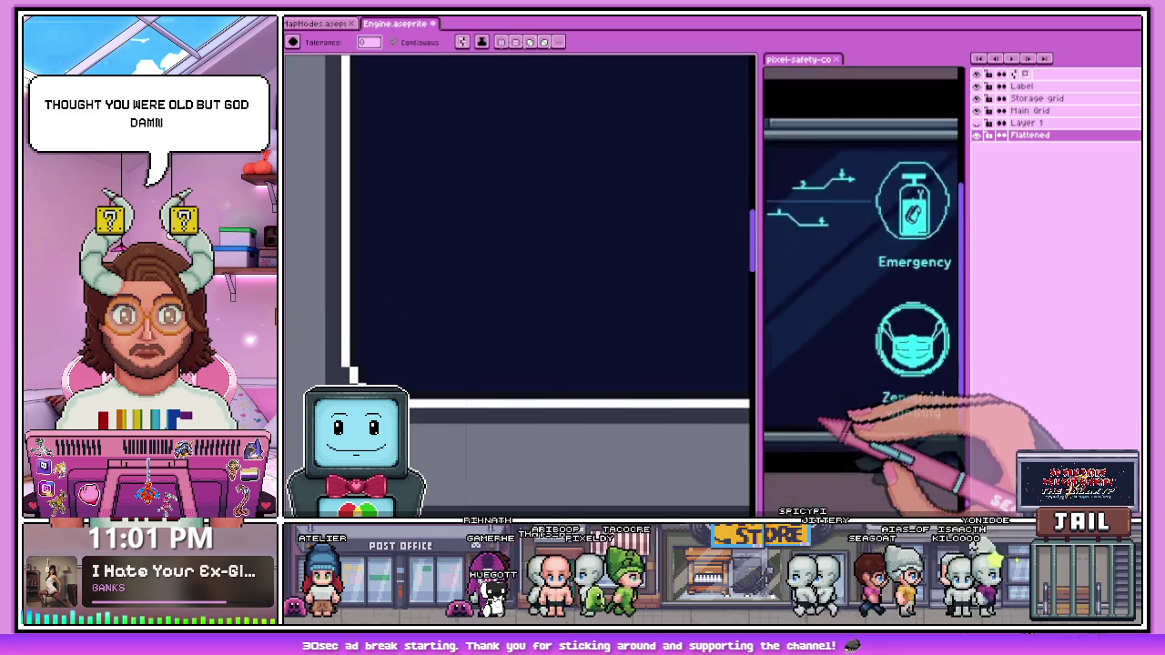
scroll(821, 417, "up", 1)
scroll(481, 273, "down", 1)
scroll(846, 272, "down", 3)
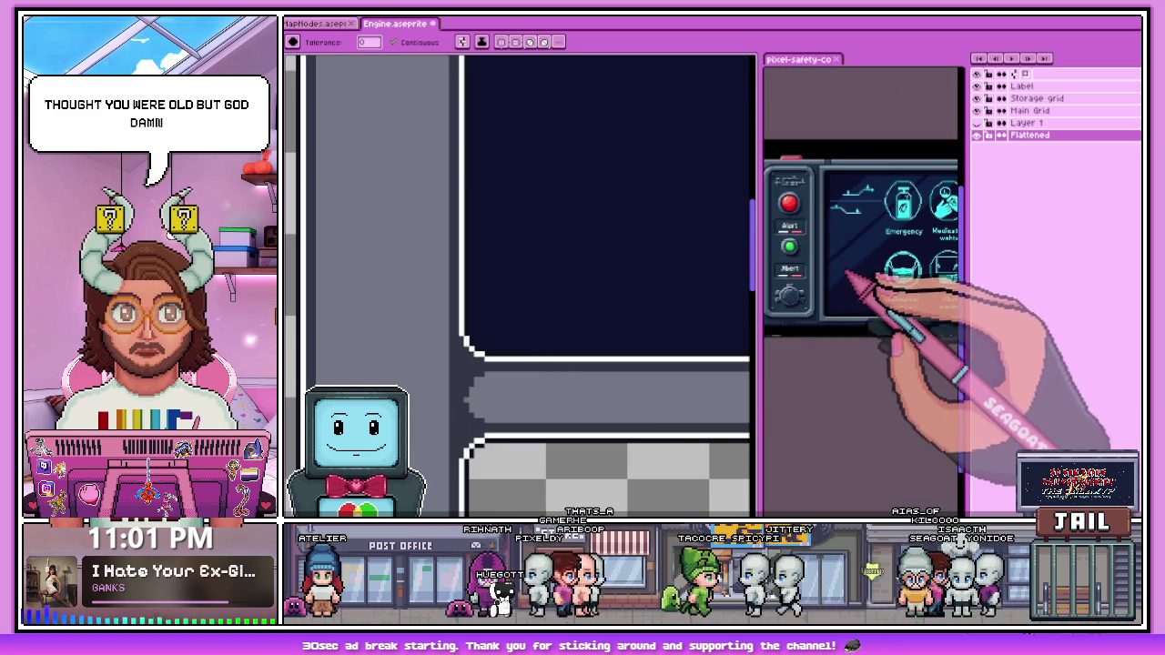
scroll(846, 259, "up", 2)
scroll(845, 273, "up", 1)
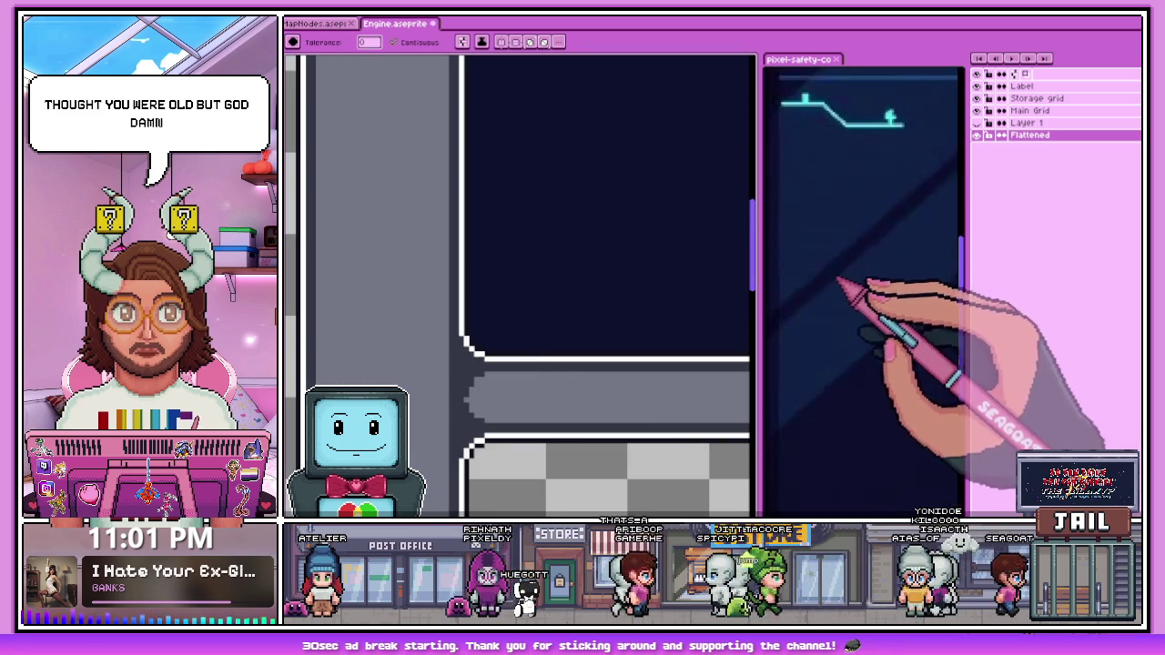
scroll(819, 318, "down", 2)
scroll(803, 382, "up", 1)
scroll(801, 401, "up", 1)
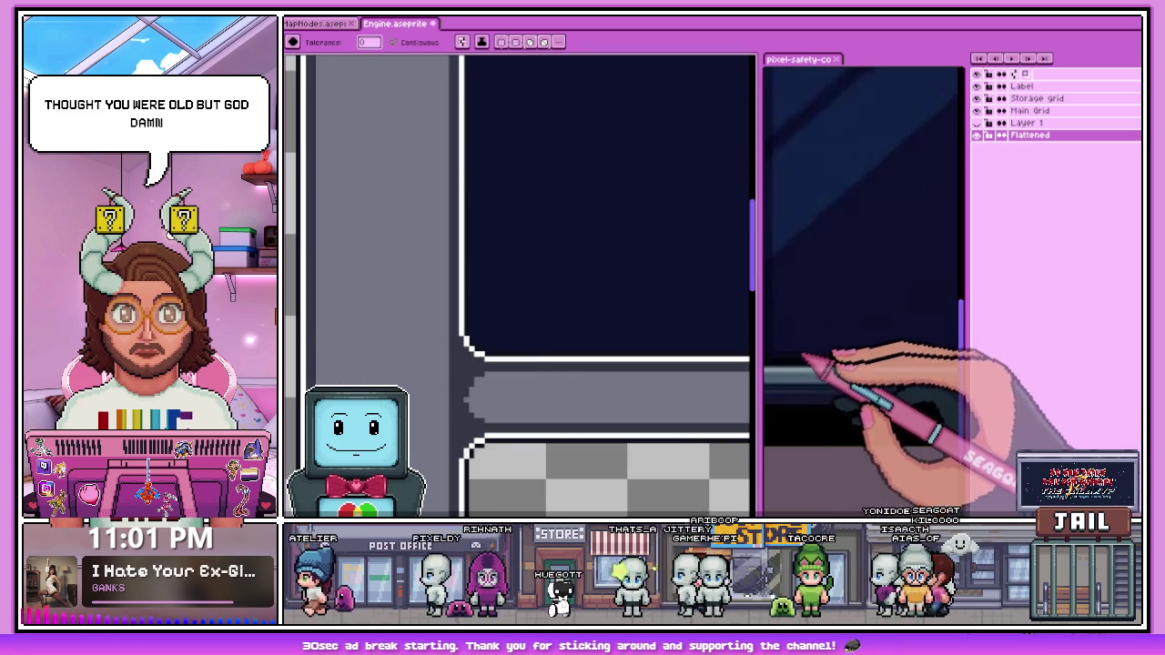
key("b")
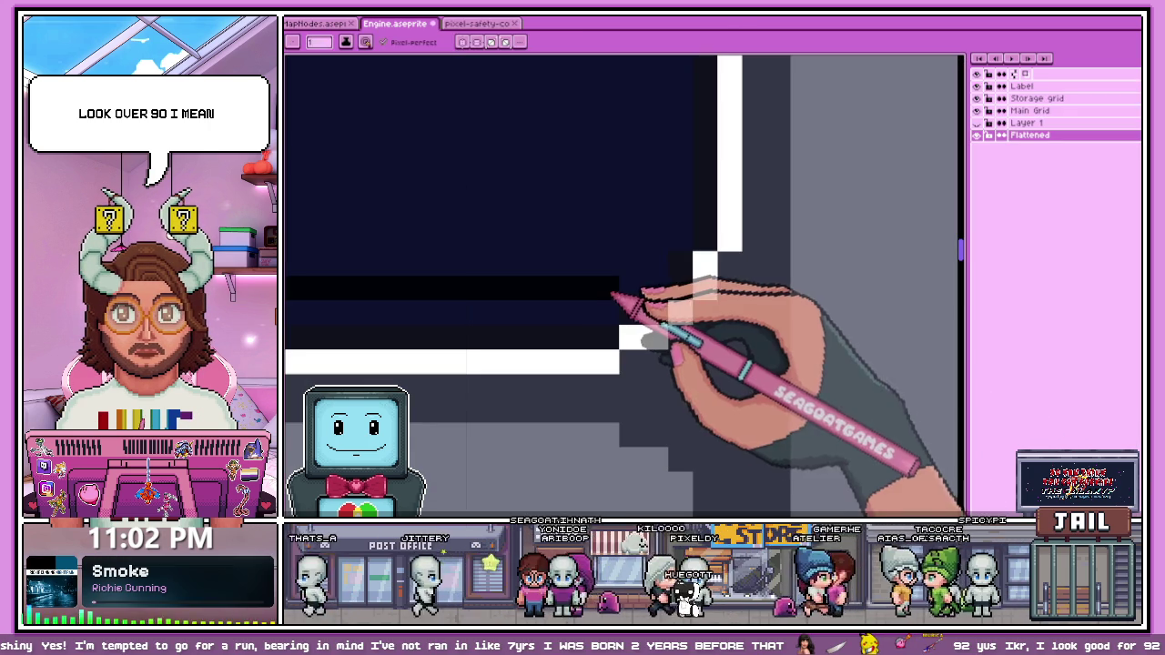
Step: Draw a dark stepped diagonal of pixels inside the navy panel's top-right bevelled corner
scroll(619, 314, "down", 1)
scroll(600, 339, "down", 1)
scroll(567, 319, "down", 1)
scroll(520, 260, "down", 1)
scroll(416, 312, "up", 2)
scroll(419, 293, "up", 1)
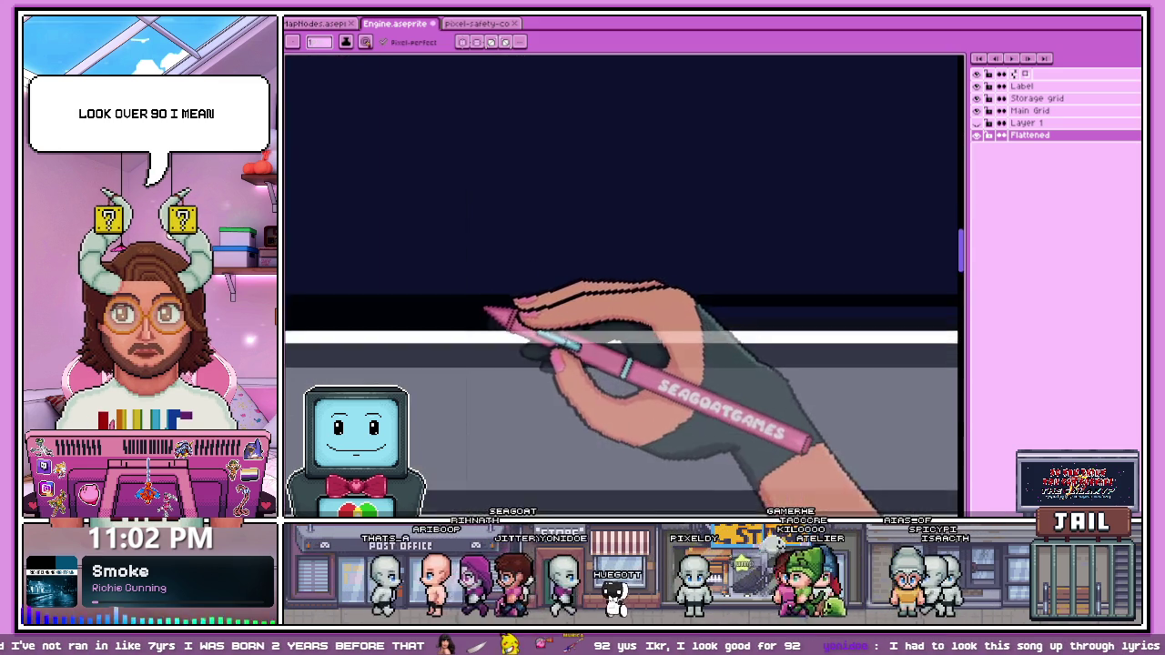
scroll(494, 312, "up", 1)
scroll(331, 294, "down", 1)
scroll(513, 286, "down", 1)
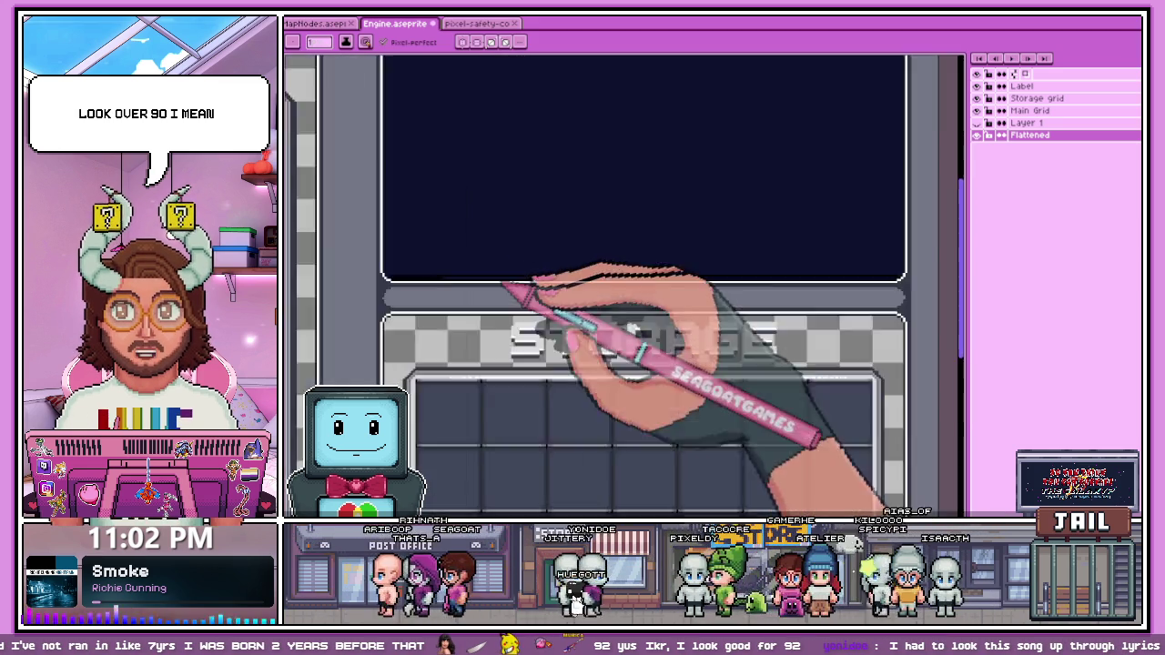
scroll(616, 292, "up", 1)
scroll(523, 295, "up", 1)
scroll(598, 308, "up", 1)
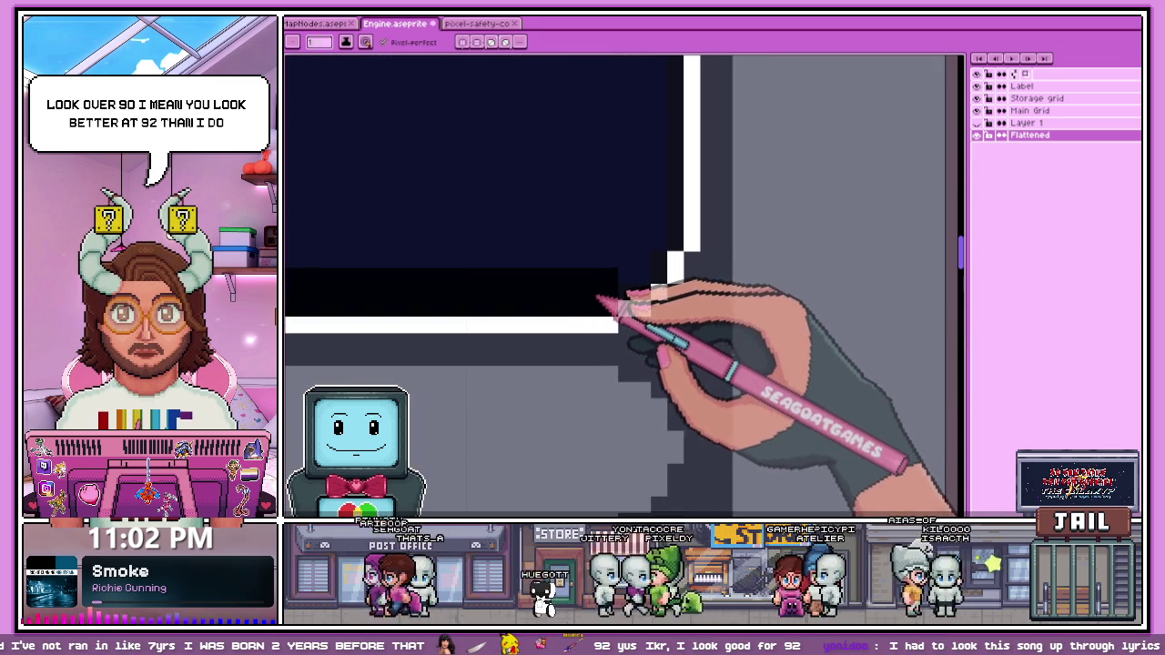
scroll(654, 274, "up", 1)
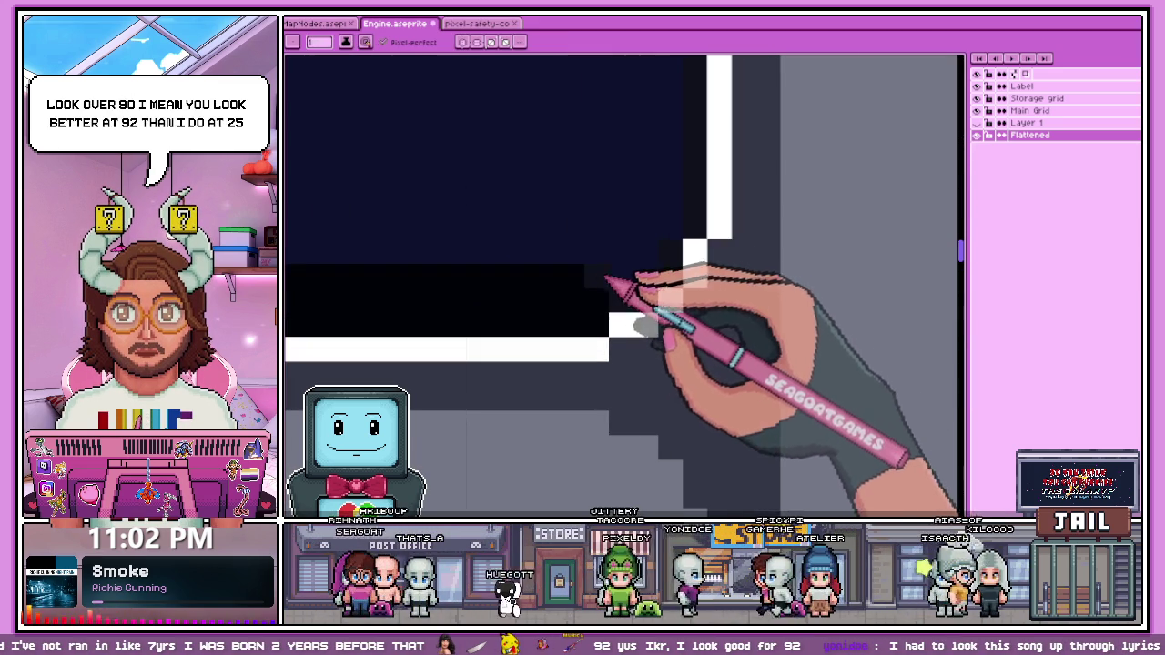
scroll(622, 285, "down", 1)
scroll(663, 300, "down", 1)
scroll(499, 309, "down", 1)
scroll(342, 287, "up", 2)
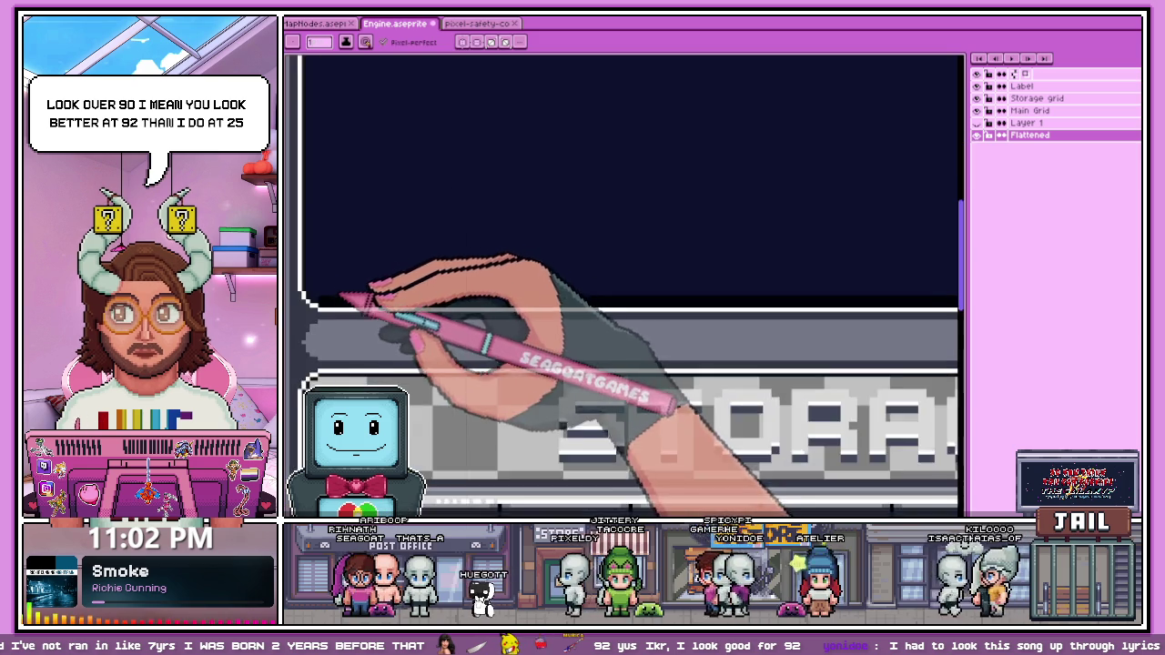
scroll(337, 296, "up", 1)
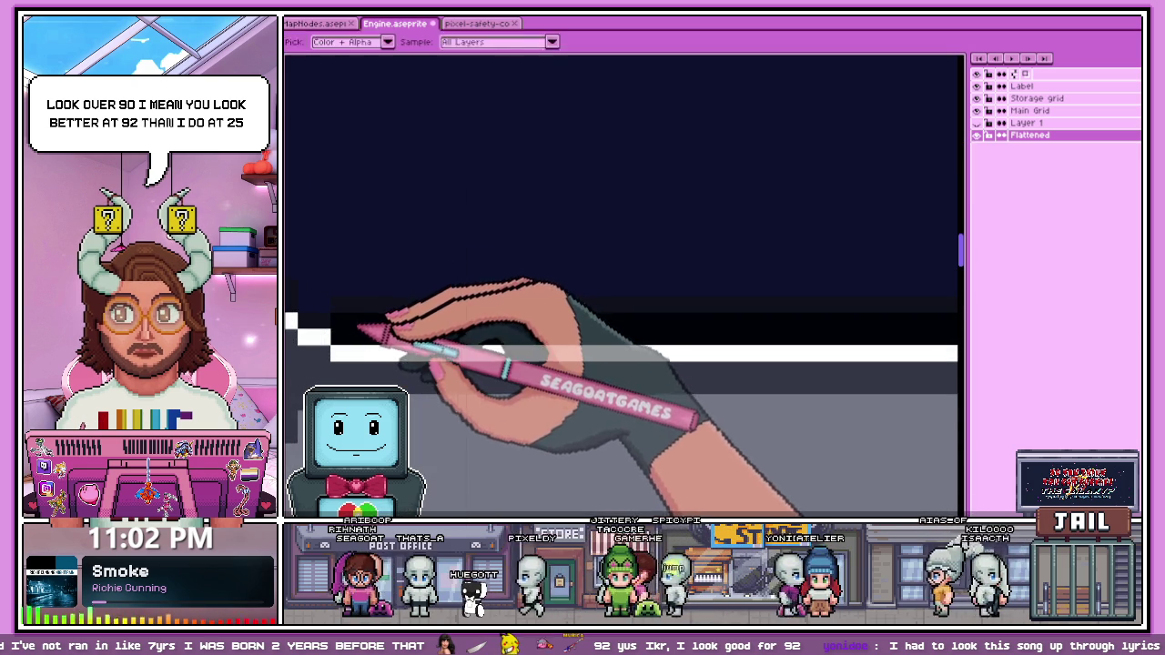
scroll(359, 332, "down", 1)
scroll(355, 300, "up", 1)
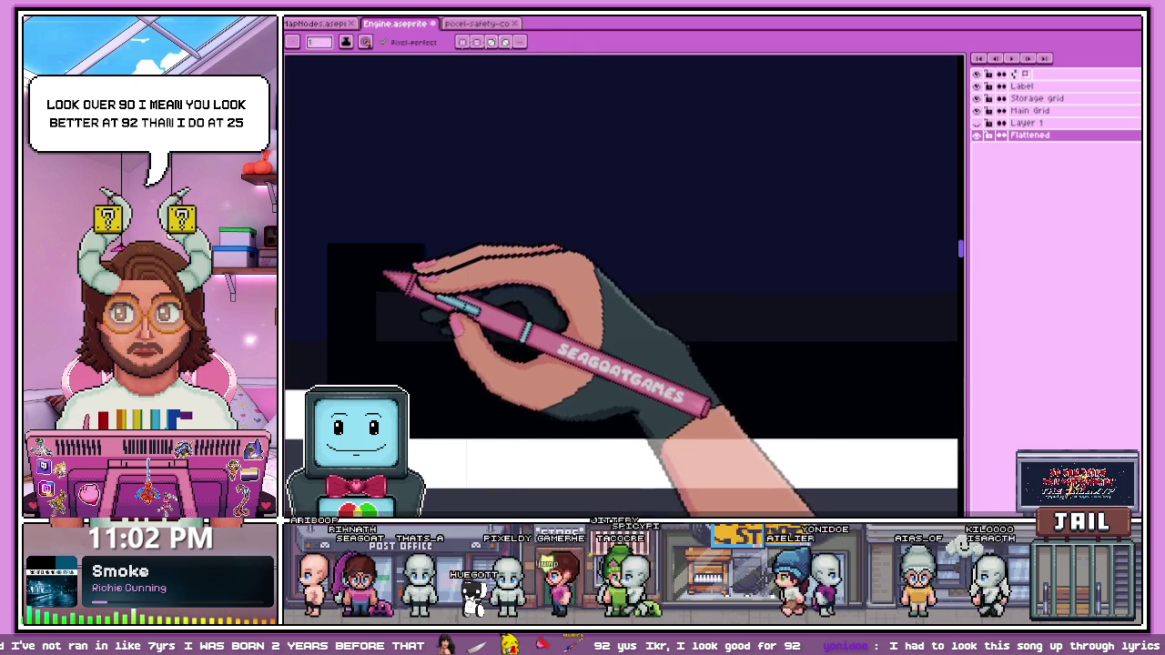
scroll(359, 287, "down", 1)
scroll(336, 242, "up", 1)
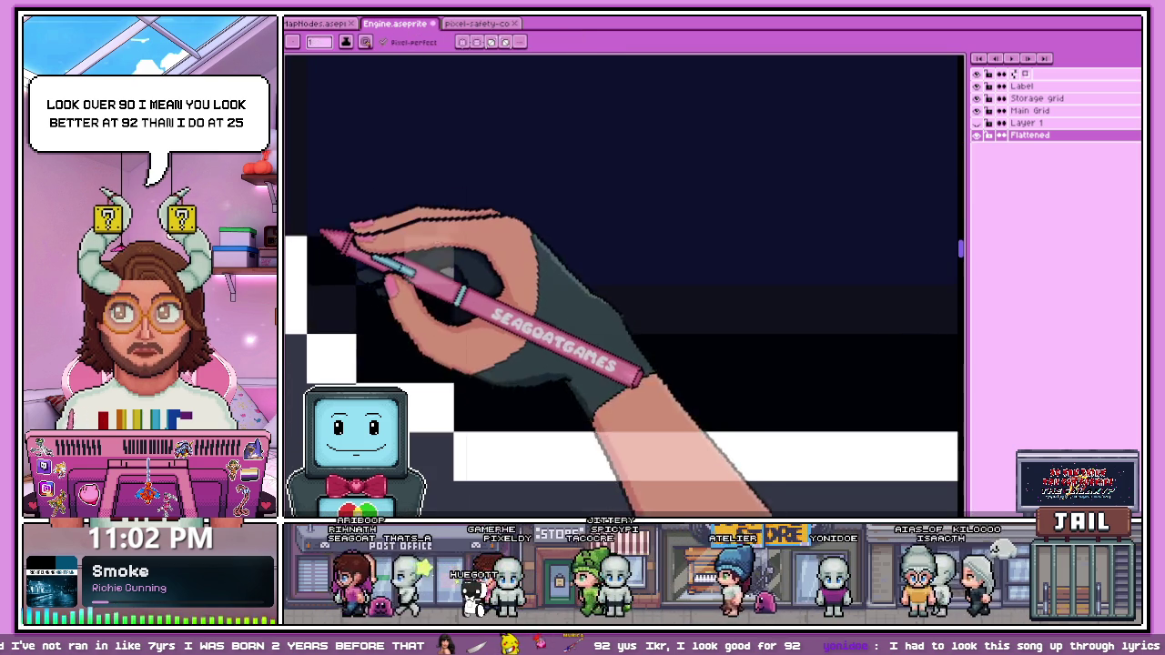
scroll(401, 383, "down", 2)
scroll(371, 336, "up", 1)
scroll(369, 346, "up", 1)
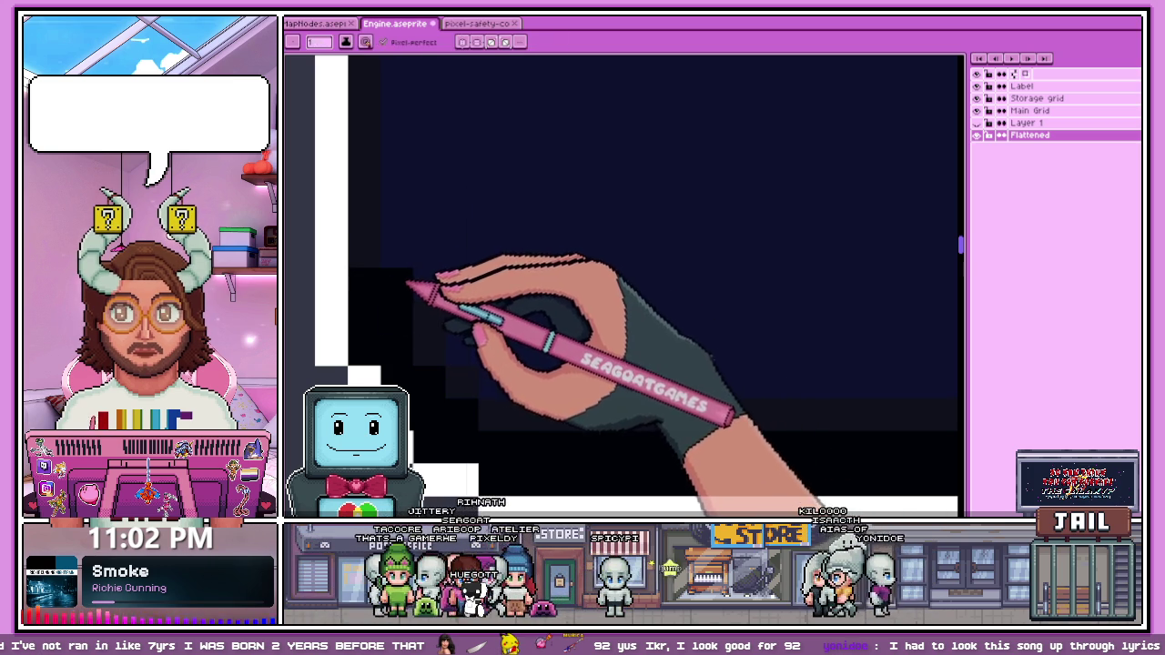
scroll(406, 285, "down", 1)
scroll(442, 260, "down", 1)
scroll(443, 409, "down", 1)
scroll(443, 390, "down", 2)
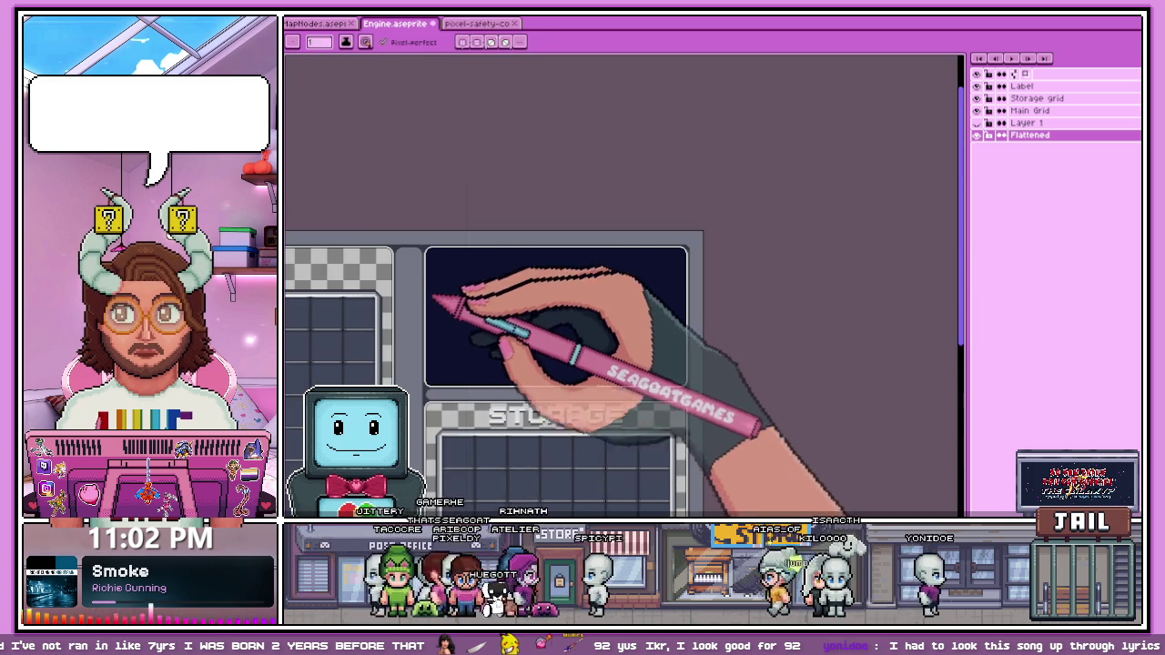
scroll(433, 264, "up", 1)
scroll(442, 260, "up", 1)
scroll(431, 252, "up", 1)
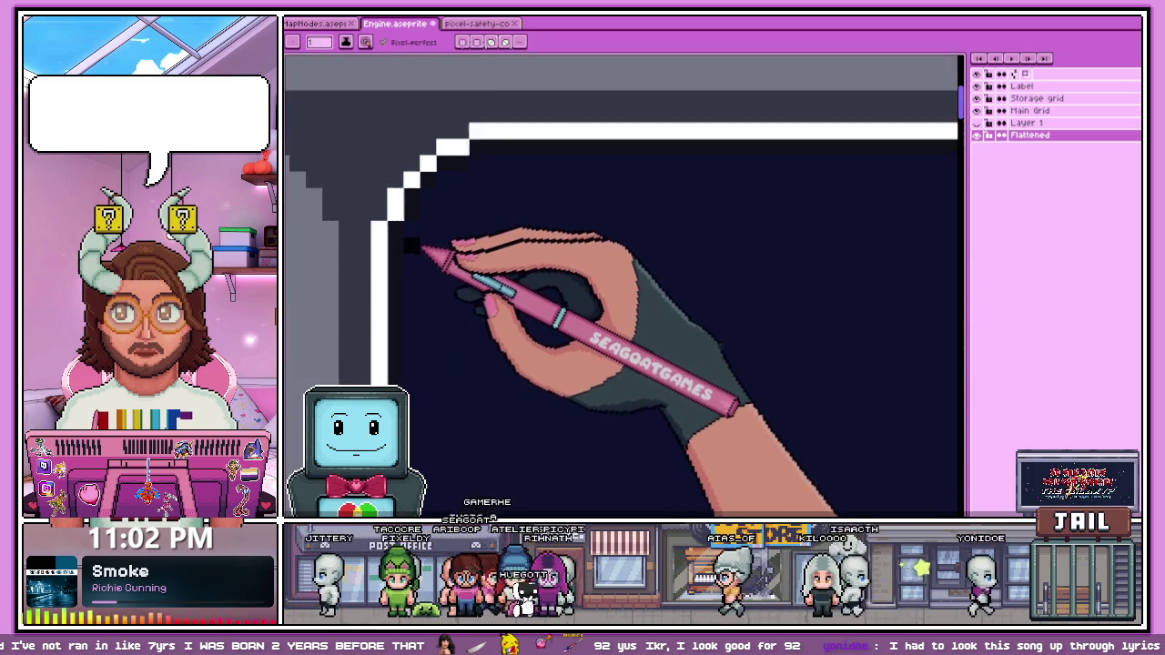
scroll(416, 242, "up", 1)
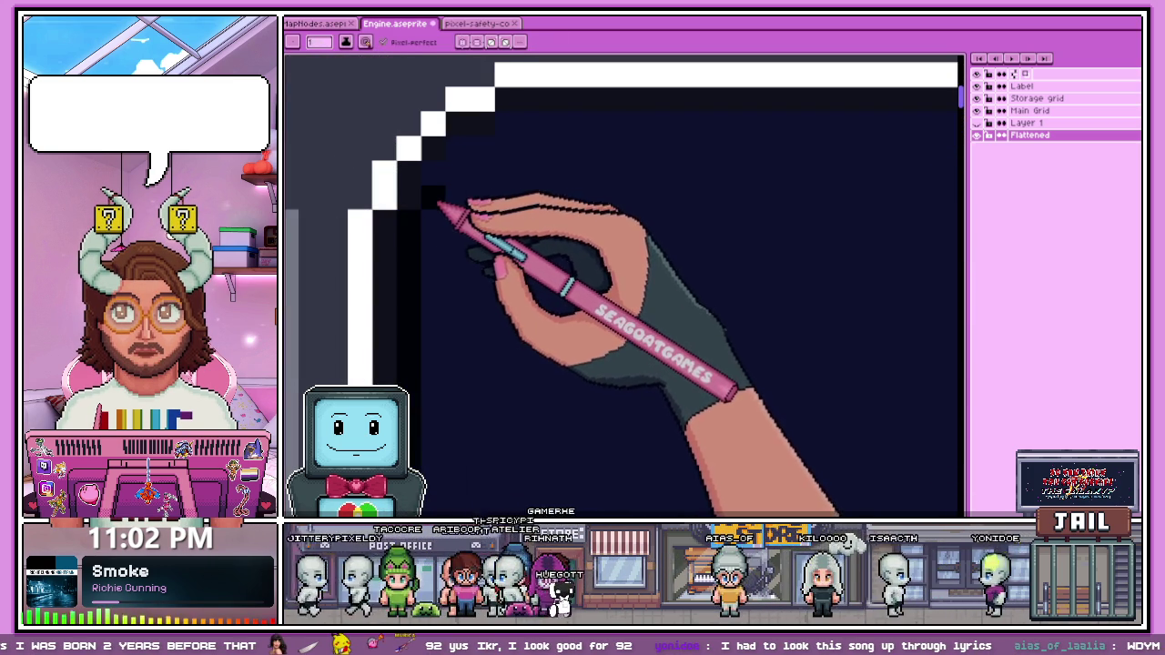
scroll(473, 173, "down", 1)
scroll(453, 196, "up", 1)
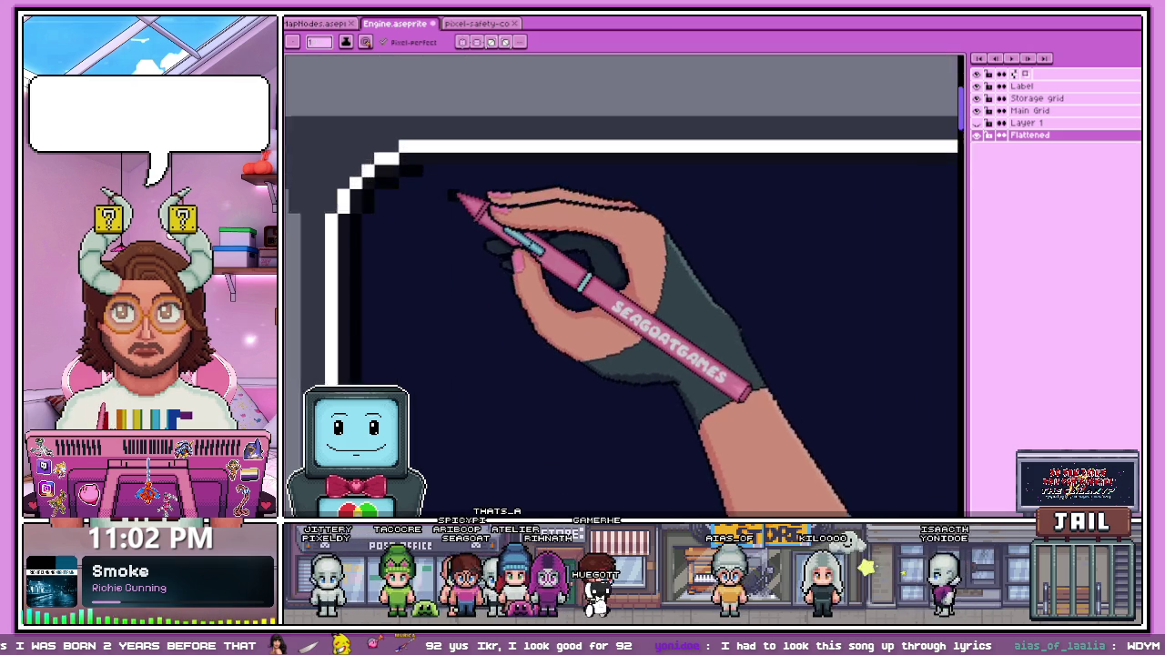
scroll(452, 194, "down", 1)
scroll(428, 169, "down", 2)
scroll(376, 260, "down", 2)
scroll(533, 242, "down", 1)
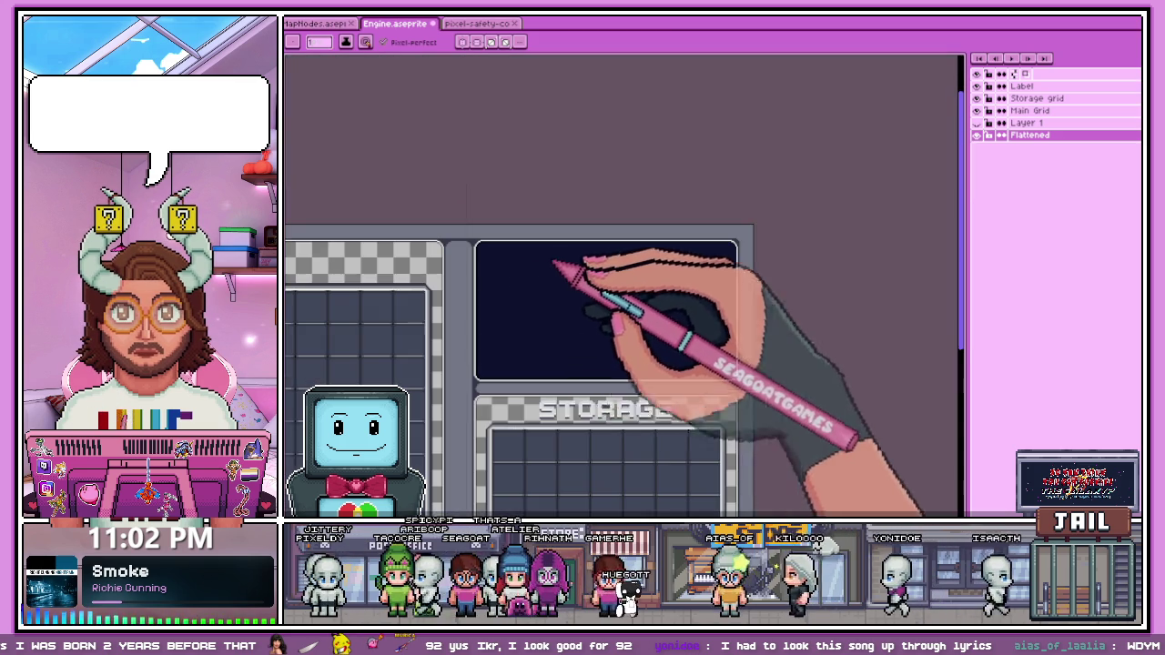
scroll(767, 268, "up", 2)
scroll(668, 187, "up", 1)
scroll(681, 229, "up", 2)
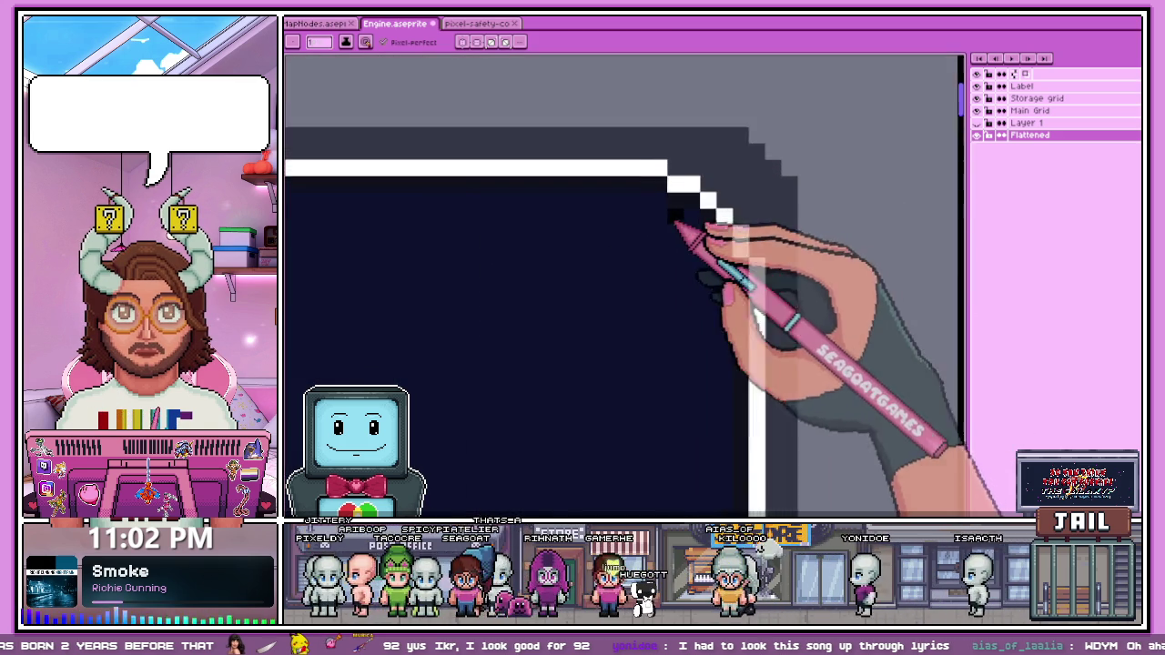
scroll(652, 193, "up", 2)
mouse_move(662, 195)
left_mouse_down()
mouse_move(741, 243)
mouse_move(806, 307)
left_mouse_up()
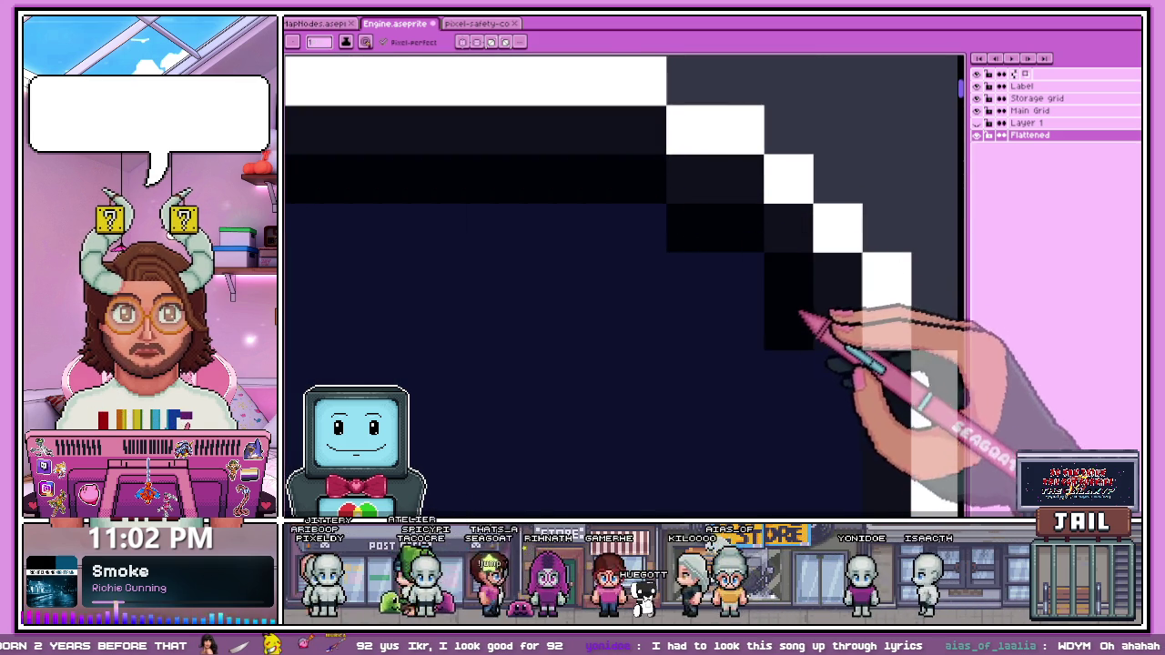
scroll(801, 306, "down", 2)
scroll(792, 300, "up", 1)
scroll(719, 182, "down", 4)
scroll(736, 181, "down", 1)
scroll(734, 439, "up", 3)
scroll(733, 420, "up", 1)
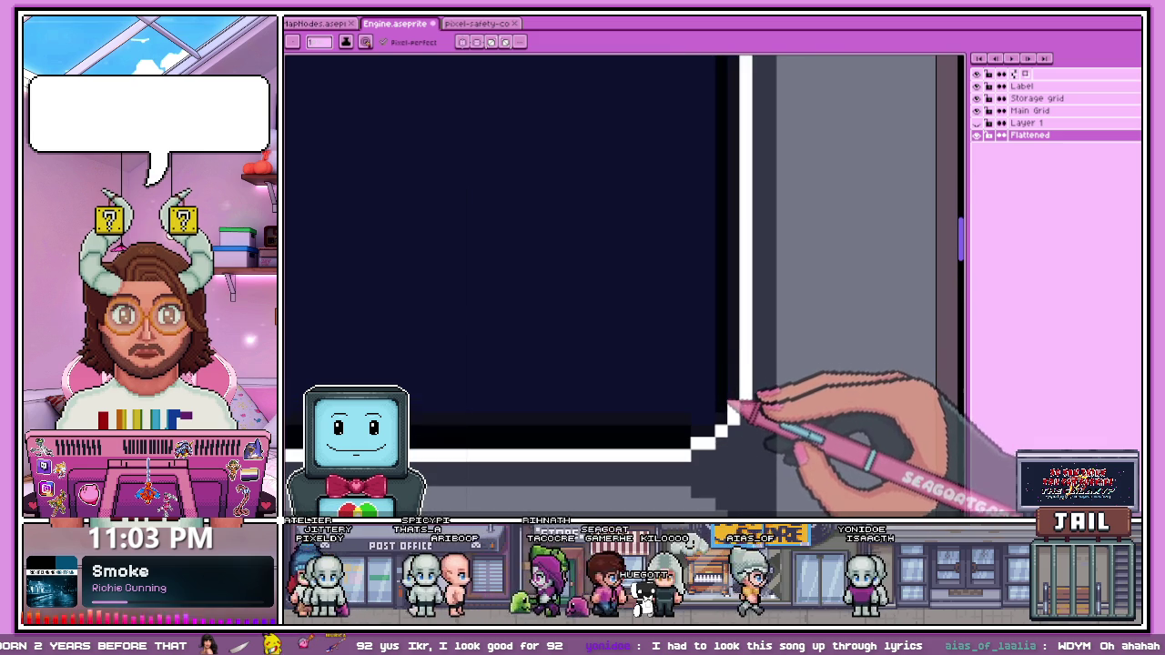
scroll(728, 399, "up", 1)
scroll(667, 417, "up", 1)
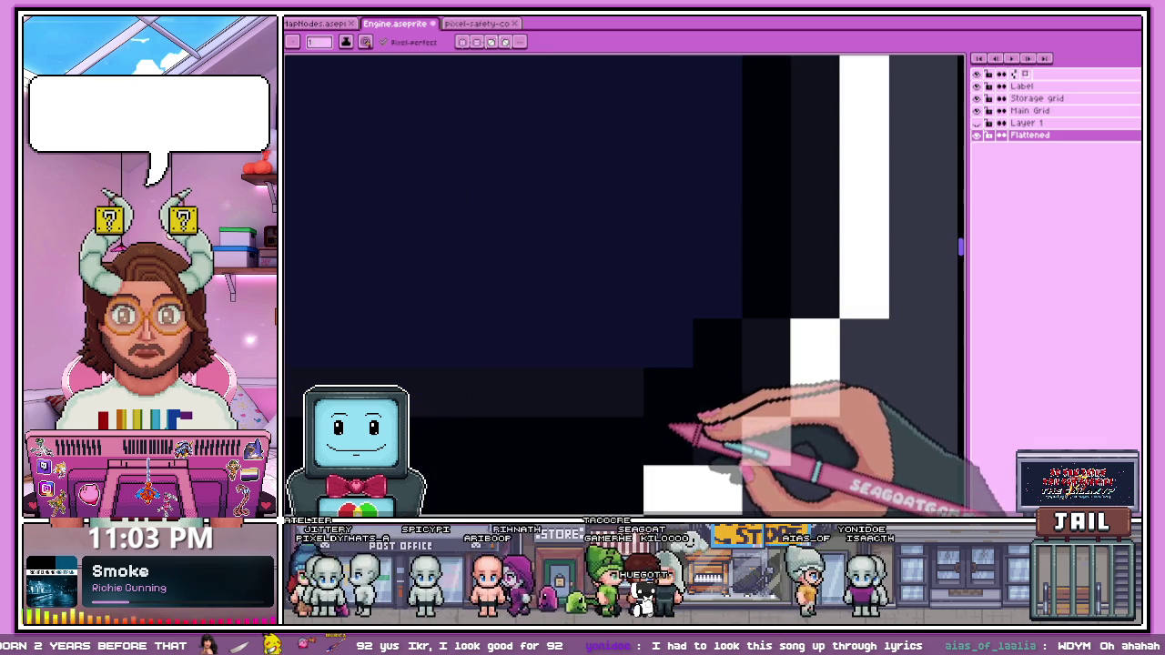
Step: Switch to the Paint Bucket tool (G) for filling enclosed areas
key("g")
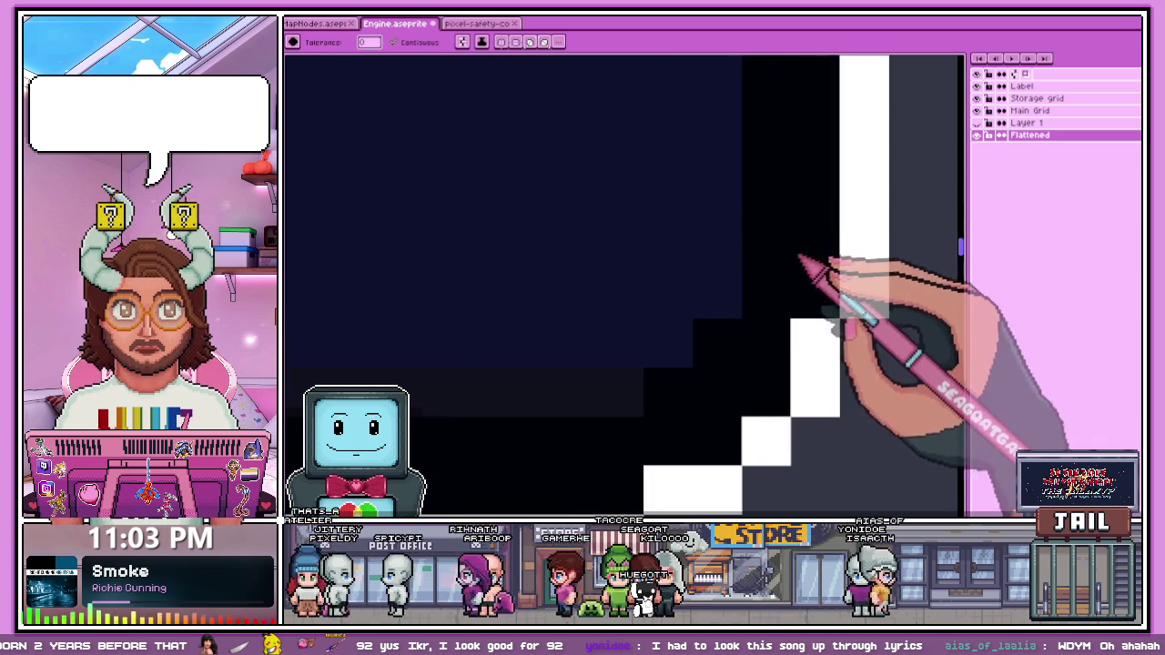
scroll(715, 390, "down", 2)
scroll(736, 389, "down", 1)
scroll(618, 341, "down", 1)
scroll(617, 343, "up", 2)
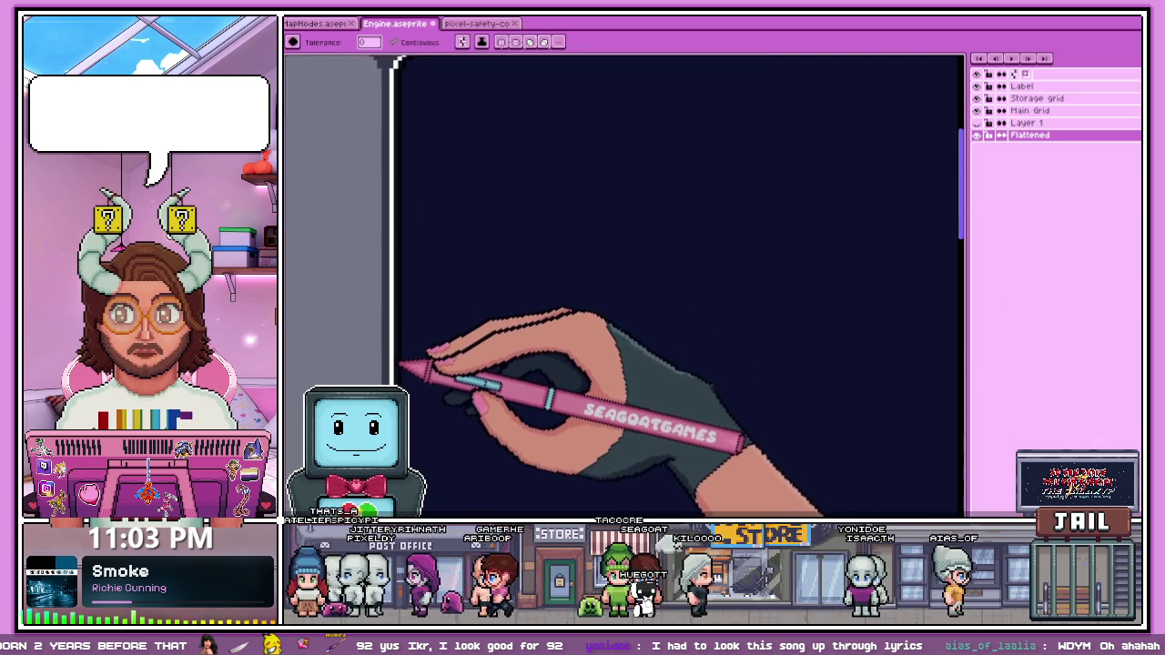
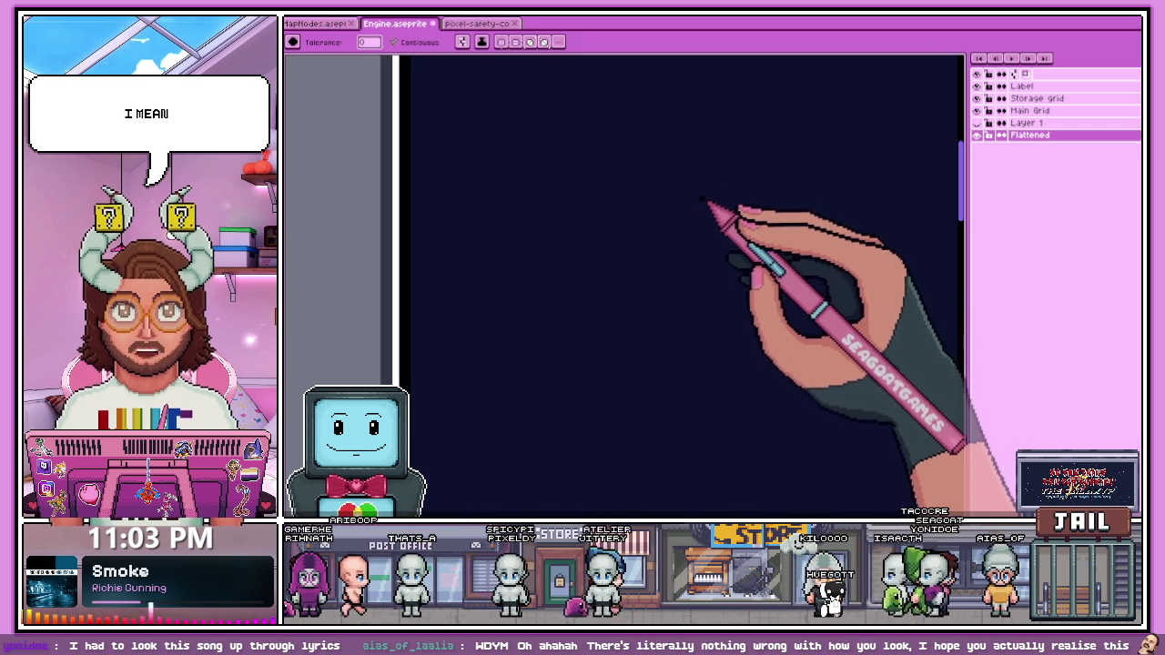
Step: Try a dark pixel at the frame's lower-left corner step, then undo it
scroll(519, 273, "down", 1)
scroll(512, 213, "down", 1)
scroll(482, 187, "up", 2)
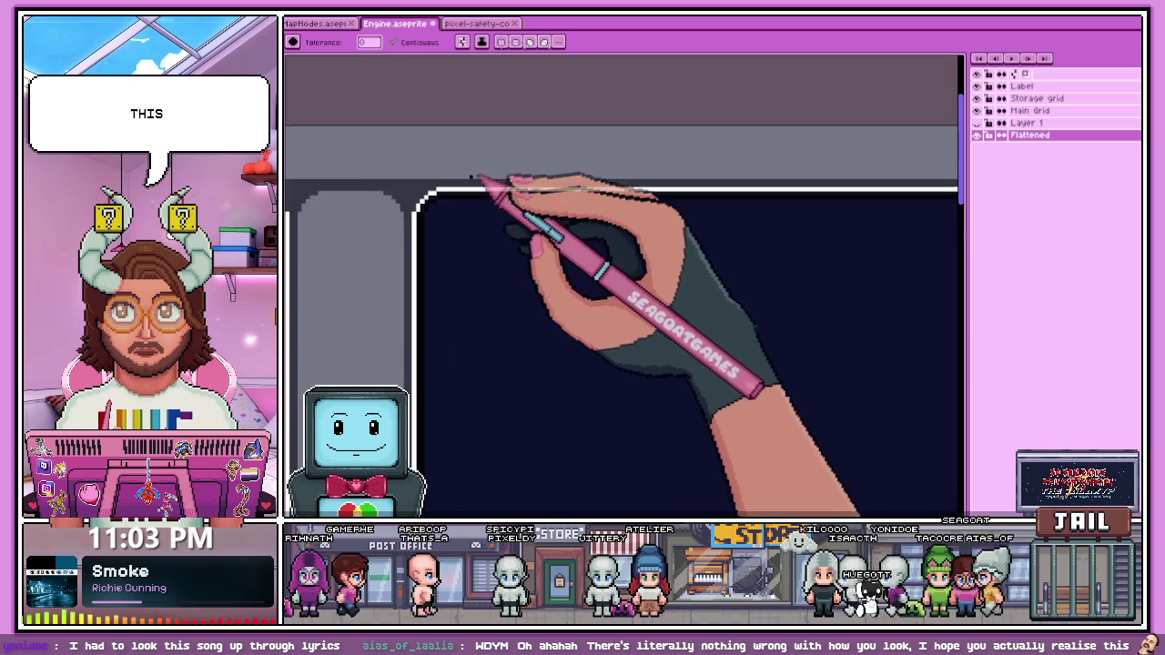
scroll(427, 209, "up", 2)
scroll(385, 232, "up", 1)
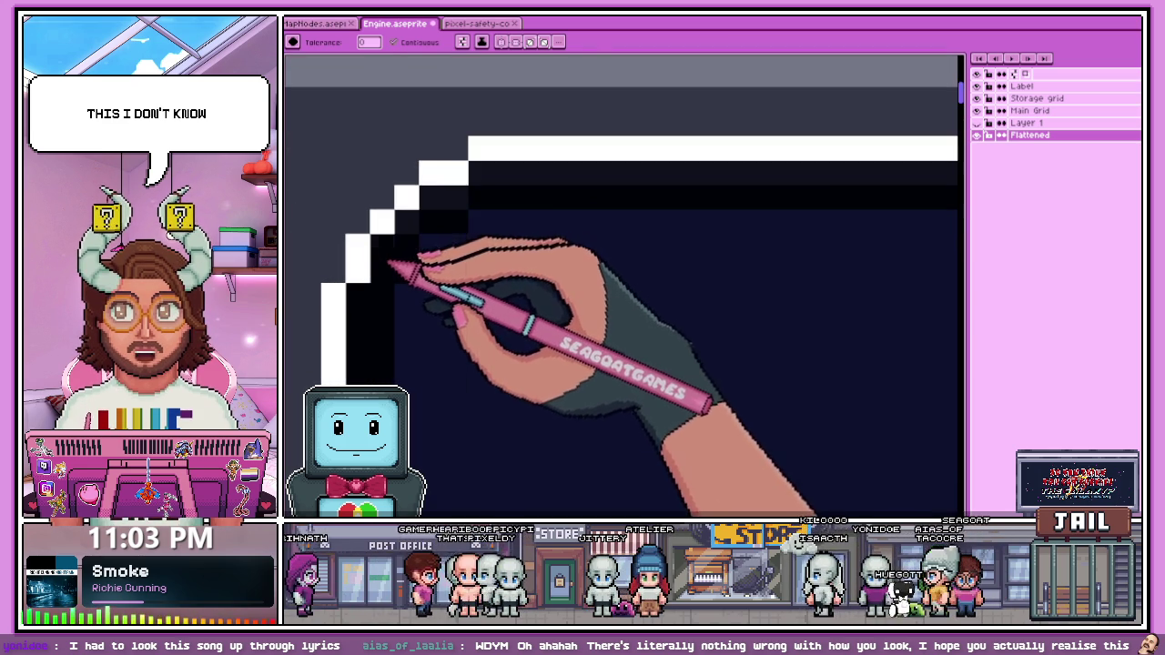
scroll(450, 229, "down", 2)
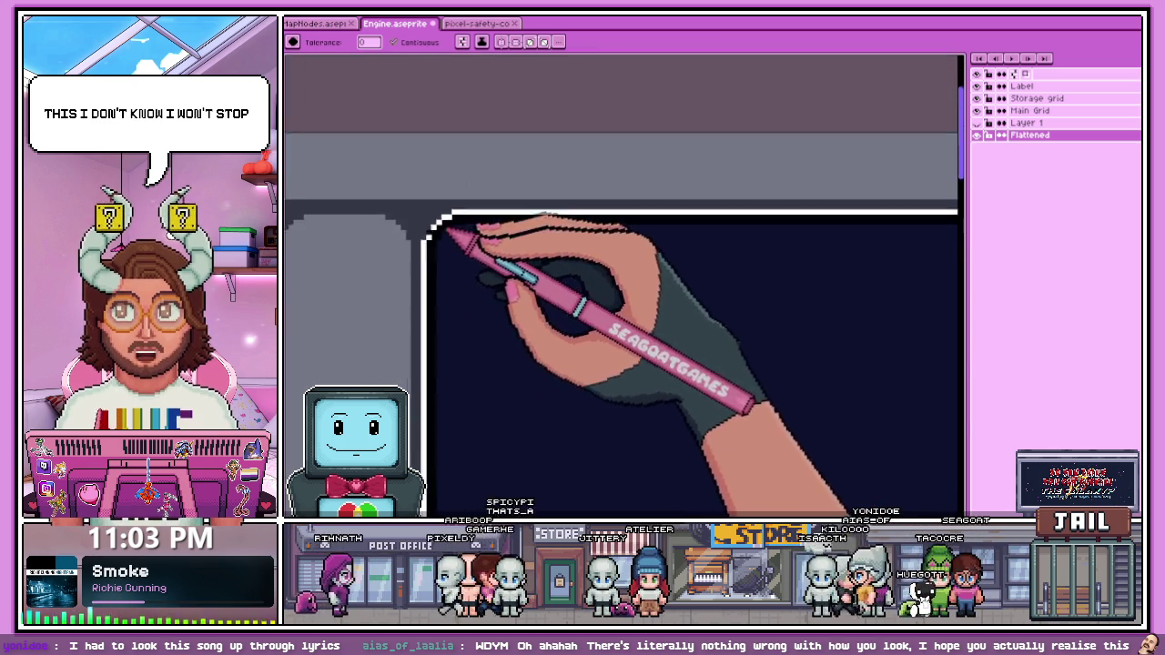
scroll(482, 221, "down", 2)
scroll(546, 223, "up", 2)
scroll(551, 268, "up", 1)
scroll(577, 234, "up", 2)
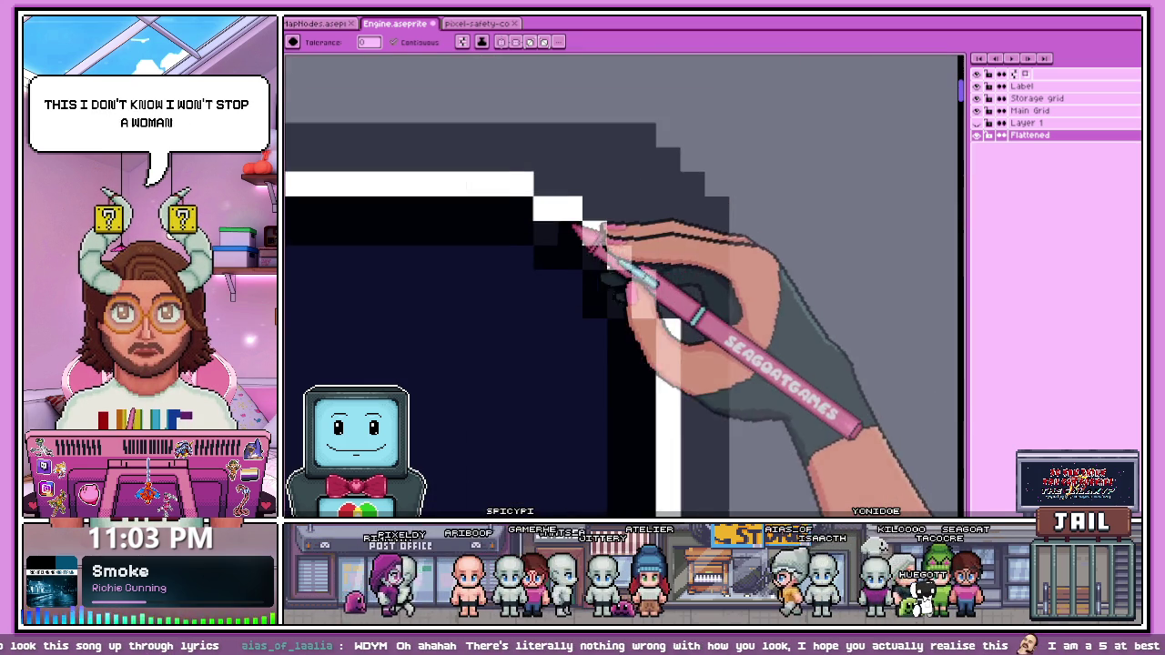
left_click(699, 209)
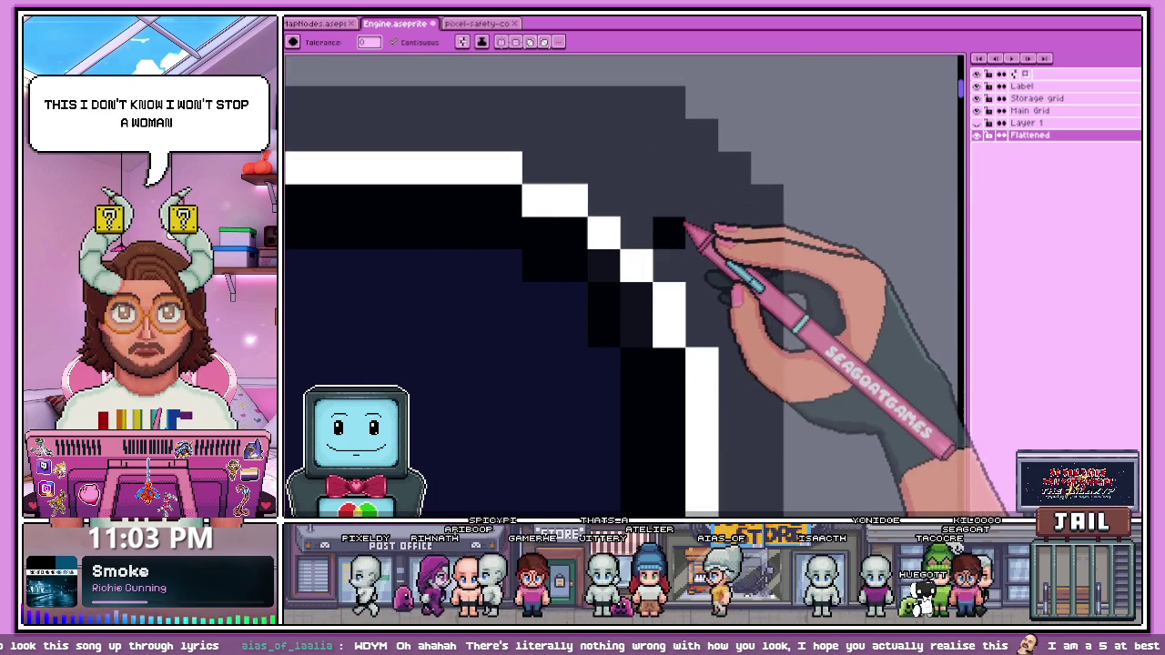
key("ctrl+z")
Step: Switch to the eyedropper and inspect the frame's lower-left corner colours up close
scroll(655, 282, "down", 2)
scroll(678, 264, "down", 1)
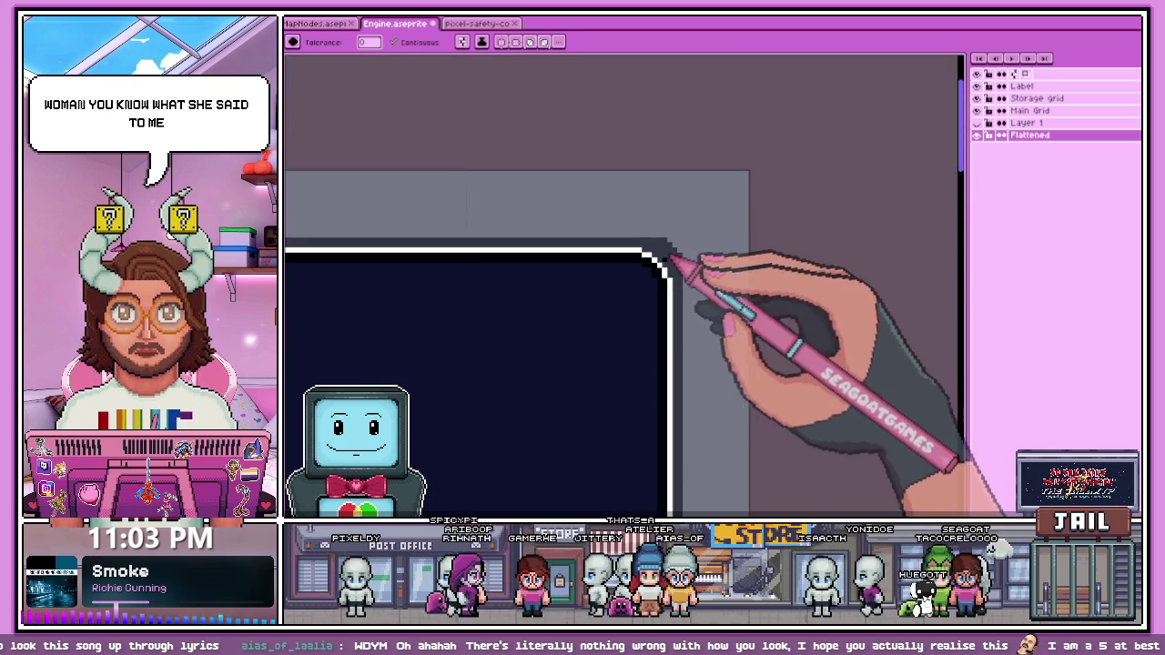
scroll(628, 400, "down", 1)
scroll(621, 426, "up", 2)
scroll(628, 424, "up", 1)
key("i")
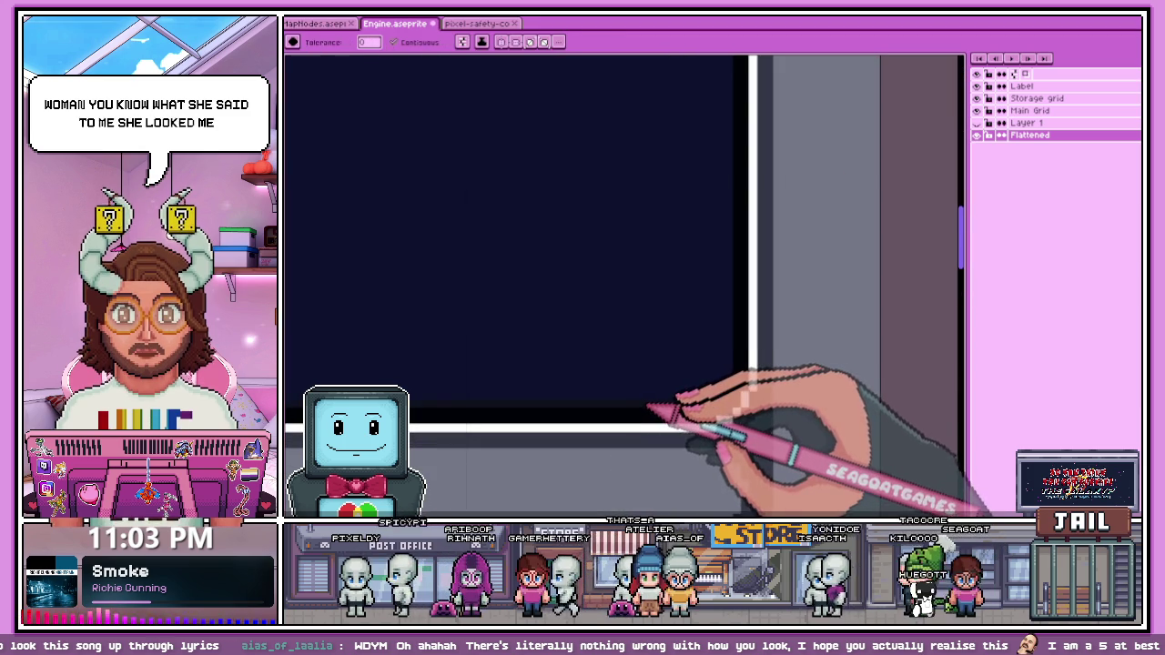
scroll(708, 353, "up", 1)
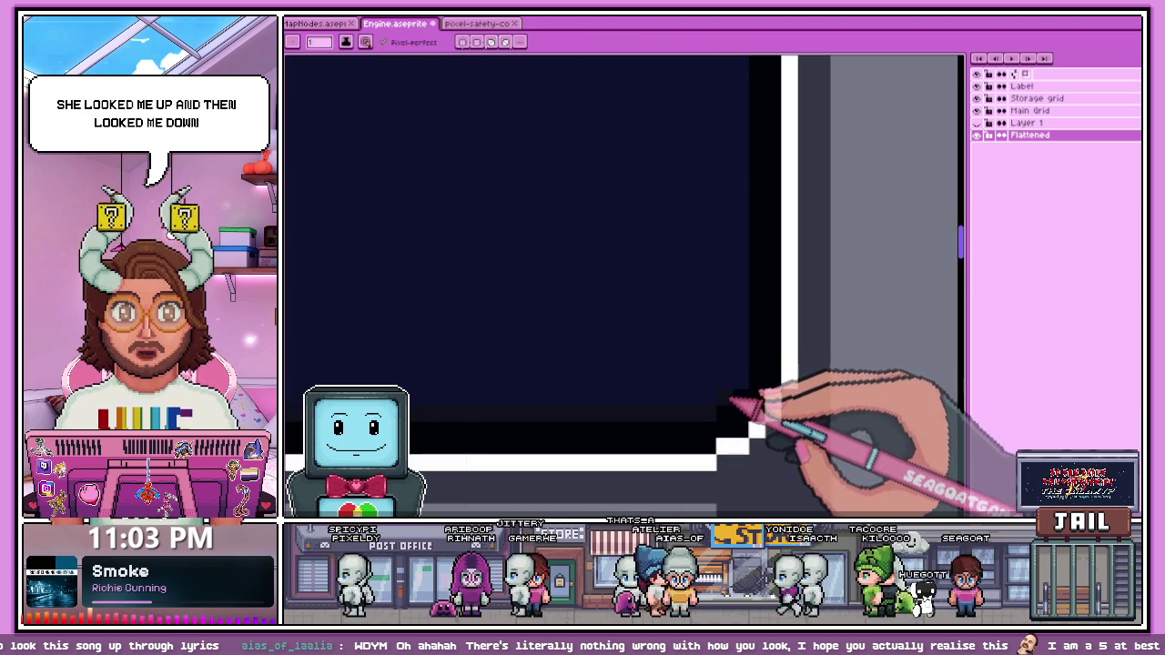
scroll(673, 350, "down", 1)
scroll(601, 360, "down", 1)
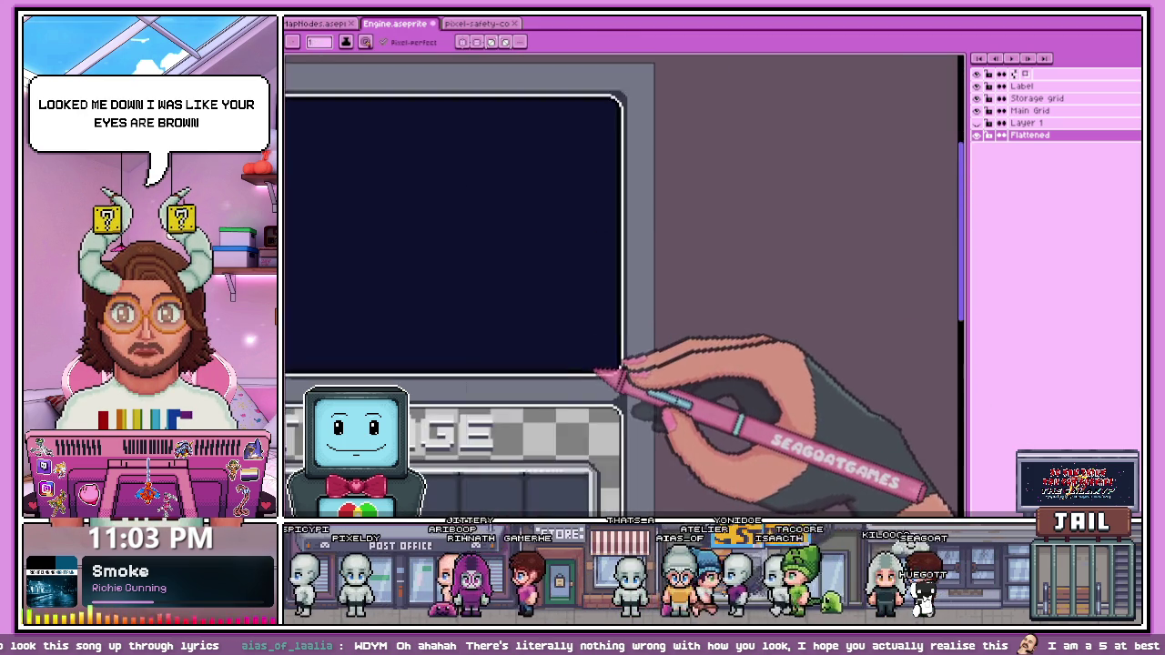
scroll(607, 336, "down", 1)
scroll(613, 286, "up", 1)
scroll(624, 338, "up", 1)
scroll(597, 334, "up", 2)
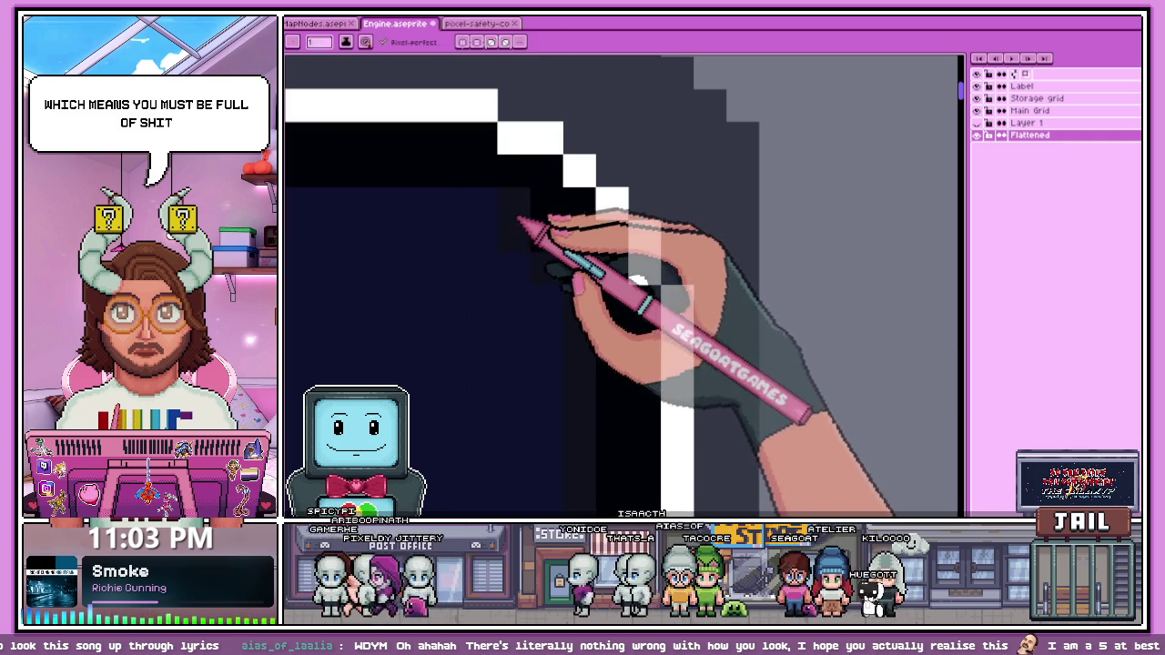
scroll(649, 260, "down", 2)
scroll(664, 273, "down", 1)
scroll(429, 239, "down", 1)
scroll(484, 234, "up", 1)
scroll(710, 255, "down", 2)
scroll(692, 273, "up", 1)
scroll(618, 270, "up", 1)
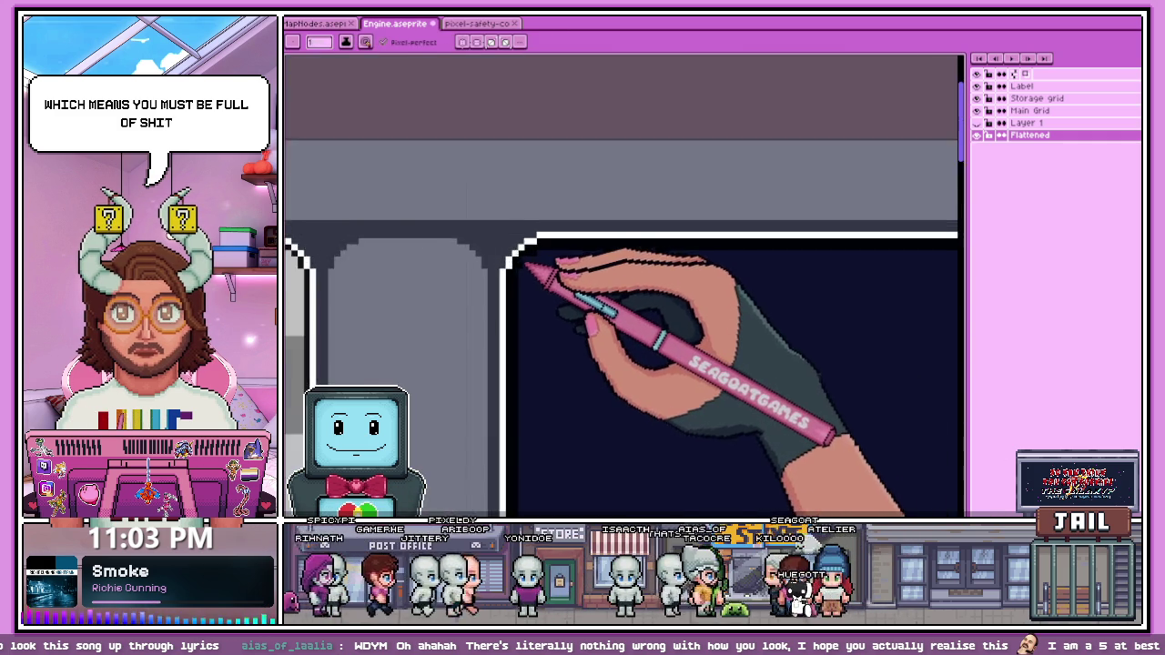
scroll(564, 260, "up", 1)
scroll(551, 262, "up", 1)
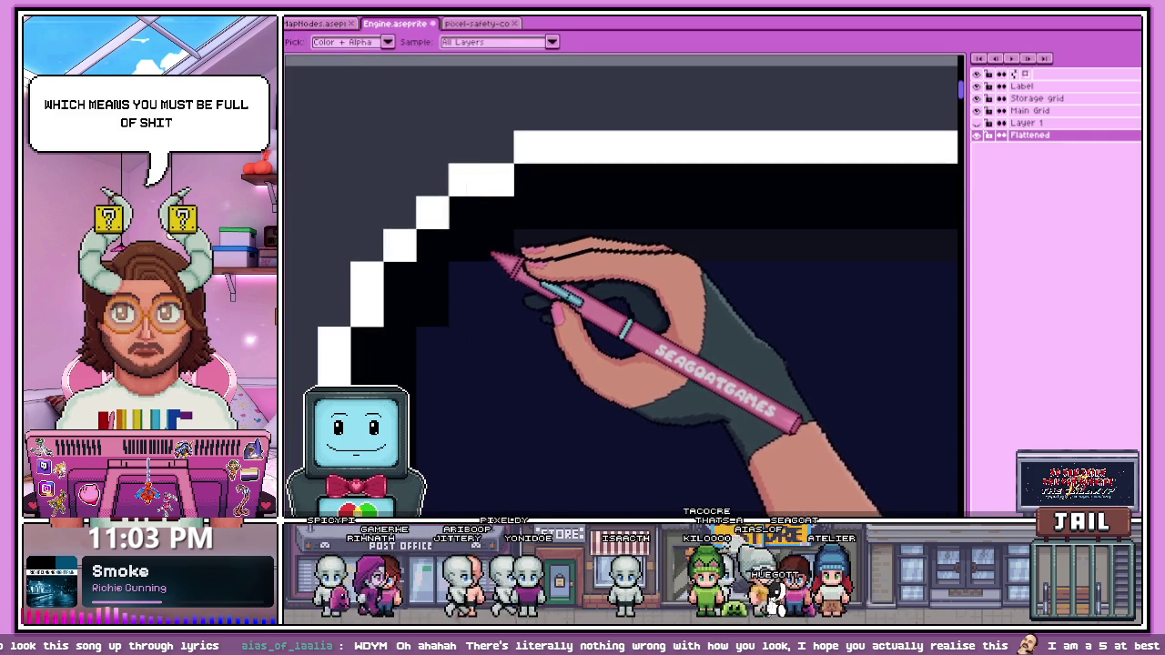
scroll(446, 344, "down", 1)
scroll(611, 161, "down", 1)
scroll(533, 338, "down", 1)
scroll(585, 337, "up", 2)
scroll(597, 480, "up", 1)
scroll(553, 455, "up", 2)
scroll(566, 213, "down", 2)
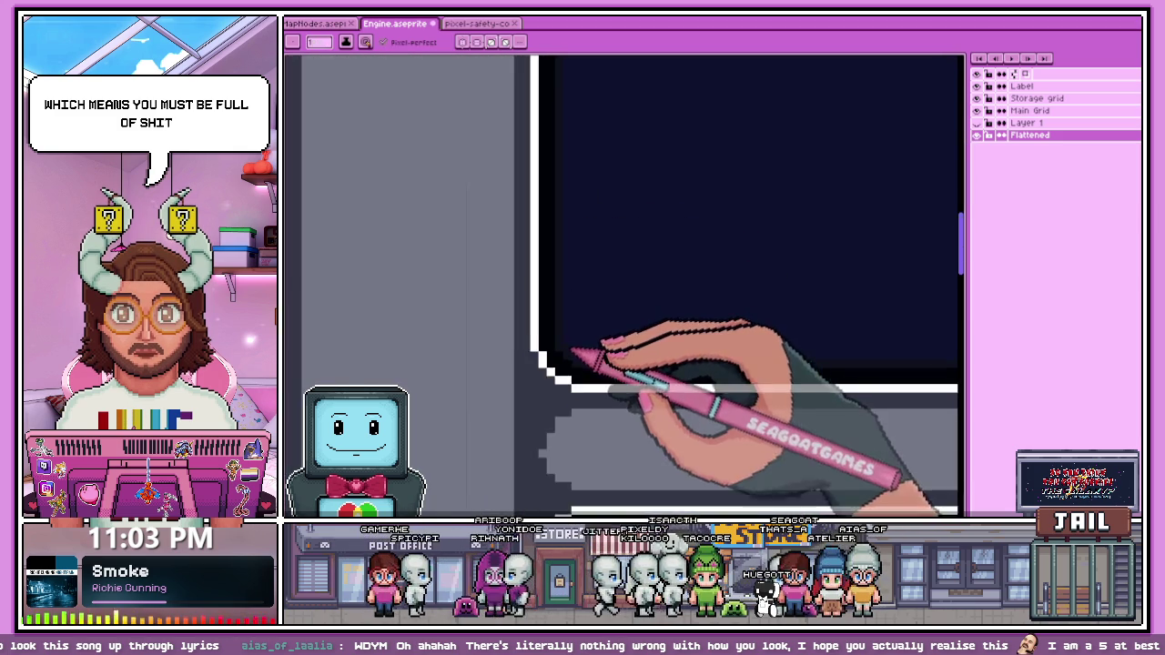
scroll(585, 351, "down", 1)
scroll(559, 345, "down", 1)
scroll(603, 228, "up", 3)
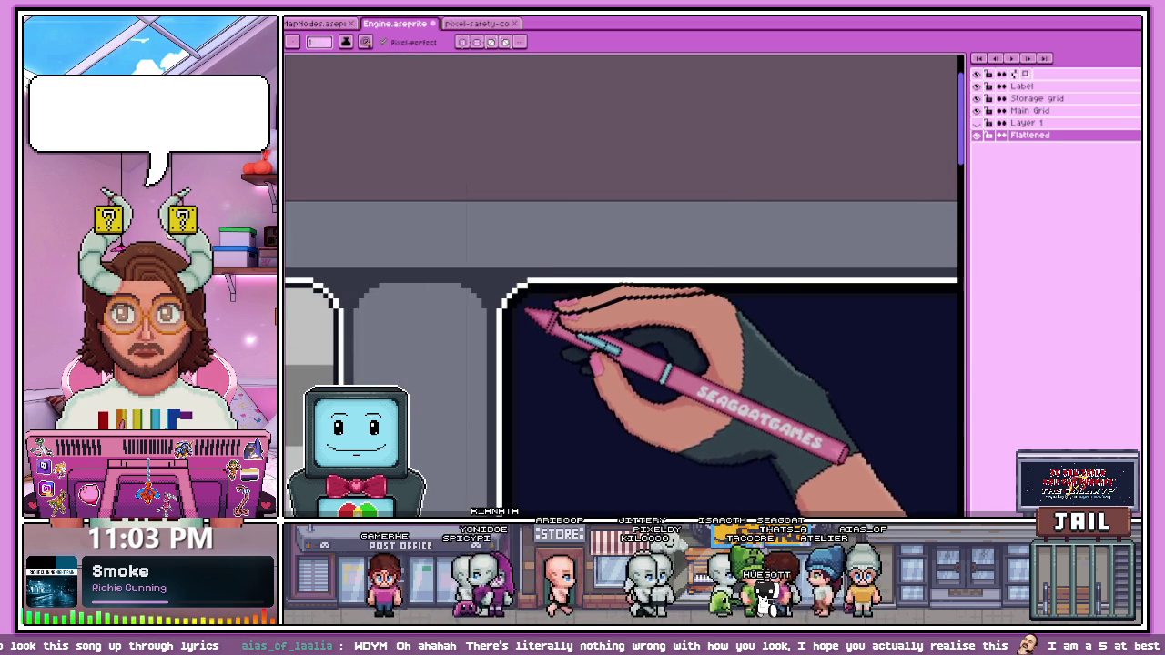
scroll(567, 279, "down", 1)
scroll(525, 333, "up", 1)
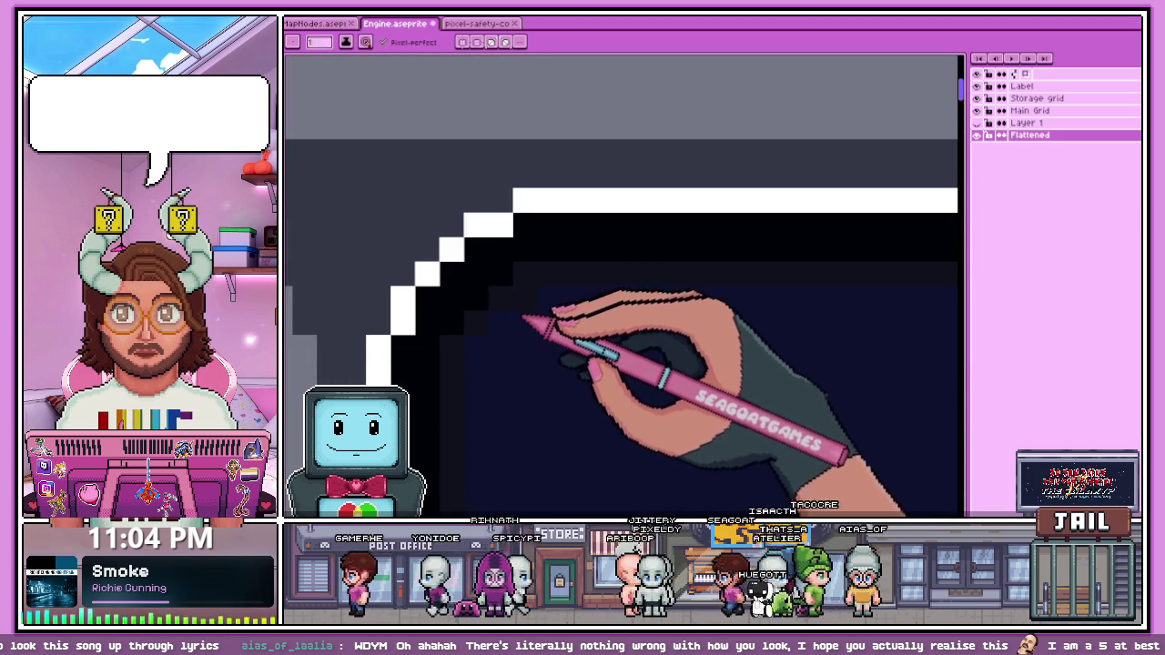
scroll(532, 248, "down", 1)
scroll(533, 248, "down", 1)
scroll(533, 241, "down", 1)
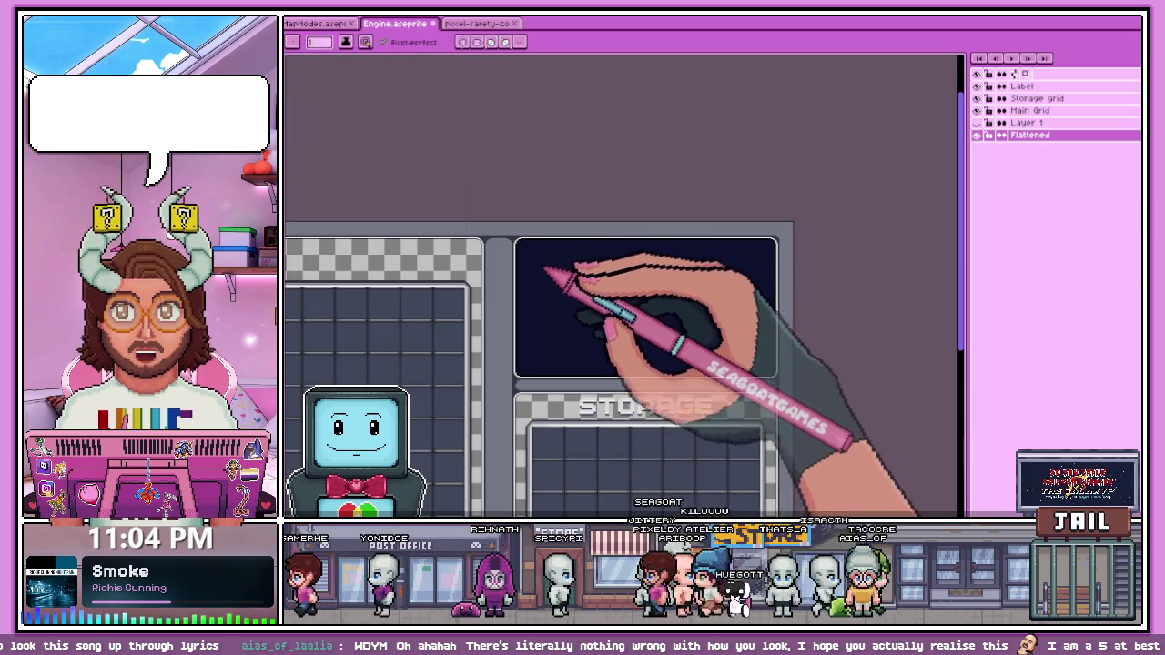
scroll(547, 262, "up", 1)
scroll(462, 229, "up", 1)
scroll(500, 182, "up", 1)
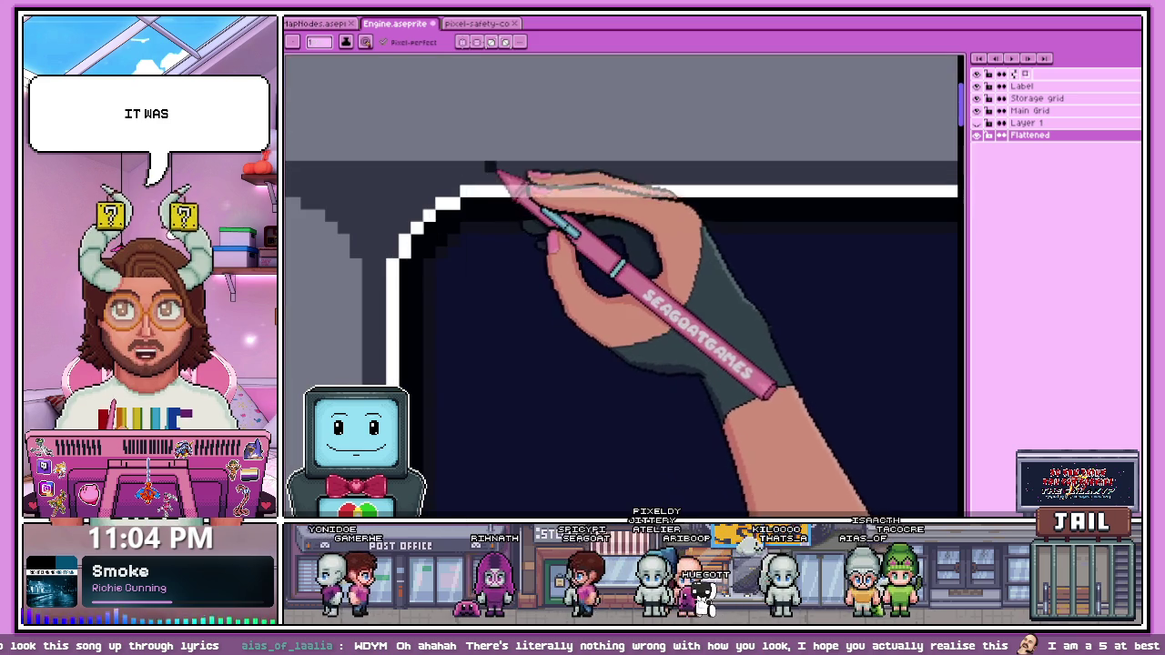
scroll(457, 262, "up", 2)
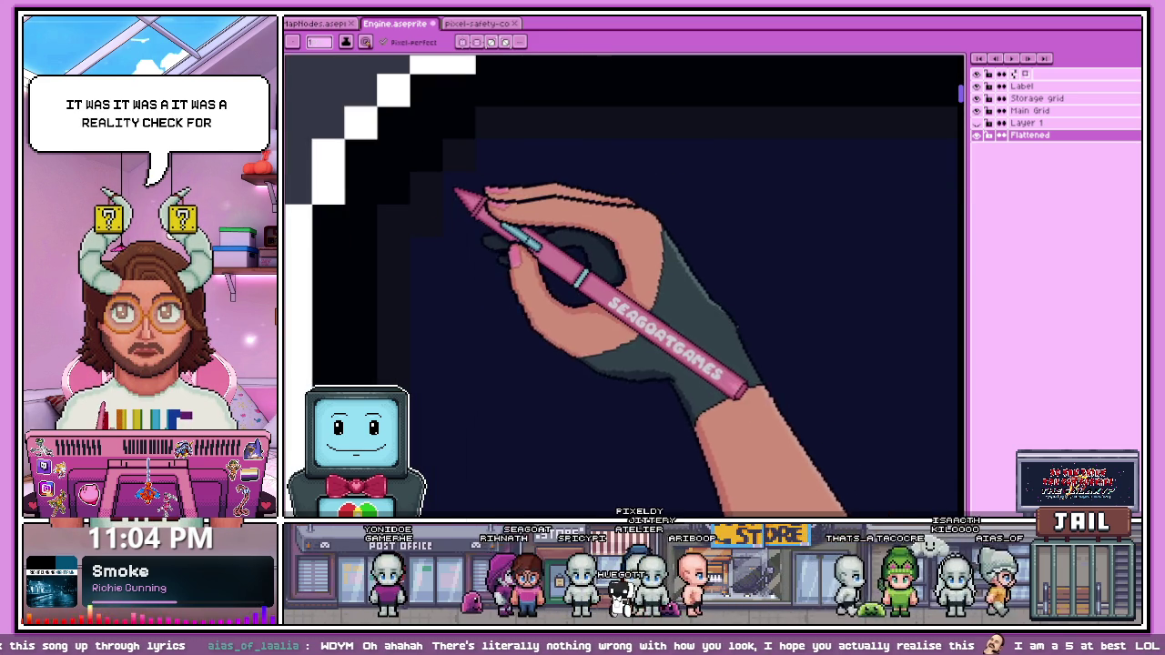
scroll(441, 220, "down", 1)
scroll(468, 182, "down", 1)
scroll(473, 234, "down", 2)
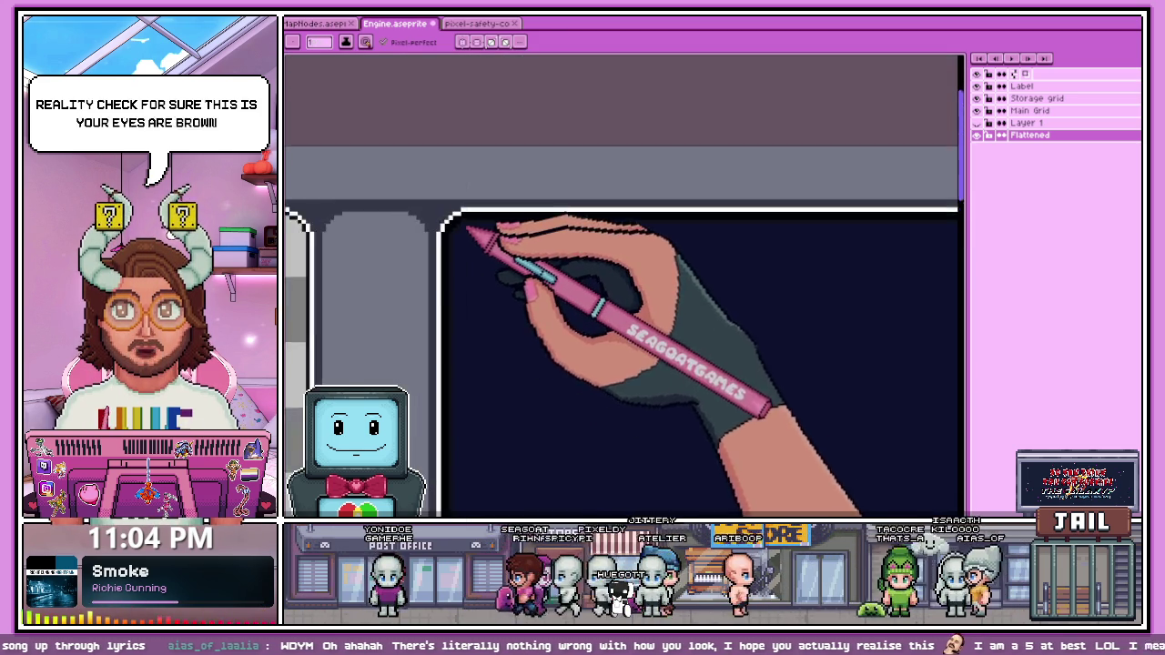
scroll(491, 237, "down", 1)
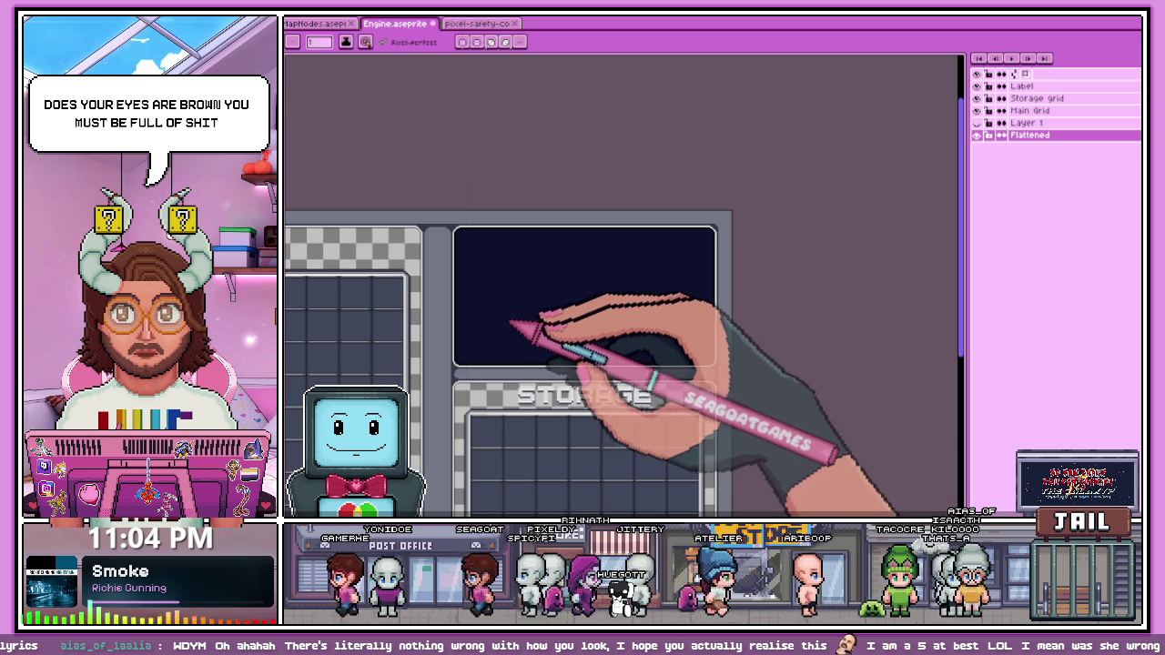
scroll(714, 364, "up", 2)
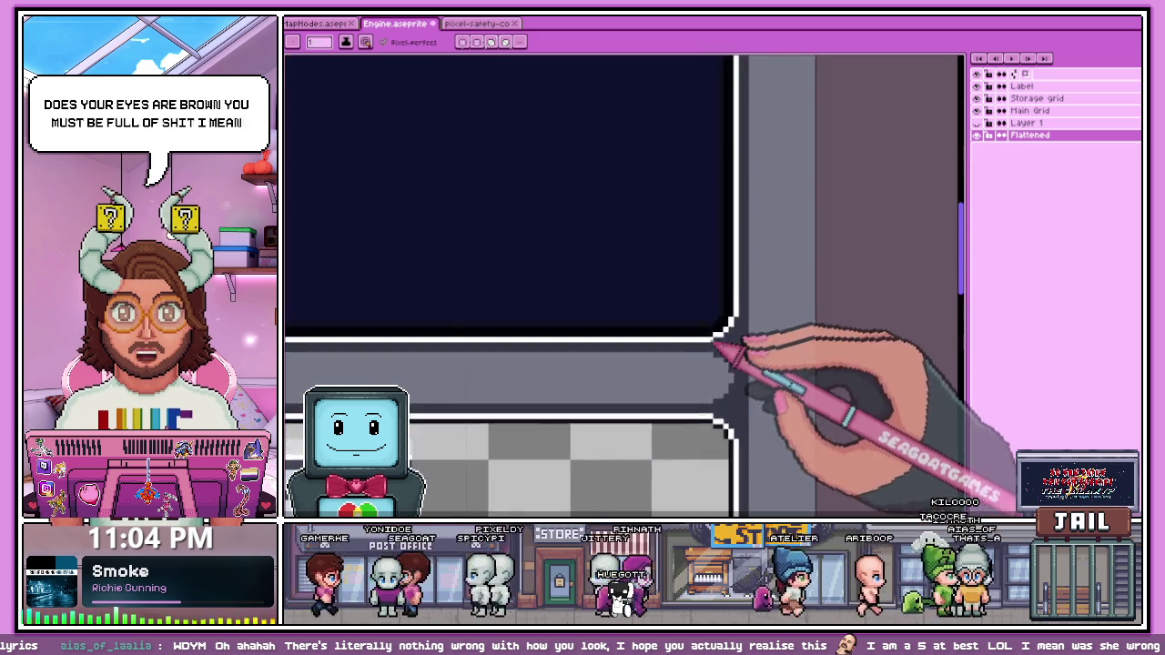
scroll(733, 332, "up", 2)
scroll(709, 291, "down", 1)
scroll(697, 337, "down", 1)
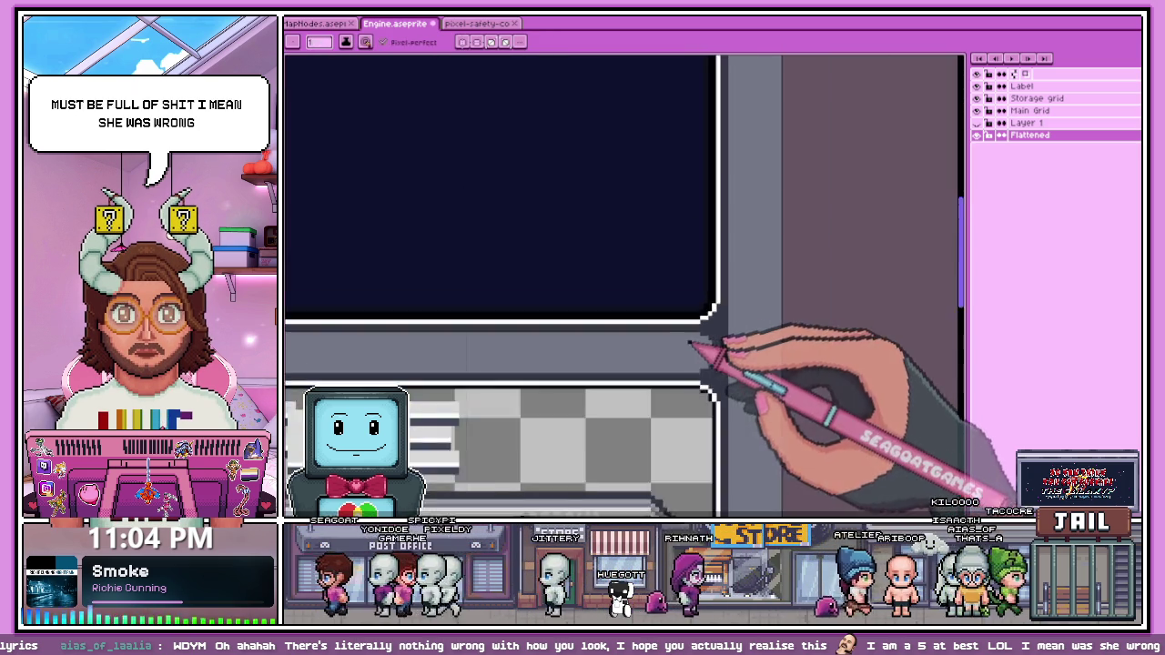
scroll(520, 338, "up", 1)
scroll(344, 296, "up", 1)
scroll(663, 333, "down", 2)
scroll(780, 337, "up", 2)
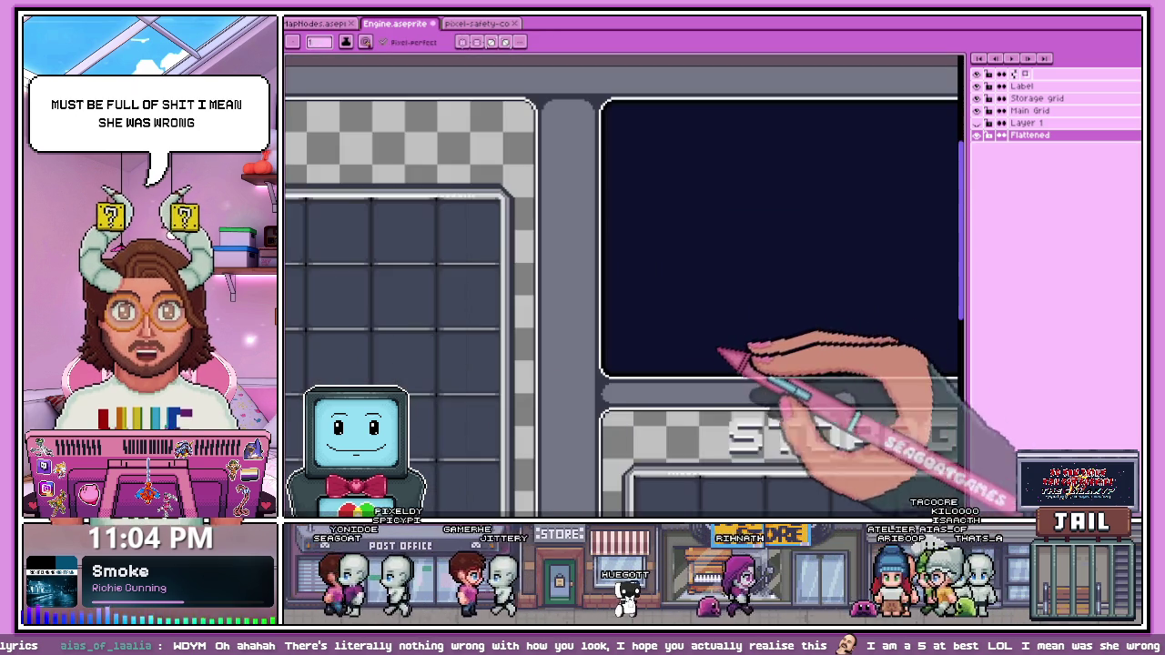
scroll(673, 336, "up", 1)
scroll(546, 288, "up", 1)
scroll(598, 337, "down", 1)
scroll(533, 364, "up", 1)
scroll(515, 312, "up", 1)
scroll(479, 303, "up", 1)
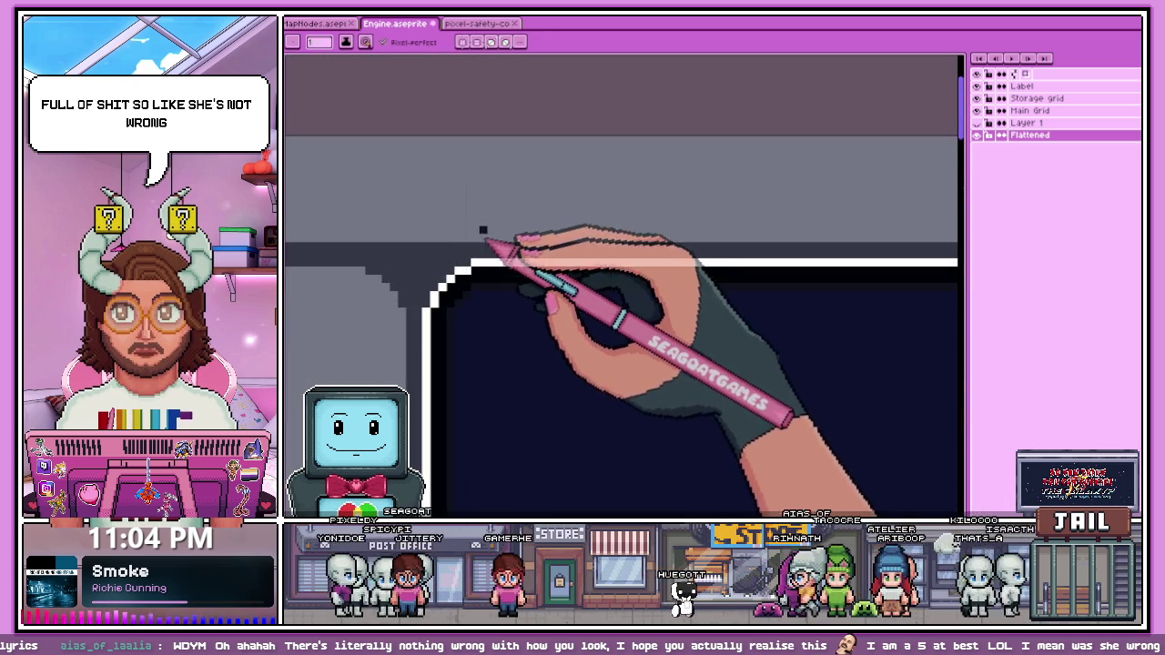
scroll(496, 255, "down", 1)
scroll(517, 300, "down", 1)
scroll(519, 338, "up", 1)
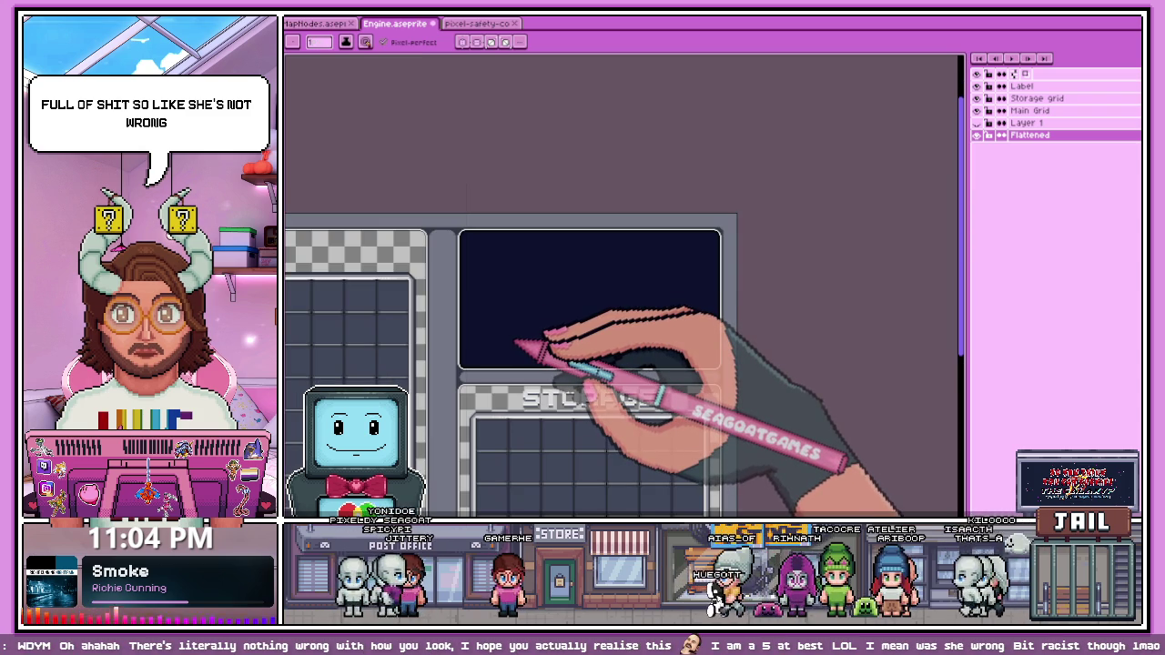
scroll(520, 343, "up", 1)
scroll(515, 325, "up", 1)
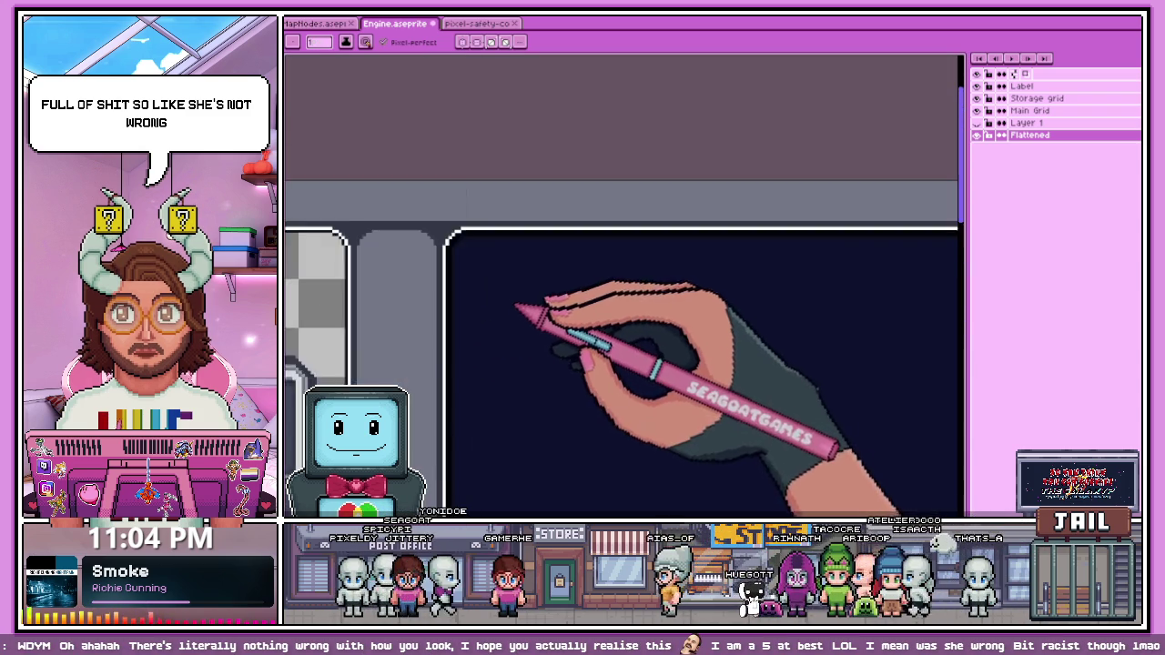
scroll(442, 246, "up", 1)
scroll(466, 239, "up", 1)
scroll(464, 238, "up", 1)
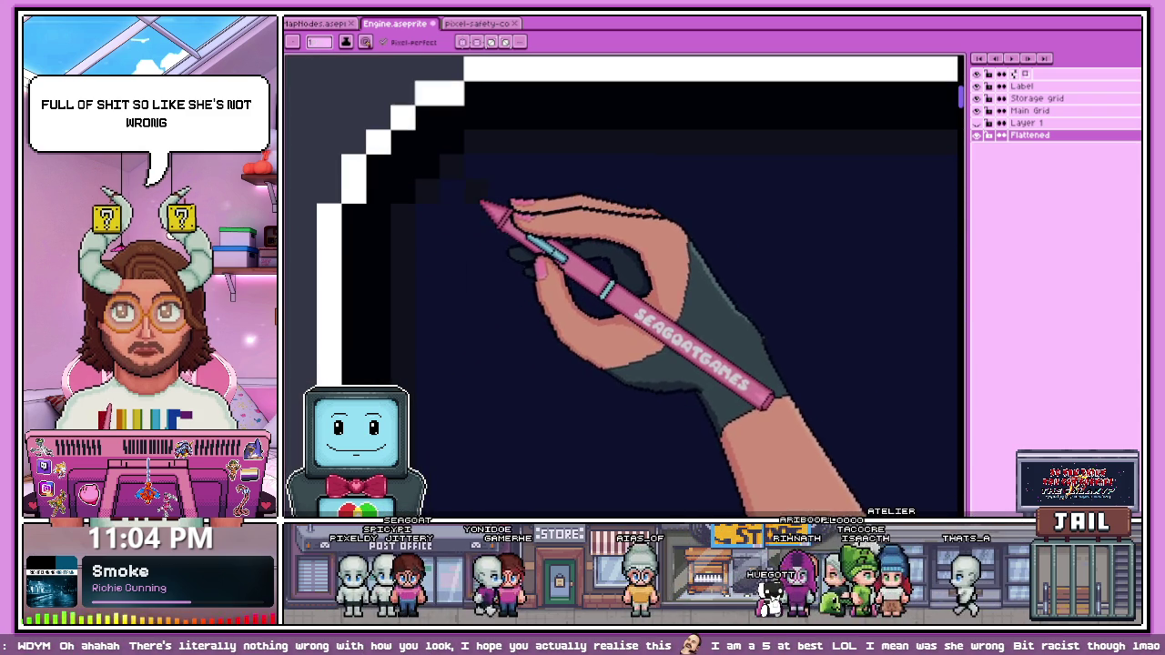
Step: Look at the pixel safety reference artwork for the corner treatment
left_click(480, 24)
scroll(517, 276, "up", 1)
scroll(501, 257, "up", 1)
scroll(482, 253, "up", 1)
scroll(509, 300, "down", 2)
scroll(537, 341, "down", 2)
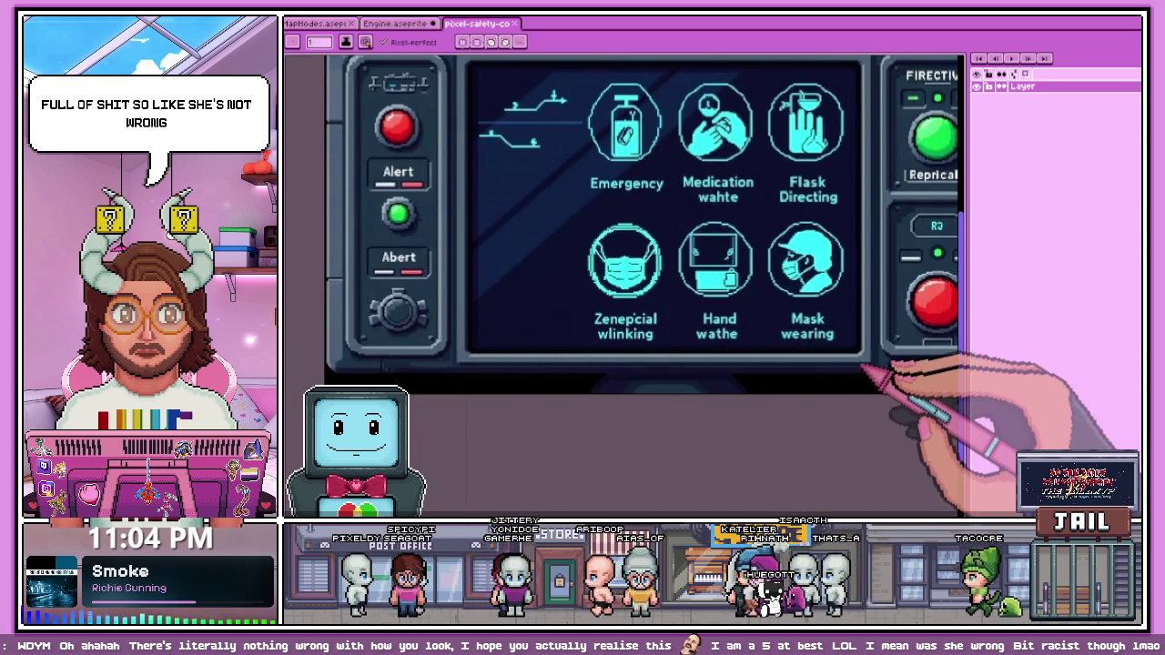
Step: Go back to Engine.aseprite and zoom in on the navy screen's lower-left corner
left_click(401, 23)
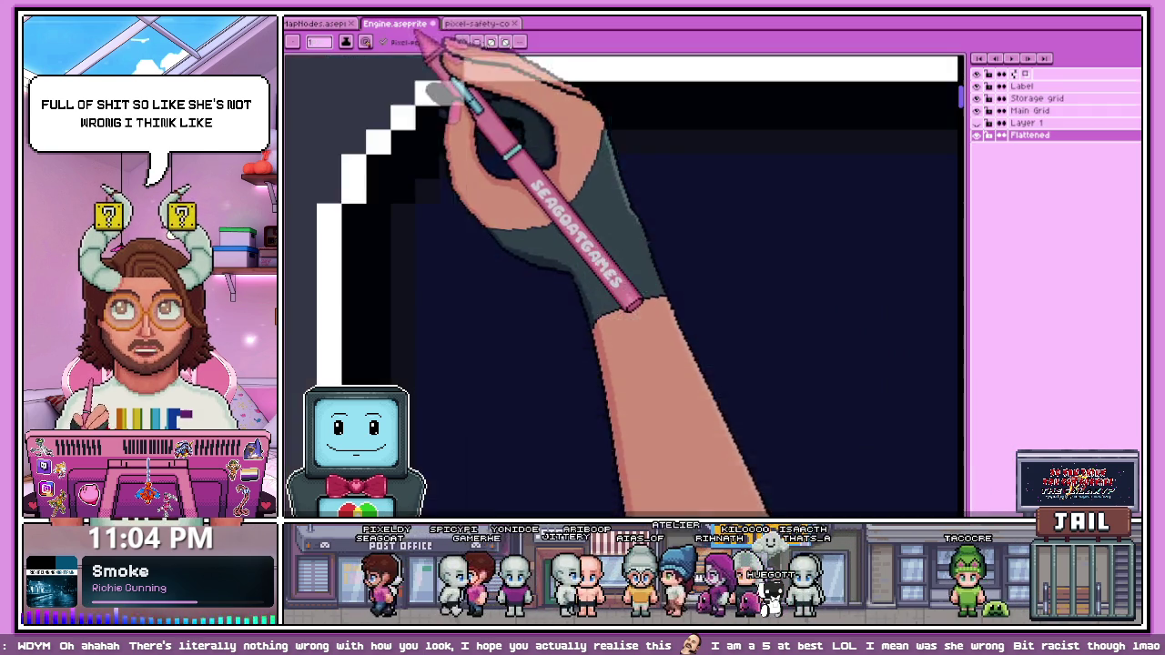
scroll(528, 150, "down", 1)
scroll(519, 191, "down", 1)
scroll(533, 309, "up", 2)
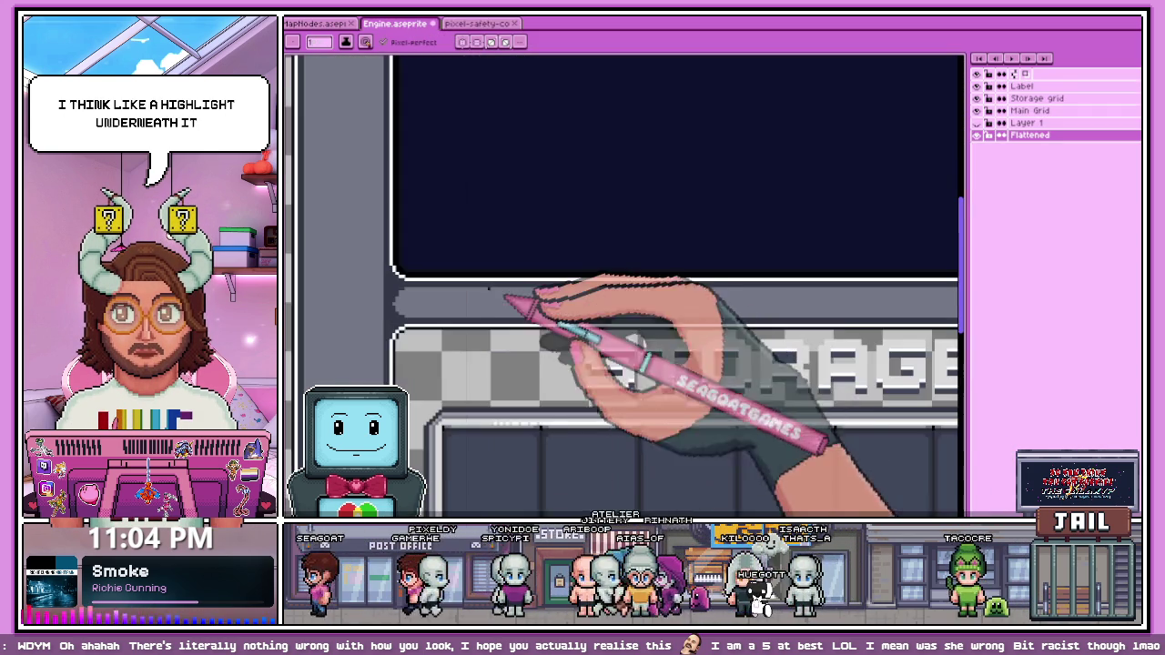
scroll(415, 301, "down", 1)
scroll(532, 337, "up", 1)
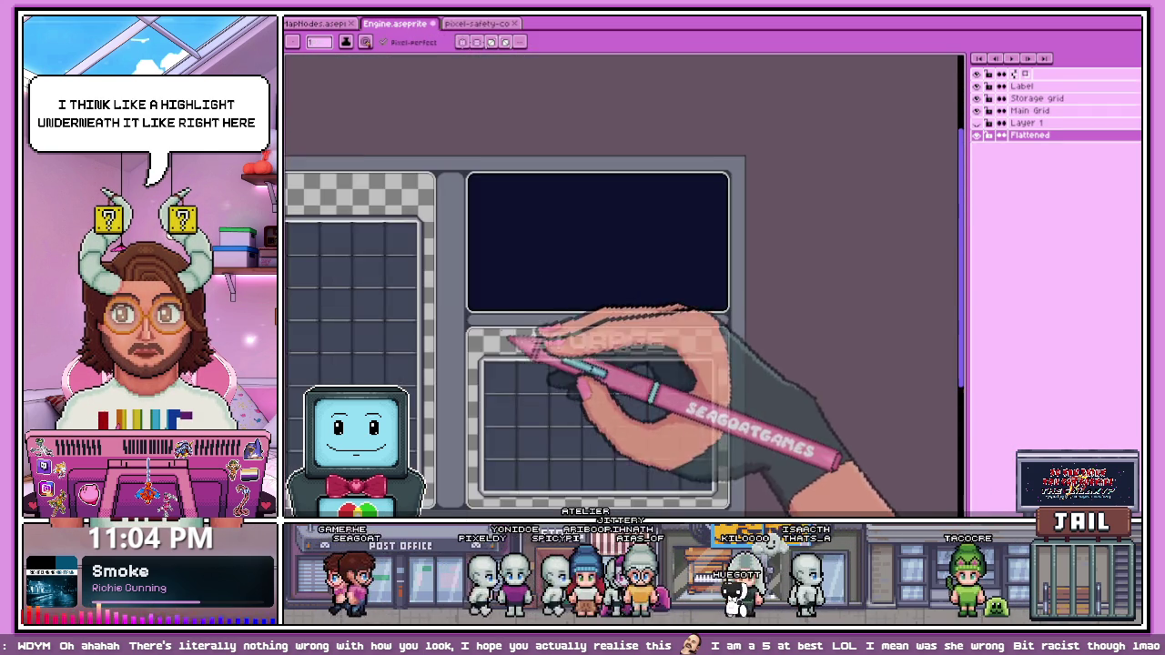
scroll(537, 328, "up", 1)
scroll(483, 319, "up", 1)
scroll(437, 323, "up", 1)
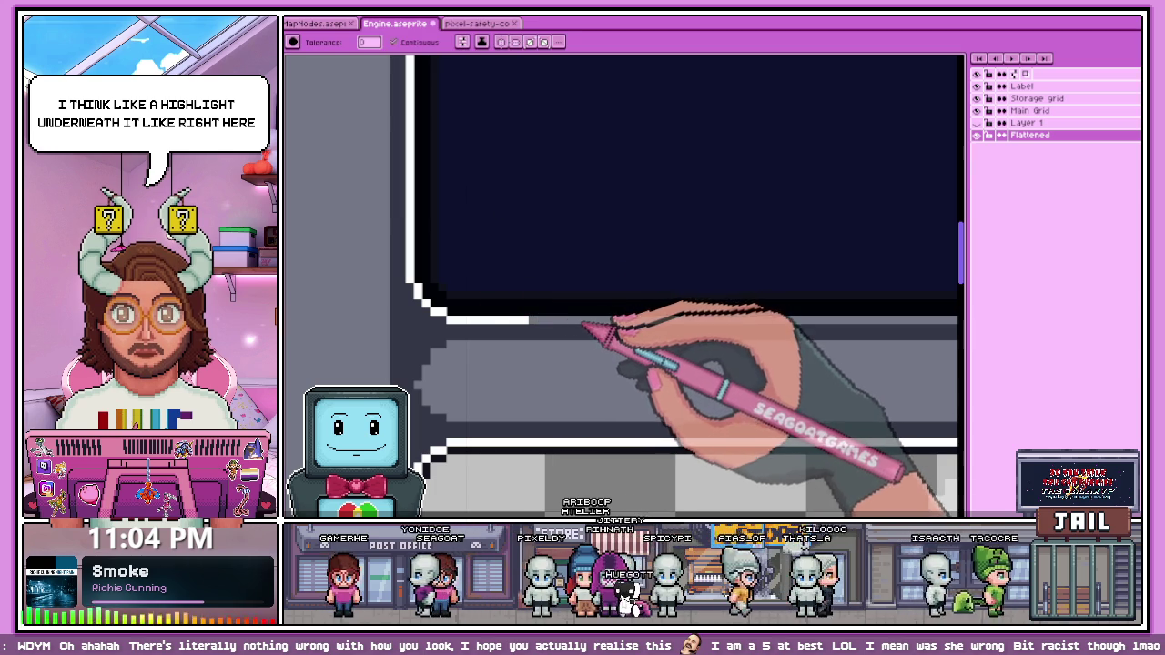
scroll(610, 345, "down", 1)
scroll(610, 345, "down", 1)
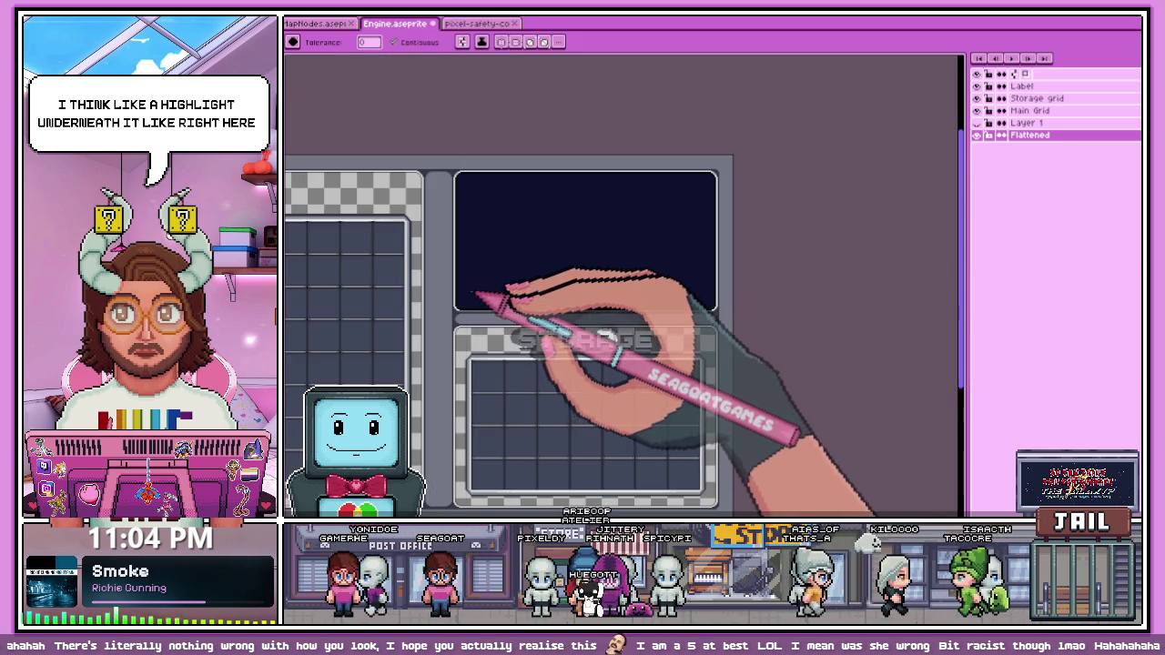
scroll(475, 294, "up", 1)
scroll(469, 310, "up", 1)
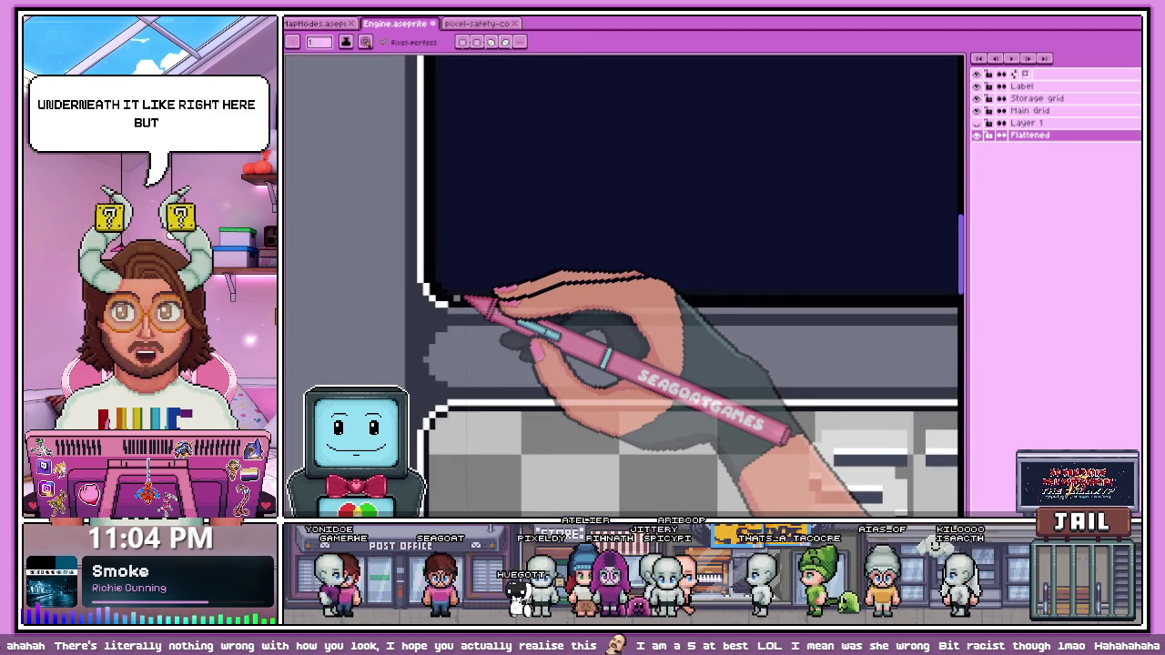
scroll(446, 338, "up", 2)
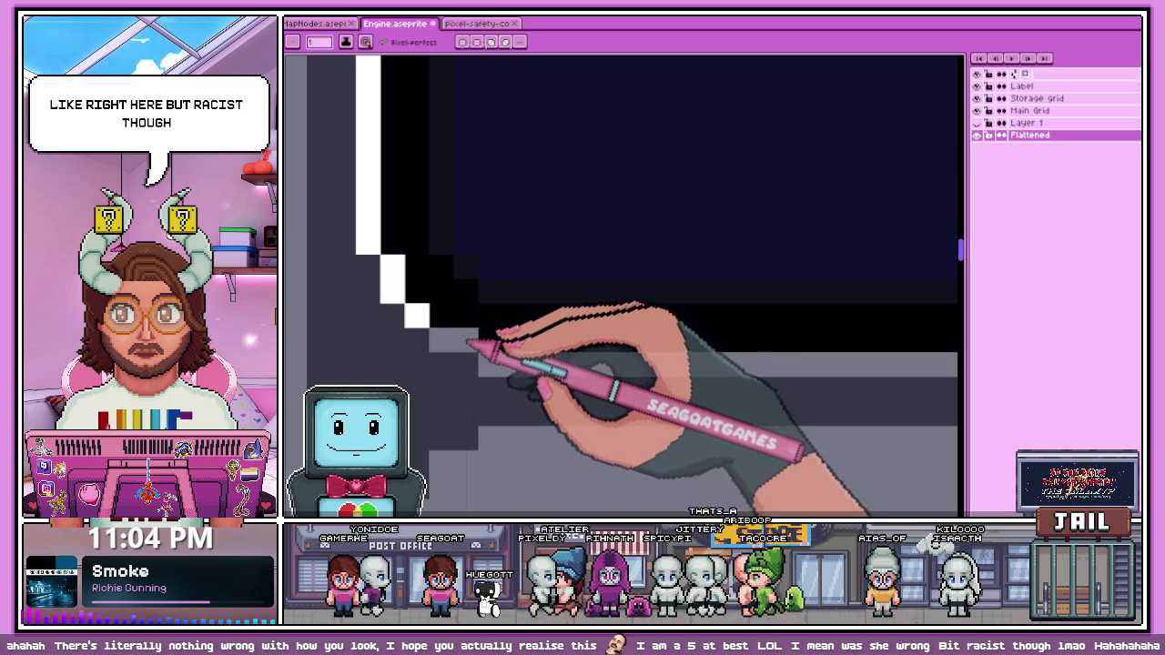
scroll(415, 273, "down", 1)
scroll(443, 278, "down", 1)
scroll(515, 246, "down", 1)
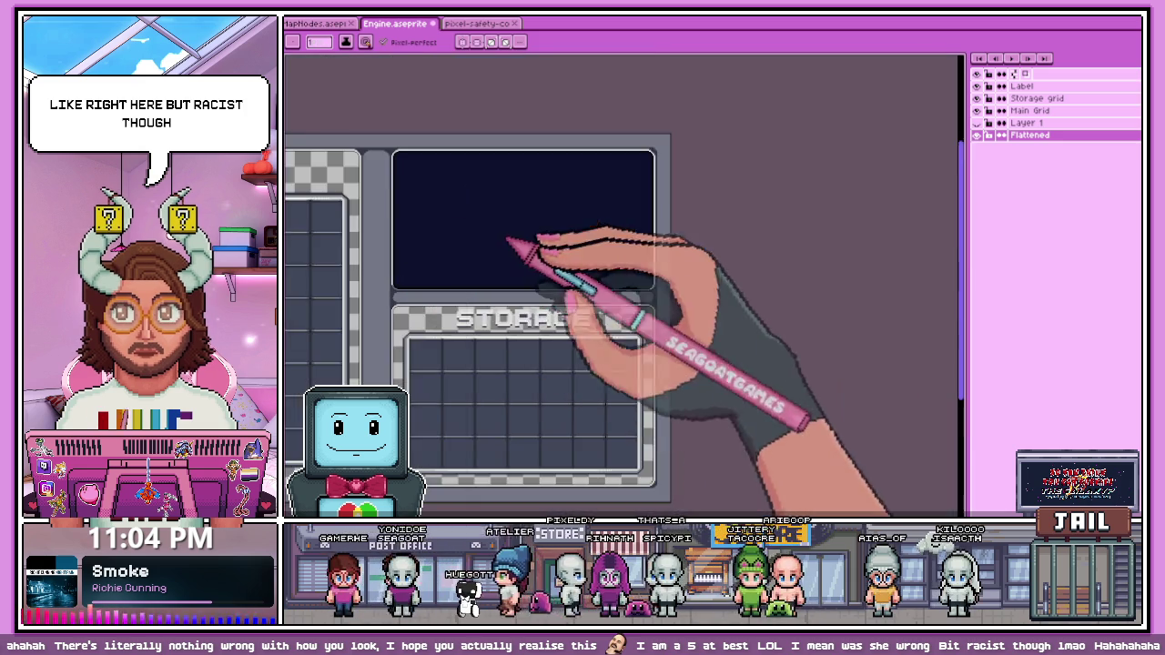
scroll(655, 287, "up", 2)
scroll(646, 309, "up", 1)
scroll(637, 330, "up", 1)
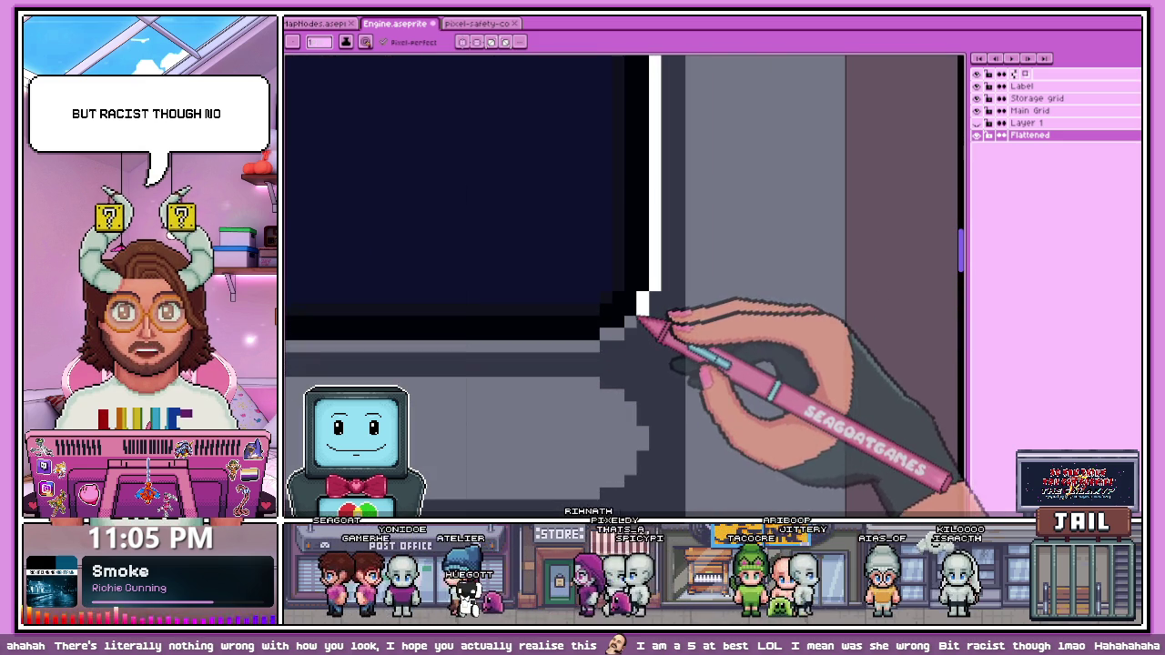
scroll(648, 300, "down", 1)
scroll(668, 273, "down", 1)
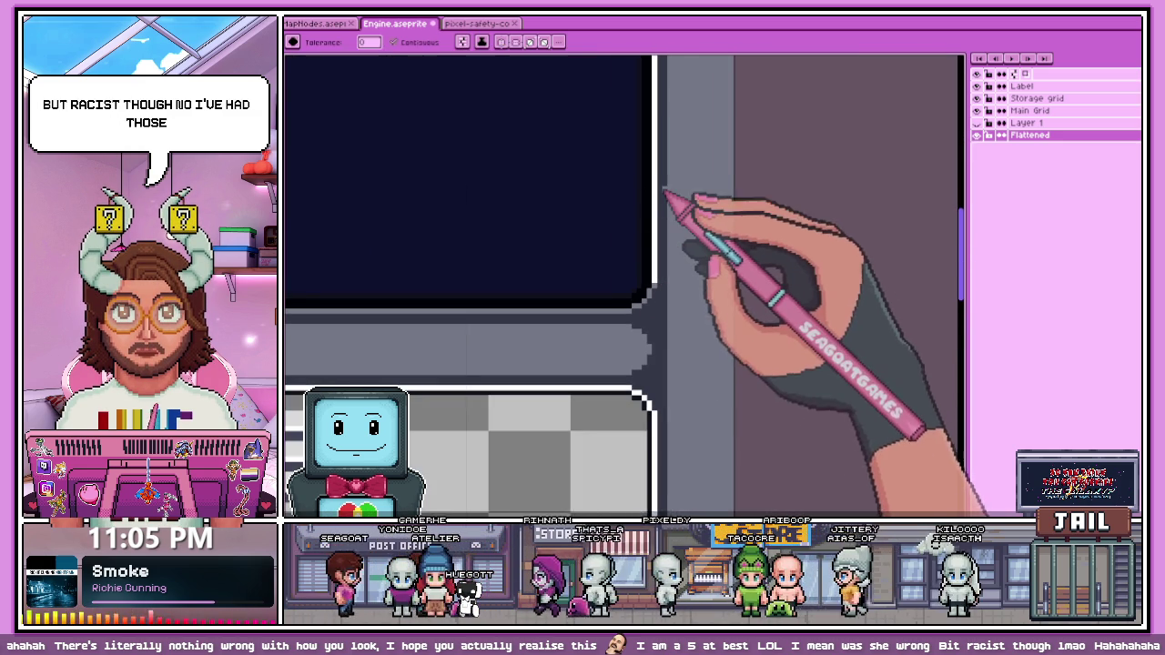
scroll(655, 200, "down", 2)
scroll(430, 211, "up", 2)
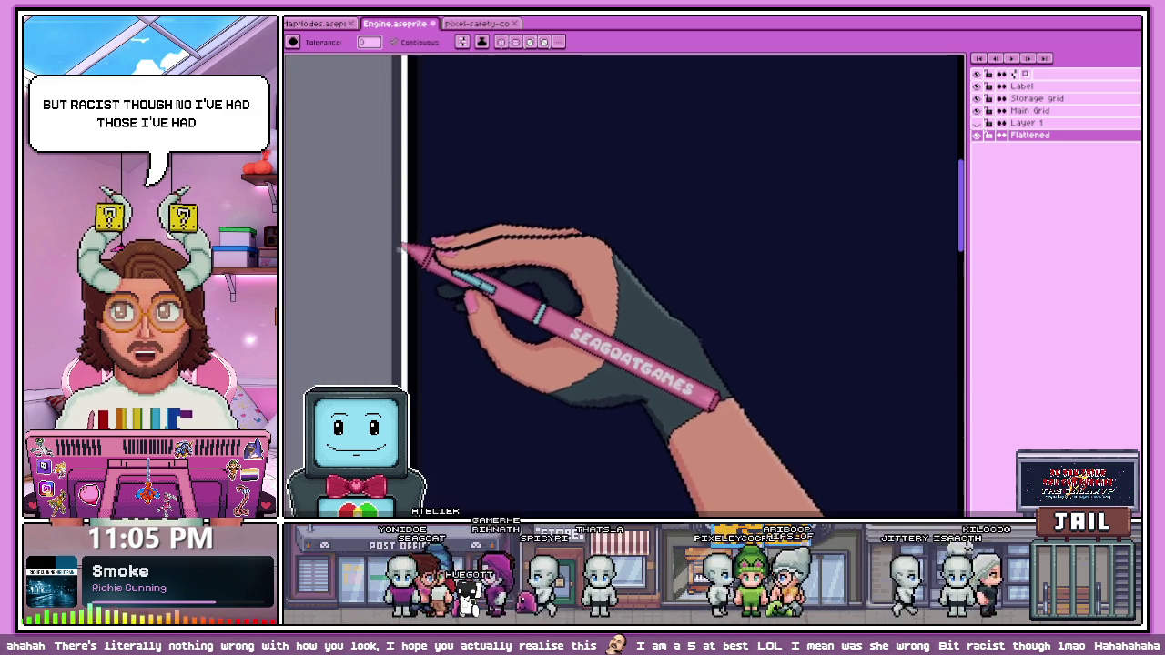
scroll(406, 270, "down", 2)
scroll(462, 228, "down", 1)
scroll(528, 250, "up", 2)
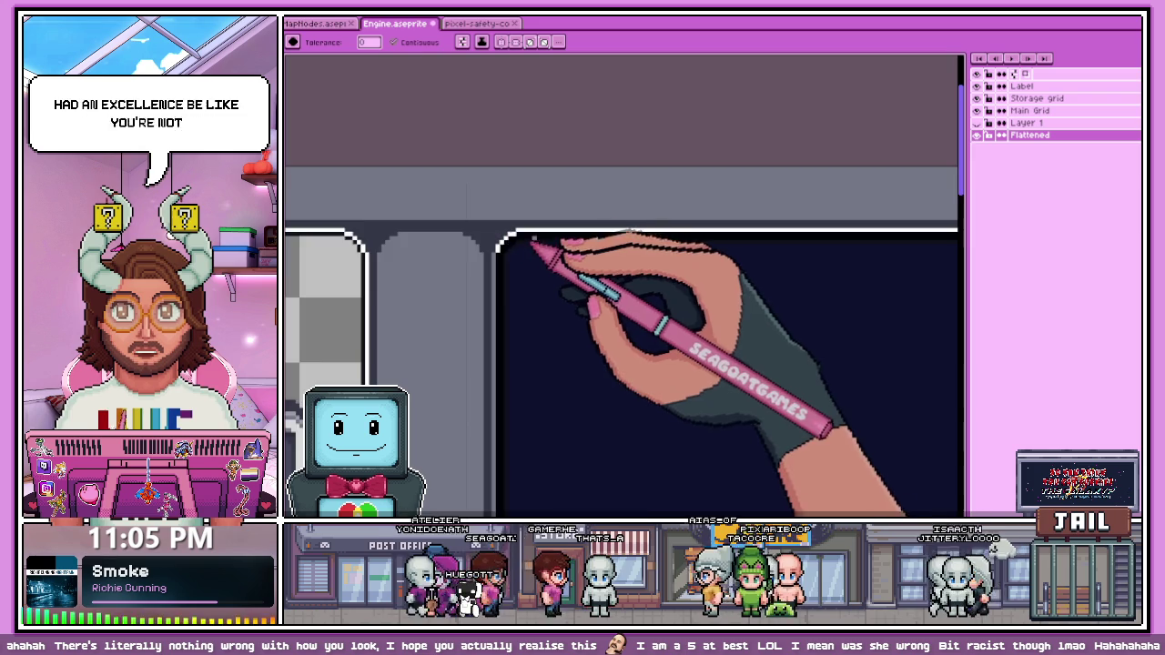
scroll(483, 263, "up", 1)
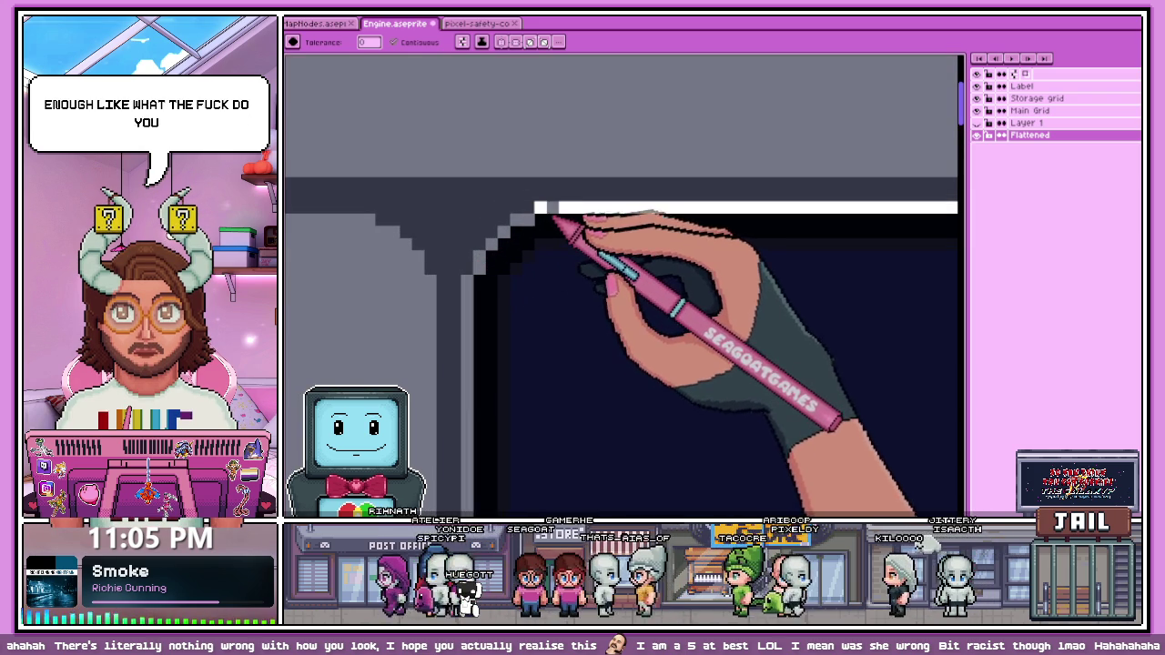
scroll(509, 227, "down", 1)
scroll(509, 252, "down", 1)
scroll(628, 241, "up", 1)
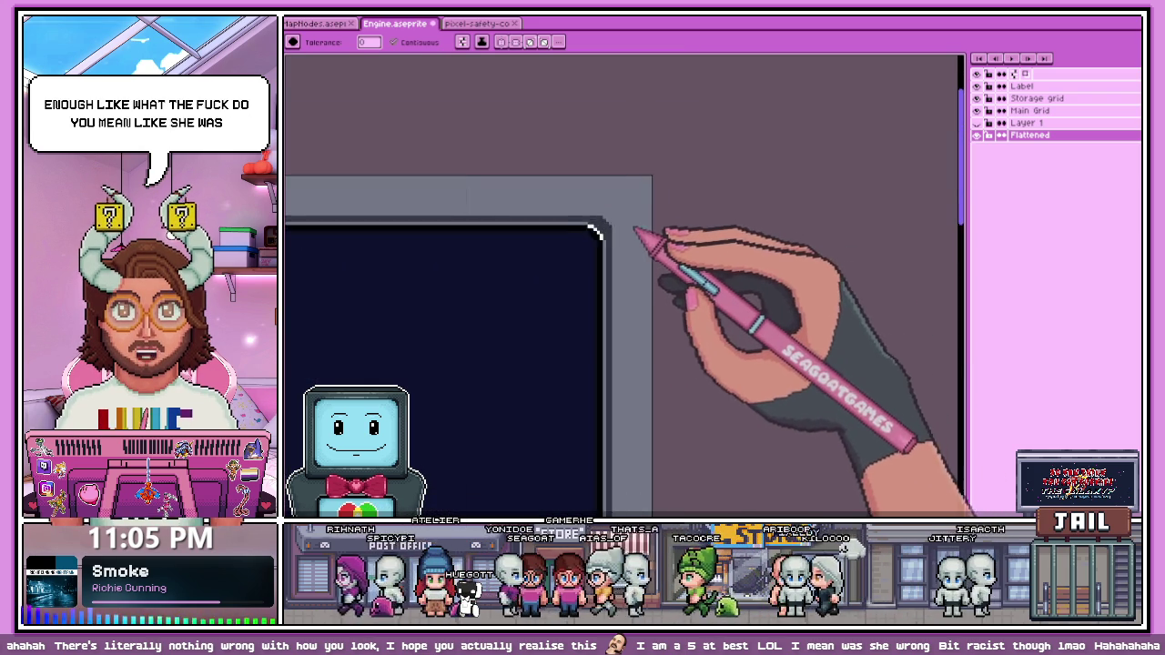
scroll(619, 228, "up", 1)
scroll(619, 263, "up", 1)
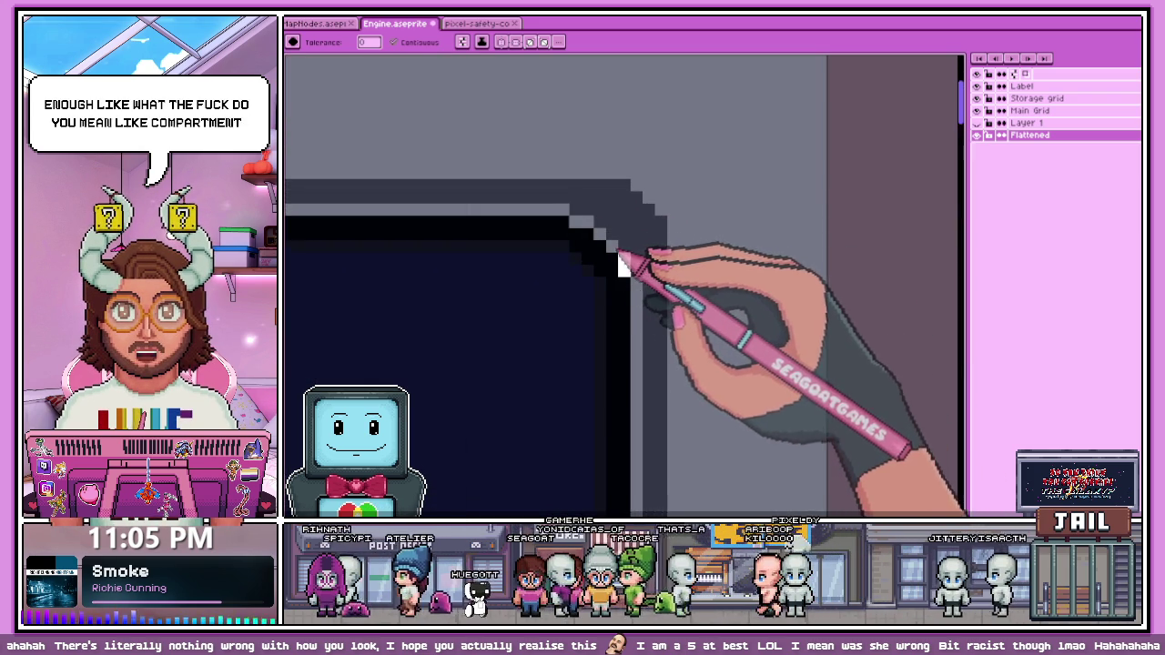
scroll(635, 263, "down", 1)
scroll(655, 242, "down", 1)
scroll(673, 234, "down", 2)
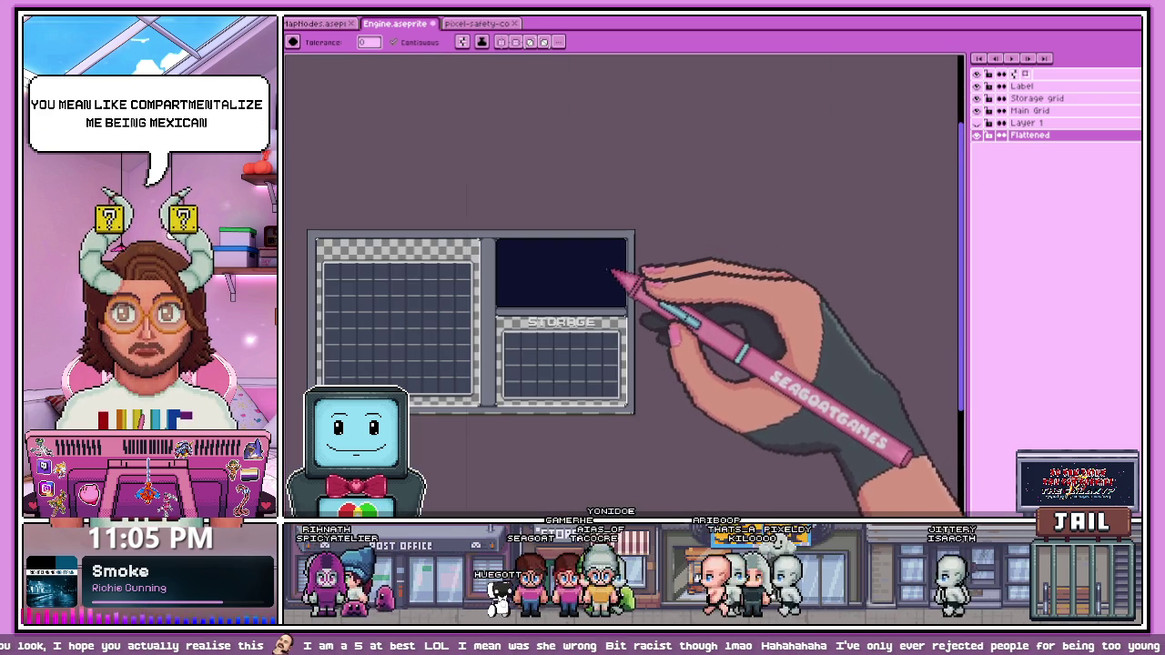
scroll(510, 309, "up", 3)
scroll(419, 300, "up", 1)
scroll(419, 310, "down", 1)
scroll(495, 291, "down", 2)
scroll(537, 303, "up", 2)
scroll(481, 331, "down", 2)
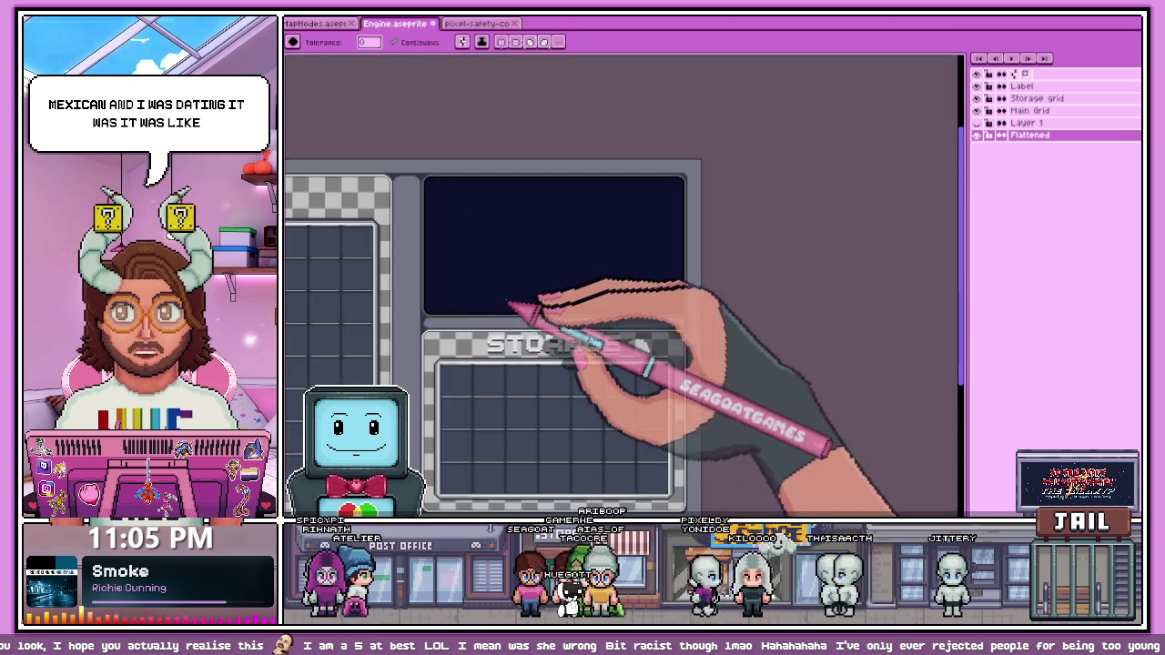
scroll(551, 333, "up", 2)
scroll(533, 312, "down", 2)
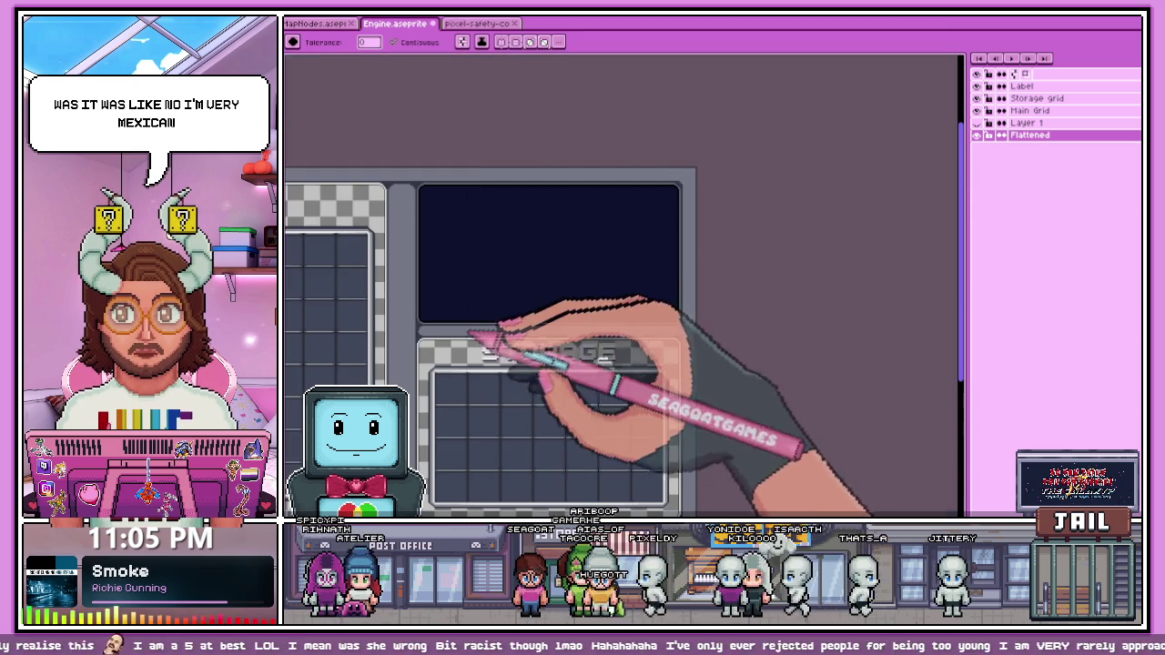
scroll(446, 318, "up", 3)
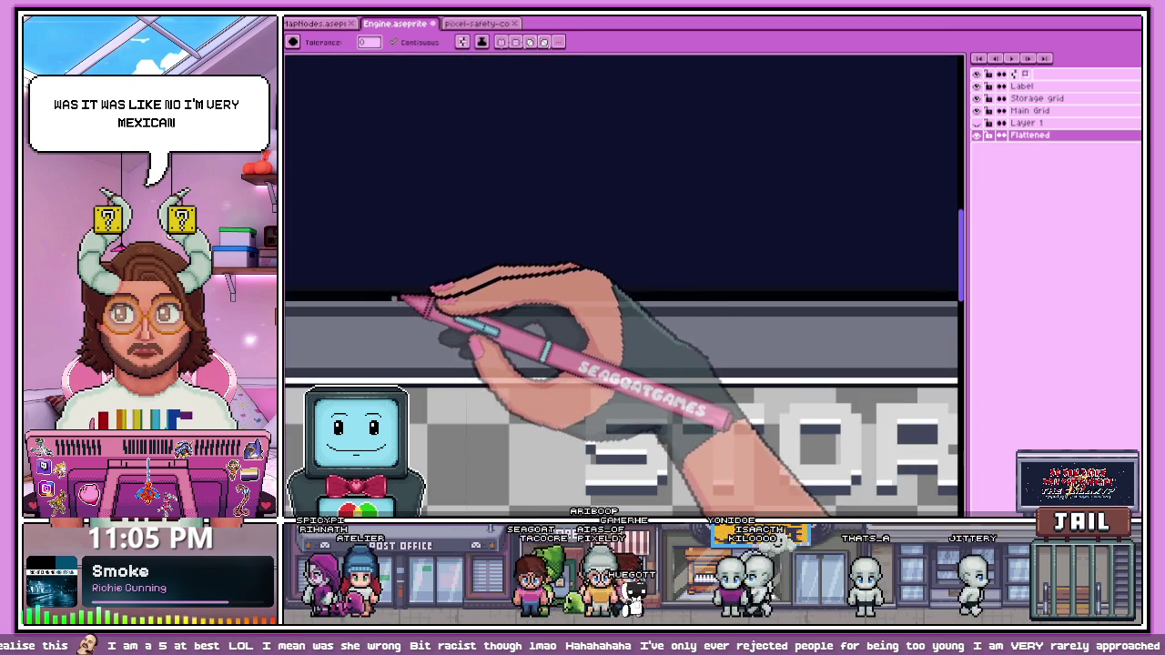
Step: Sample a frame colour from the artwork and return to the fill tool
key("i")
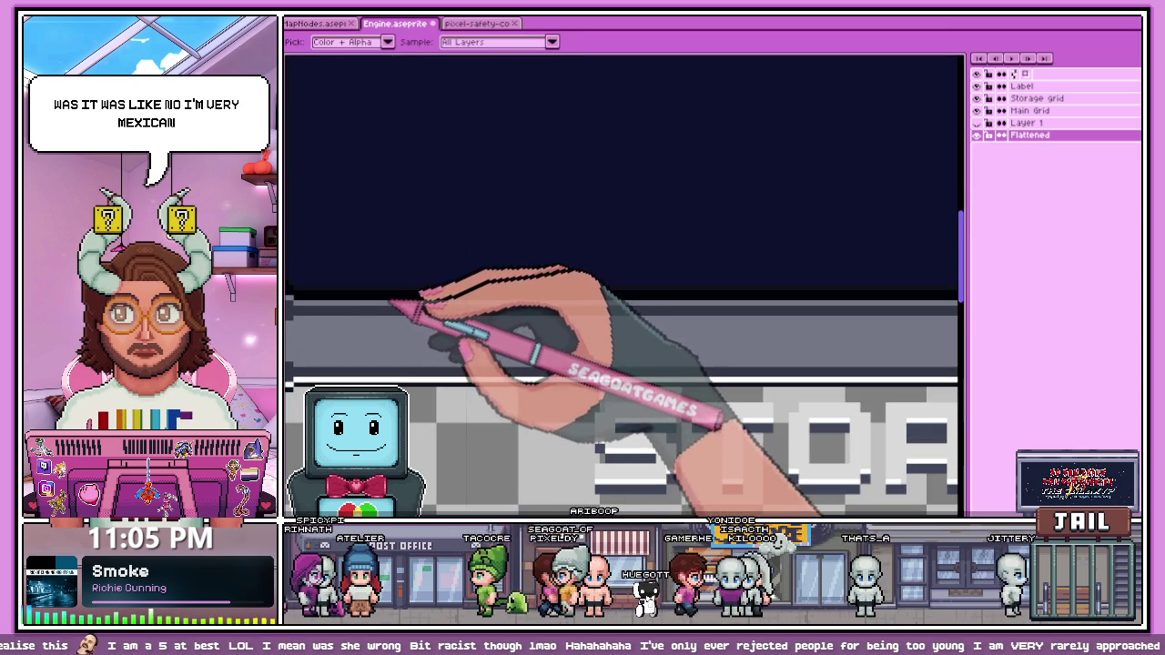
key("g")
scroll(410, 305, "down", 2)
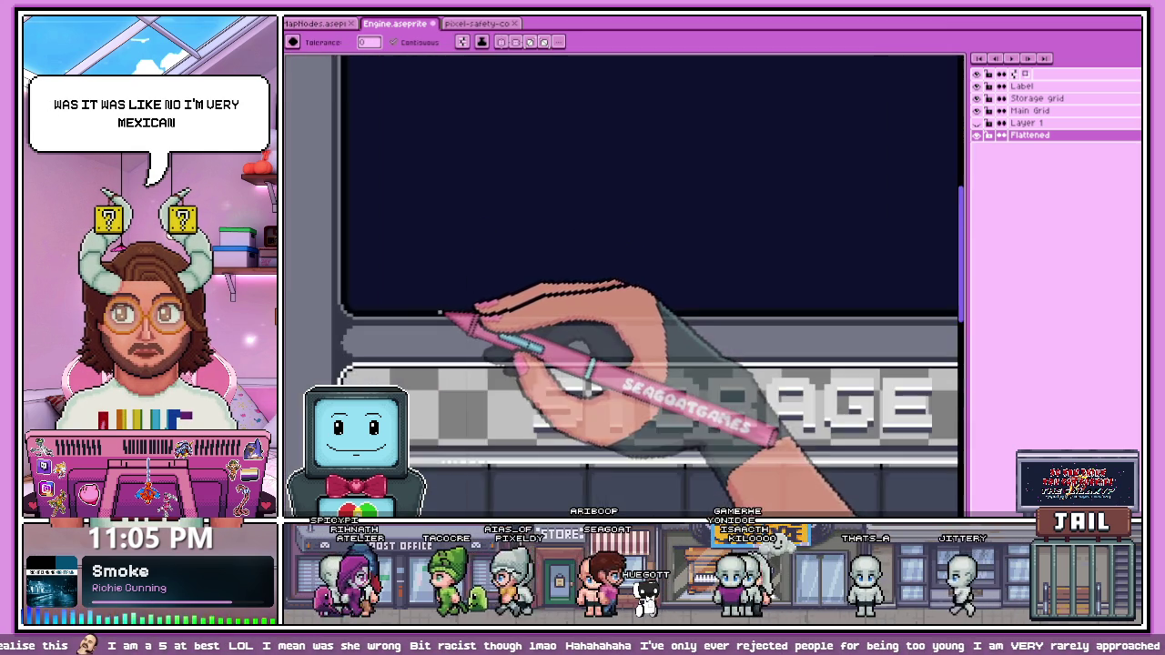
scroll(440, 312, "up", 1)
scroll(416, 328, "up", 1)
scroll(325, 317, "up", 1)
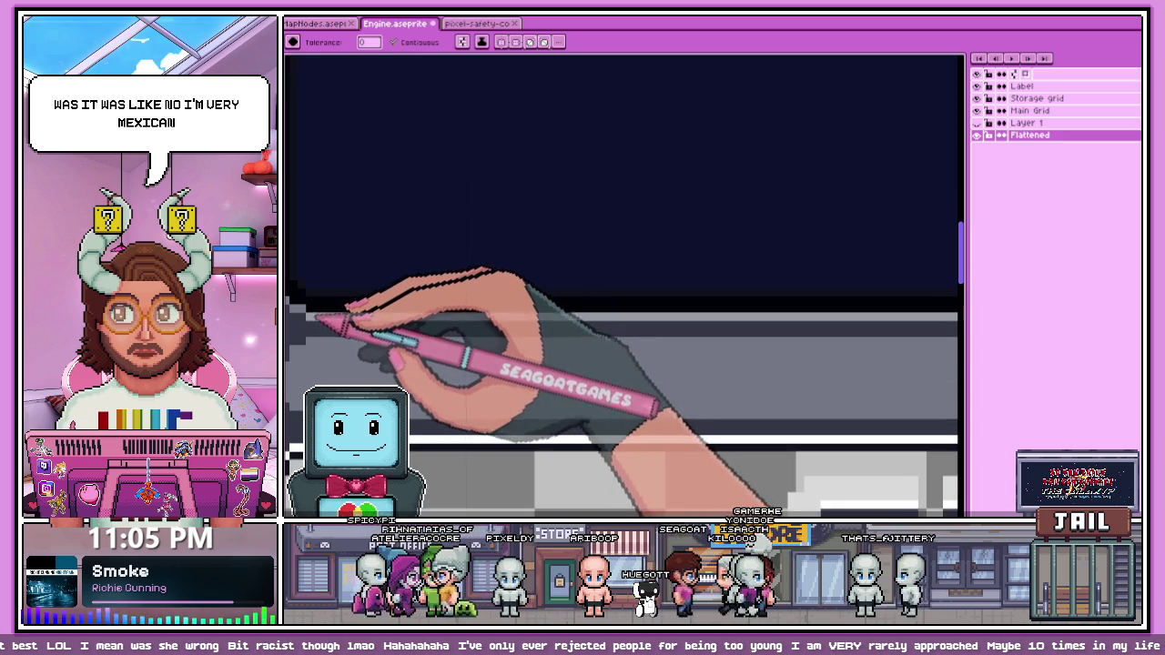
scroll(332, 323, "down", 2)
scroll(393, 323, "up", 2)
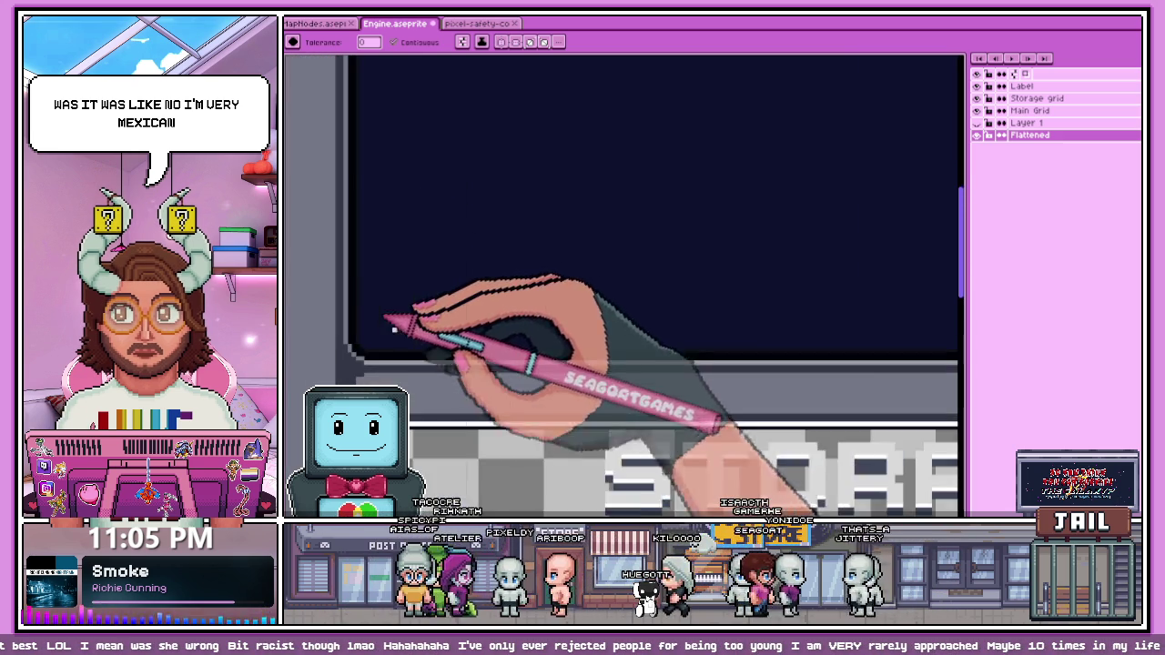
scroll(375, 369, "up", 1)
scroll(387, 350, "up", 1)
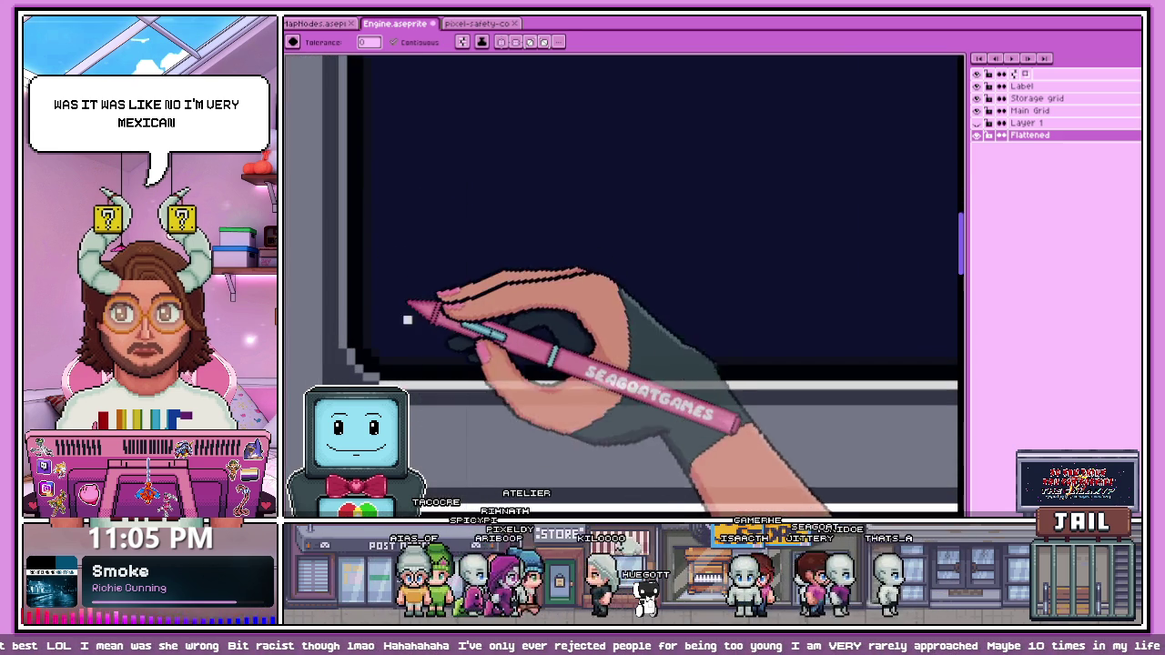
scroll(380, 368, "up", 1)
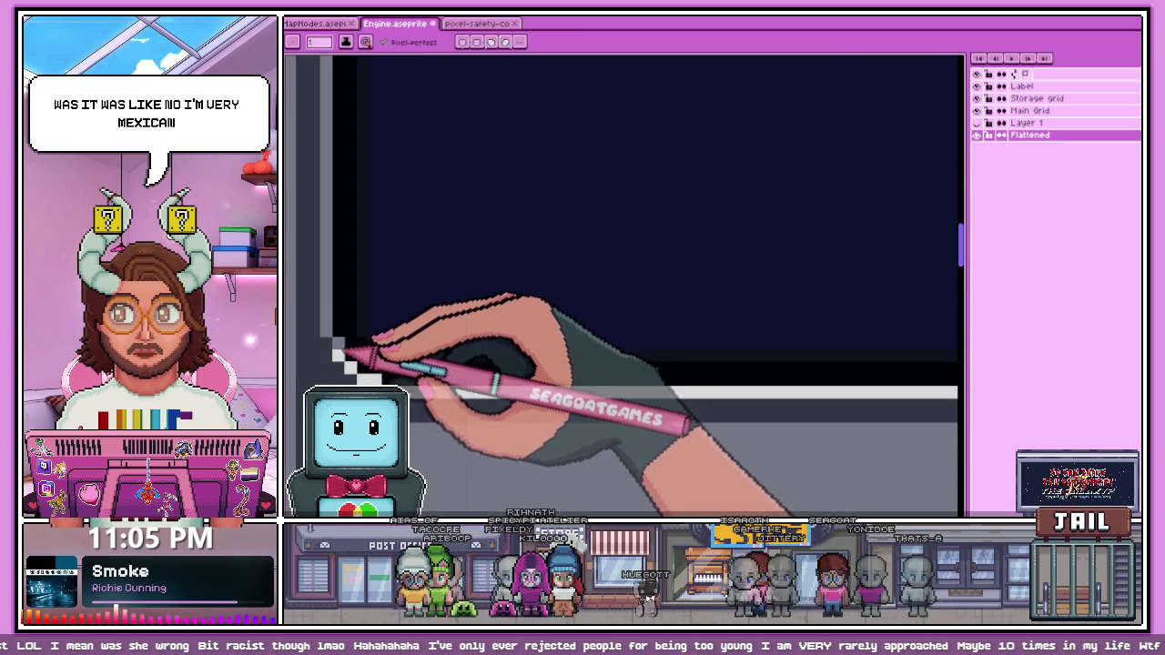
scroll(332, 332, "down", 2)
scroll(329, 273, "up", 2)
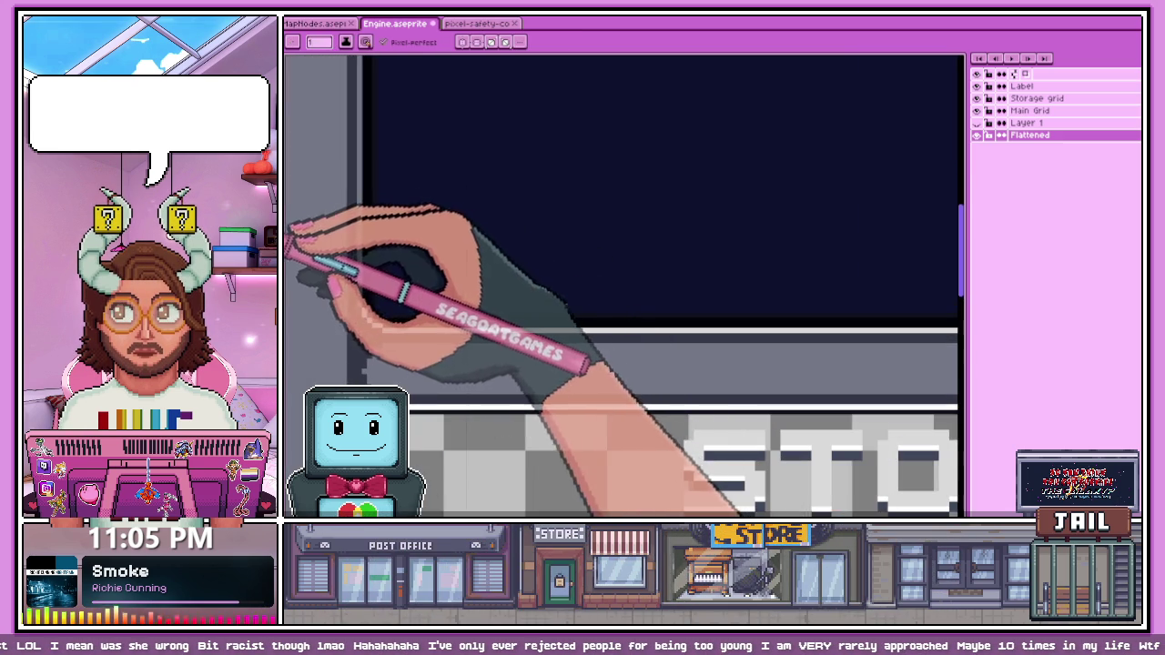
scroll(291, 241, "up", 2)
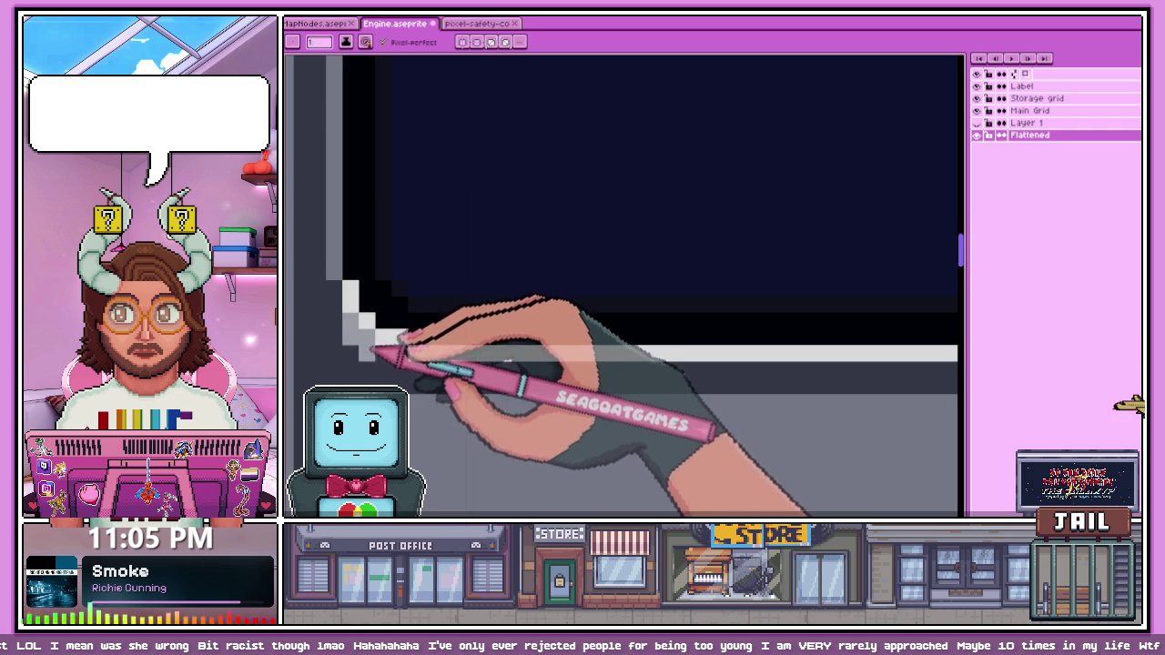
Step: After checking the reference image, pencil a white stepped diagonal highlight up the lower-right corner of Engine.aseprite's frame
left_click(476, 24)
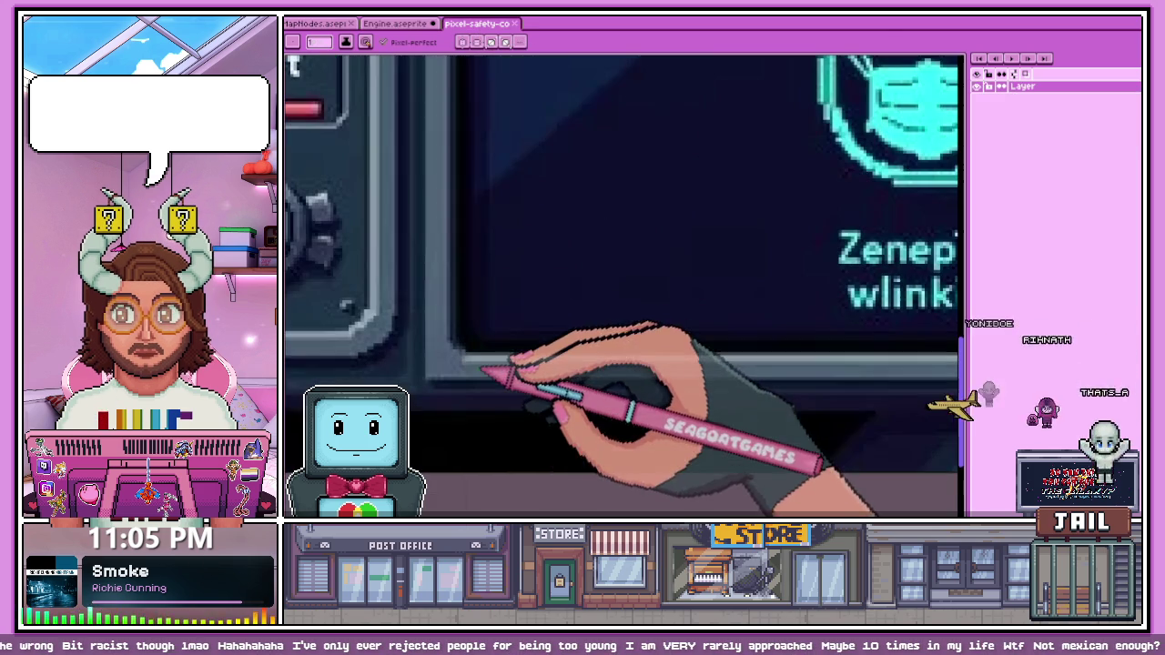
left_click(394, 24)
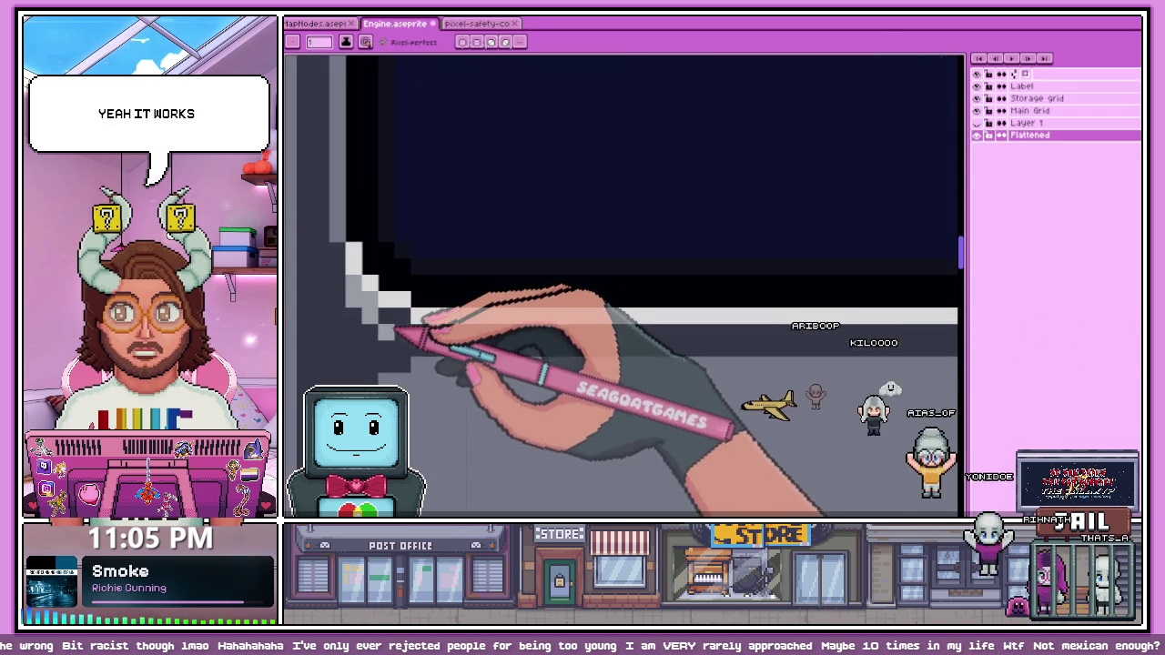
scroll(360, 359, "down", 1)
scroll(359, 359, "down", 1)
scroll(637, 337, "up", 2)
scroll(604, 300, "up", 1)
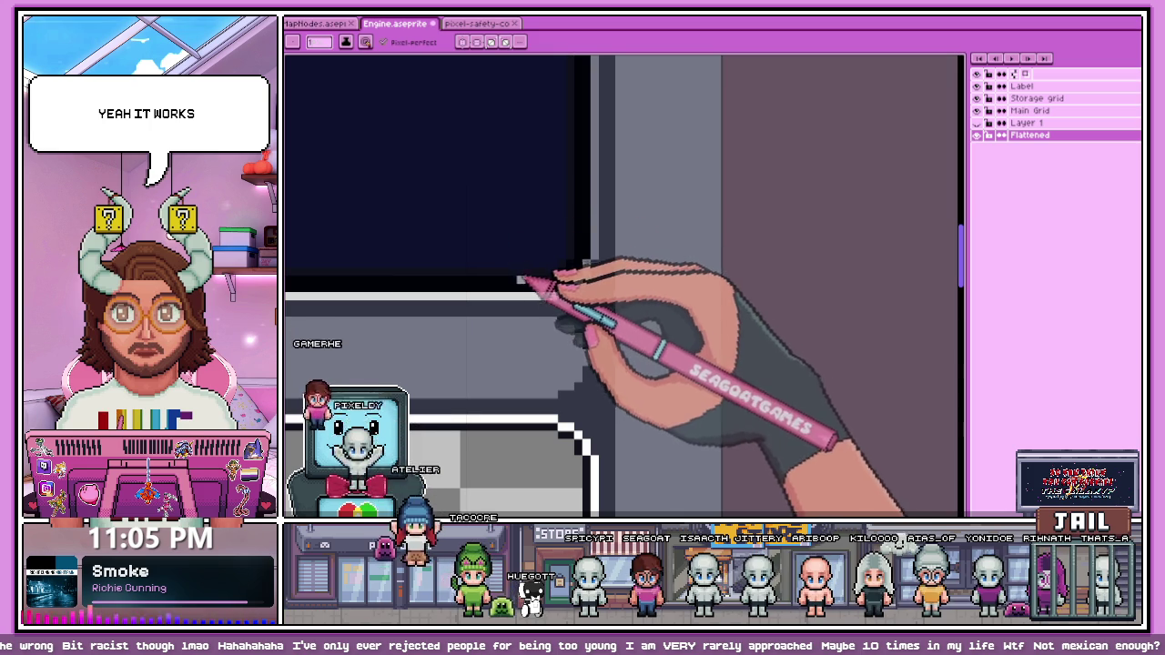
scroll(544, 292, "up", 2)
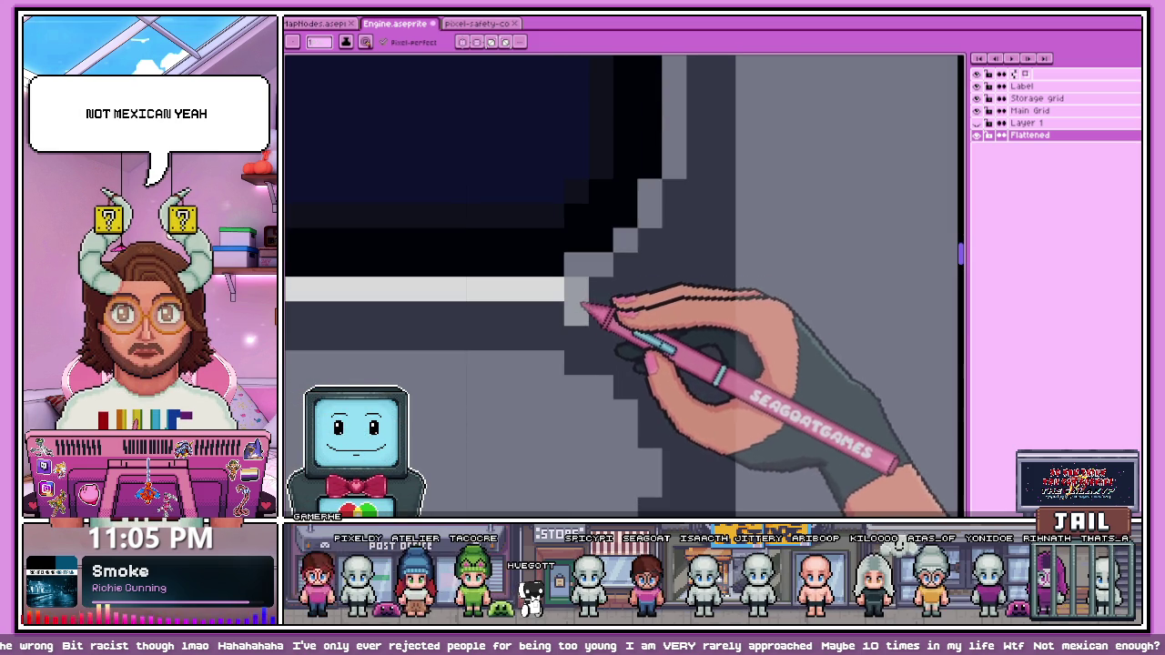
scroll(568, 284, "down", 1)
mouse_move(601, 262)
left_mouse_down()
mouse_move(637, 232)
mouse_move(648, 198)
left_mouse_up()
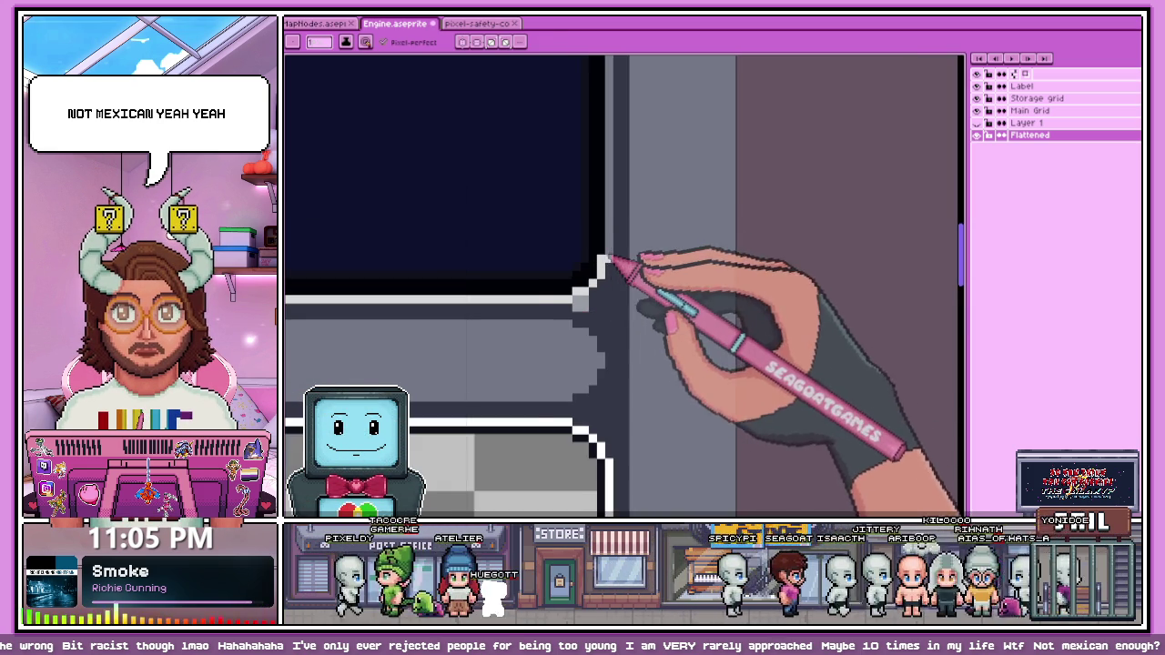
scroll(601, 273, "up", 2)
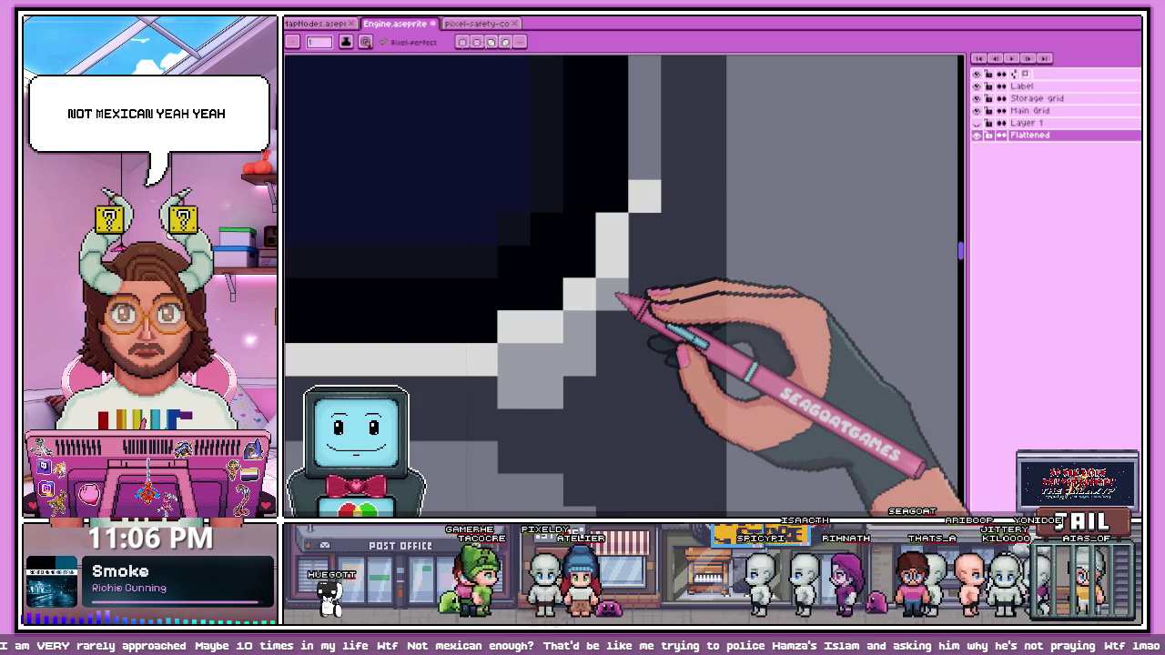
scroll(600, 309, "down", 1)
key("g")
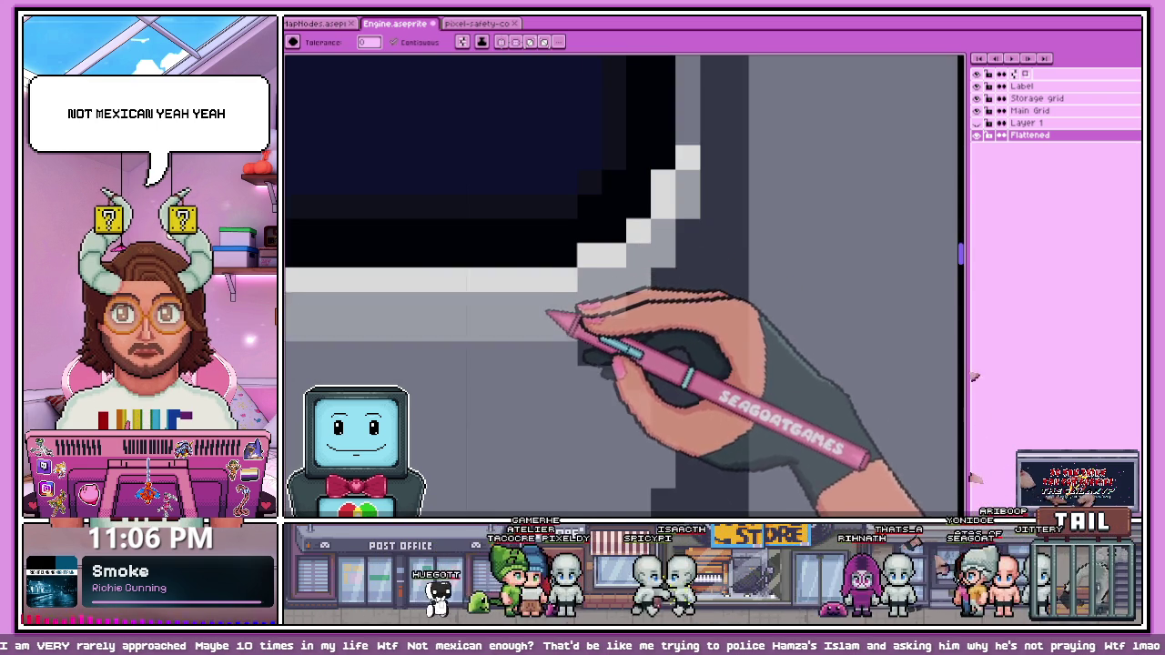
scroll(592, 260, "down", 2)
scroll(585, 333, "down", 2)
scroll(494, 320, "up", 2)
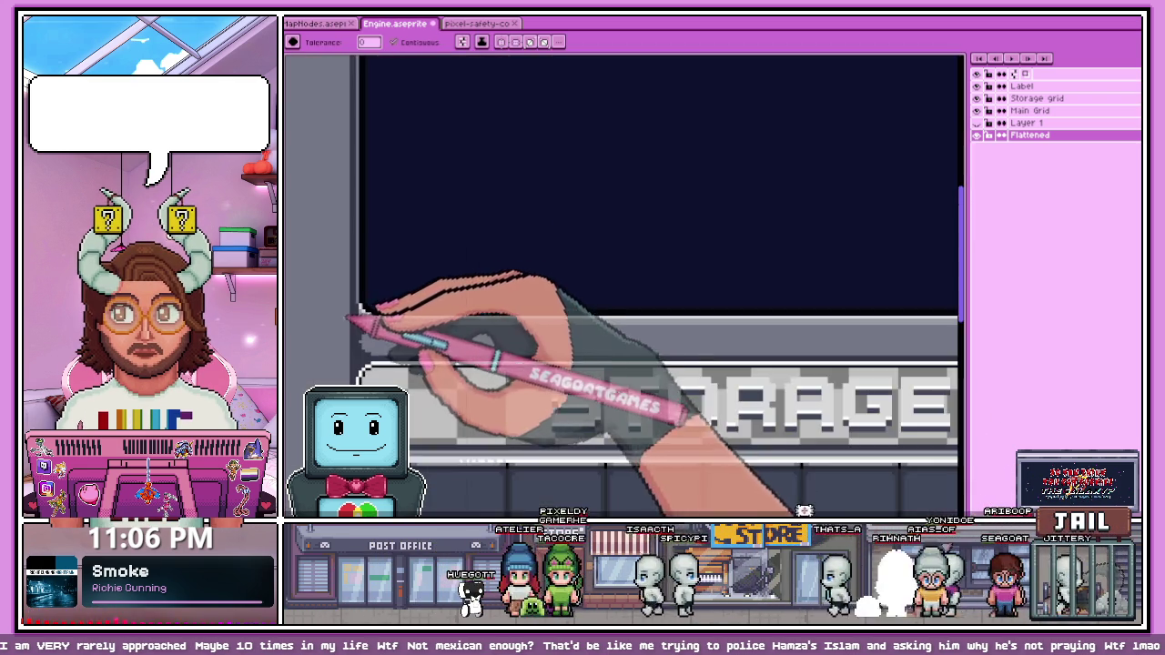
scroll(409, 328, "down", 2)
scroll(568, 354, "up", 2)
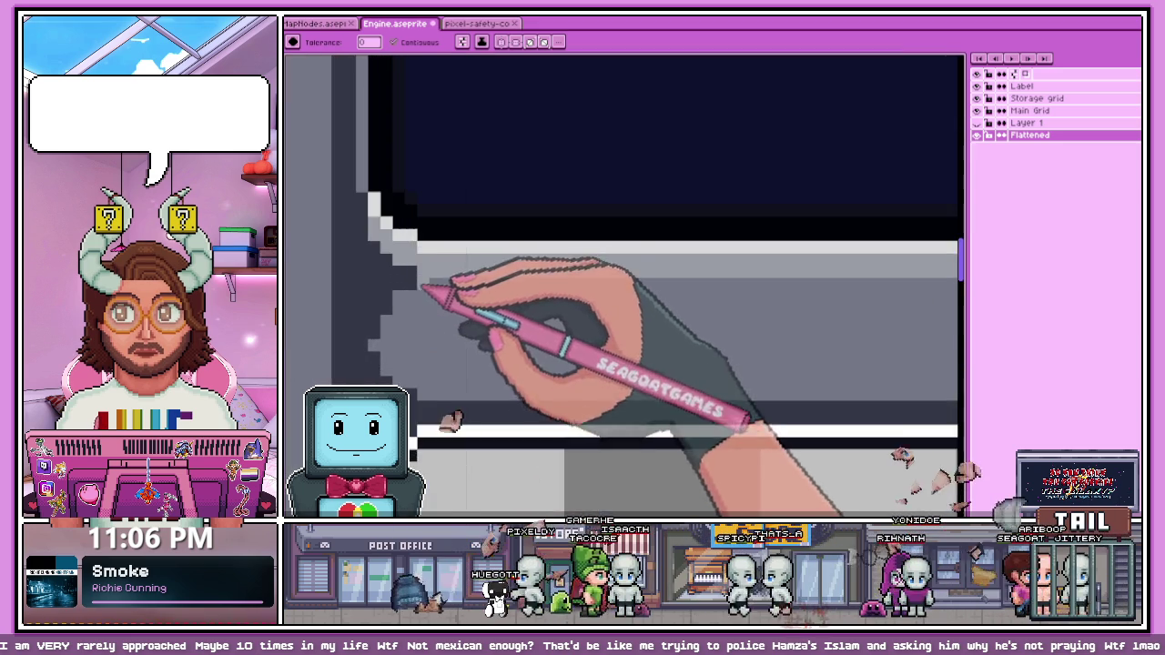
scroll(569, 327, "down", 2)
scroll(437, 298, "up", 2)
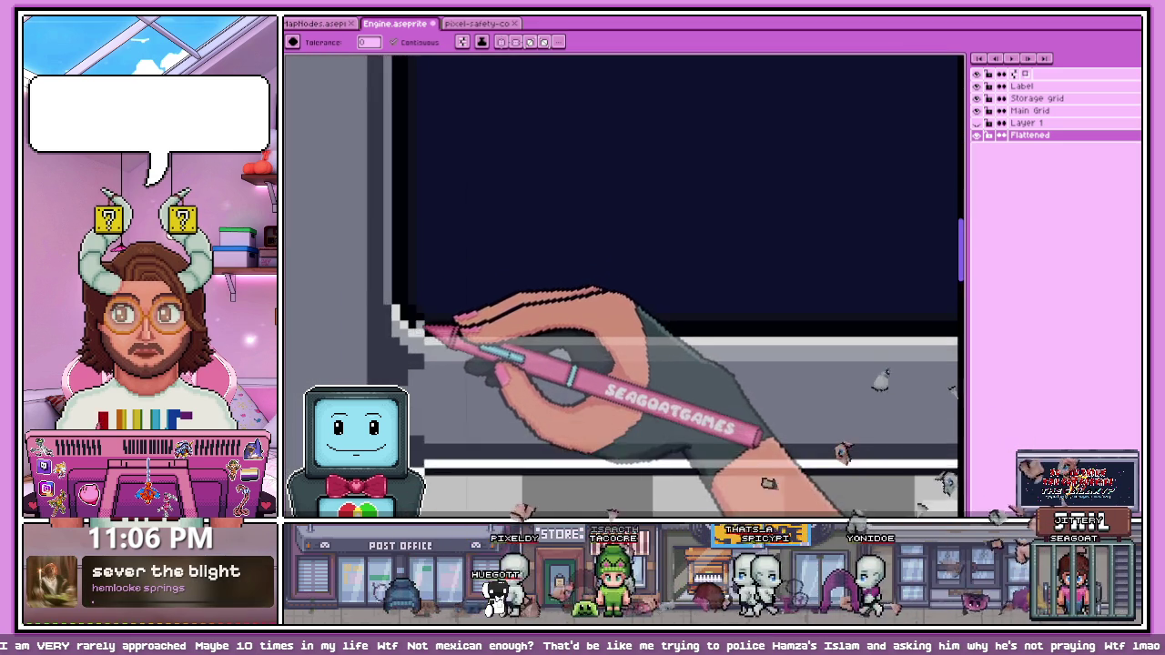
scroll(433, 314, "down", 2)
scroll(443, 285, "up", 1)
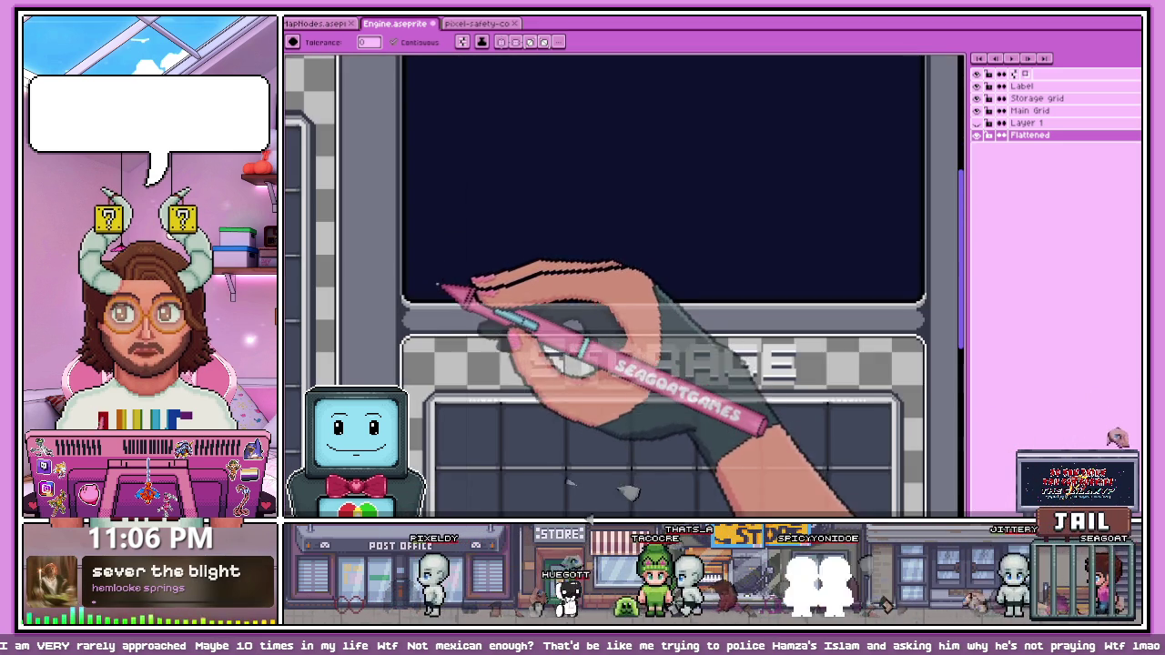
left_click(468, 23)
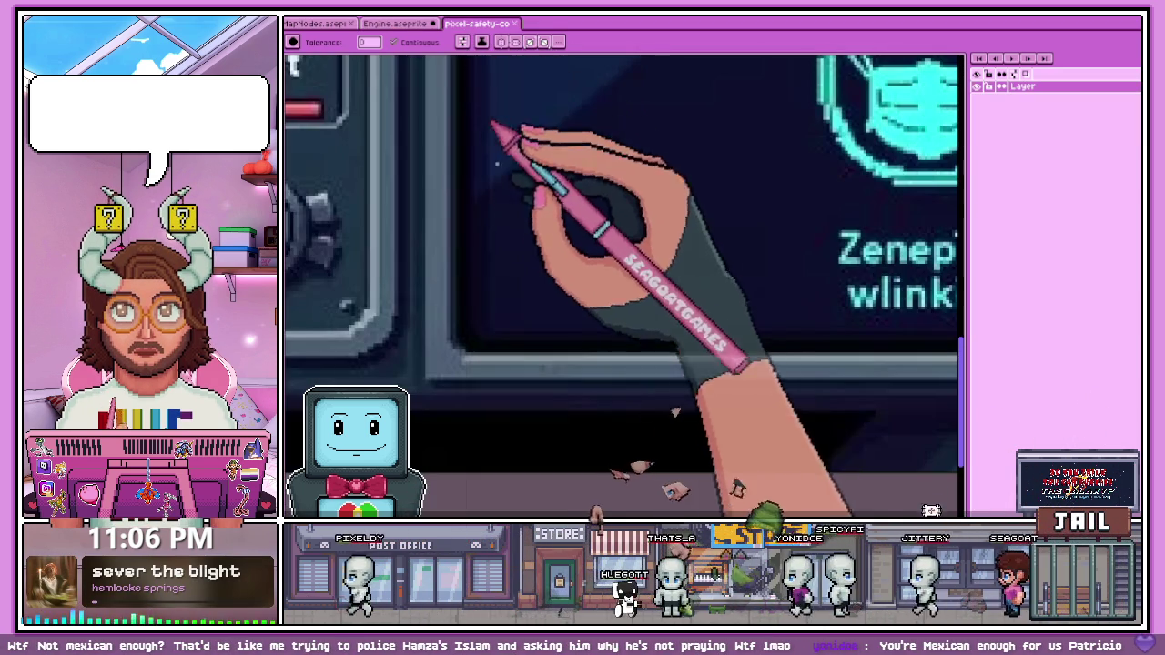
left_click(426, 23)
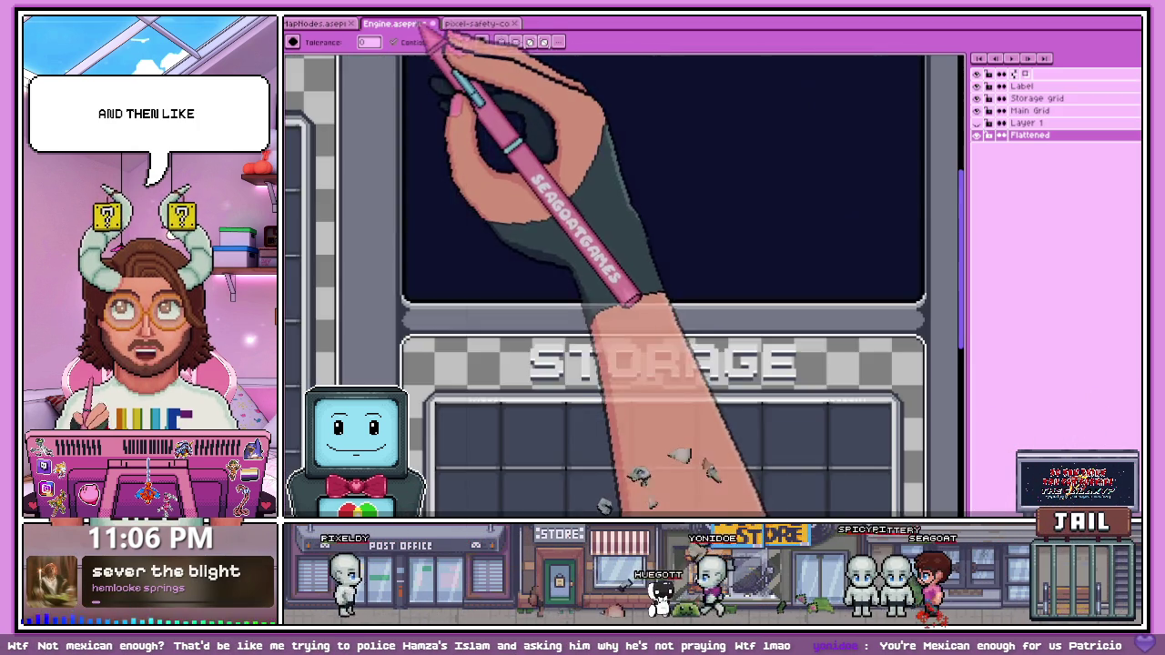